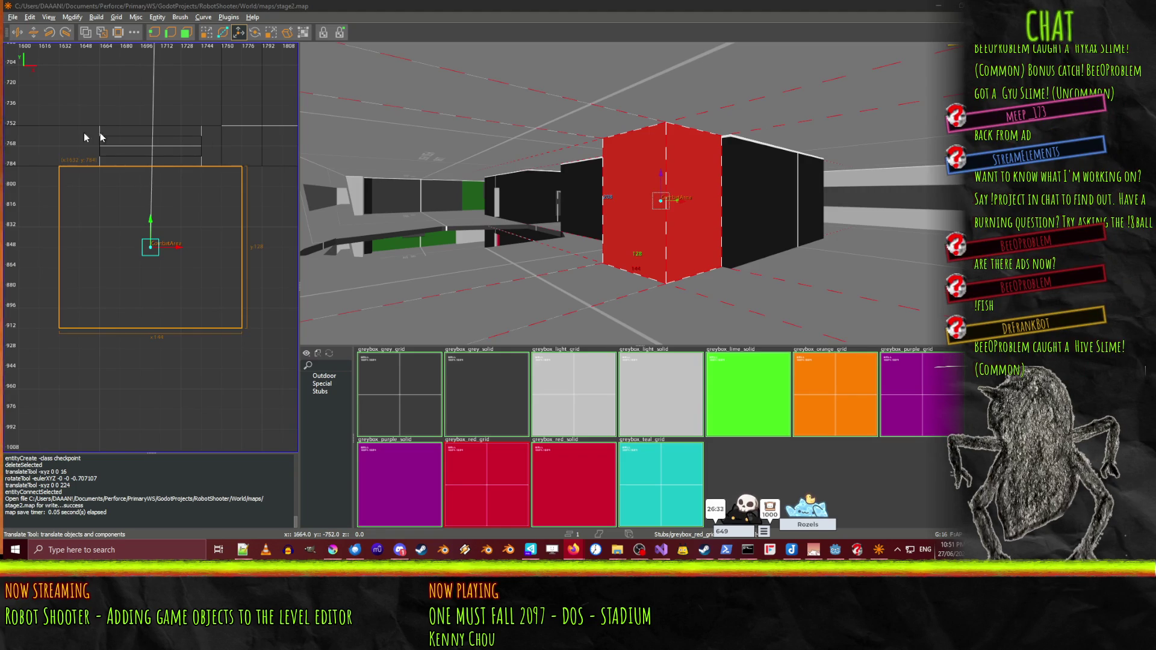
# - Open the CombatArea entity's keys and change IntroName to 'MOAR OFFICES'
pyautogui.click(416, 5)
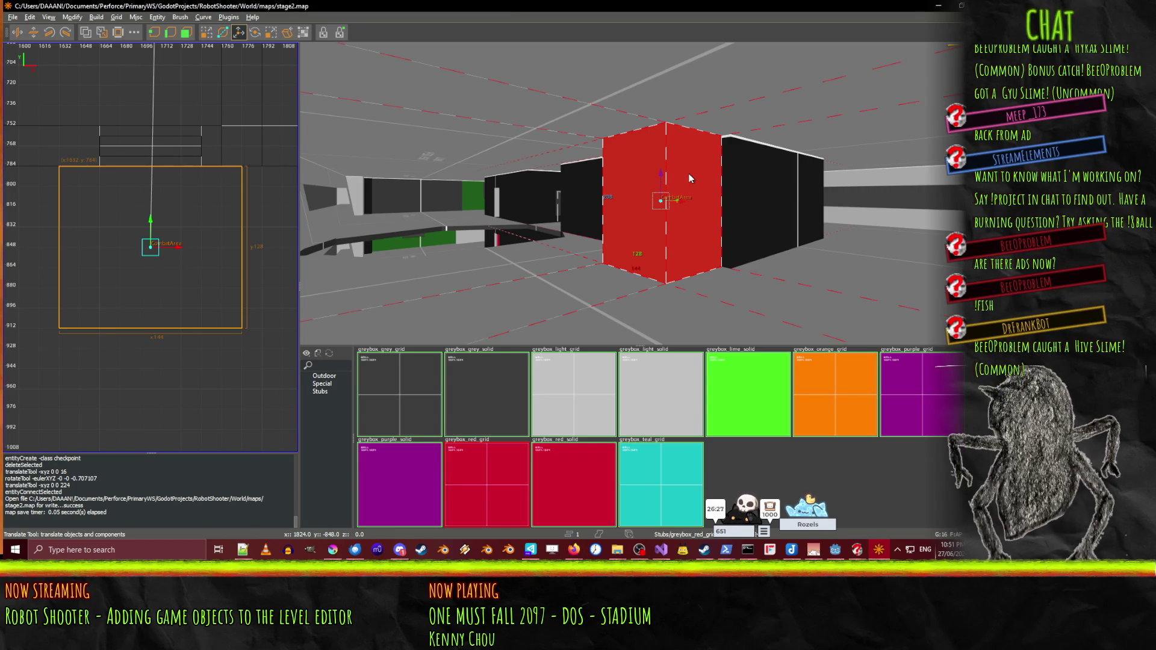
pyautogui.press('n')
pyautogui.doubleClick(130, 354)
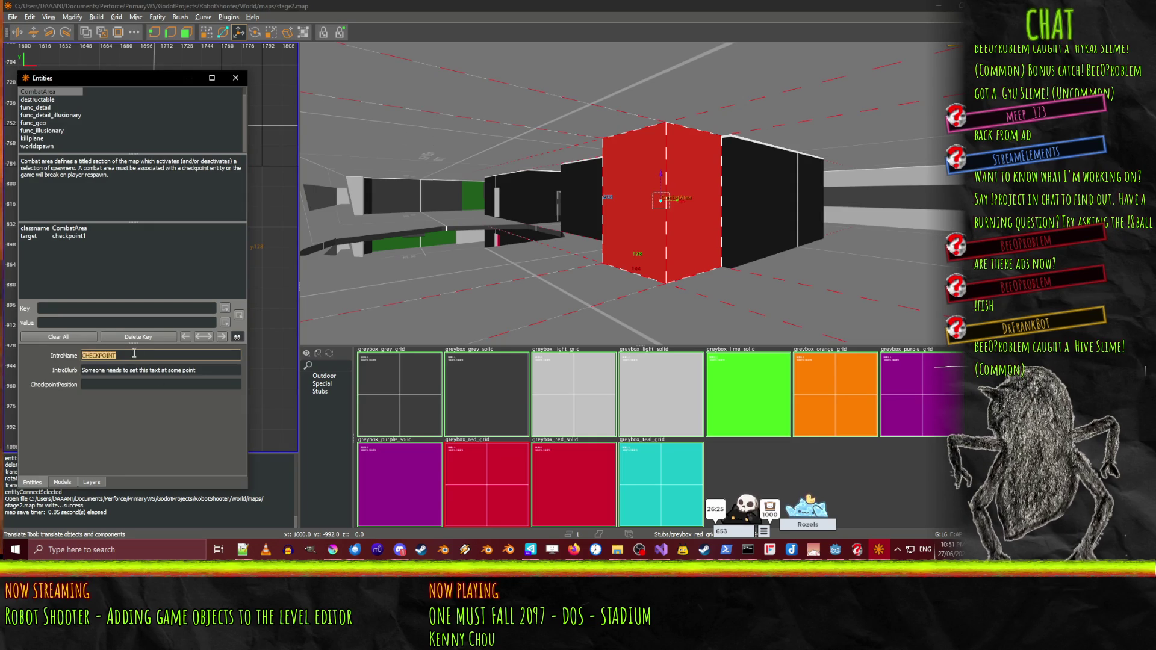
pyautogui.moveTo(133, 354); pyautogui.dragTo(82, 355)
pyautogui.write('MOAR OFF')
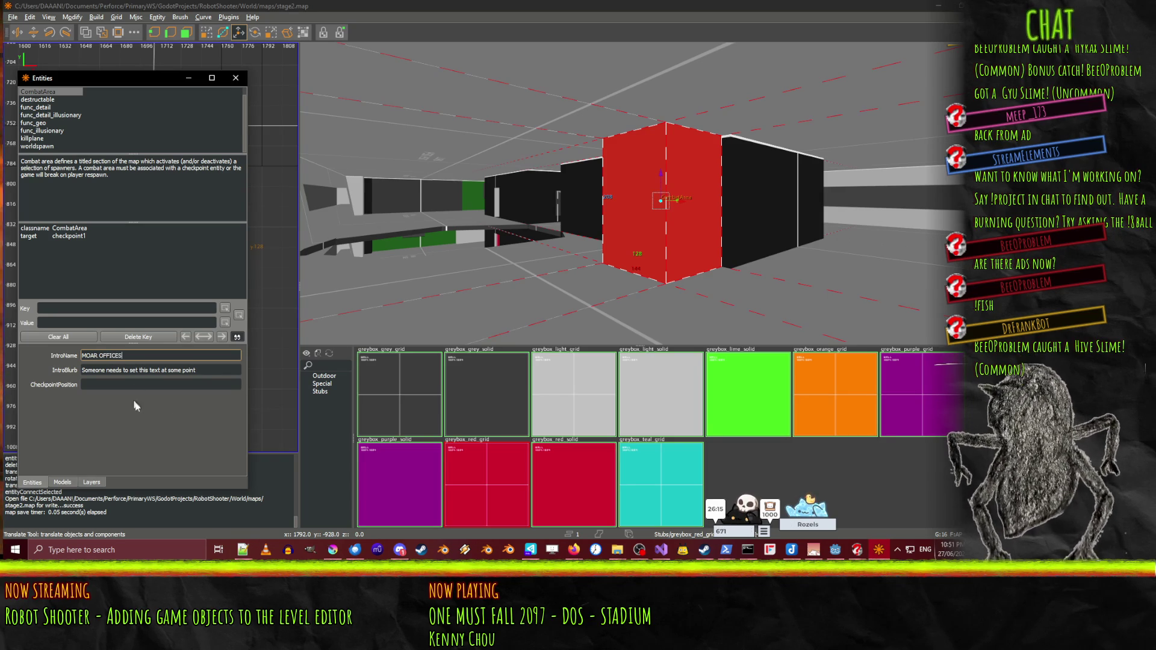
pyautogui.write('ICES')
pyautogui.press('Tab')
# - Set IntroBlurb to 'I am too lazy to give a good description' and save the map
pyautogui.hotkey('ctrl', 'a')
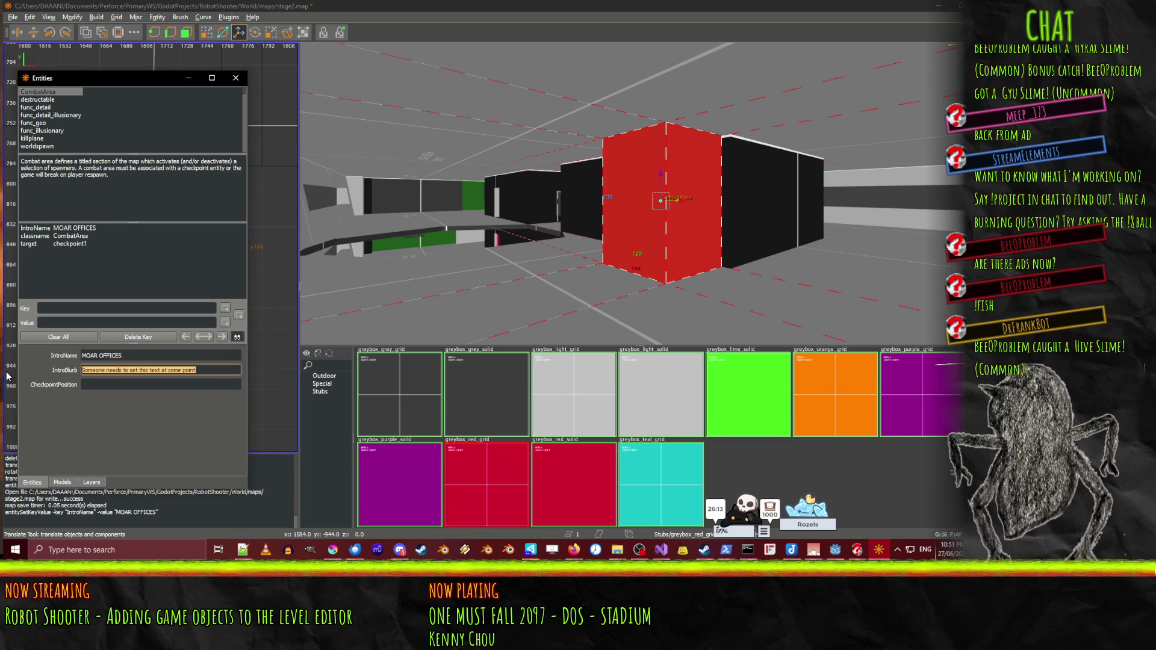
pyautogui.write('I')
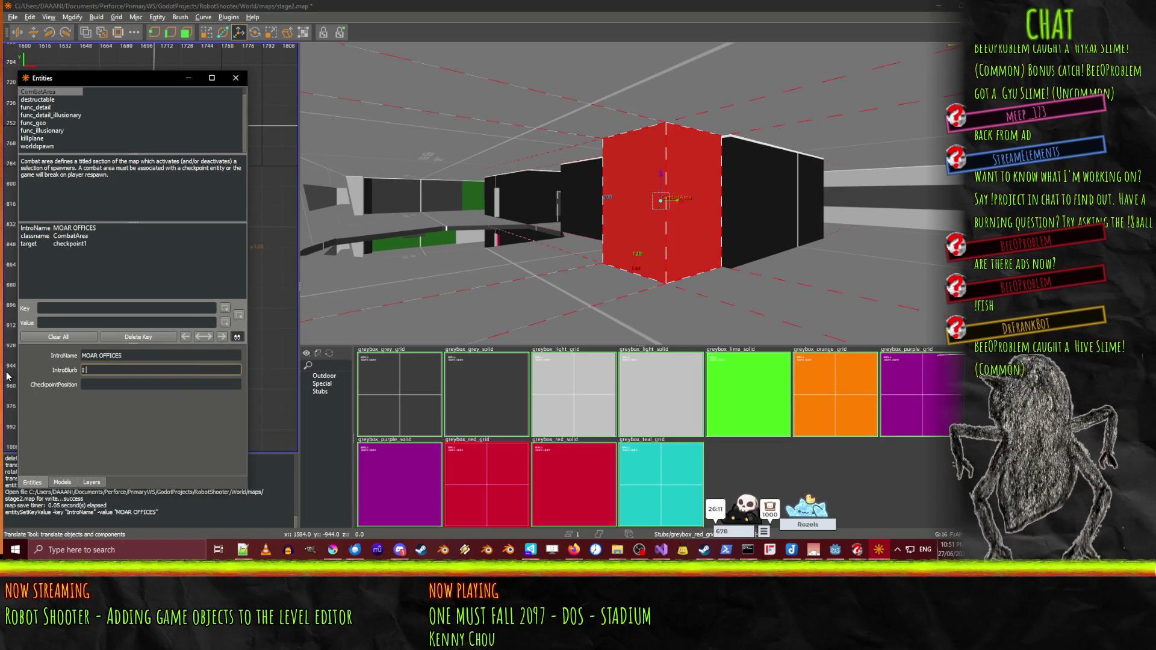
pyautogui.write(' am too lazy')
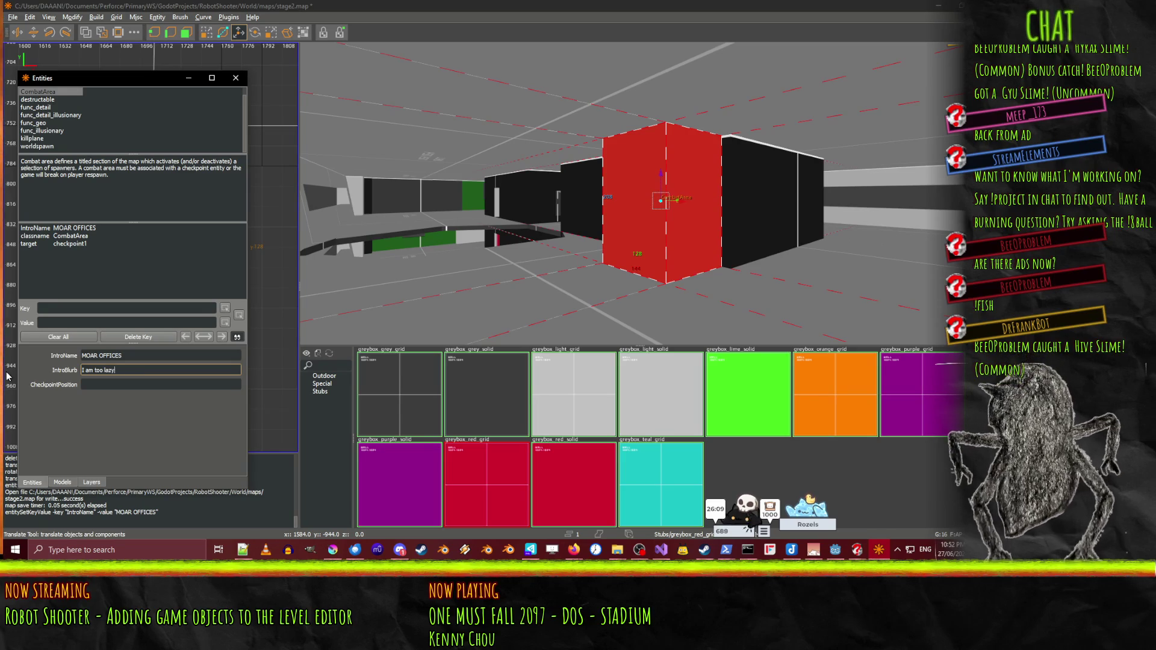
pyautogui.write(' to give a good description')
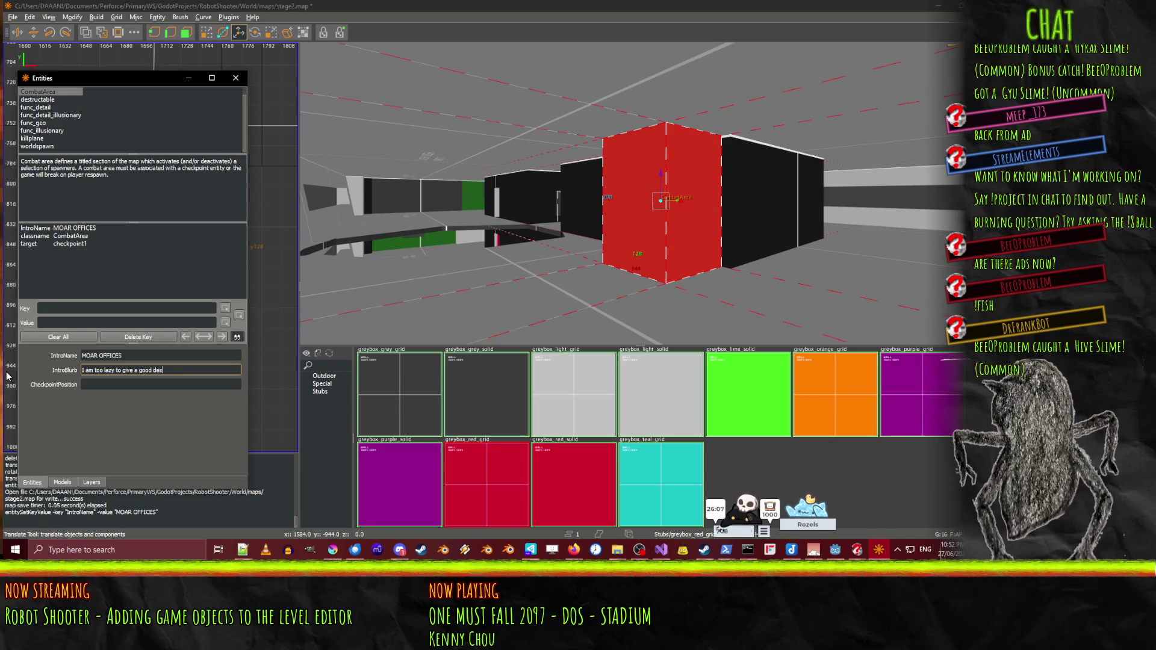
pyautogui.press('Return')
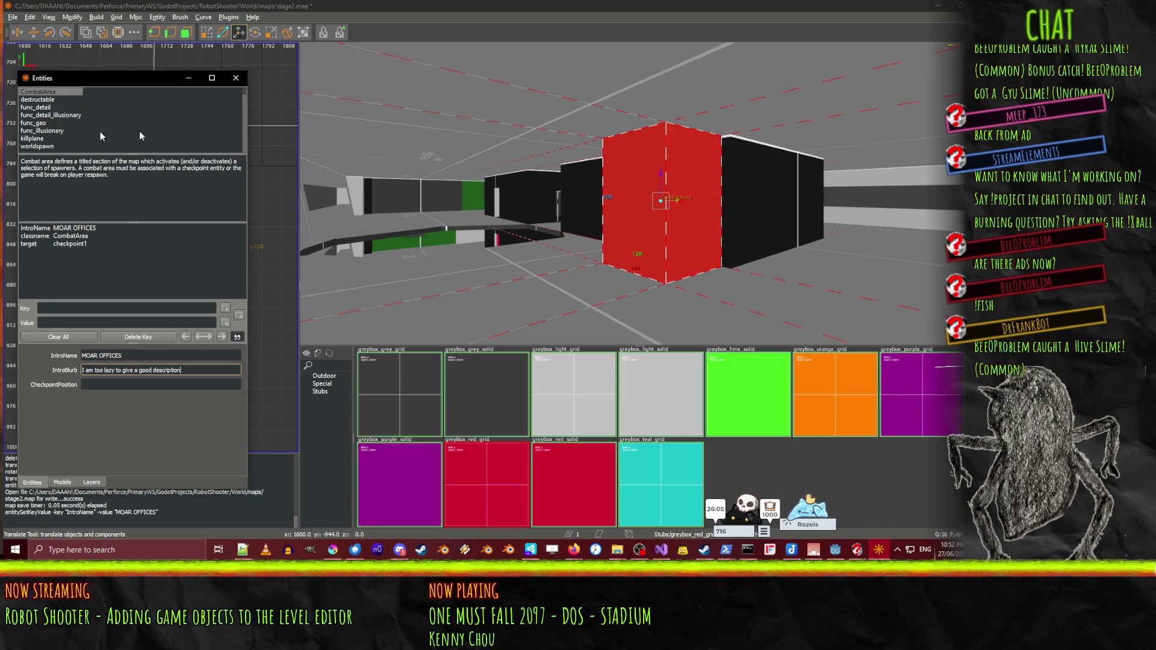
pyautogui.click(235, 78)
pyautogui.hotkey('ctrl', 's')
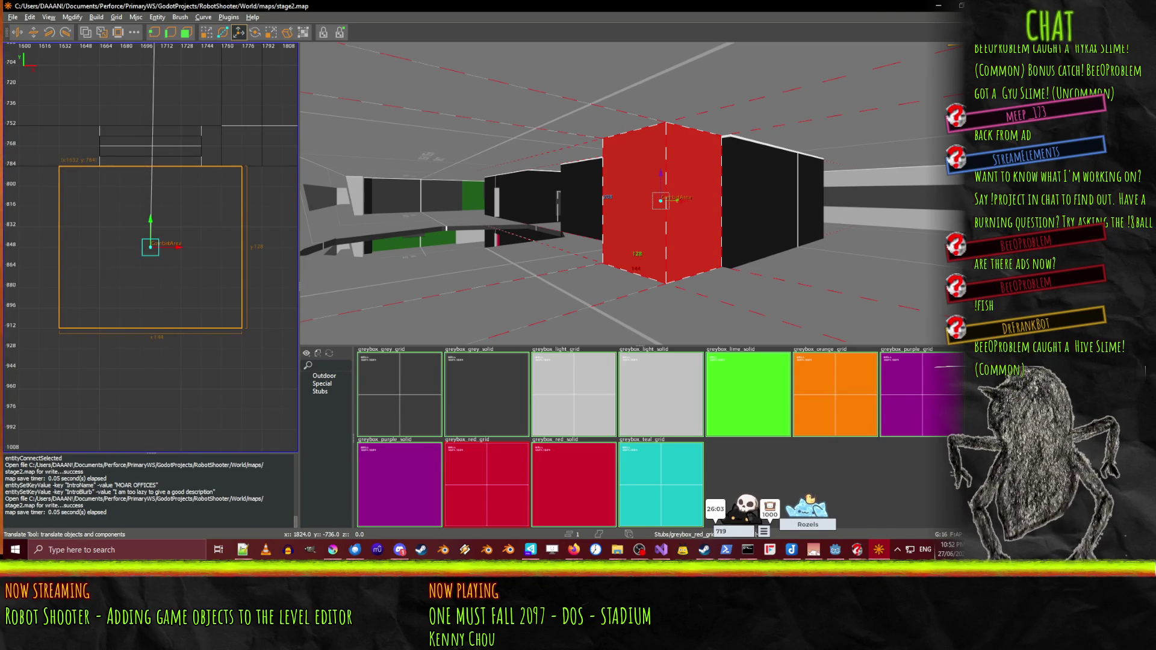
# - Select Stage2Map, then entity_27_CombatArea to see its Intro Name CHECKPOINT in the Inspector
pyautogui.click(937, 6)
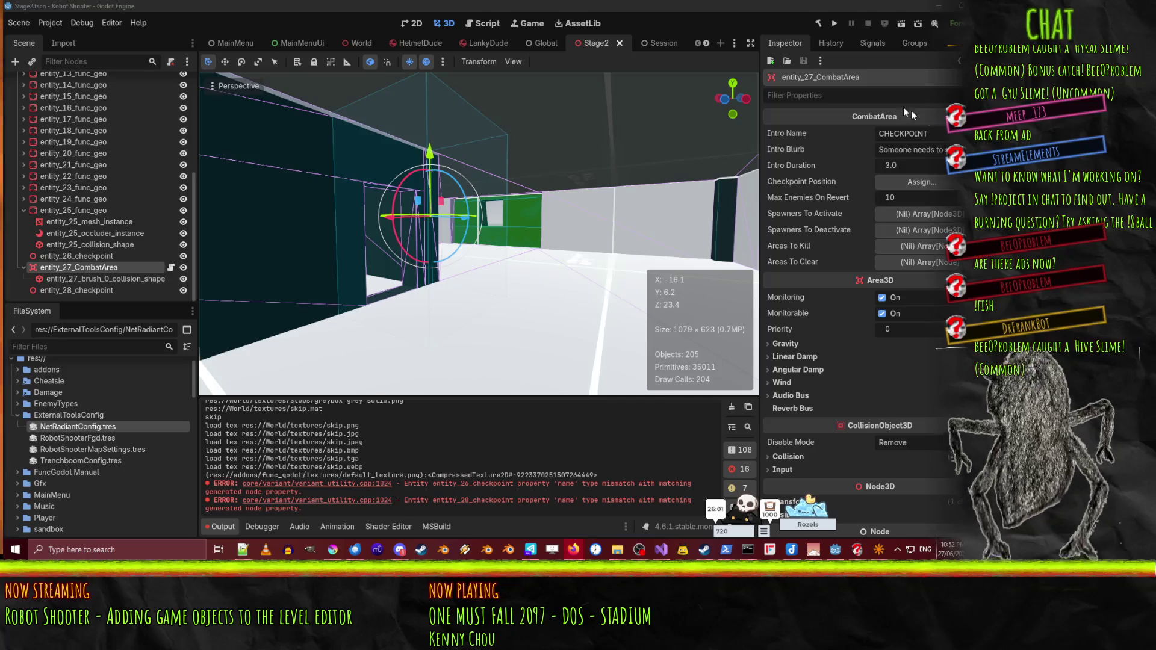
pyautogui.scroll(5, 90, 127)
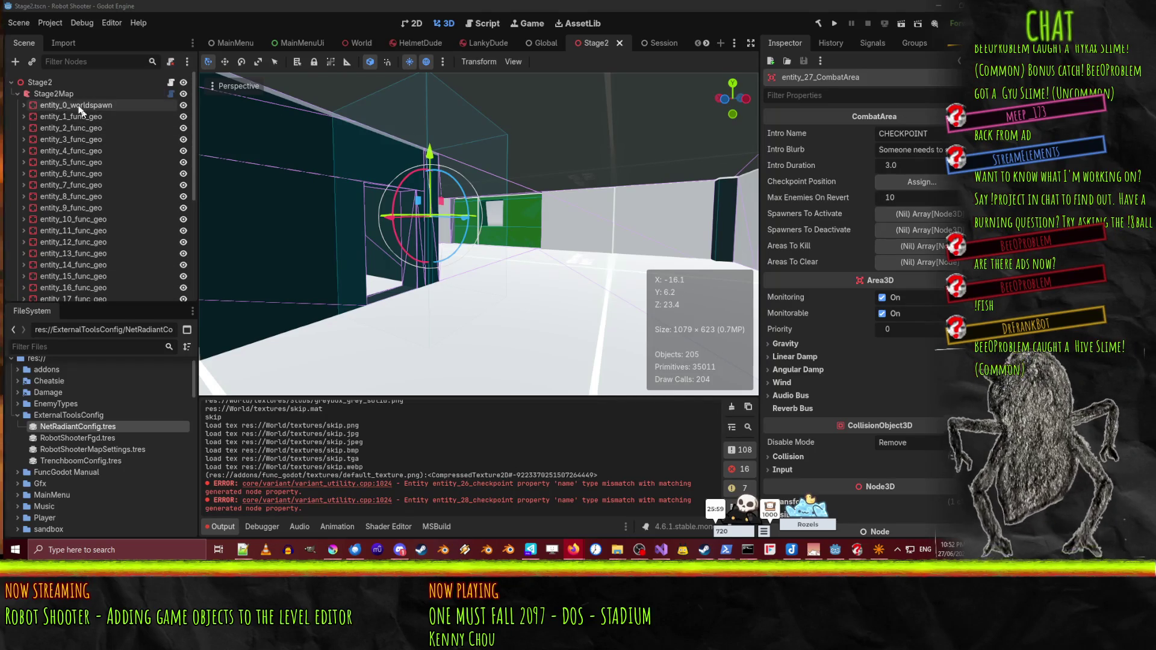
pyautogui.click(64, 94)
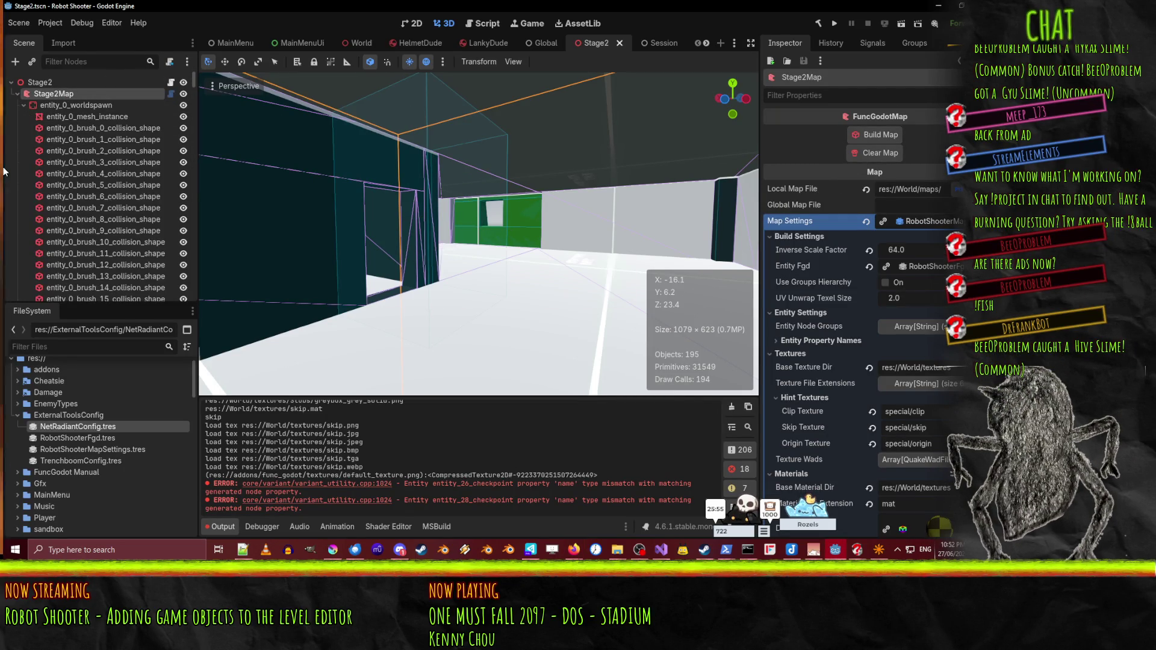
pyautogui.scroll(-15, 49, 204)
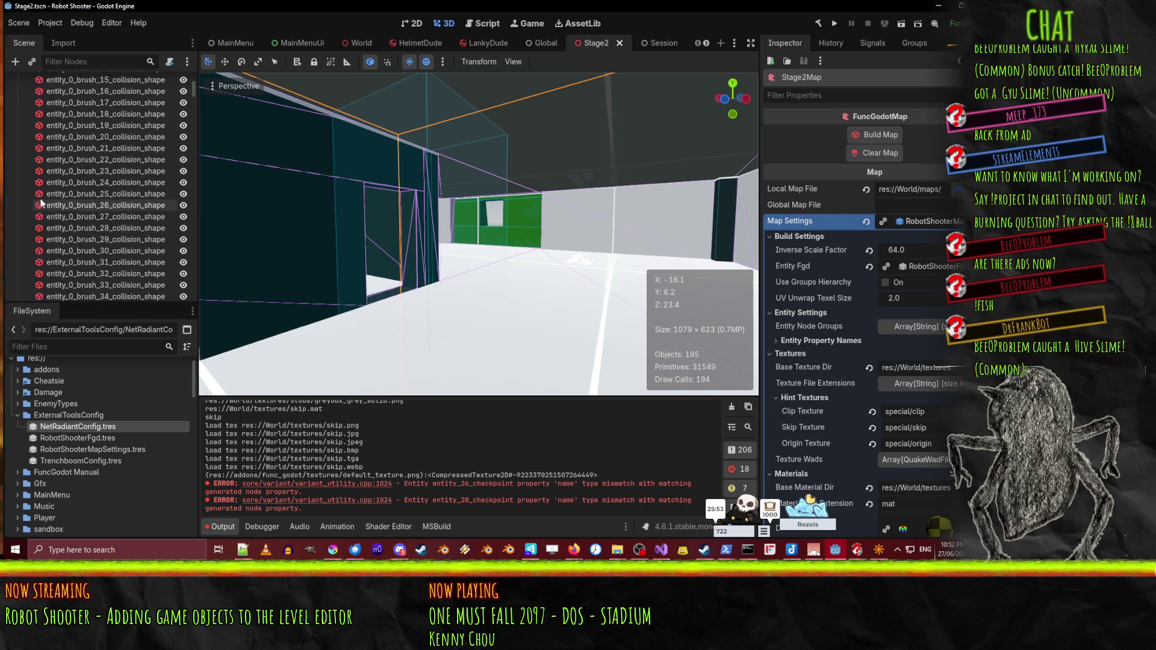
pyautogui.scroll(-20, 58, 201)
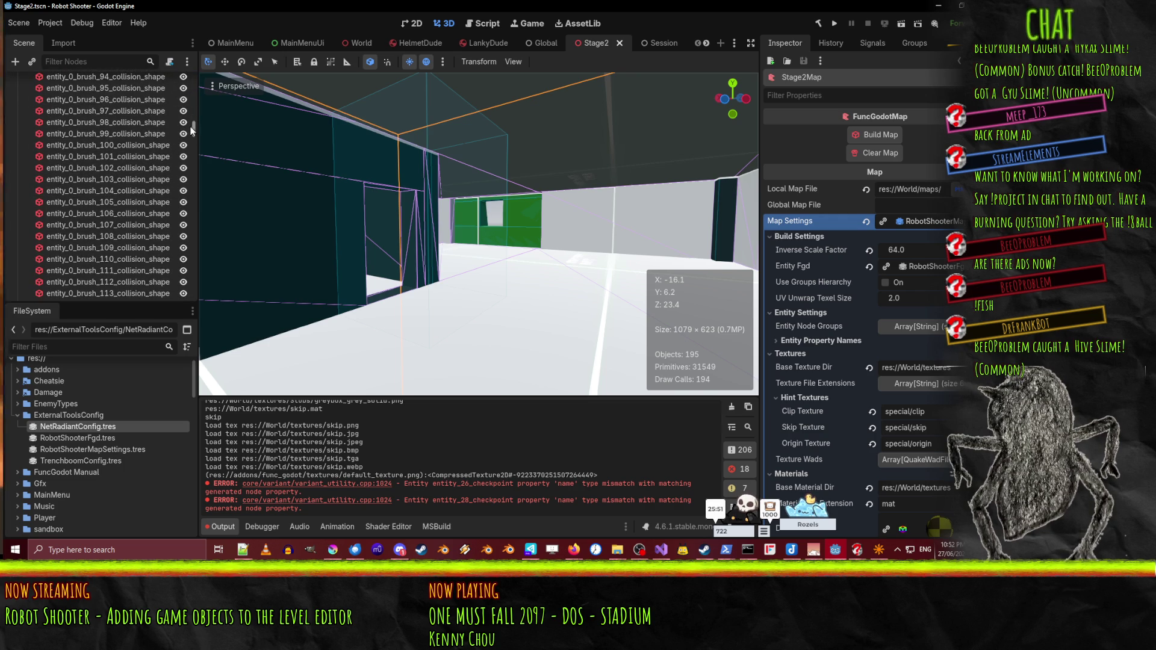
pyautogui.scroll(-10, 176, 300)
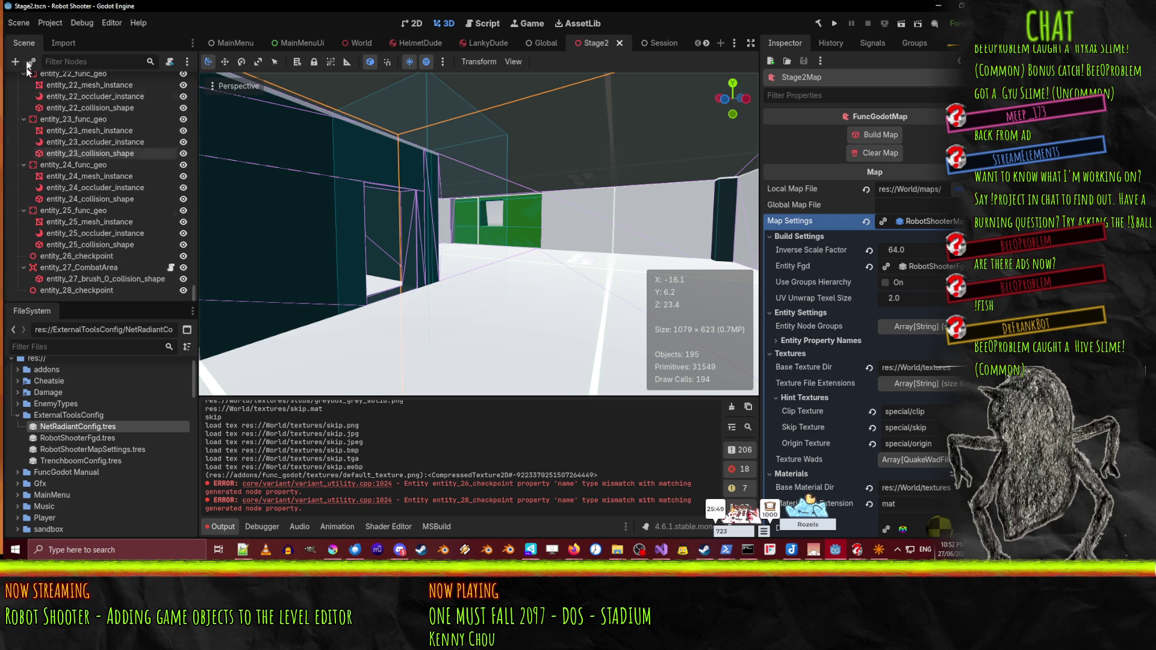
pyautogui.click(80, 269)
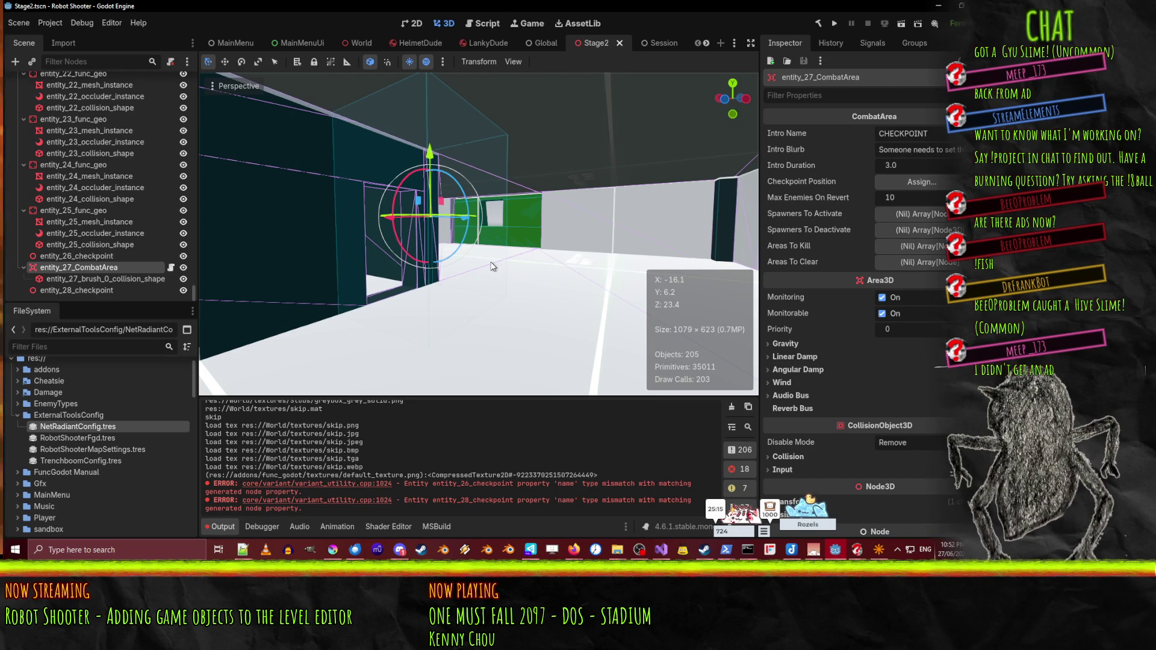
pyautogui.scroll(10, 83, 253)
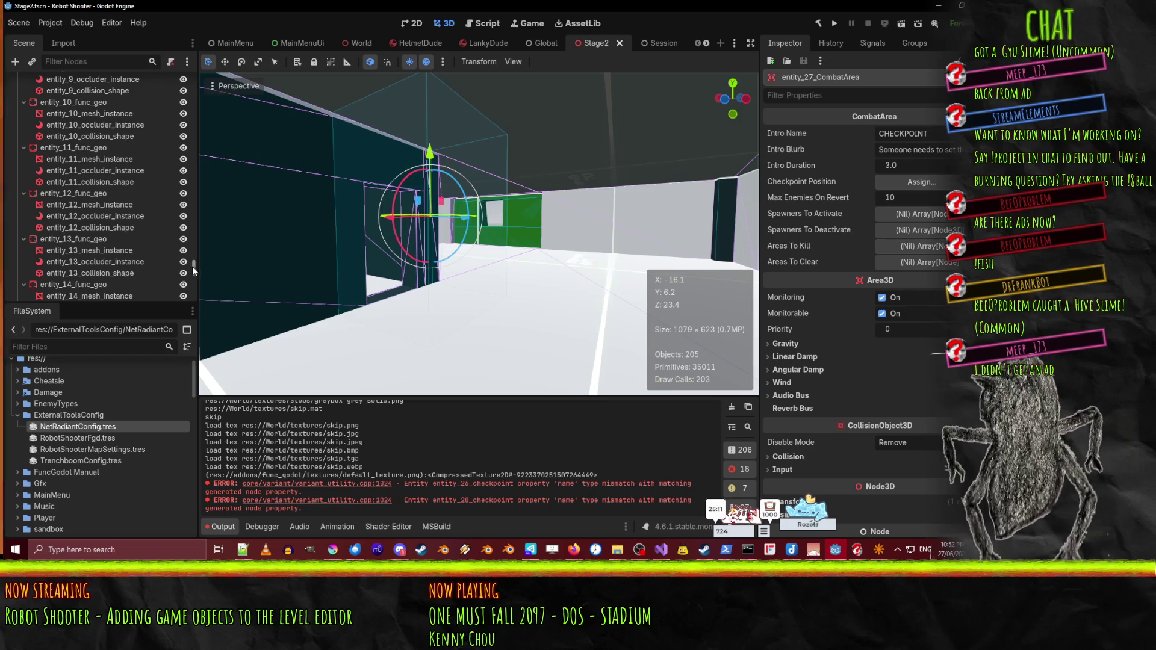
# - Clear the Stage2Map geometry and build it again from the level file
pyautogui.moveTo(193, 266); pyautogui.dragTo(189, 63)
pyautogui.click(144, 93)
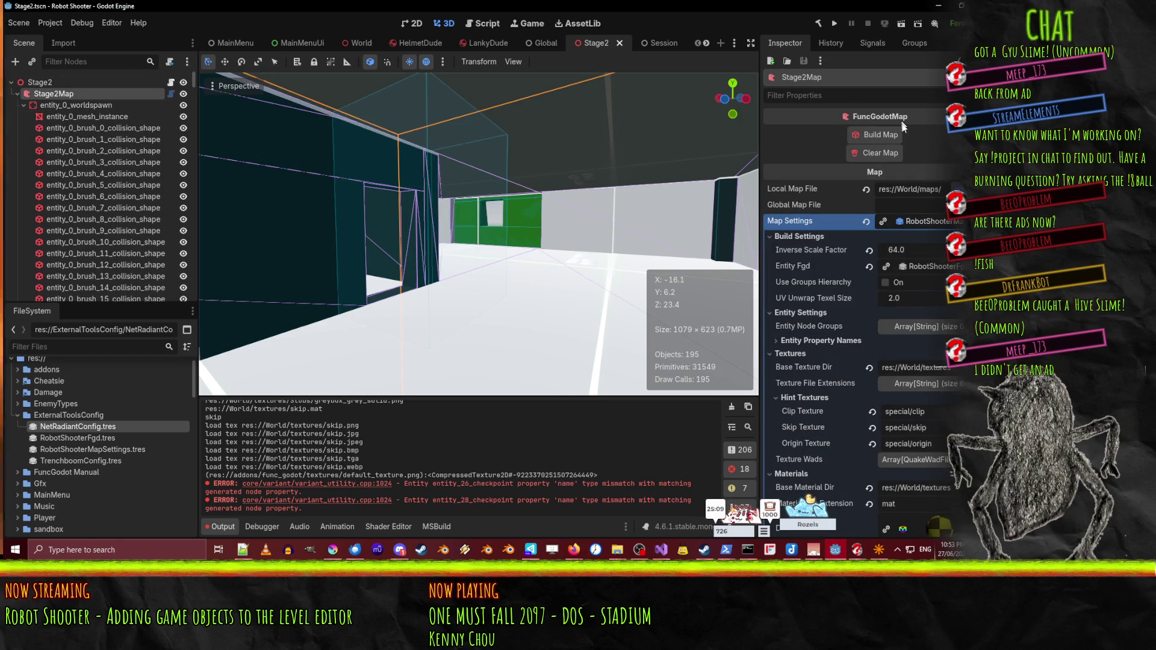
pyautogui.click(879, 154)
pyautogui.click(880, 134)
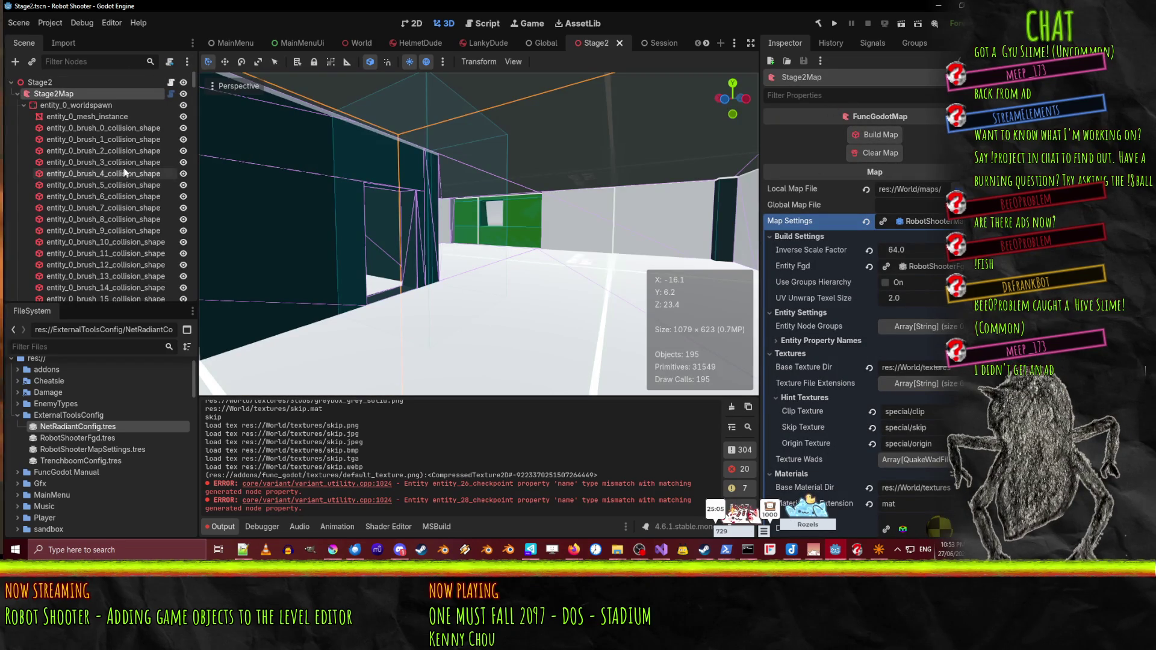
# - Check entity_27_CombatArea's rebuilt properties, then open the NetRadiantConfig resource
pyautogui.scroll(-10, 91, 168)
pyautogui.scroll(-6, 91, 167)
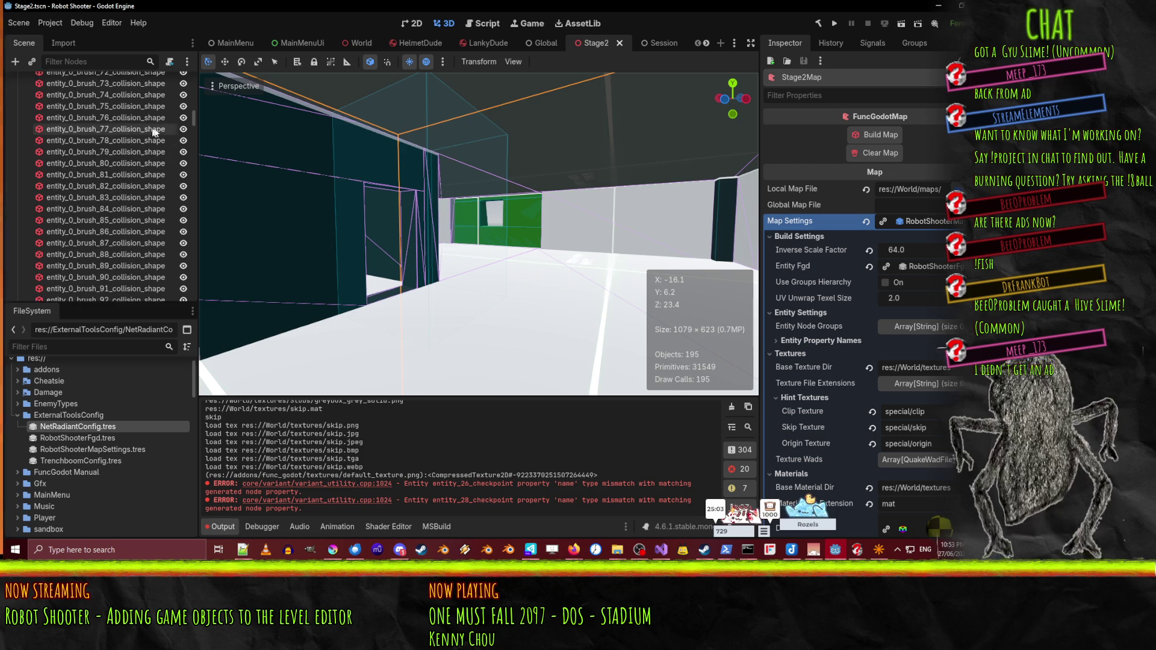
pyautogui.moveTo(192, 122); pyautogui.dragTo(187, 316)
pyautogui.click(75, 267)
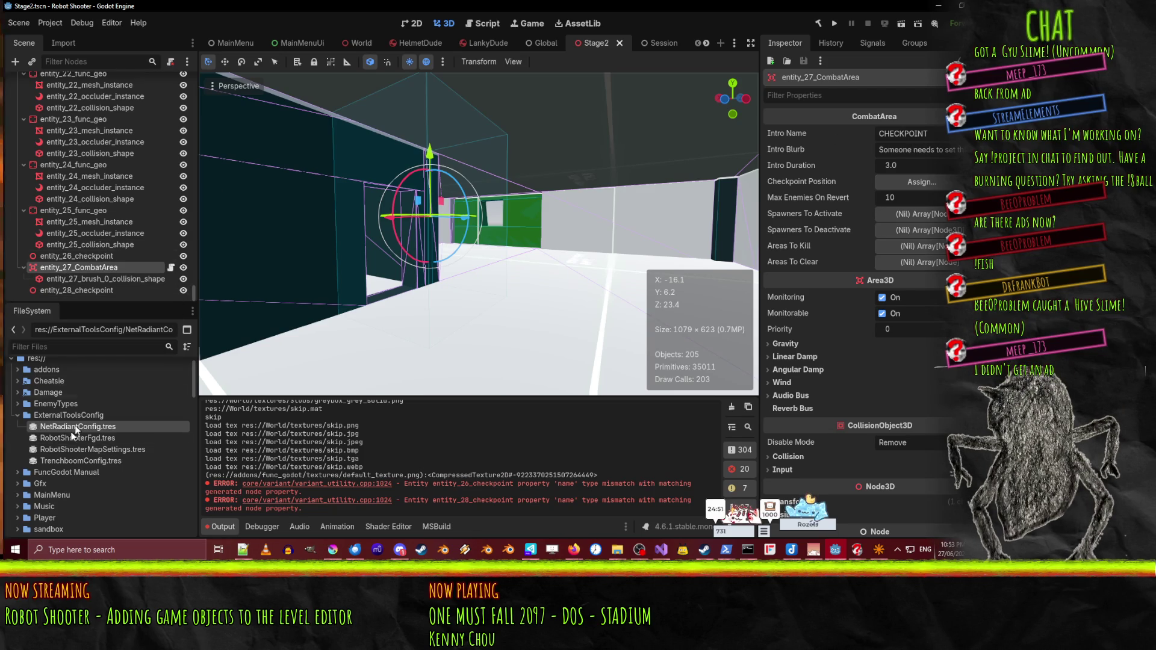
pyautogui.click(69, 425)
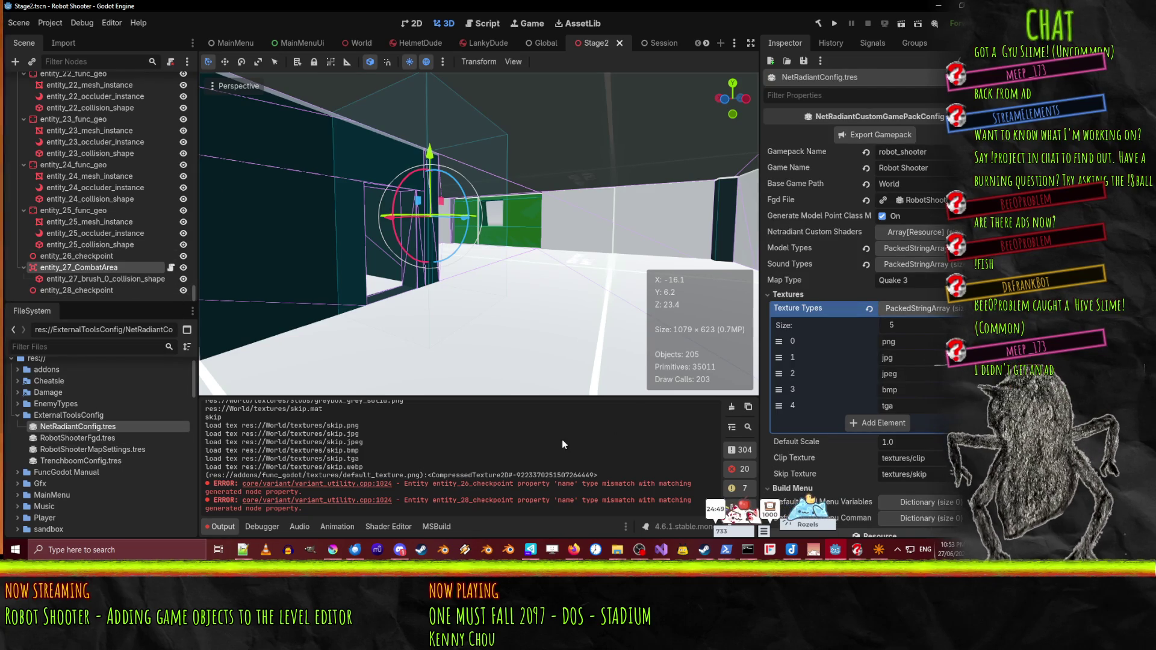
# - Open RobotShooterFgd and expand the CombatArea entity definition's scripting settings
pyautogui.click(100, 438)
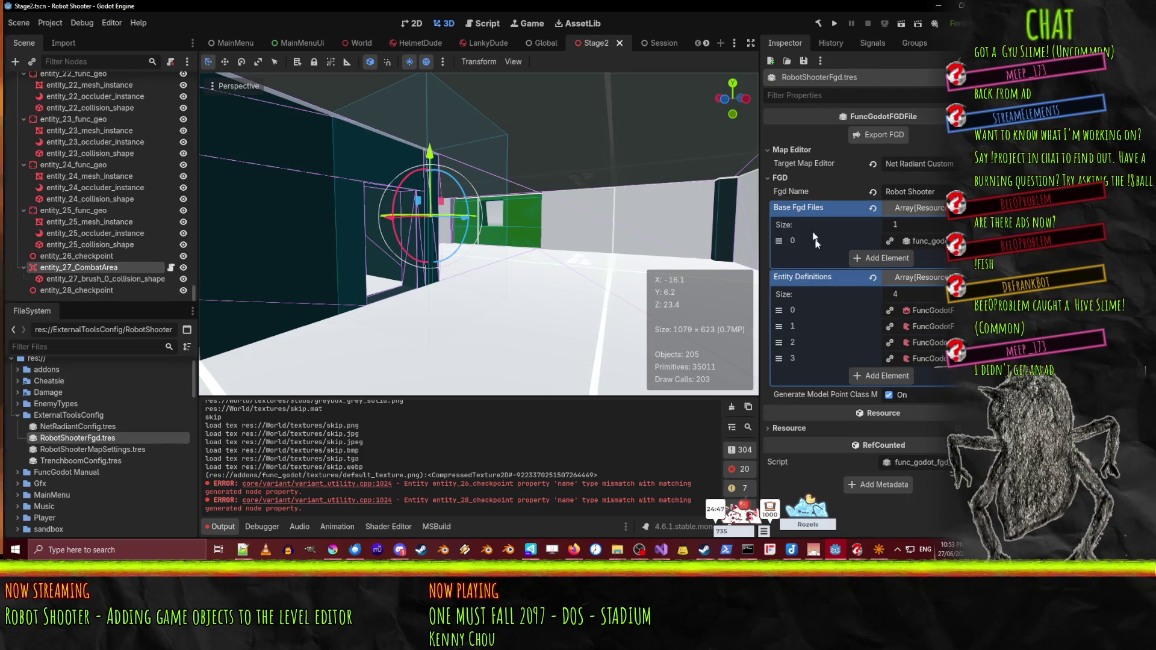
pyautogui.click(927, 324)
pyautogui.scroll(-4, 929, 349)
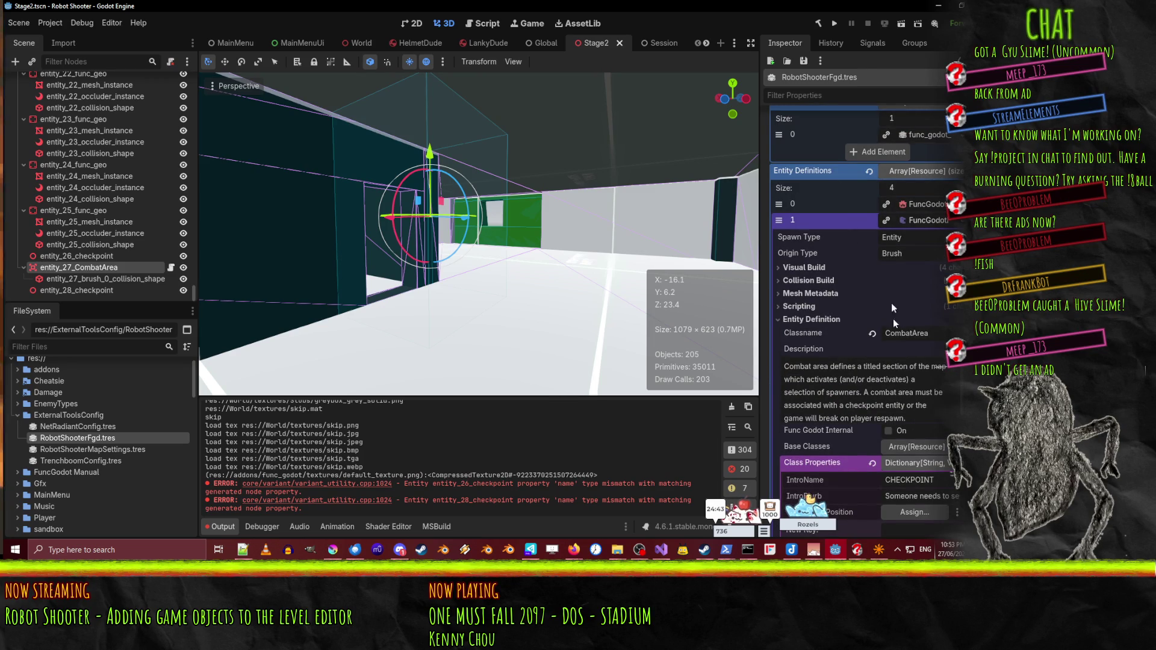
pyautogui.scroll(-2, 941, 335)
pyautogui.scroll(-2, 940, 335)
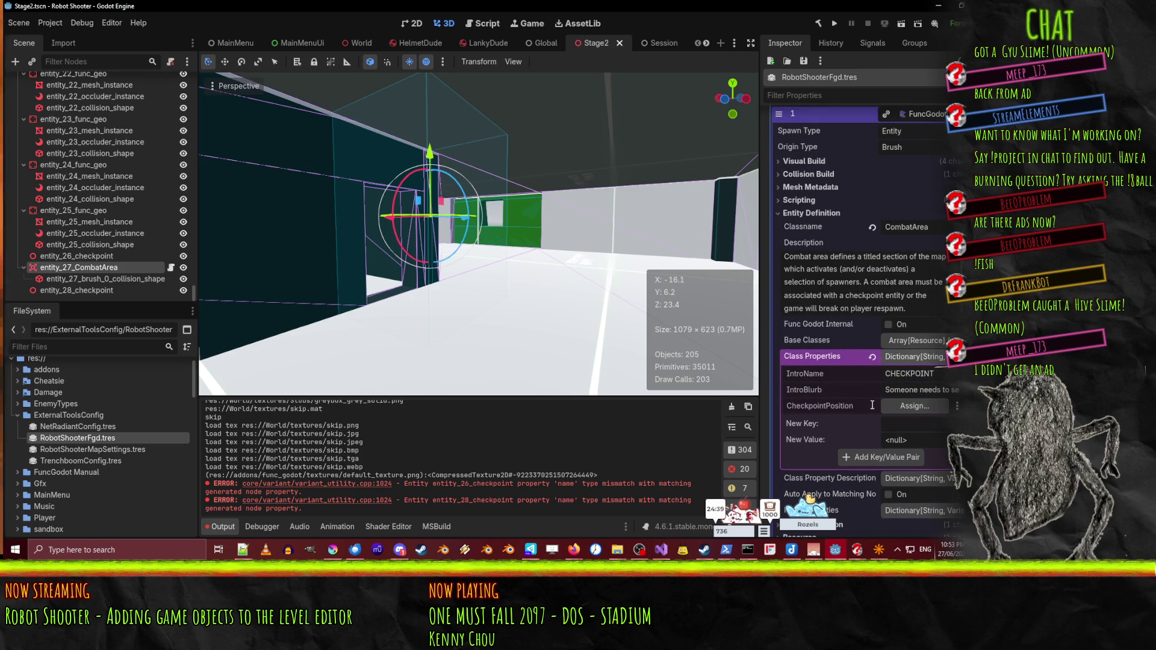
pyautogui.scroll(-6, 911, 345)
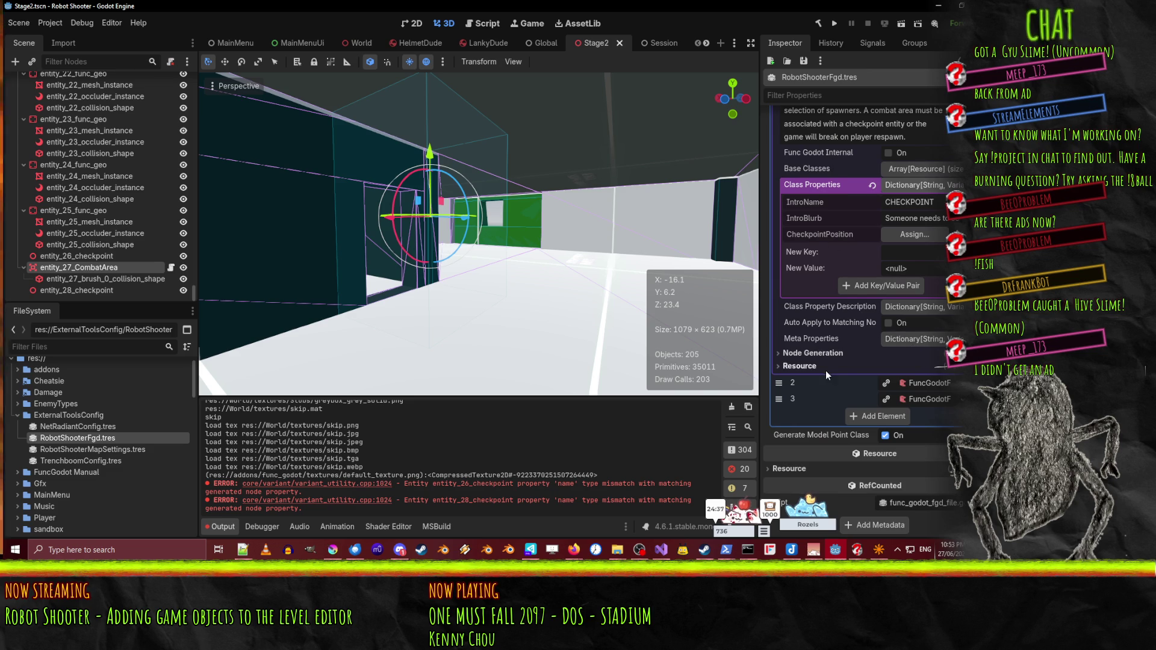
pyautogui.scroll(7, 842, 361)
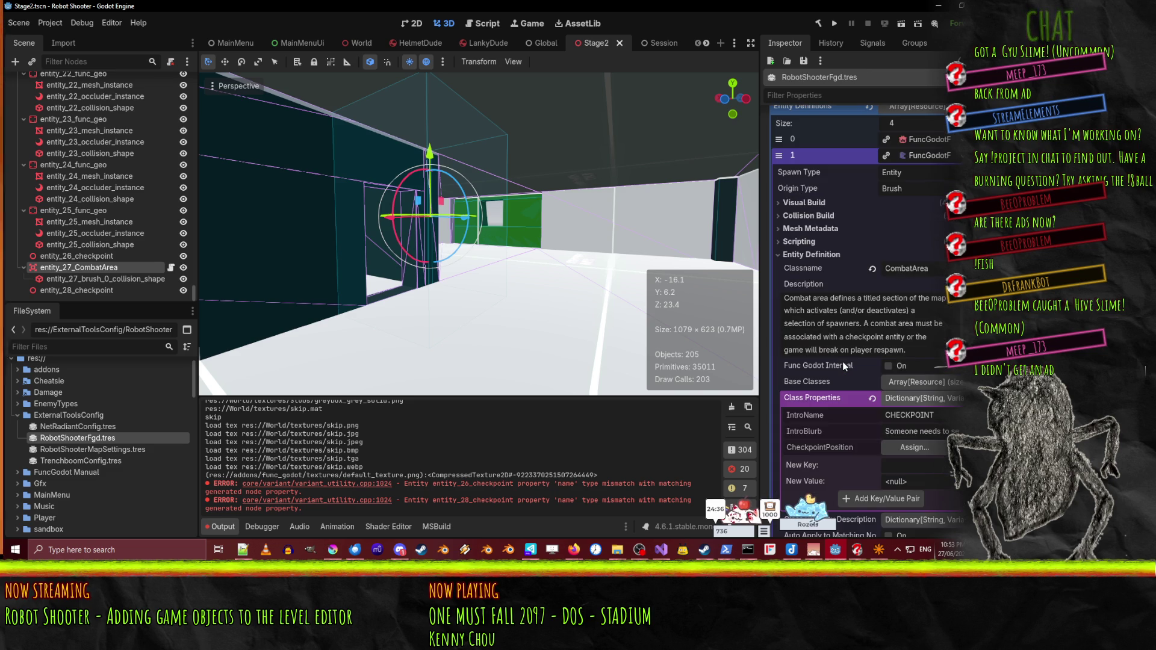
pyautogui.click(817, 238)
pyautogui.scroll(-8, 807, 235)
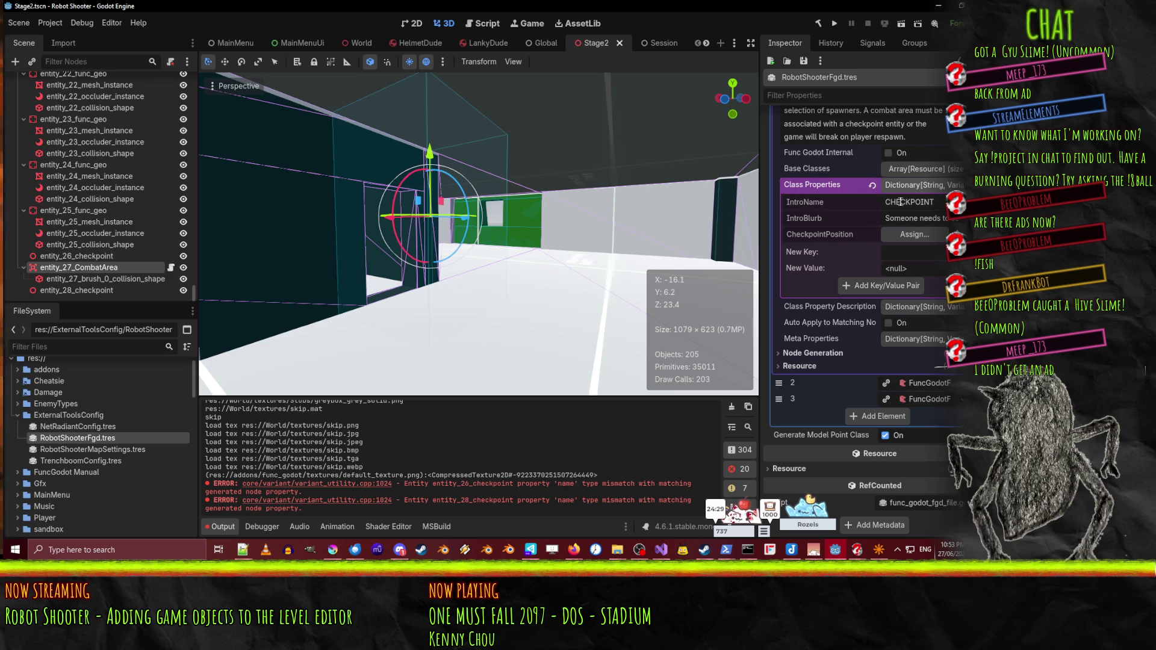
# - Revert the CombatArea Class Properties to an empty dictionary
pyautogui.click(811, 200)
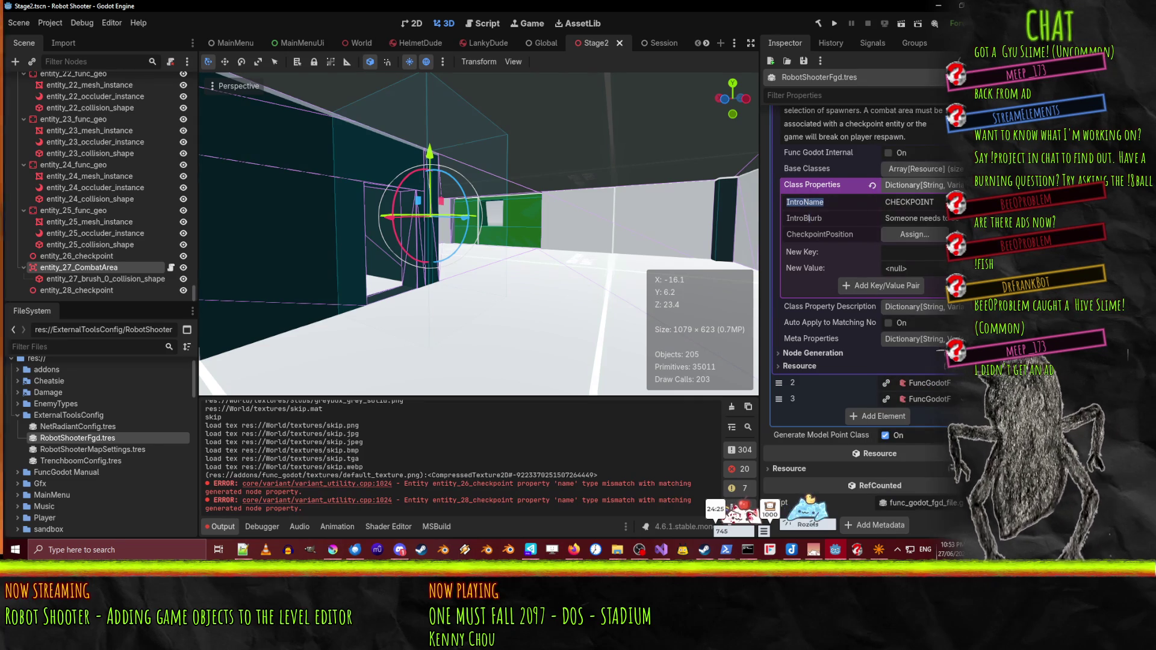
pyautogui.rightClick(811, 201)
pyautogui.press('Escape')
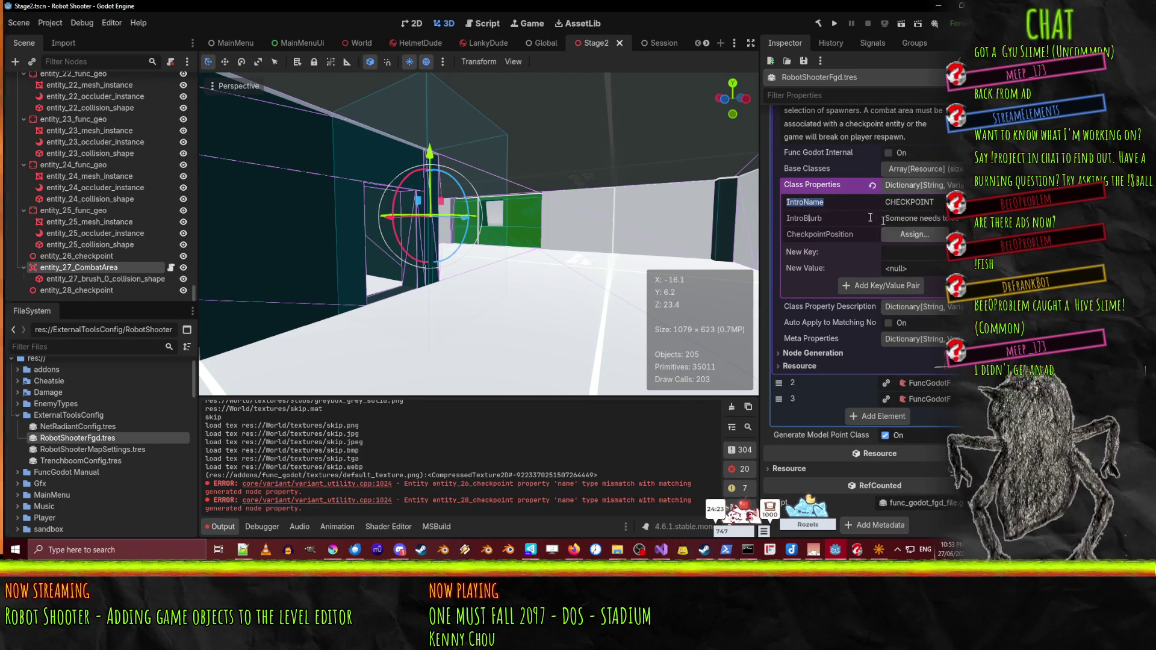
pyautogui.click(829, 203)
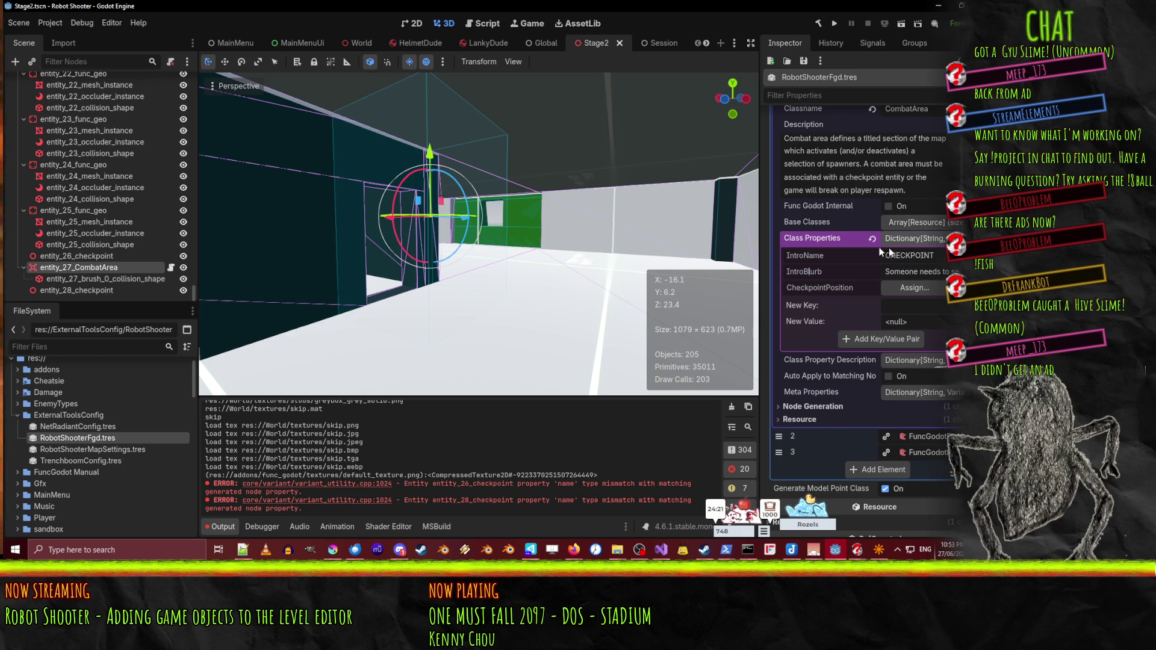
pyautogui.click(864, 246)
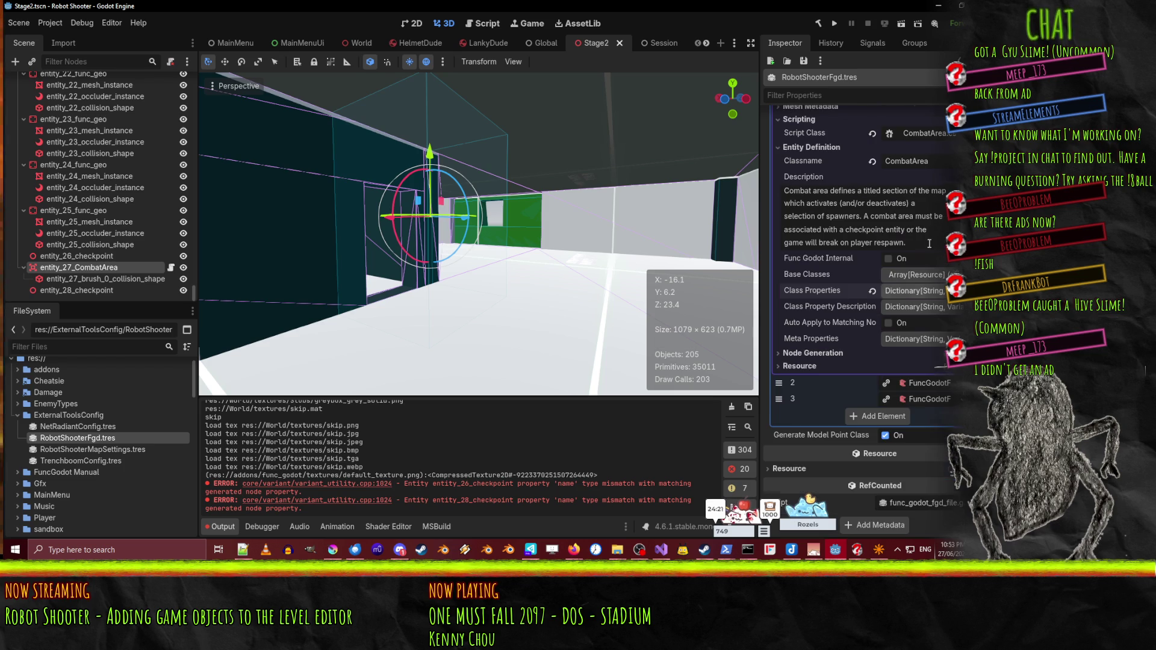
pyautogui.click(923, 291)
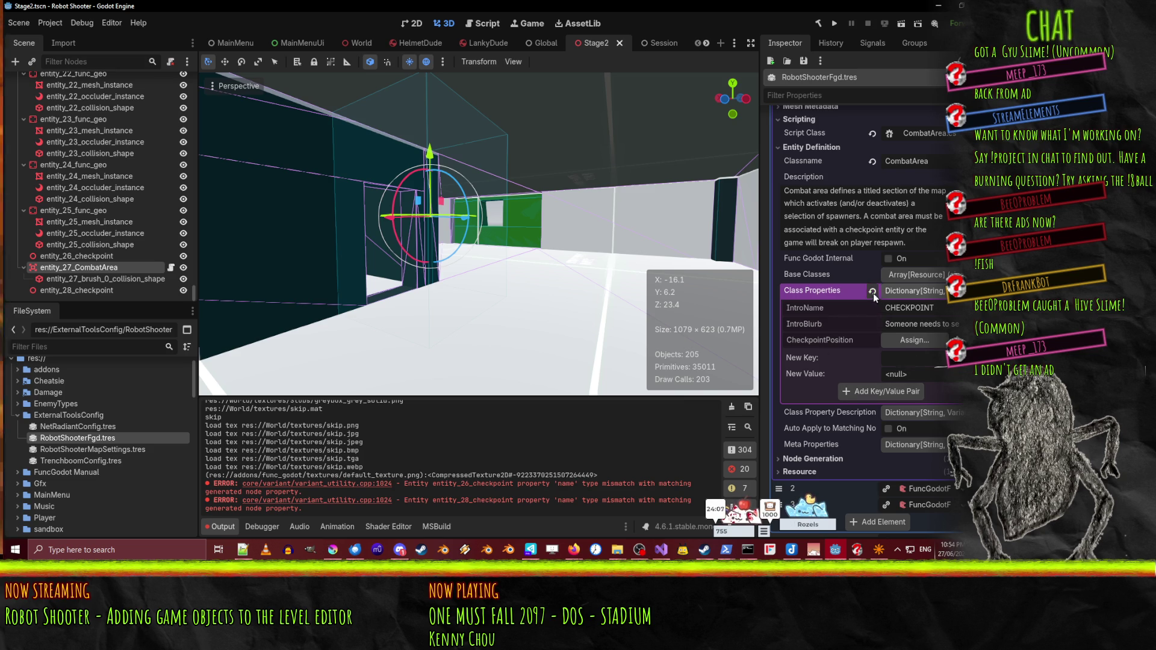
pyautogui.click(872, 292)
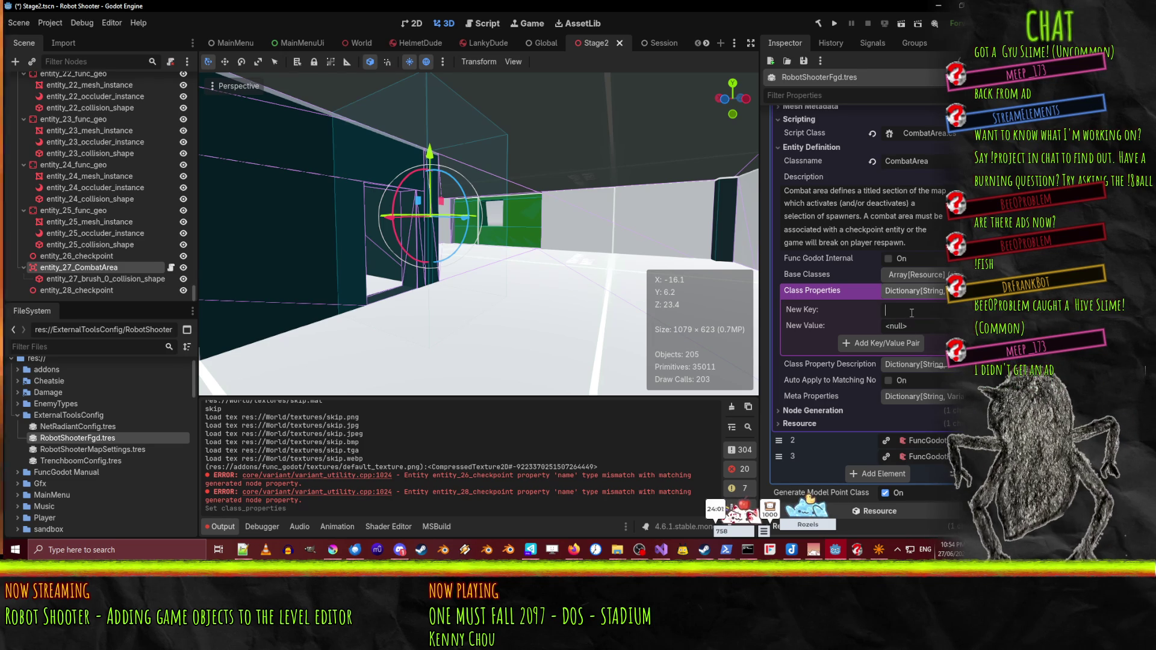
# - Show the CombatArea script beside Godot and add a String class property intro_blurb
pyautogui.moveTo(542, 6)
pyautogui.mouseDown()
pyautogui.moveTo(385, 52)
pyautogui.moveTo(234, 22)
pyautogui.moveTo(281, 8)
pyautogui.mouseUp()
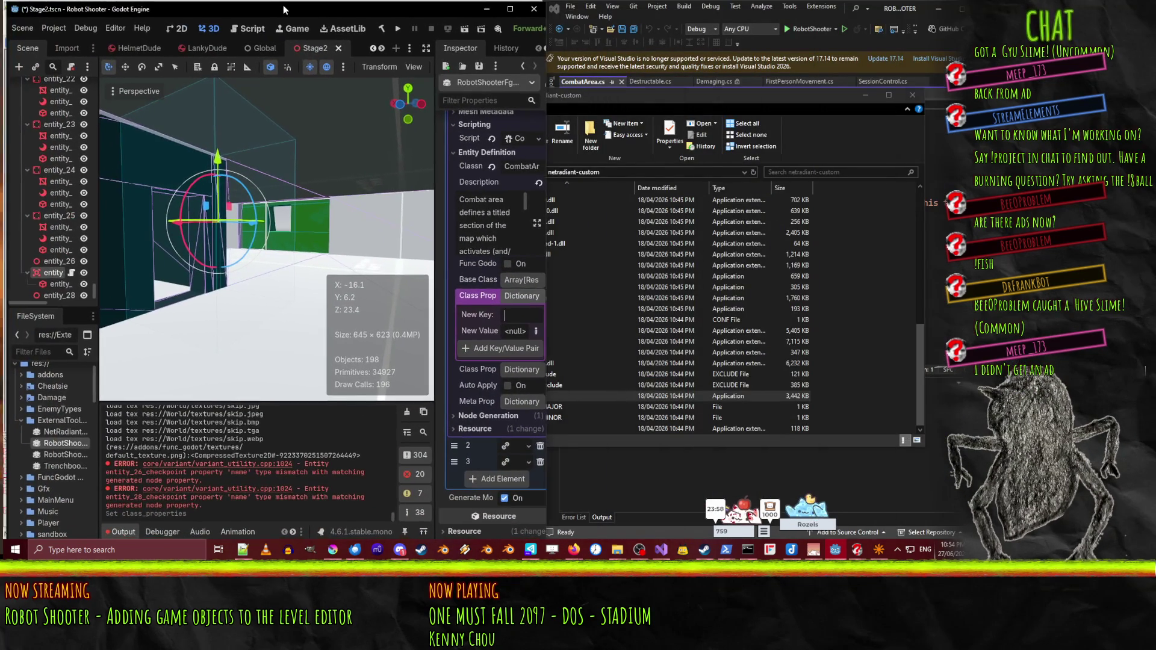
pyautogui.click(865, 95)
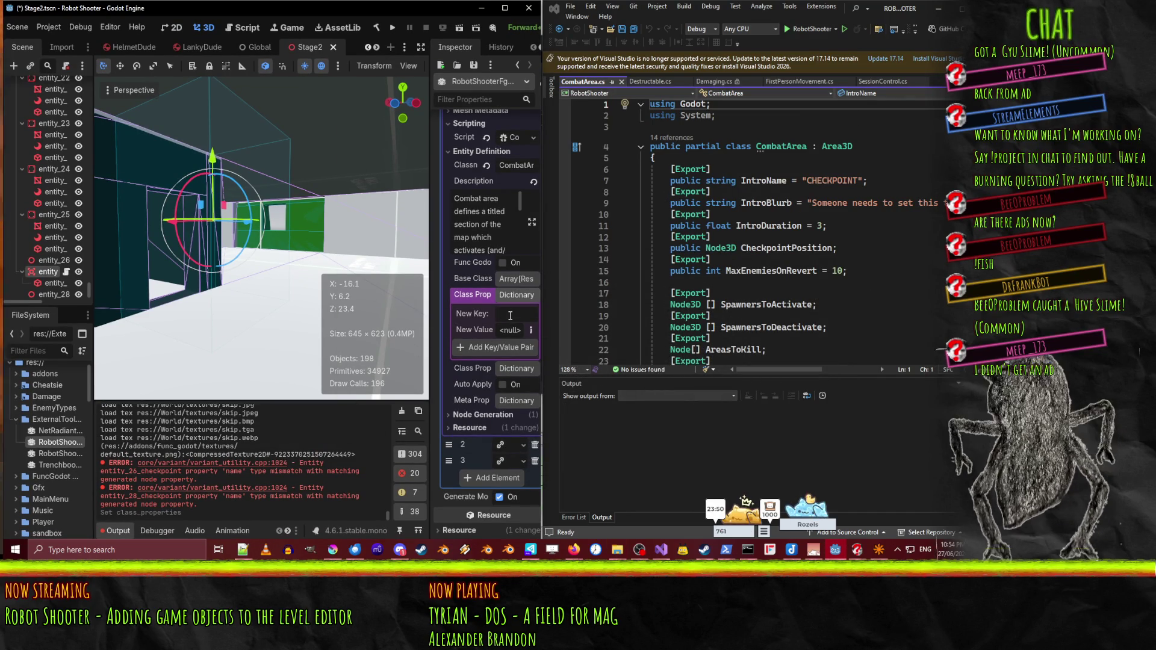
pyautogui.write('intro_blurb')
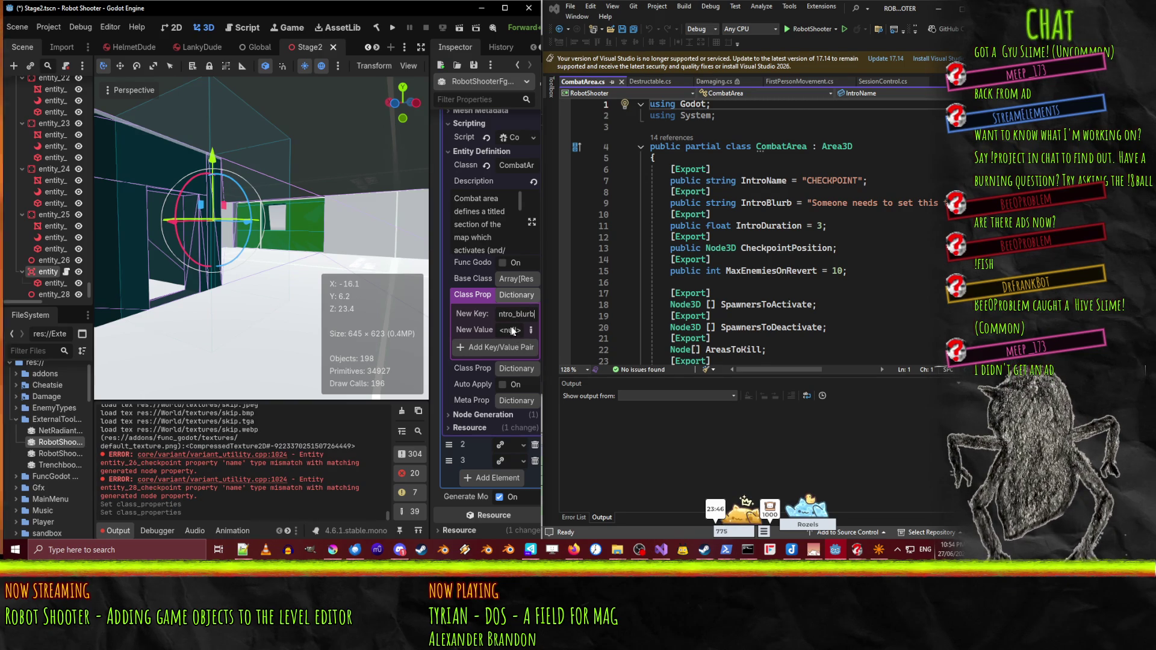
pyautogui.click(530, 328)
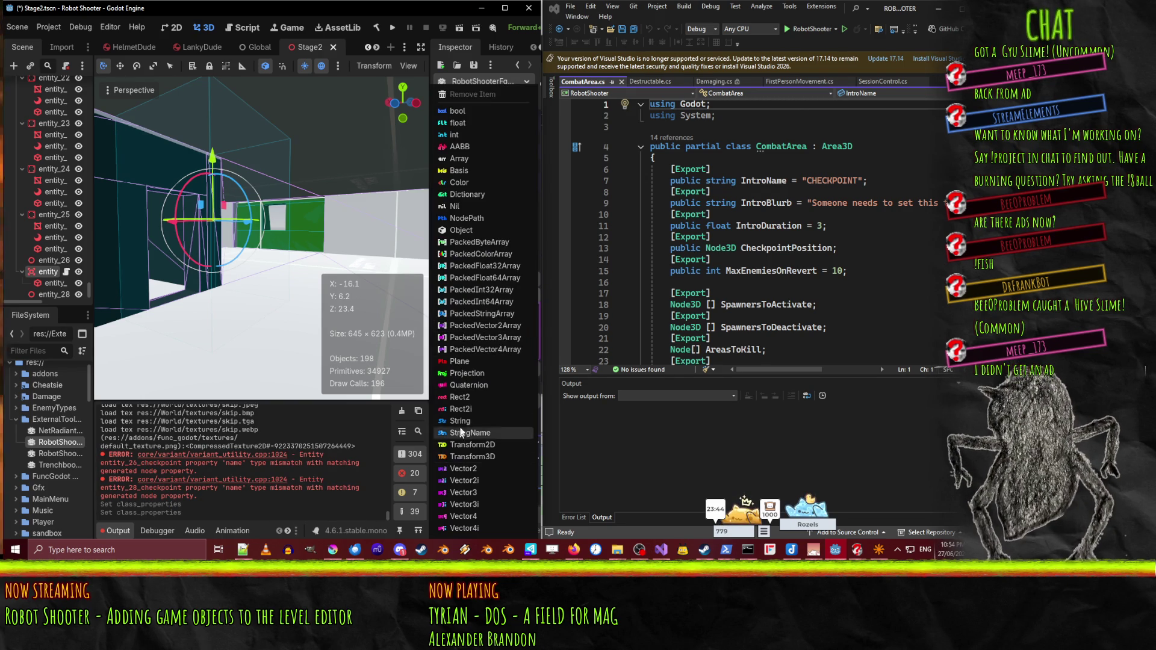
pyautogui.click(506, 421)
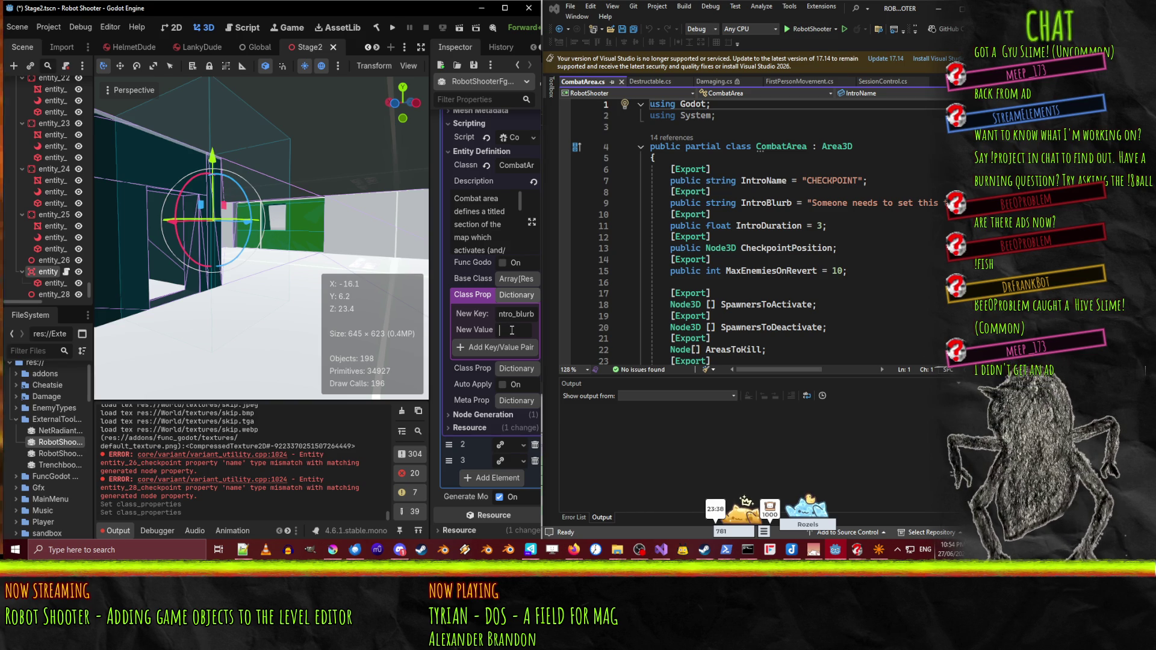
pyautogui.write('this text')
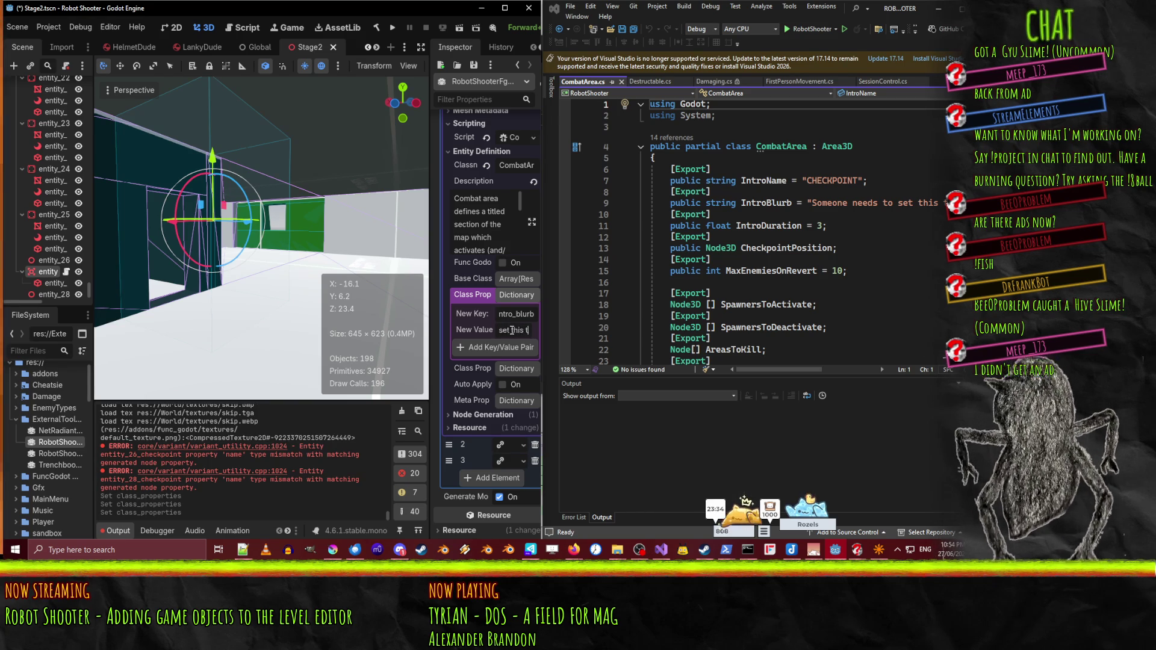
pyautogui.click(506, 348)
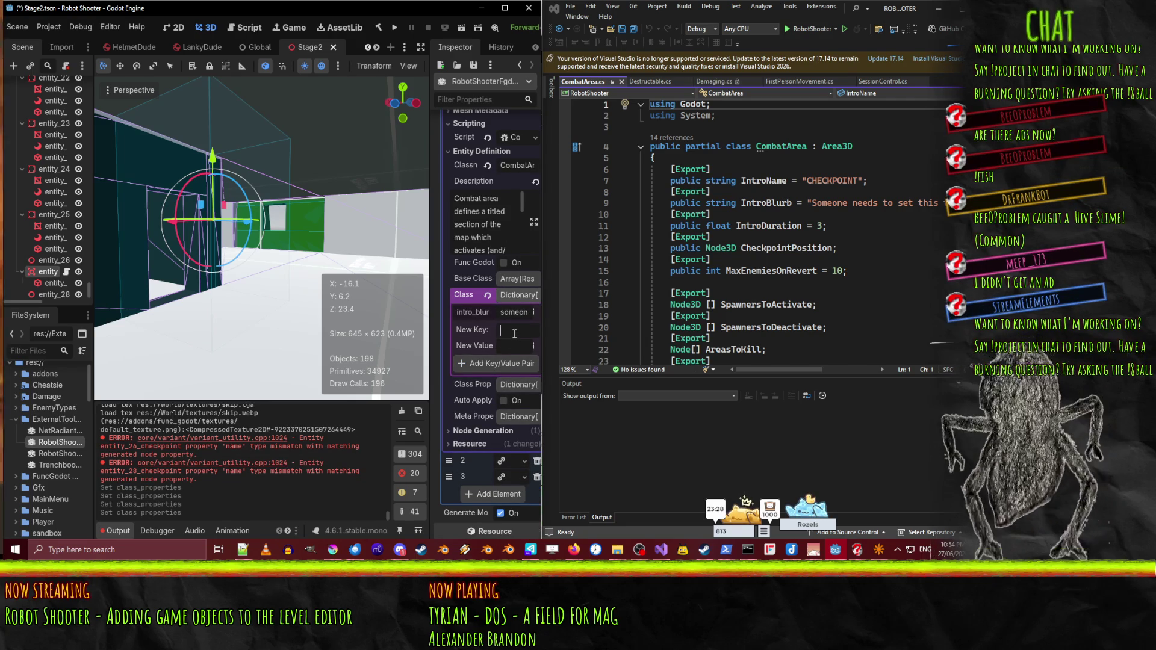
# - Add a String class property intro_name defaulting to CHECKPOINT, then begin a 'target' key
pyautogui.write('int')
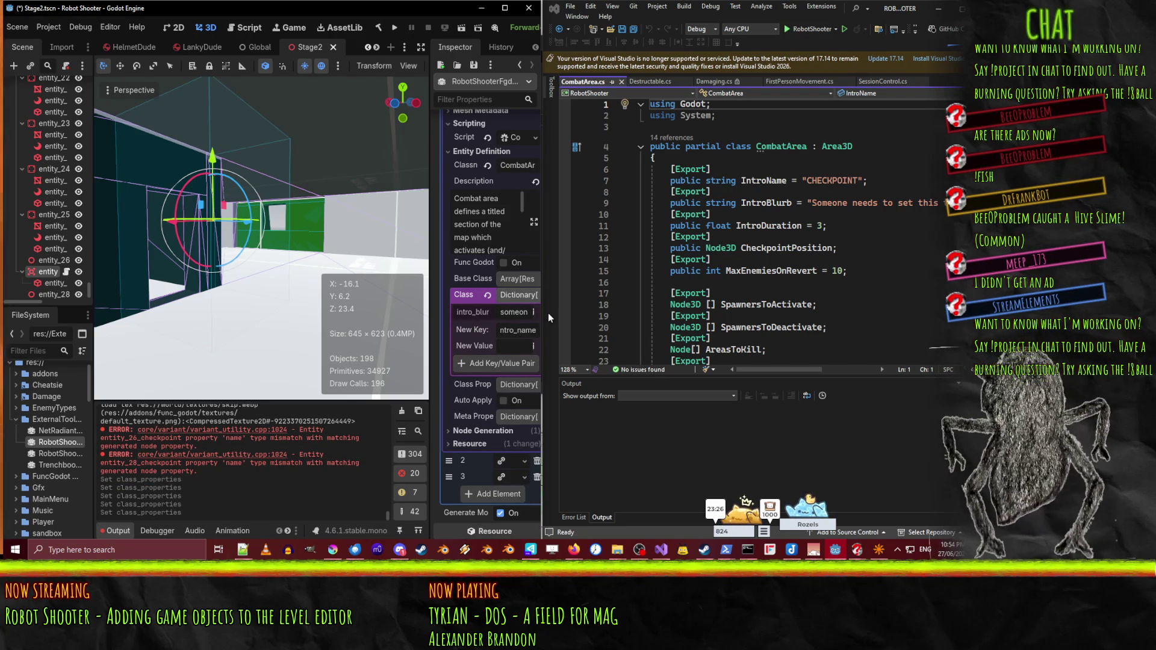
pyautogui.click(536, 346)
pyautogui.click(476, 407)
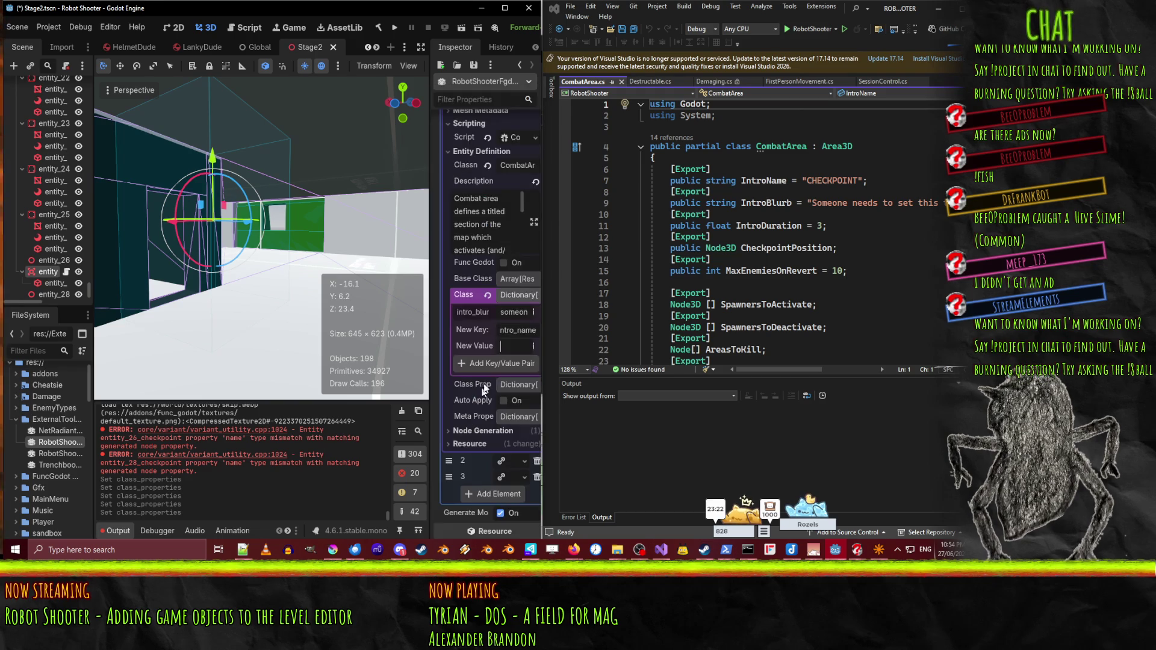
pyautogui.write('CHECK')
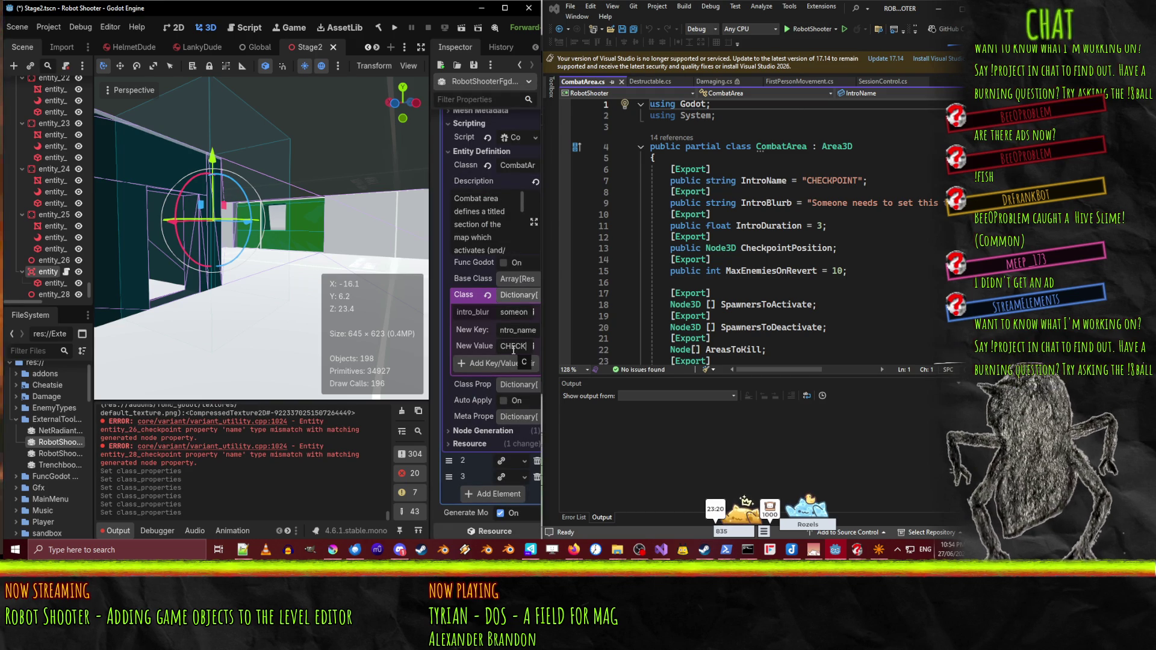
pyautogui.click(490, 365)
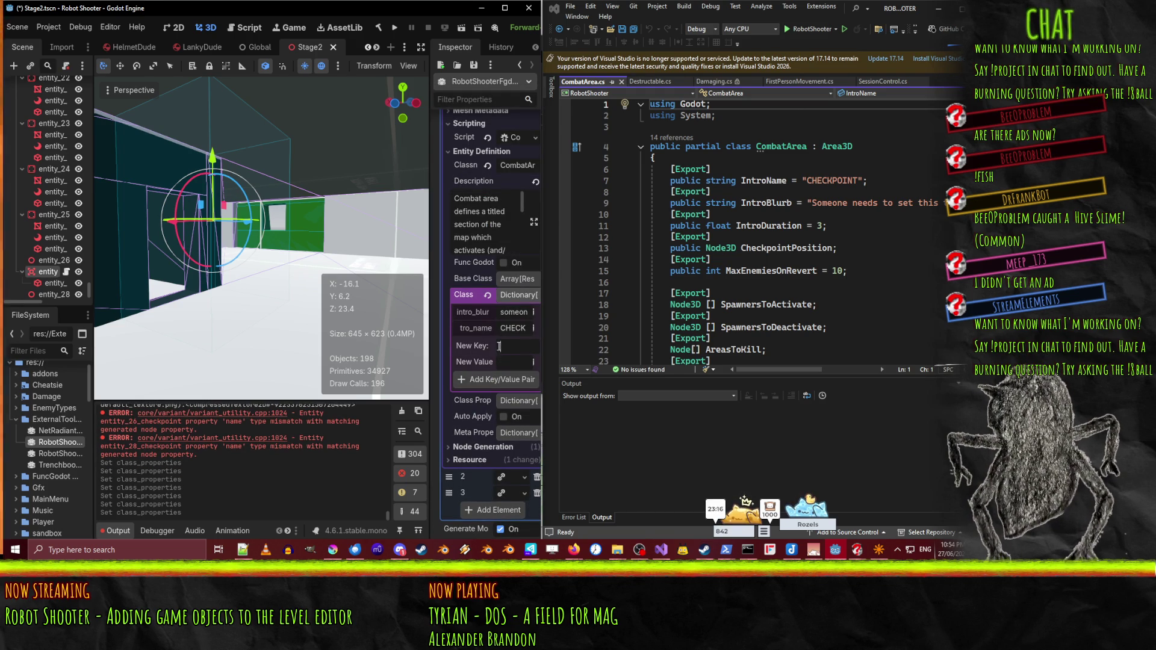
pyautogui.click(498, 347)
pyautogui.write('target')
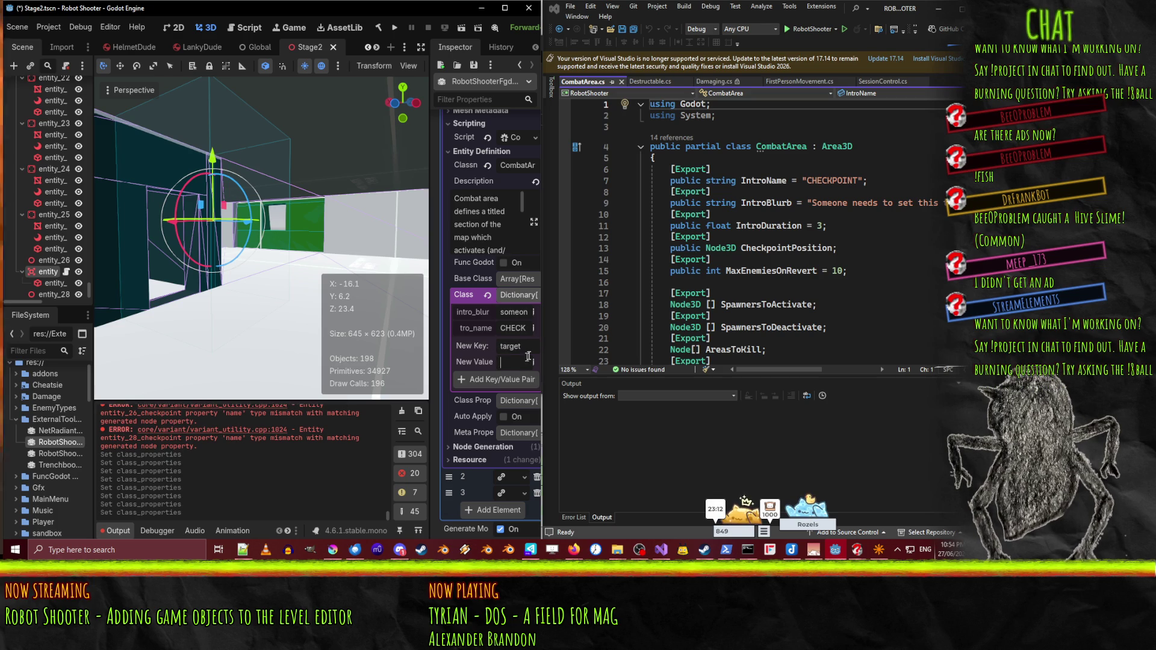
pyautogui.hotkey('shift', 'Tab')
# - Discard the 'target' key, save, and export the NetRadiant Custom gamepack
pyautogui.press('BackSpace')
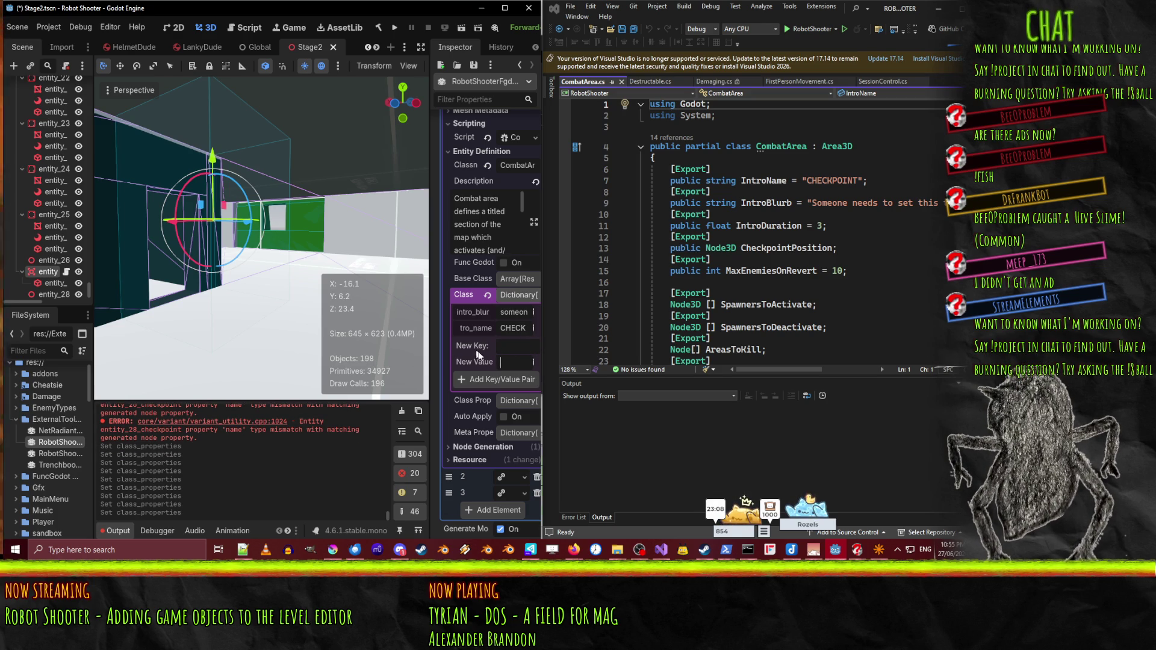
pyautogui.hotkey('ctrl', 's')
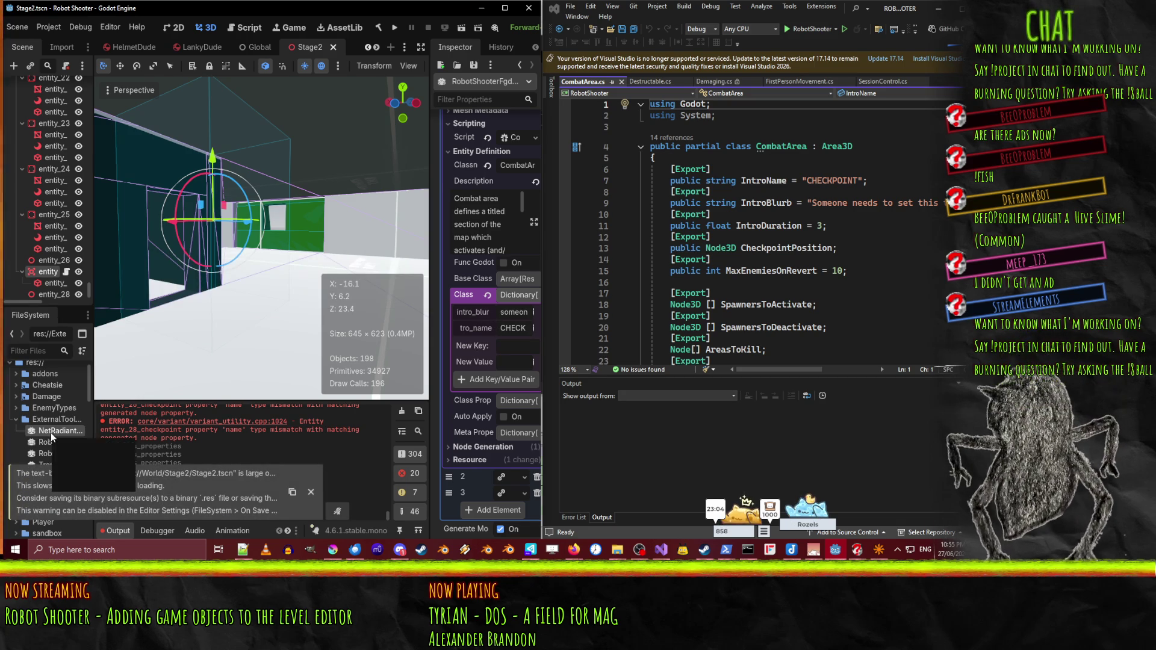
pyautogui.click(52, 431)
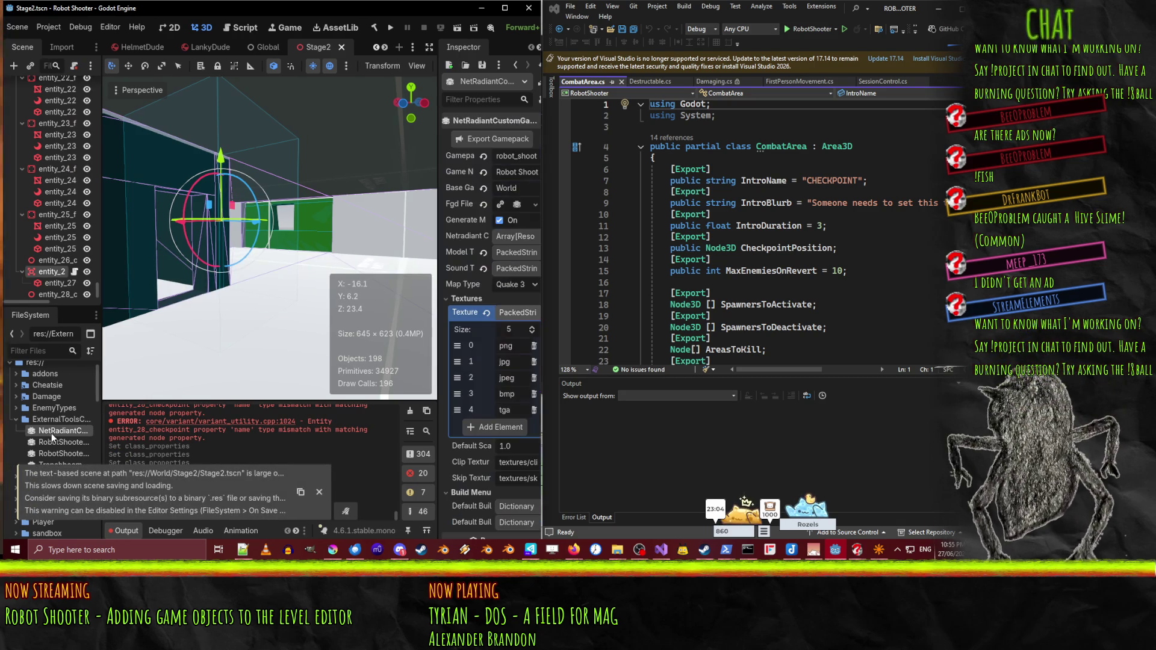
pyautogui.click(487, 139)
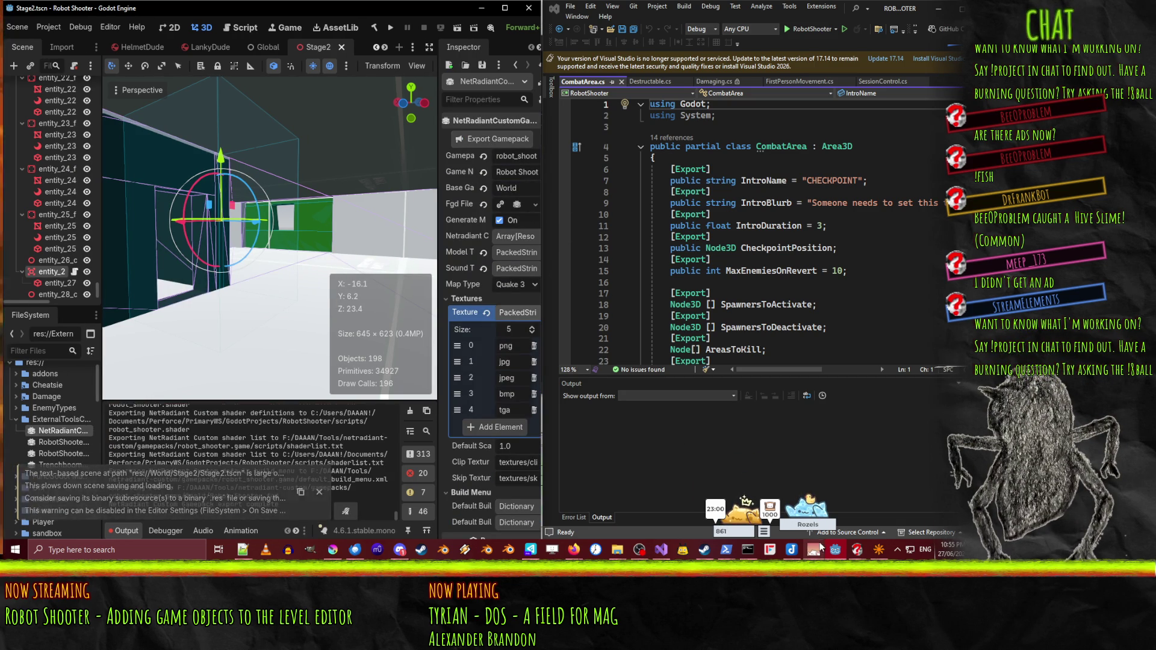
pyautogui.click(878, 557)
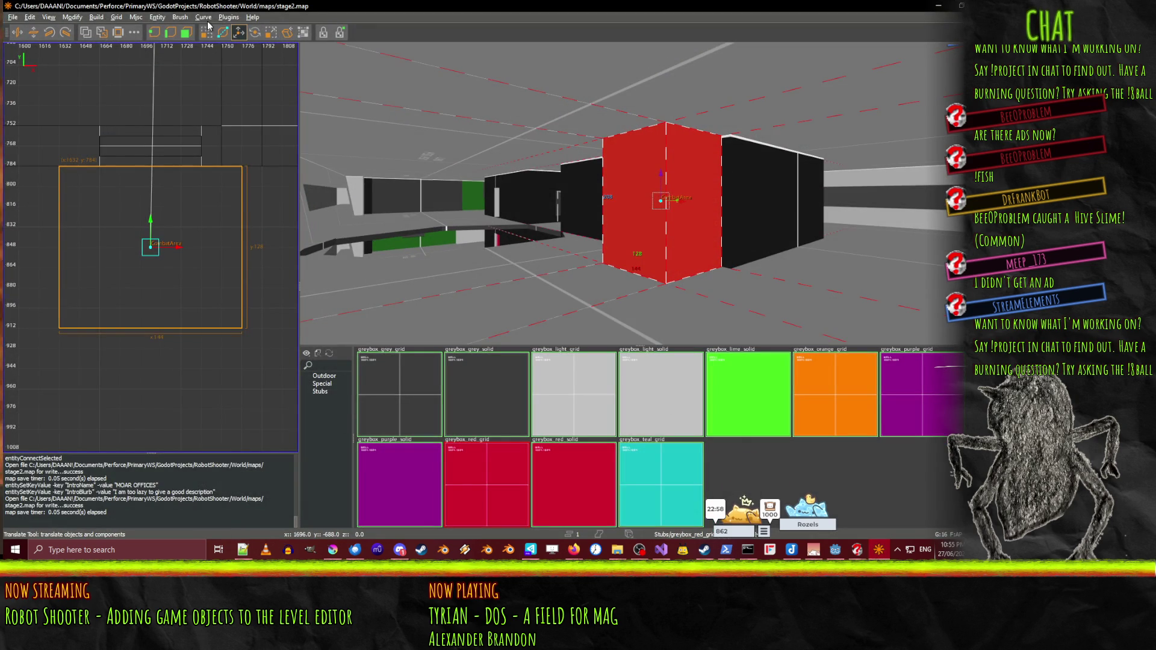
# - Browse NetRadiant's menus for an option to reload entity definitions
pyautogui.click(135, 17)
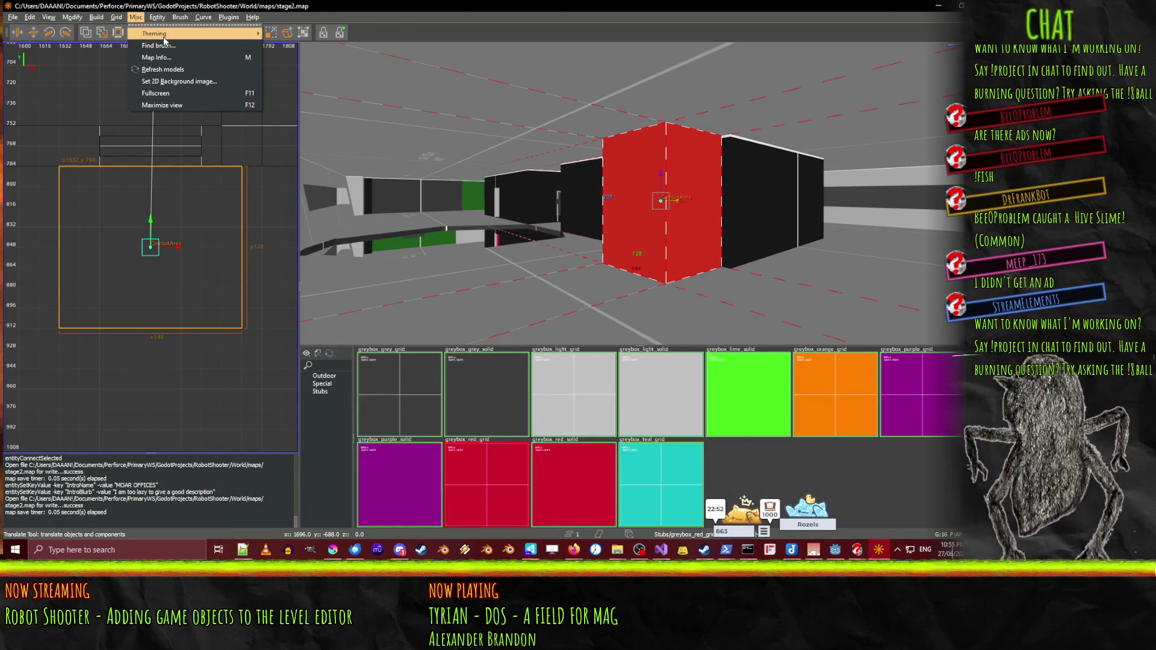
pyautogui.moveTo(31, 18)
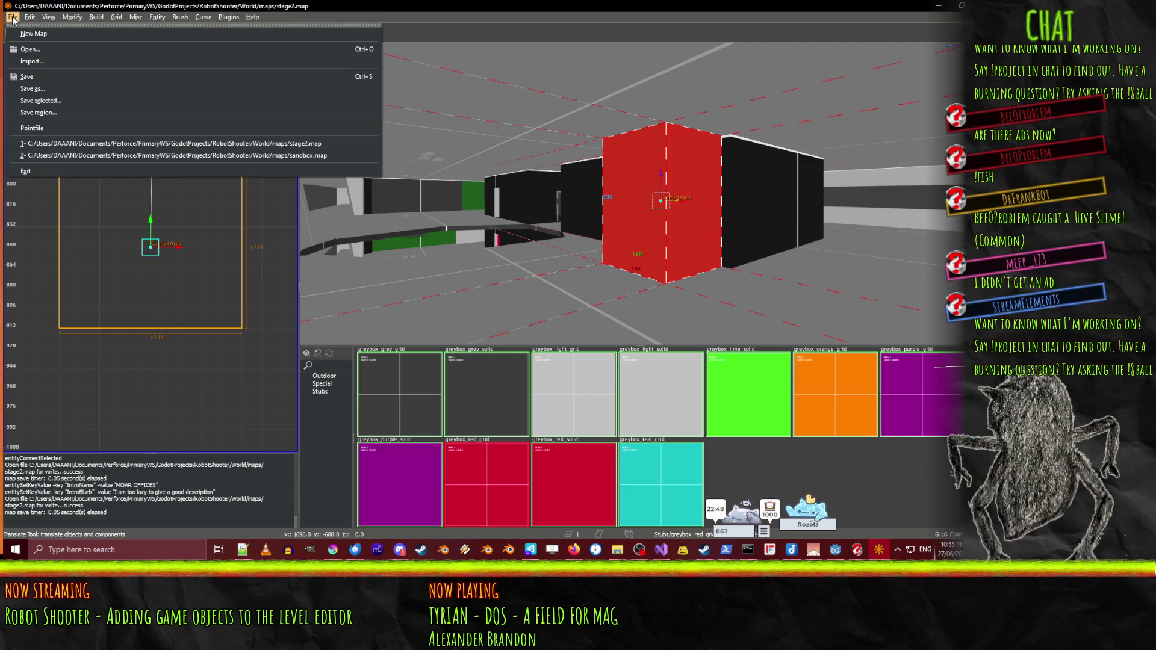
pyautogui.click(30, 18)
pyautogui.click(30, 18)
pyautogui.moveTo(47, 19)
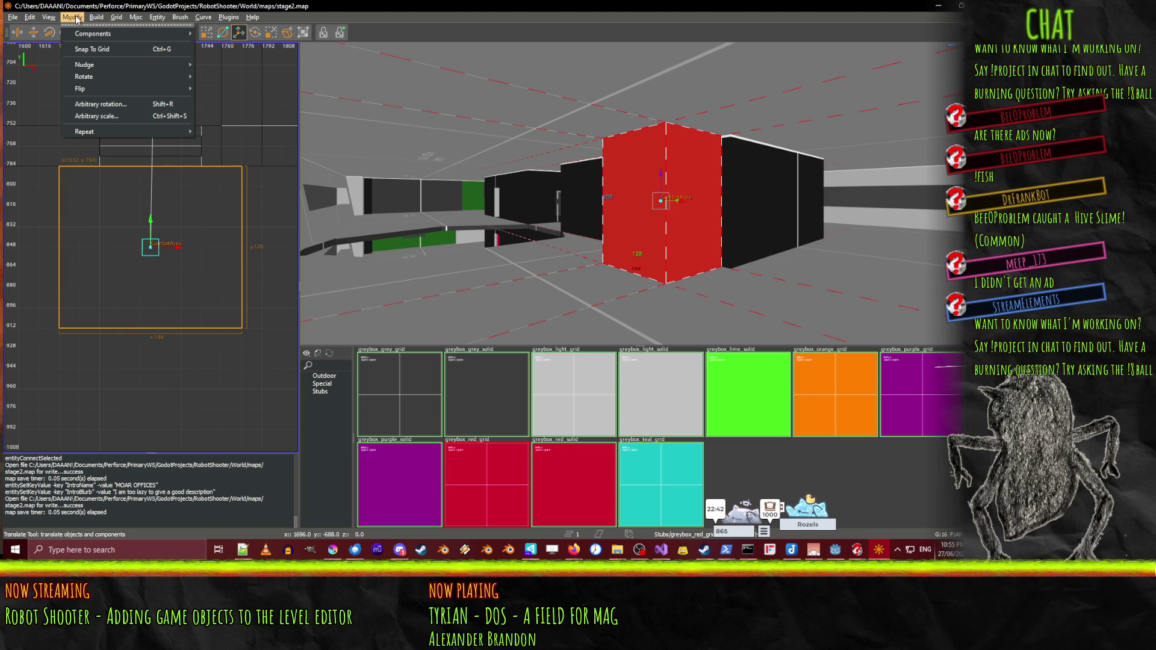
pyautogui.moveTo(142, 20)
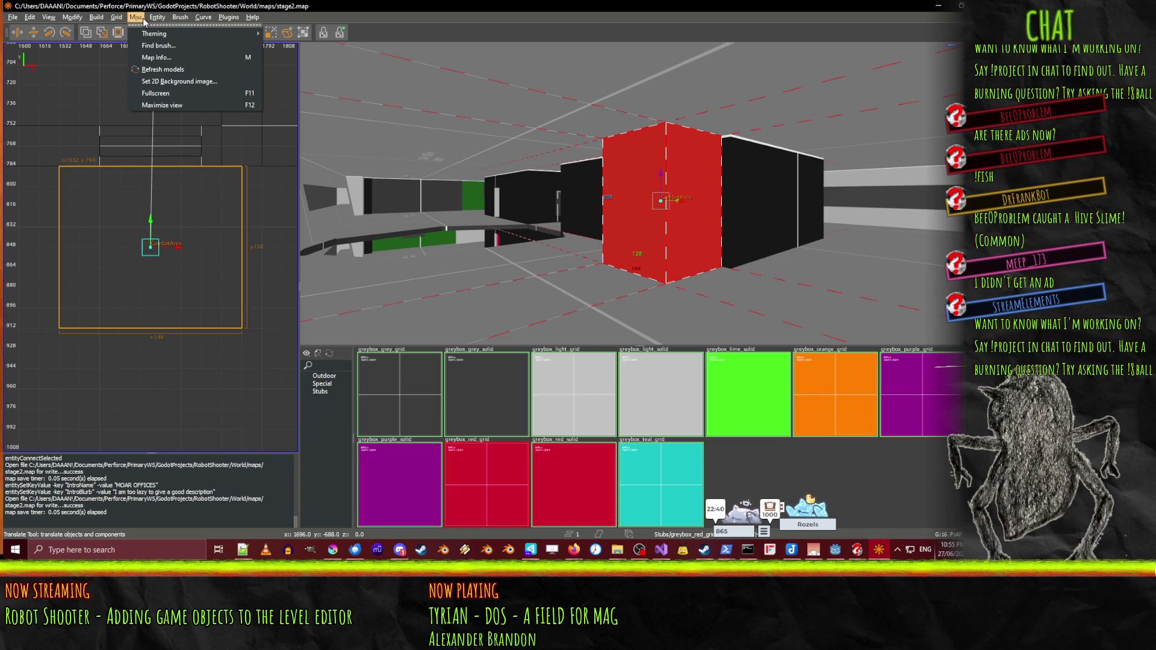
pyautogui.moveTo(178, 22)
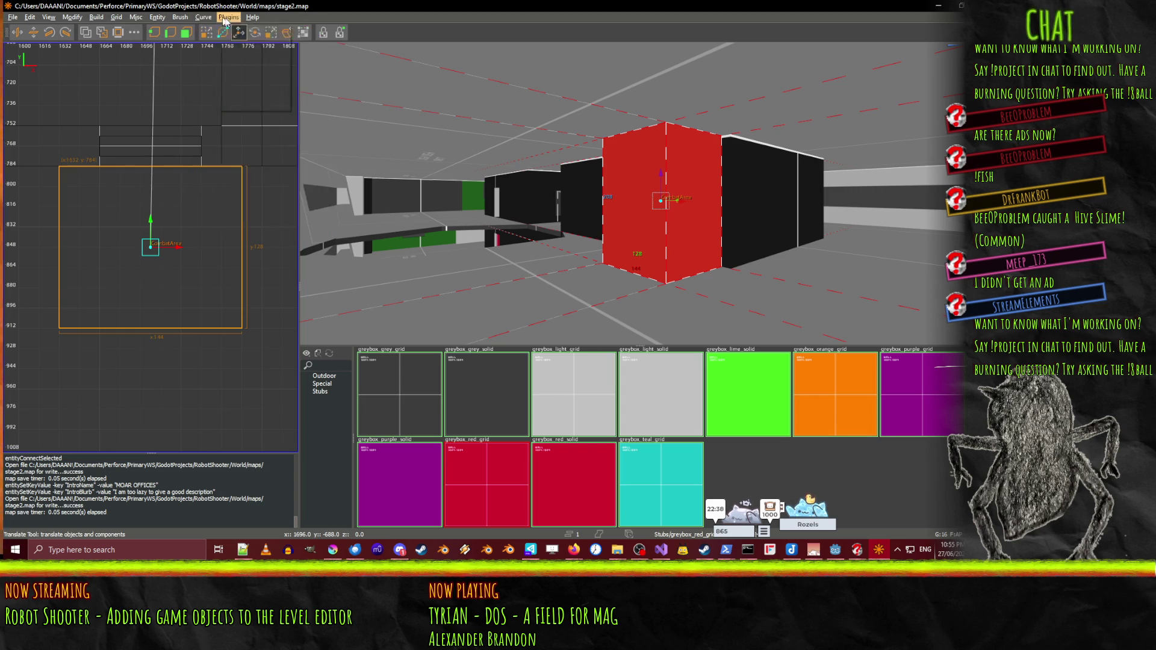
pyautogui.moveTo(245, 21)
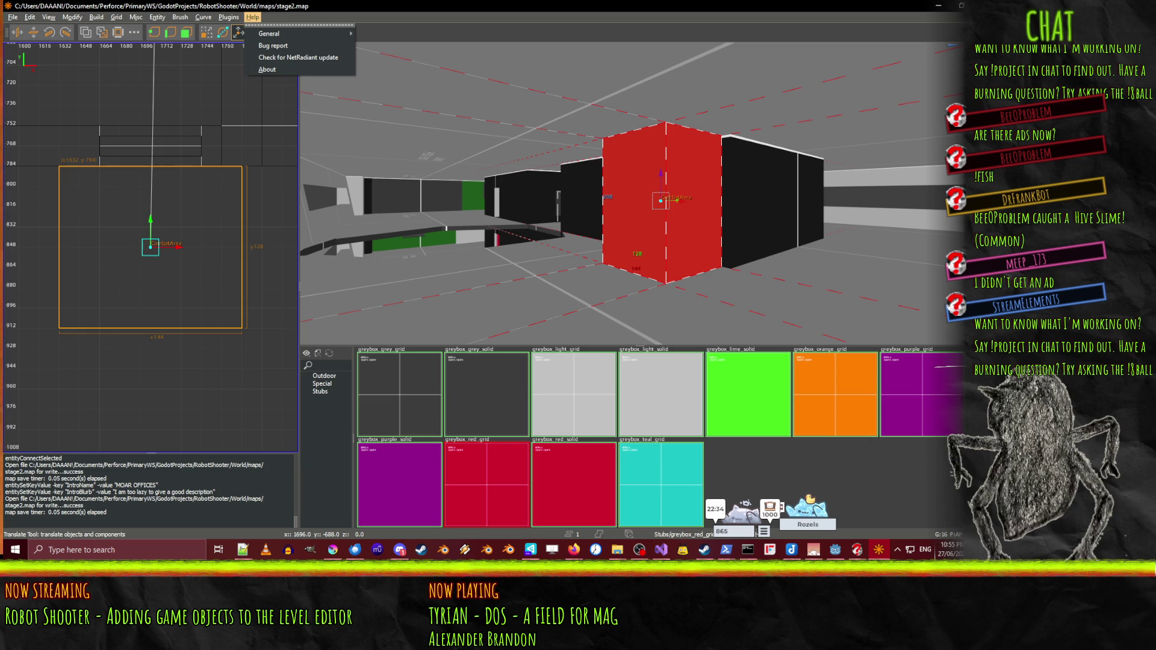
pyautogui.press('Escape')
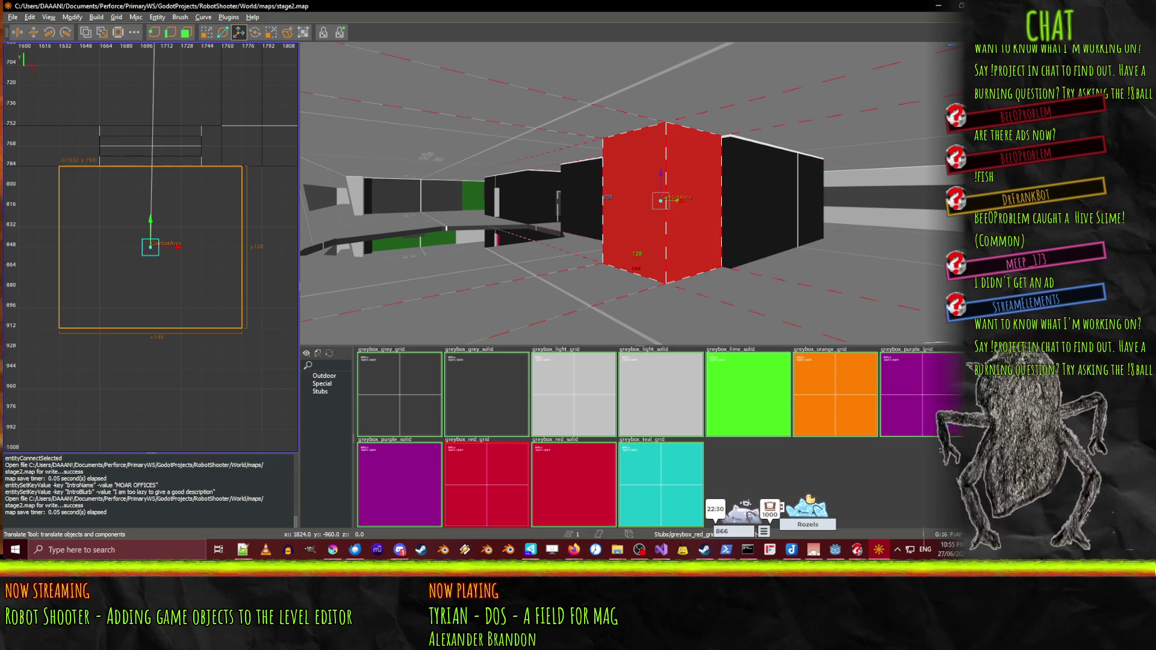
# - Close NetRadiant and bring up the netradiant-custom program folder
pyautogui.hotkey('alt', 'F4')
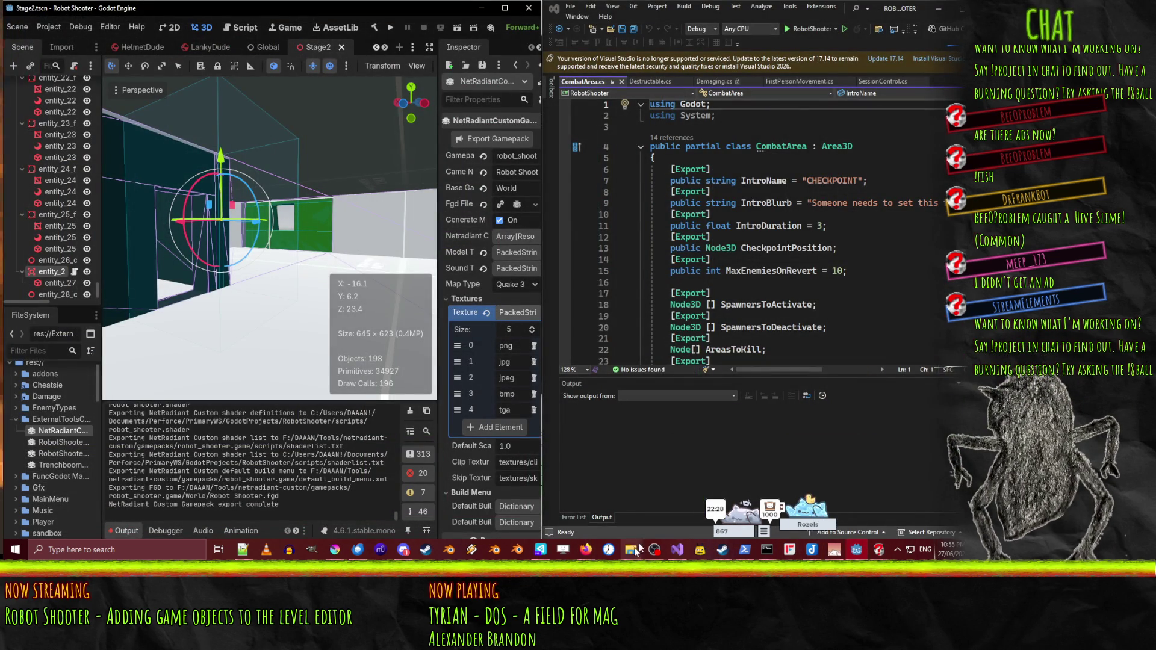
pyautogui.moveTo(630, 552)
pyautogui.click(688, 504)
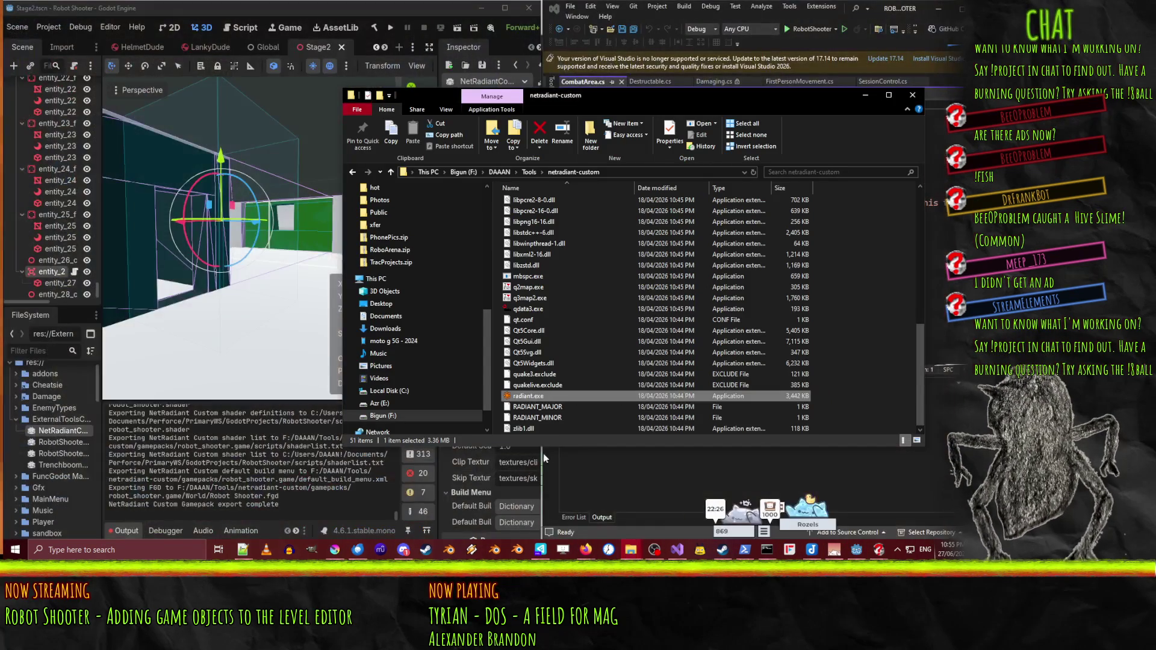
# - Relaunch radiant.exe, fly the camera down the corridor, and select the red CombatArea brush
pyautogui.doubleClick(544, 399)
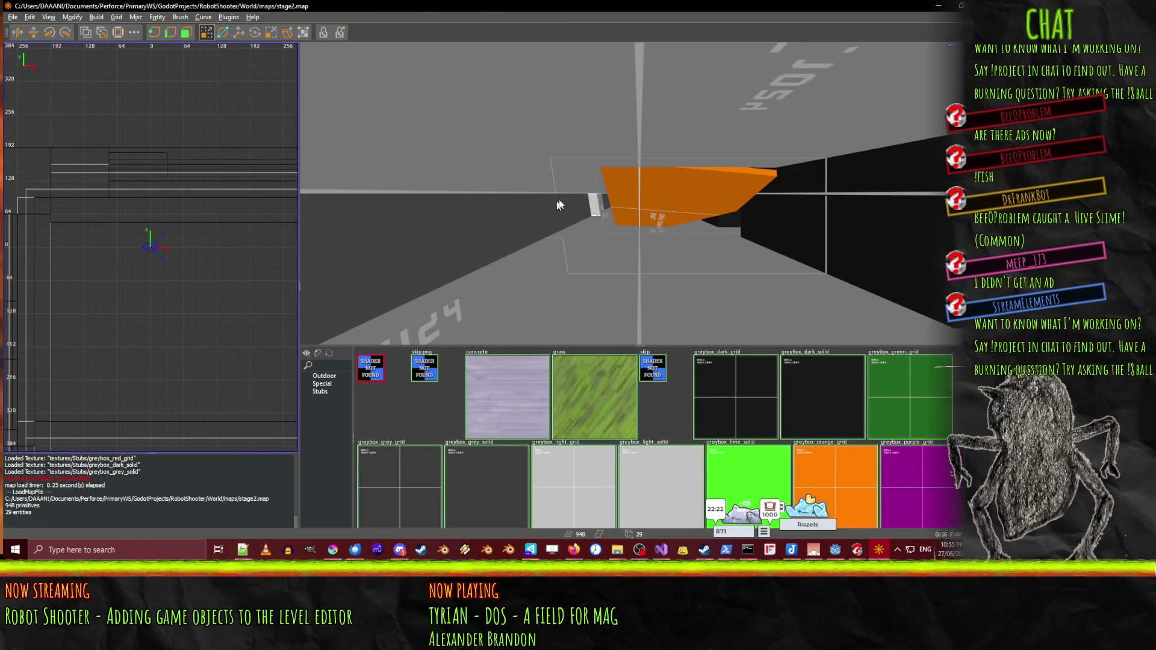
pyautogui.rightClick(537, 218)
pyautogui.press('Up')
pyautogui.press('Up')
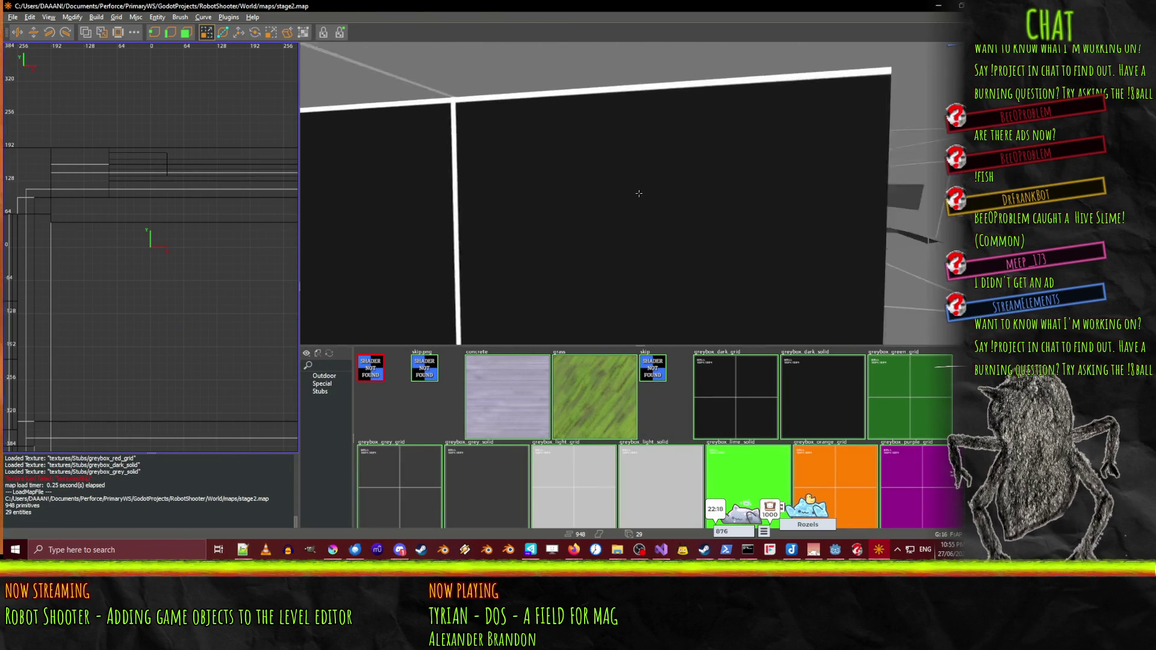
pyautogui.rightClick(638, 193)
pyautogui.keyDown('shift'); pyautogui.click(648, 186); pyautogui.keyUp('shift')
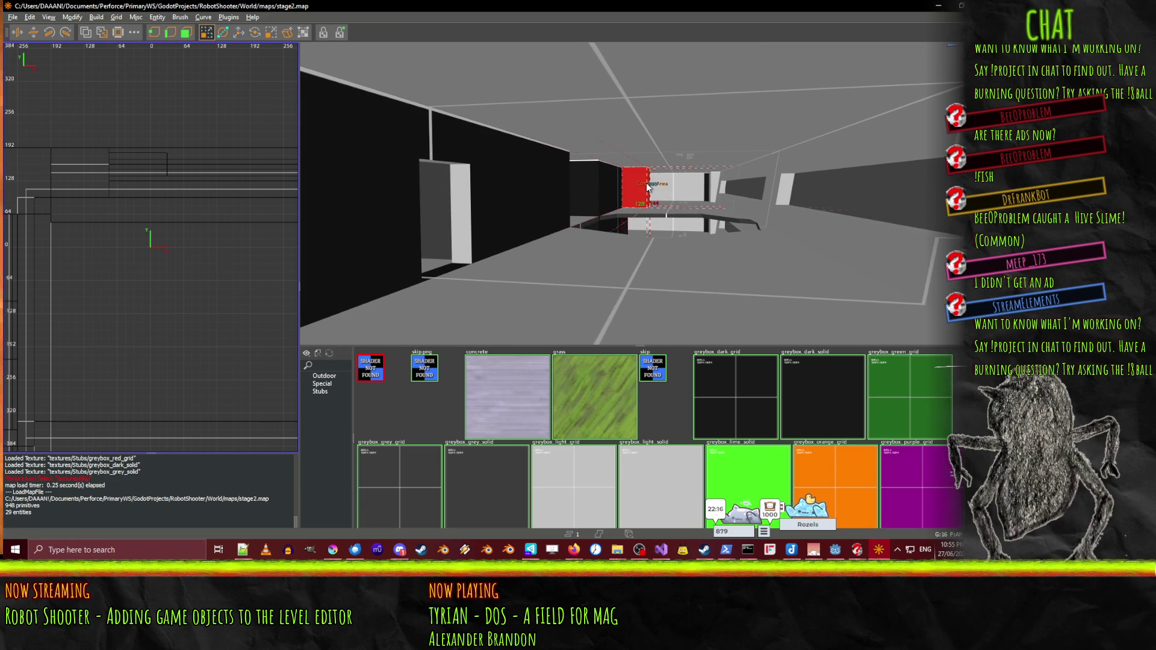
# - Review the CombatArea entity's IntroBlurb, IntroName and target values, then close the entity window
pyautogui.press('n')
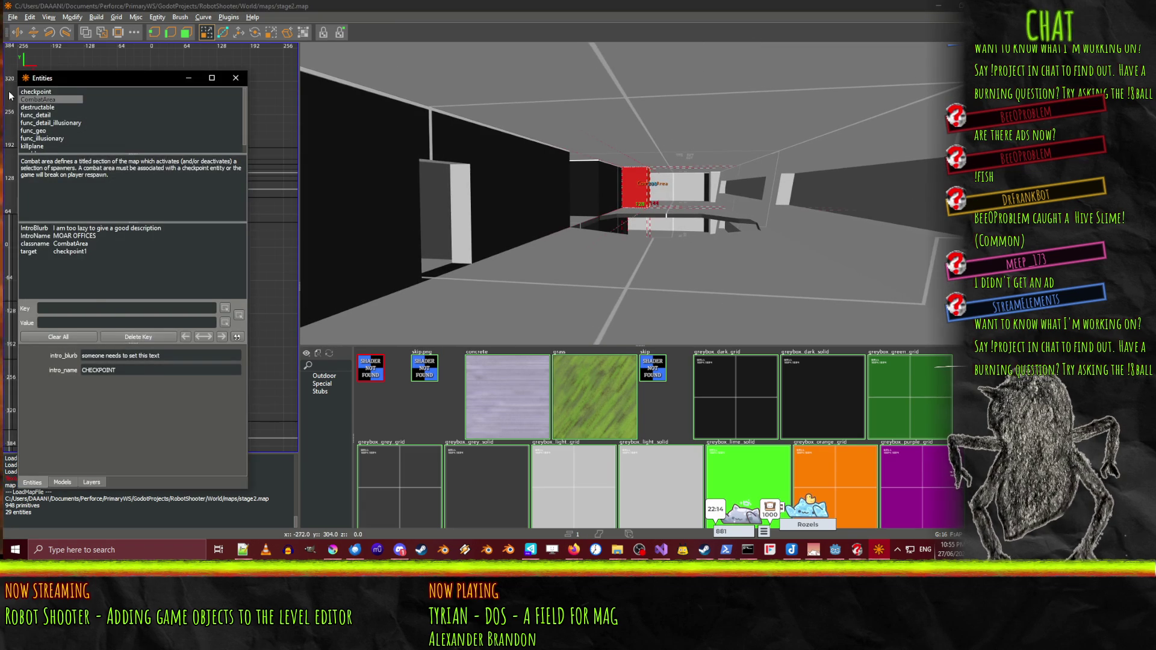
pyautogui.moveTo(103, 243); pyautogui.dragTo(95, 228)
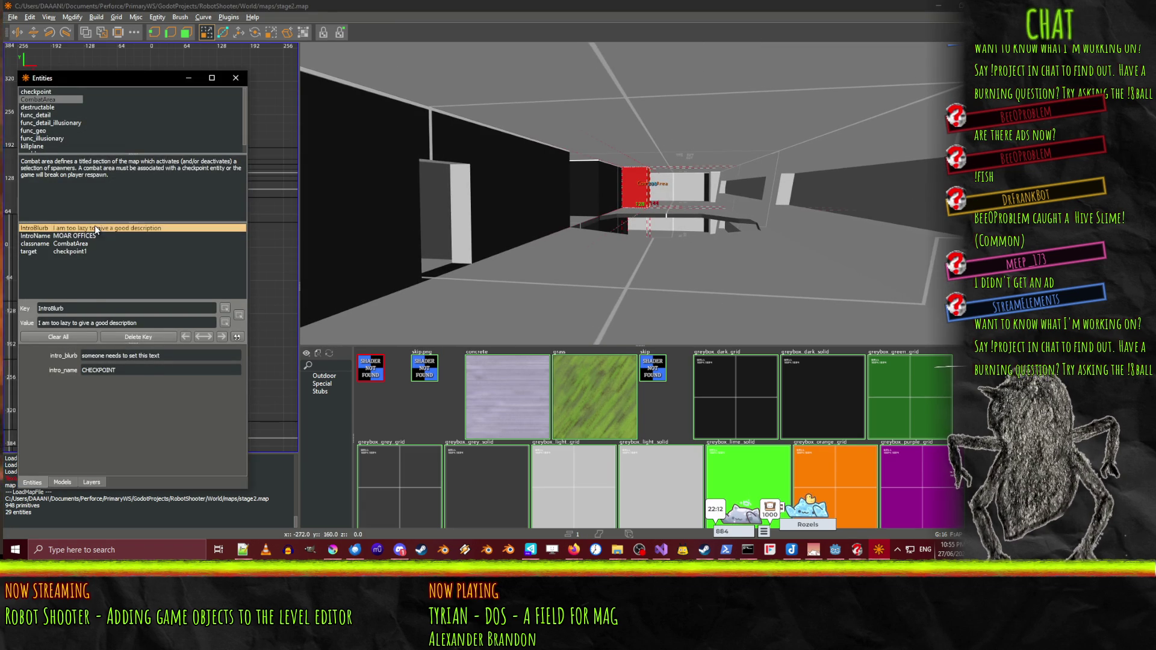
pyautogui.click(41, 237)
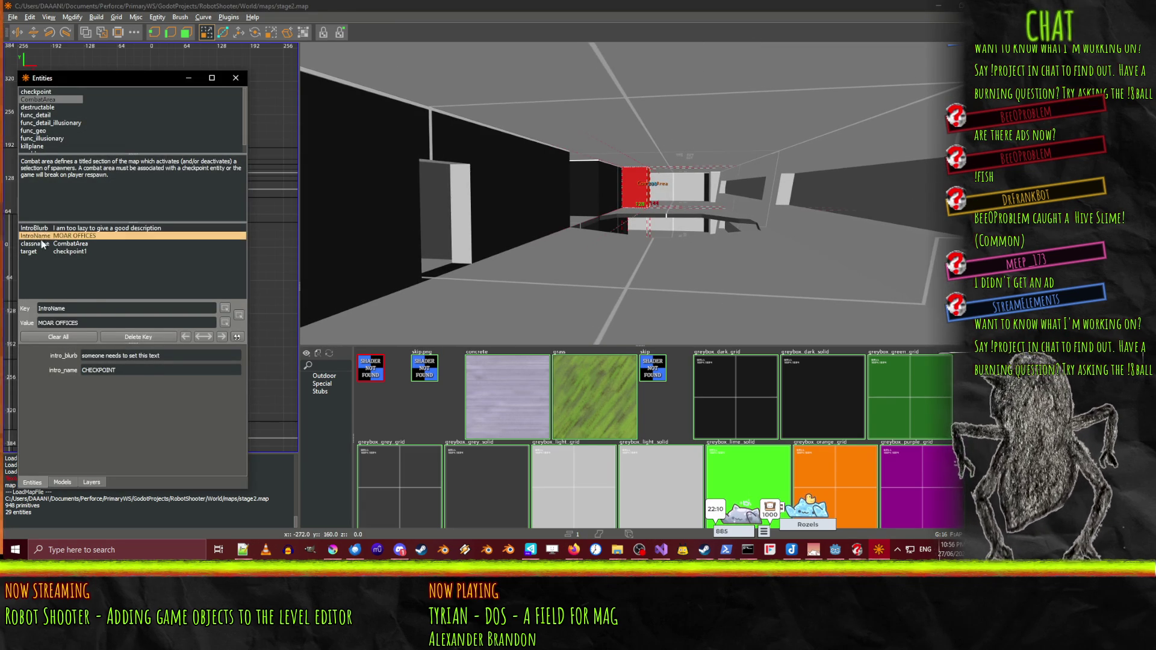
pyautogui.press('Up')
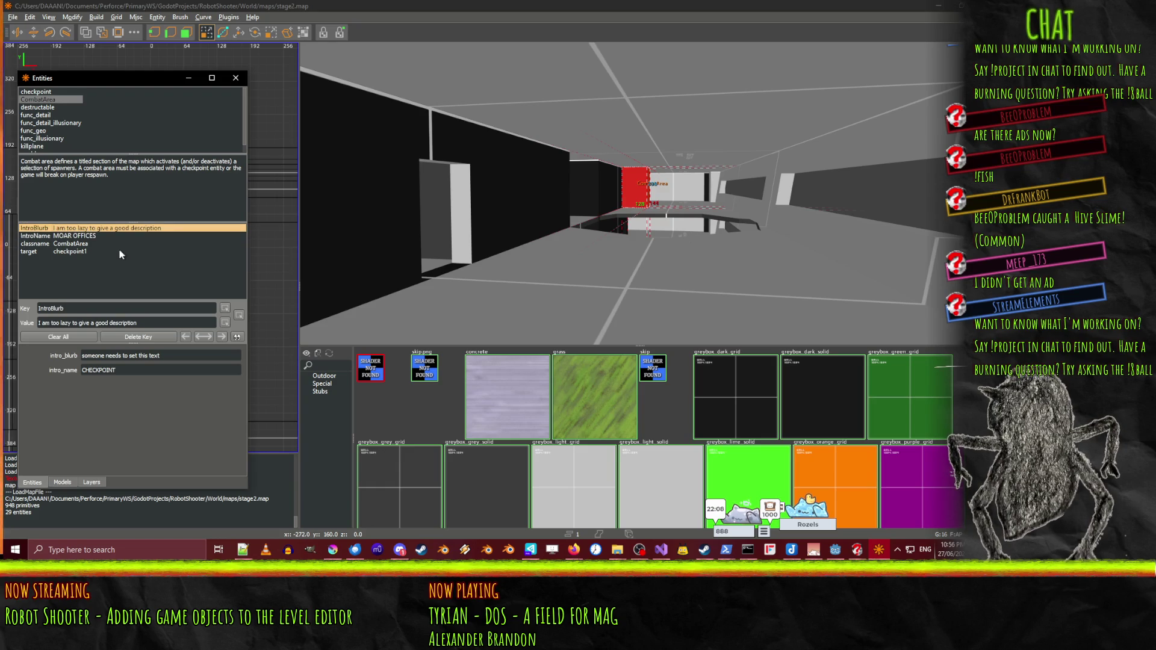
pyautogui.click(118, 250)
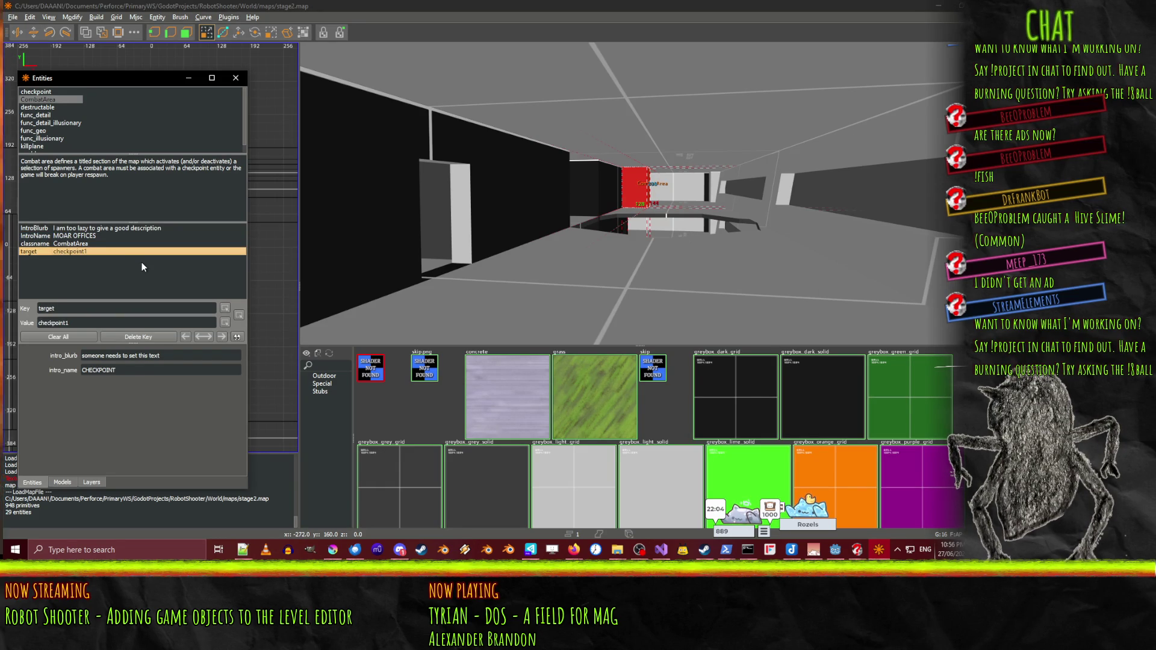
pyautogui.click(90, 229)
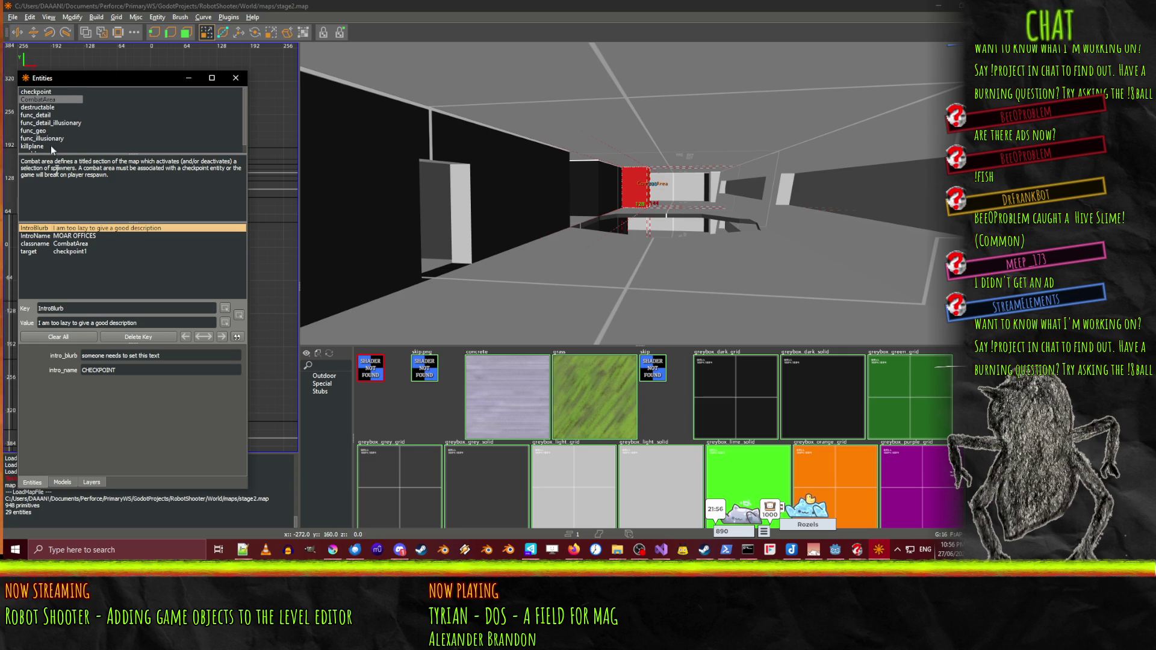
pyautogui.click(235, 78)
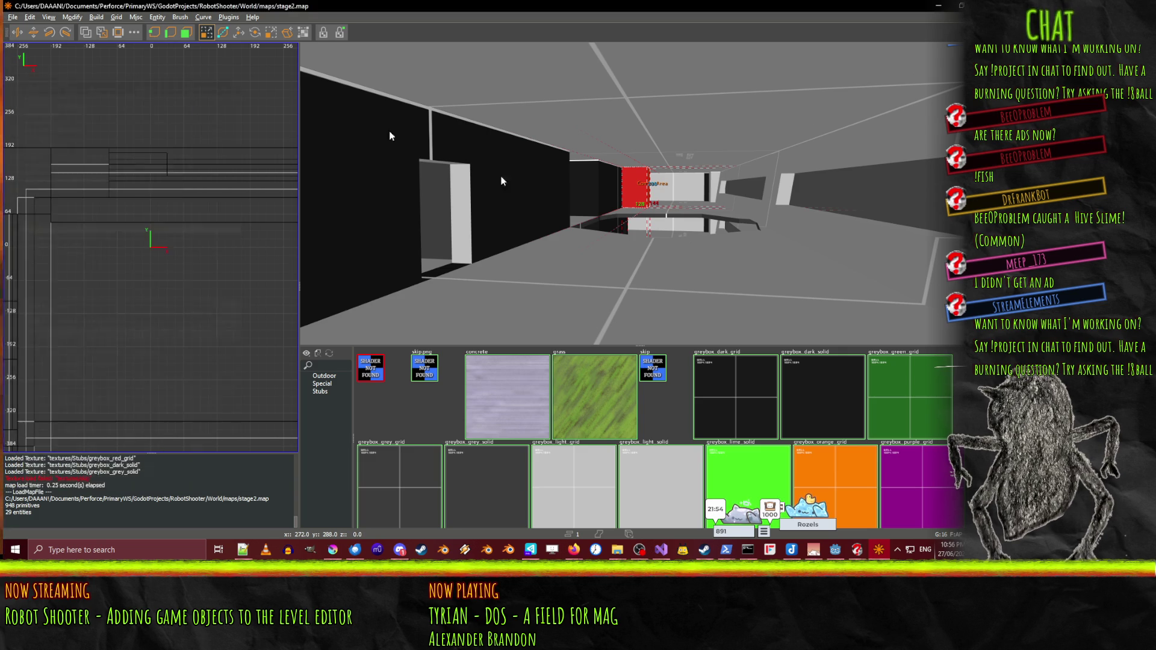
# - Run the Robot Shooter game from Godot, then close the game window
pyautogui.click(940, 4)
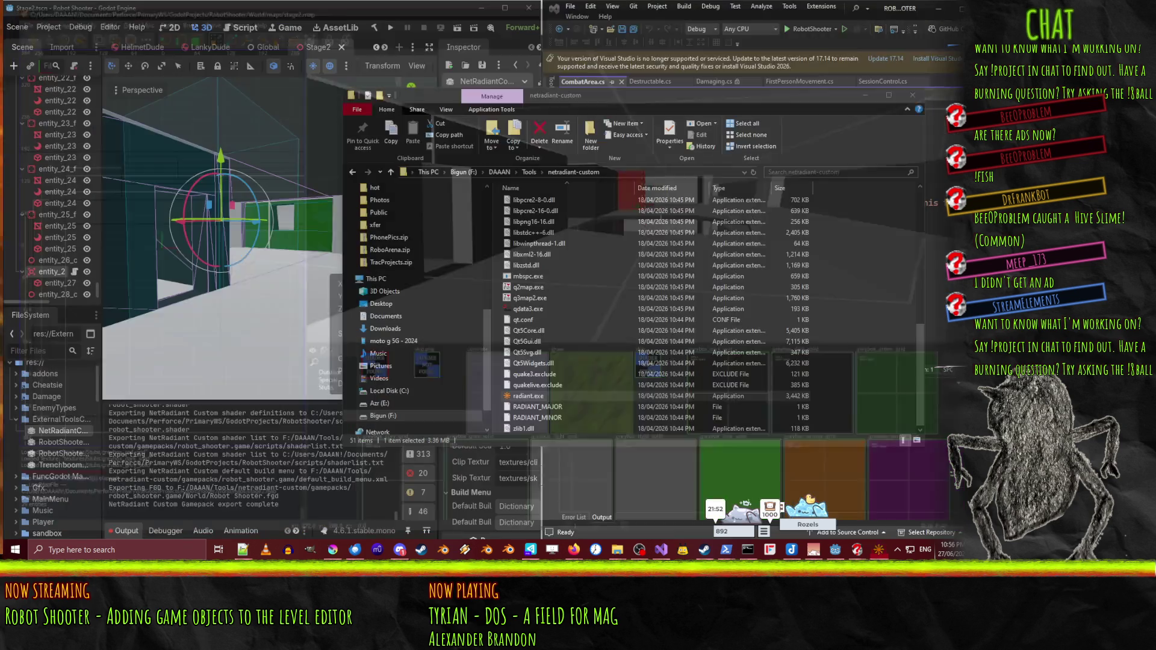
pyautogui.click(390, 28)
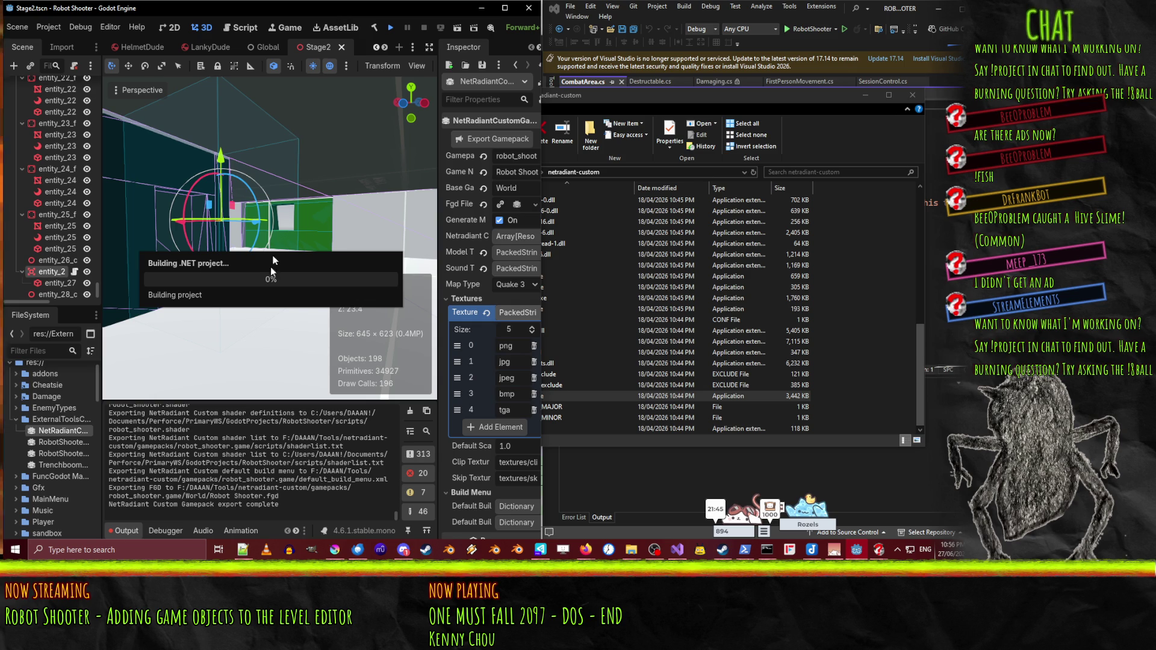
pyautogui.click(506, 12)
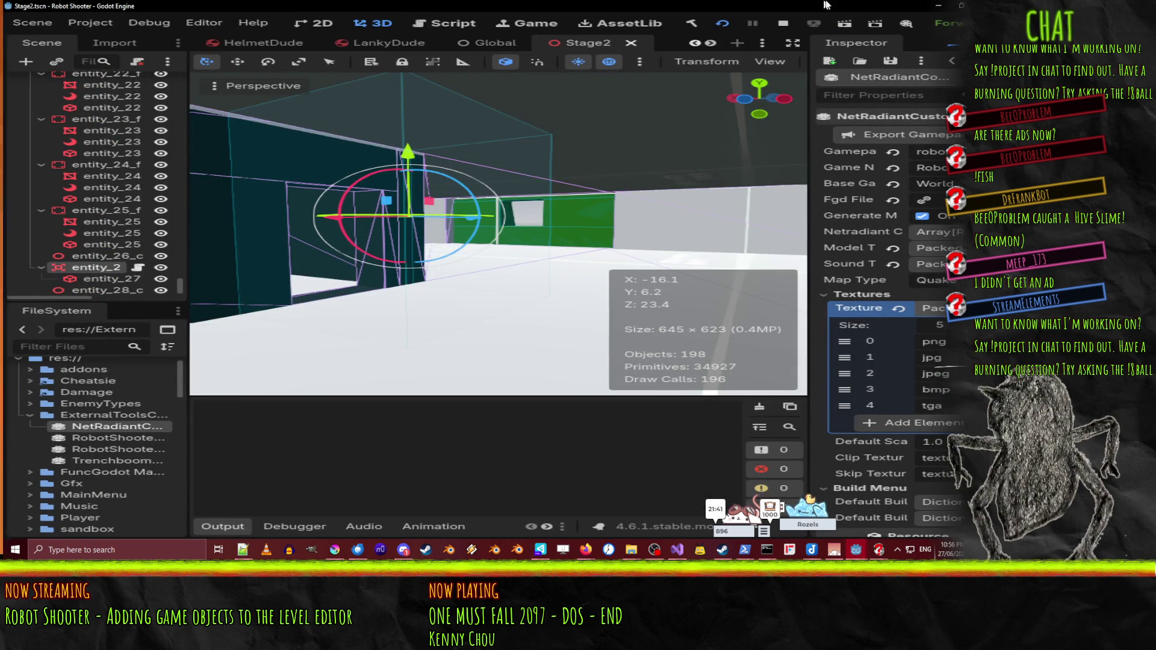
pyautogui.press('super+Down')
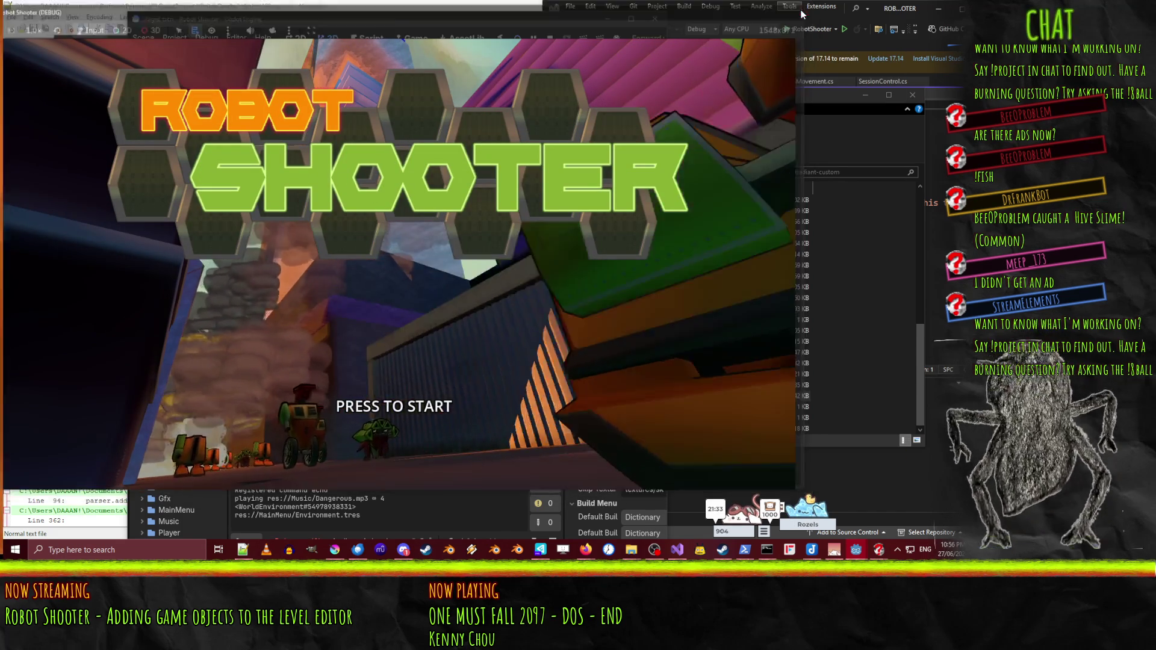
pyautogui.click(800, 8)
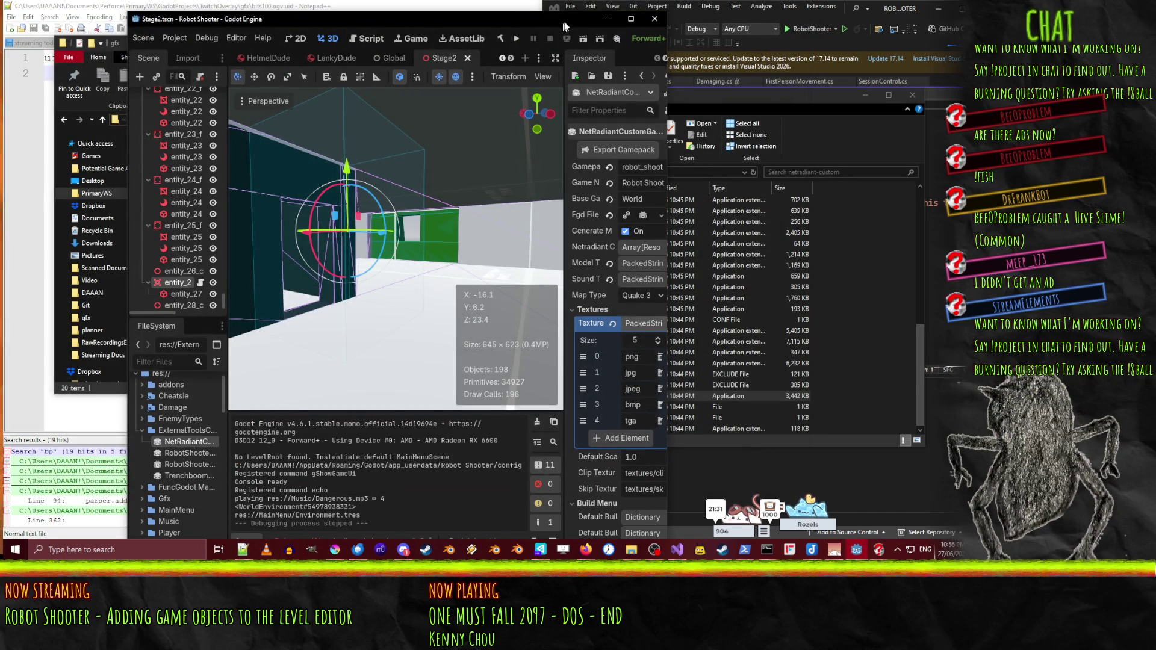
# - Snap Godot to the left half of the screen beside the CombatArea.cs code
pyautogui.click(629, 40)
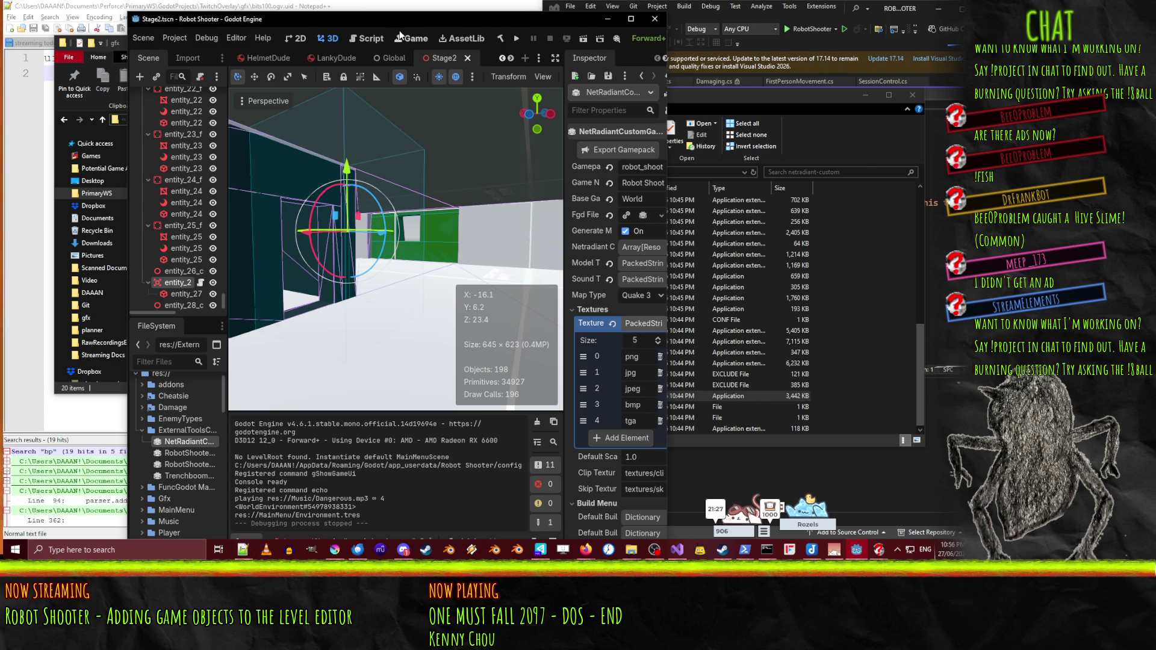
pyautogui.moveTo(218, 25)
pyautogui.mouseDown()
pyautogui.moveTo(72, 253)
pyautogui.moveTo(1, 252)
pyautogui.mouseUp()
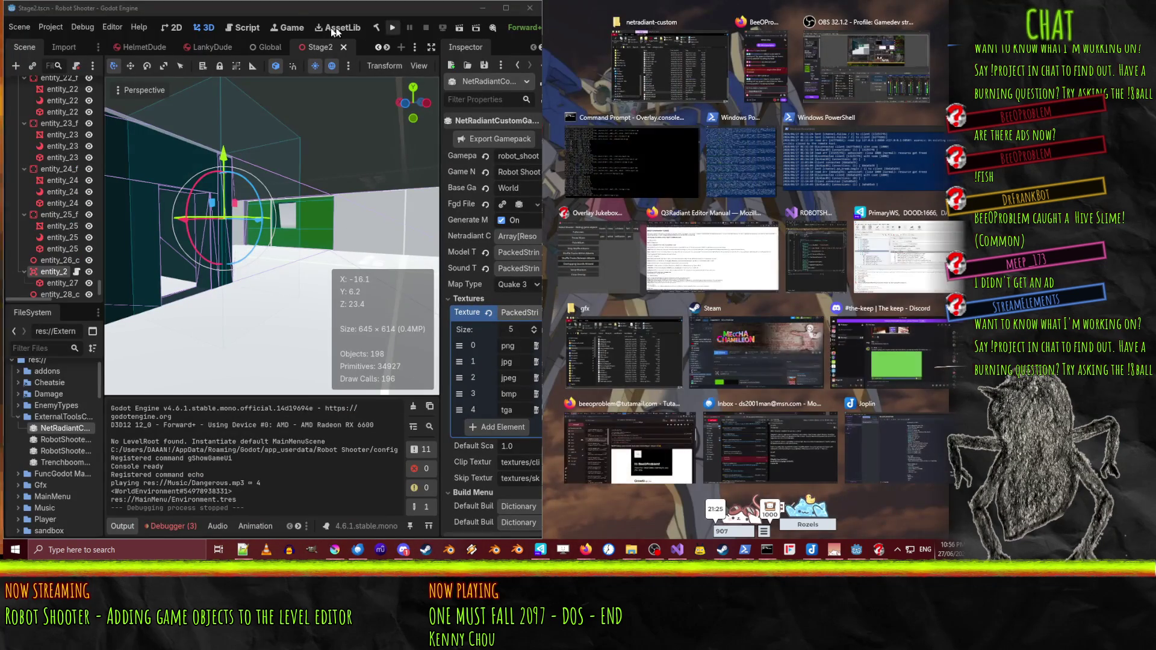
pyautogui.click(290, 12)
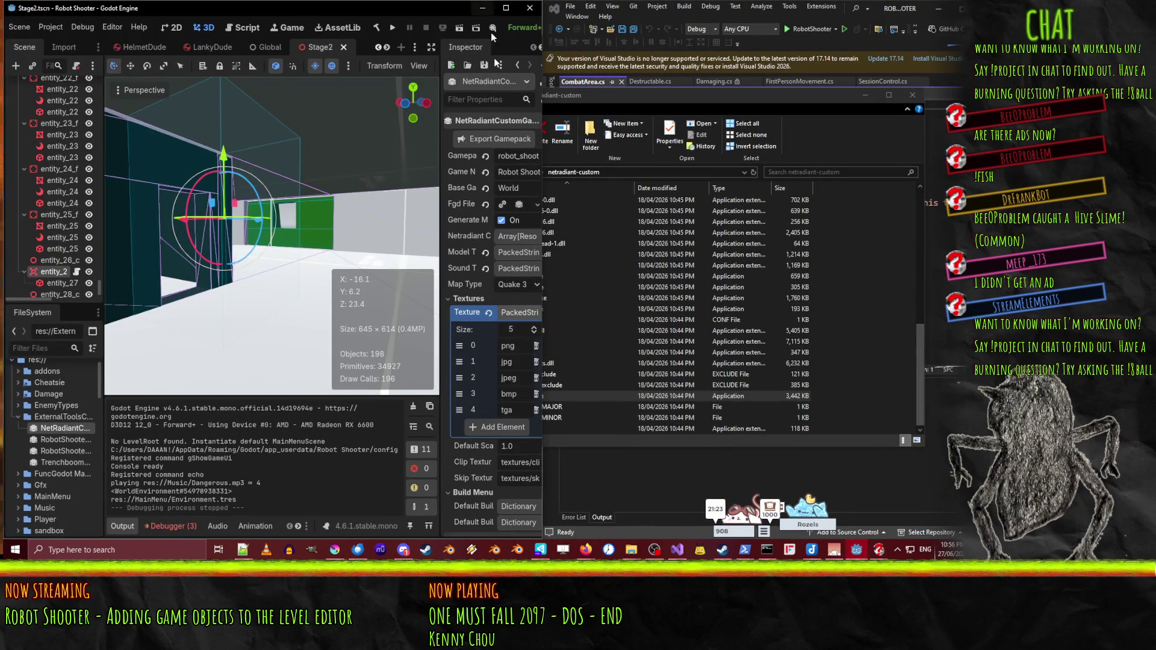
pyautogui.click(866, 97)
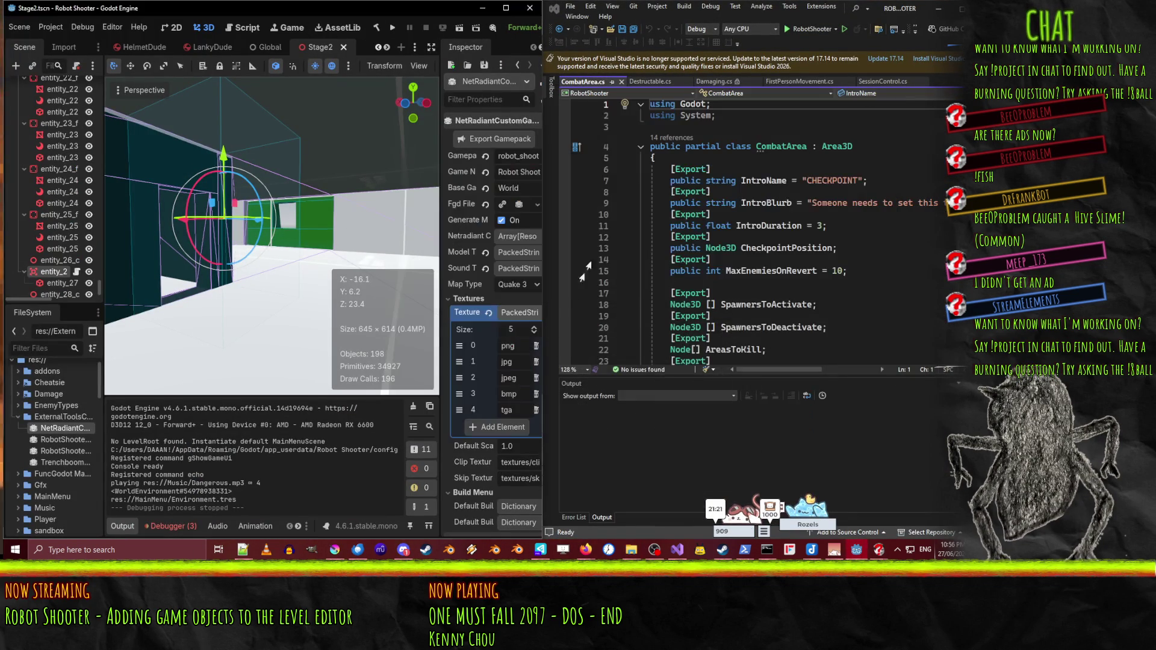
# - Widen the Godot editor window and its Inspector panel
pyautogui.moveTo(542, 180); pyautogui.dragTo(651, 188)
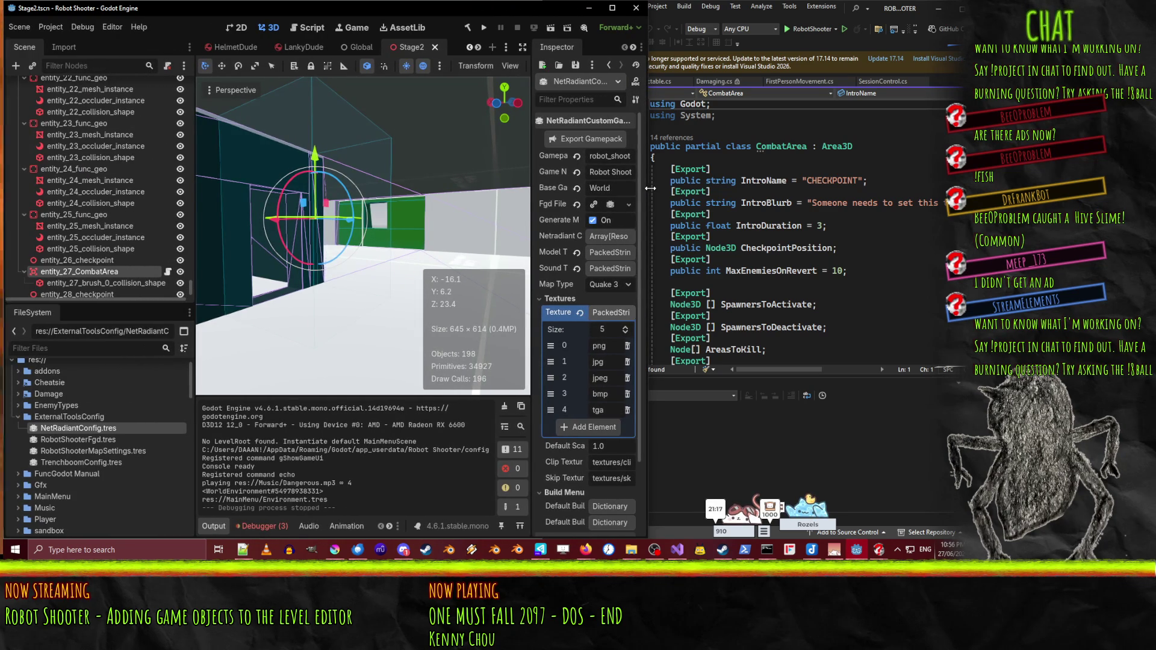
pyautogui.moveTo(534, 192); pyautogui.dragTo(453, 196)
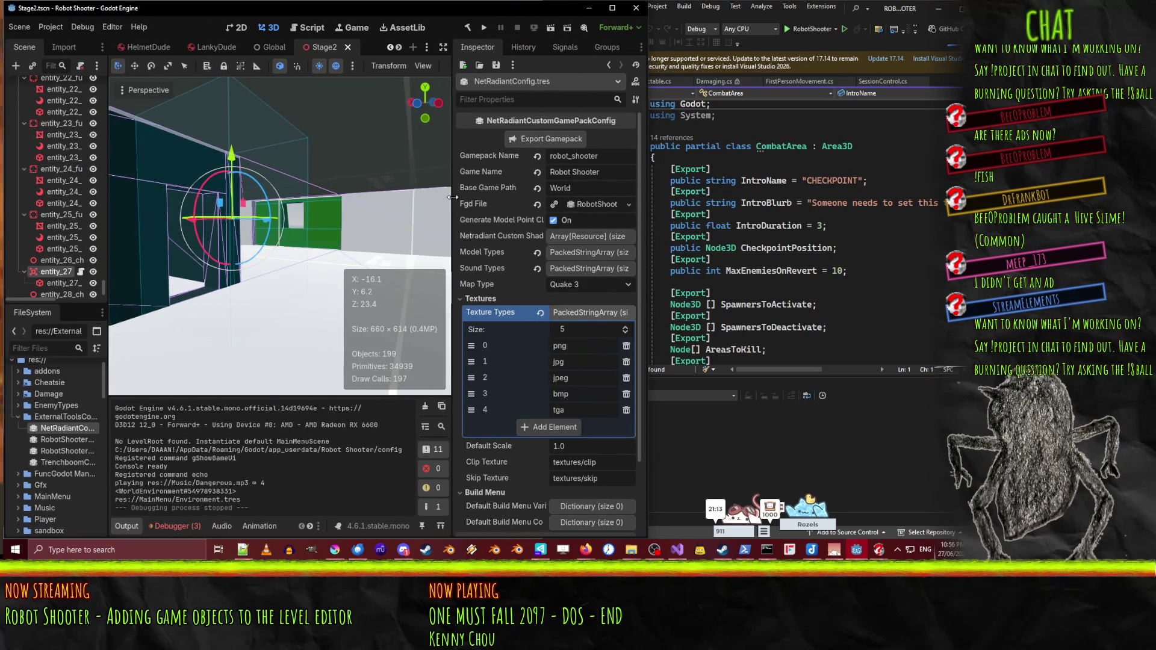
pyautogui.scroll(-3, 575, 326)
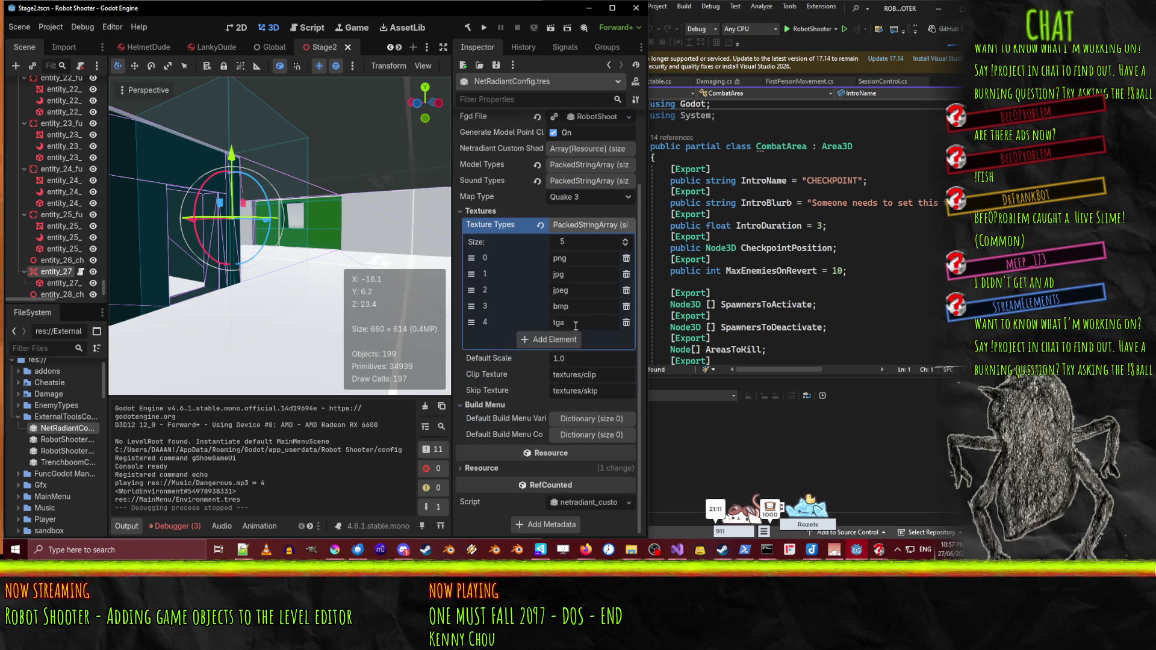
# - Open RobotShooterFgd.tres and expand Entity Definitions element 1, the CombatArea definition
pyautogui.click(49, 442)
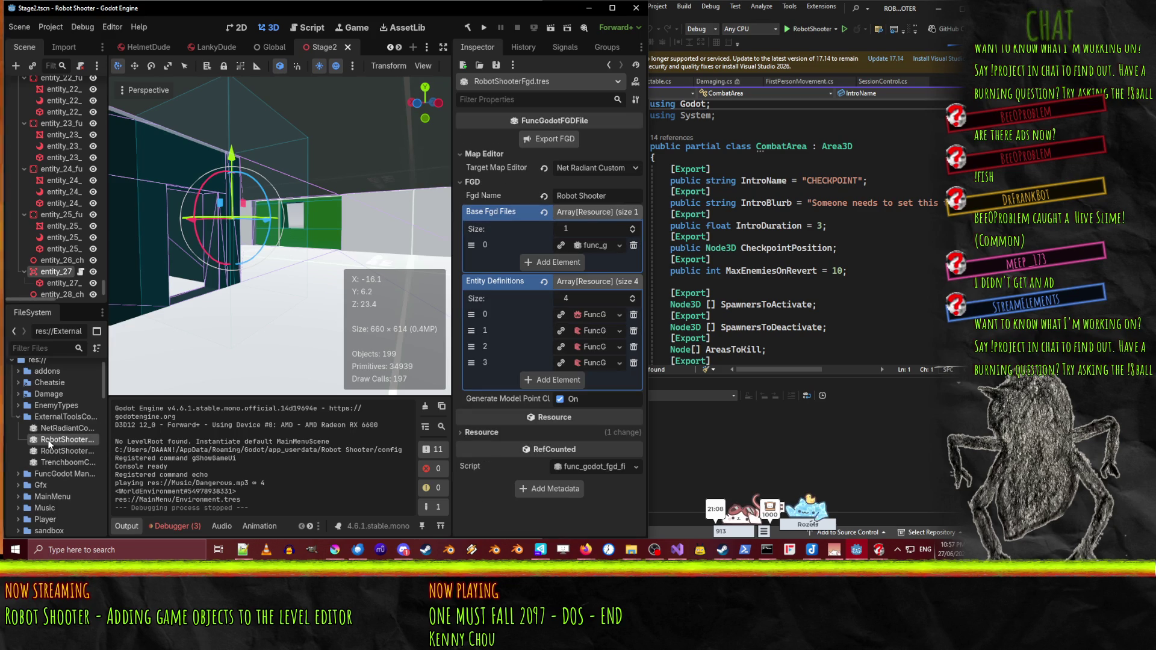
pyautogui.click(593, 317)
pyautogui.click(594, 317)
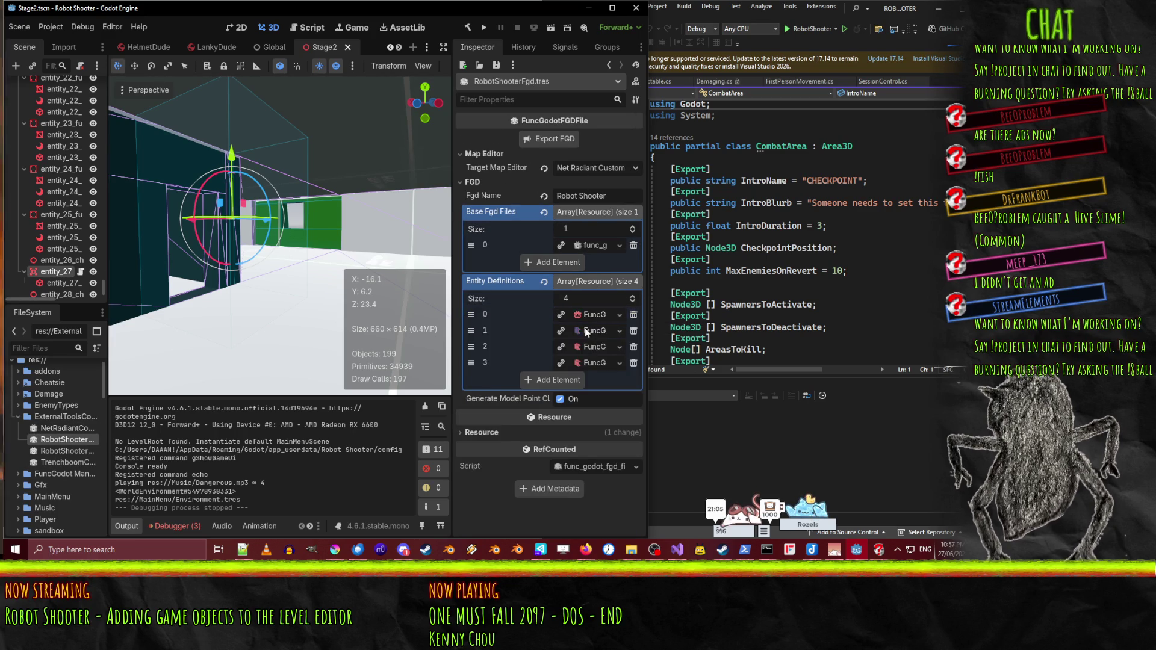
pyautogui.click(584, 327)
pyautogui.scroll(-5, 590, 328)
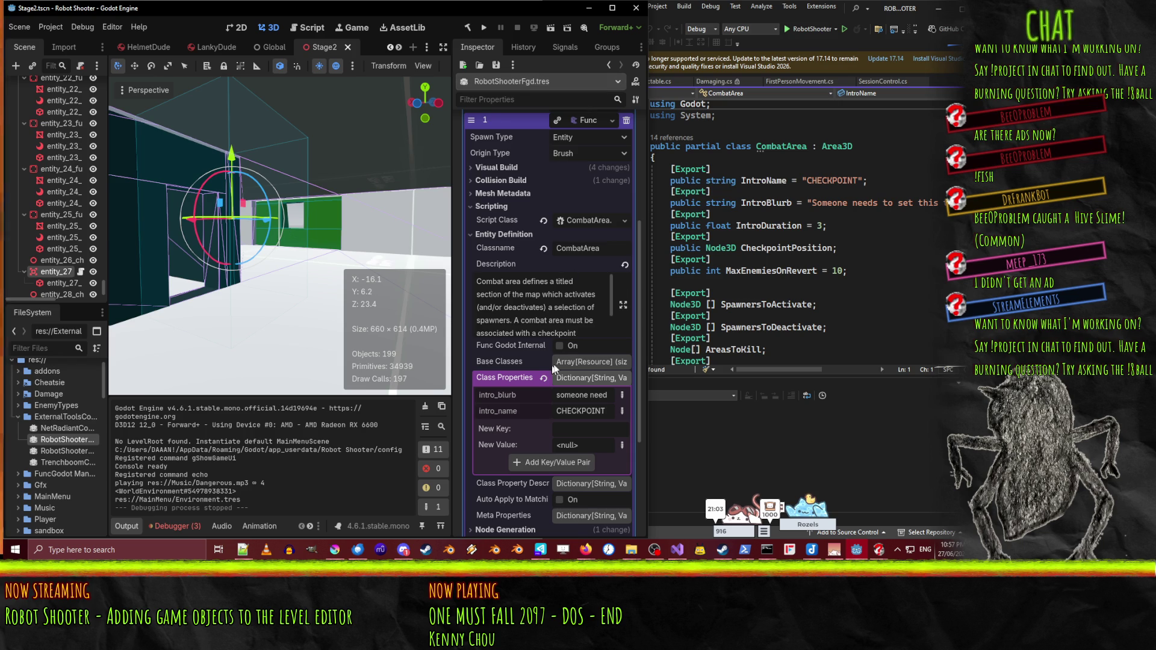
# - Add a NodePath class property named target to CombatArea, leaving its node unassigned
pyautogui.scroll(-2, 561, 355)
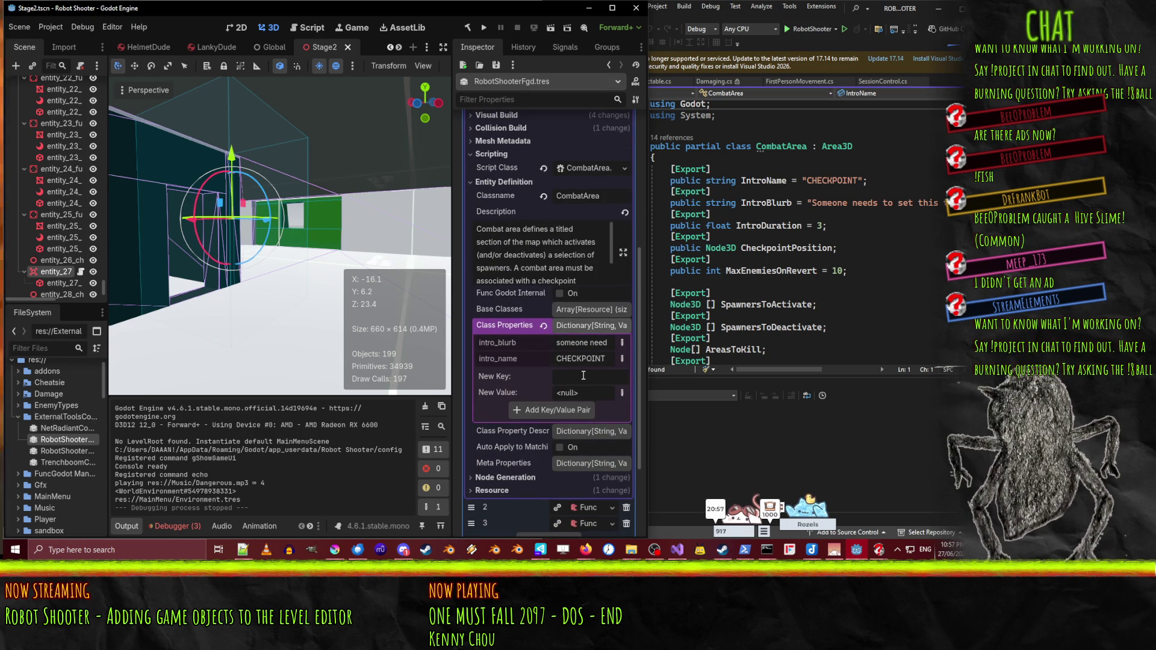
pyautogui.write('target')
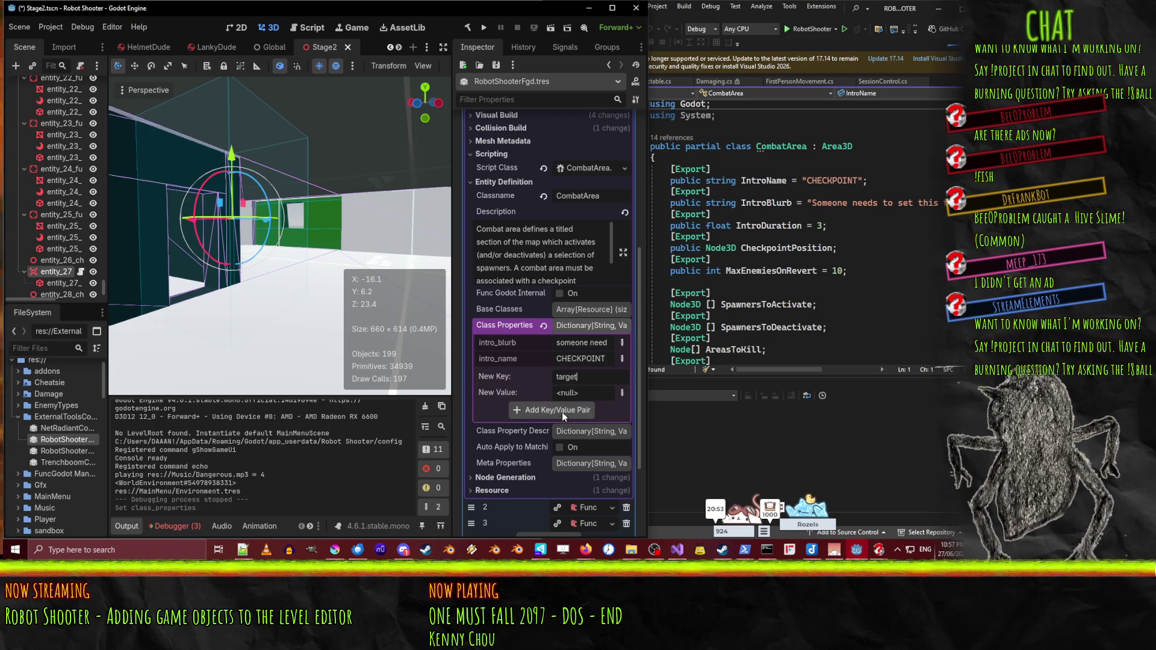
pyautogui.click(594, 393)
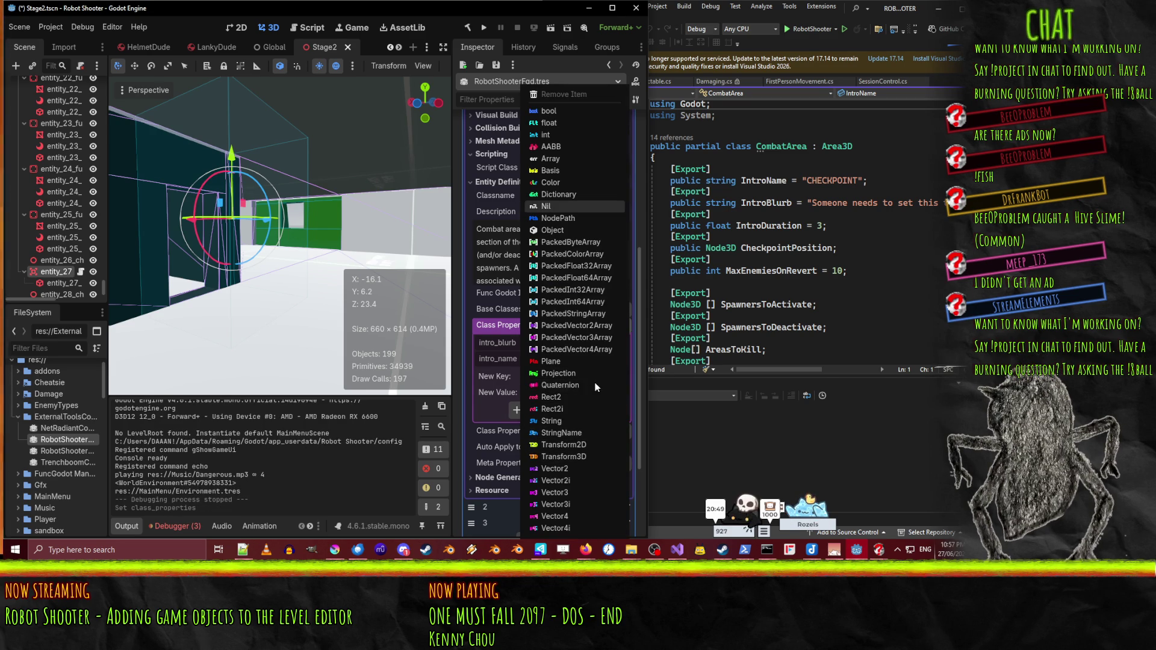
pyautogui.click(558, 218)
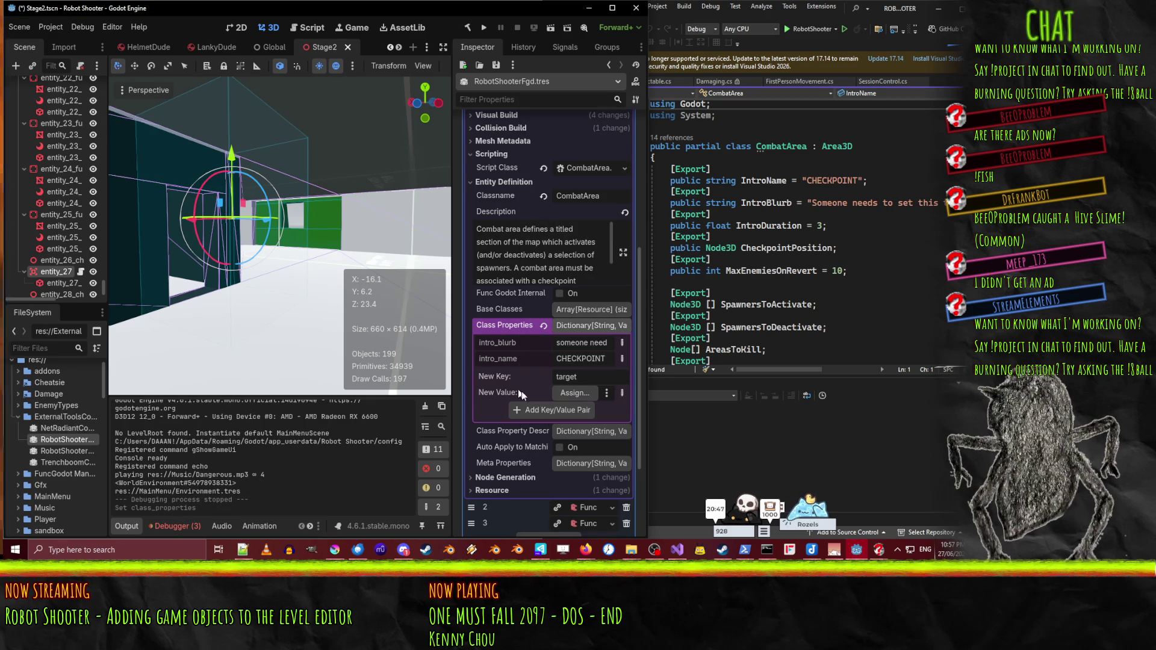
pyautogui.click(562, 411)
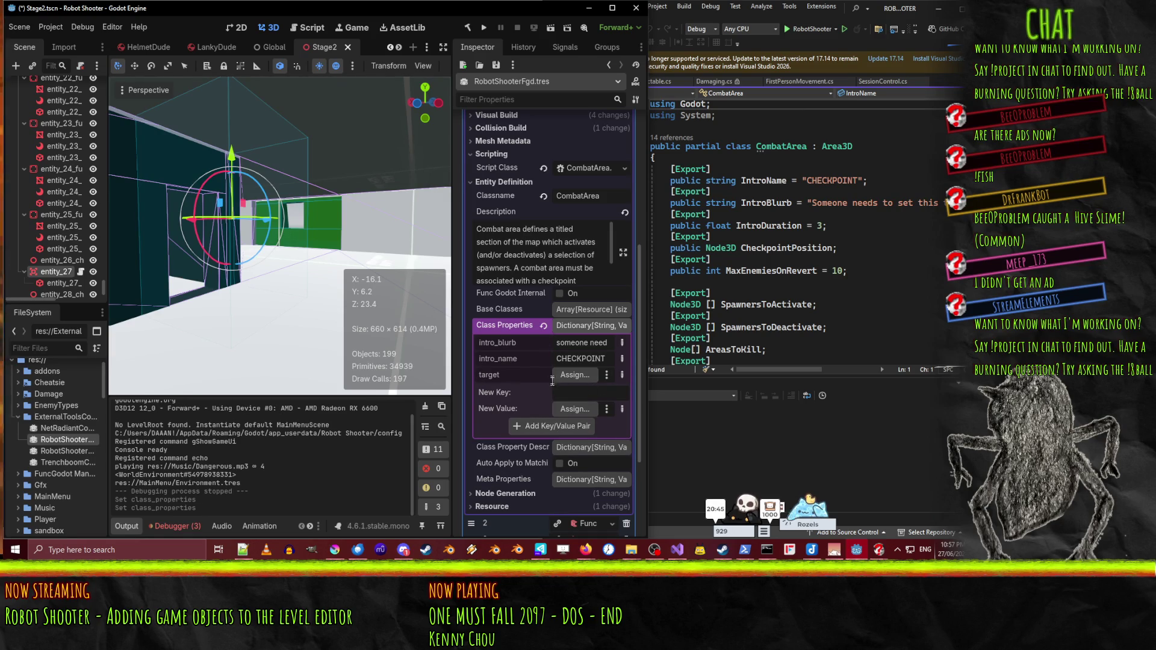
pyautogui.click(573, 372)
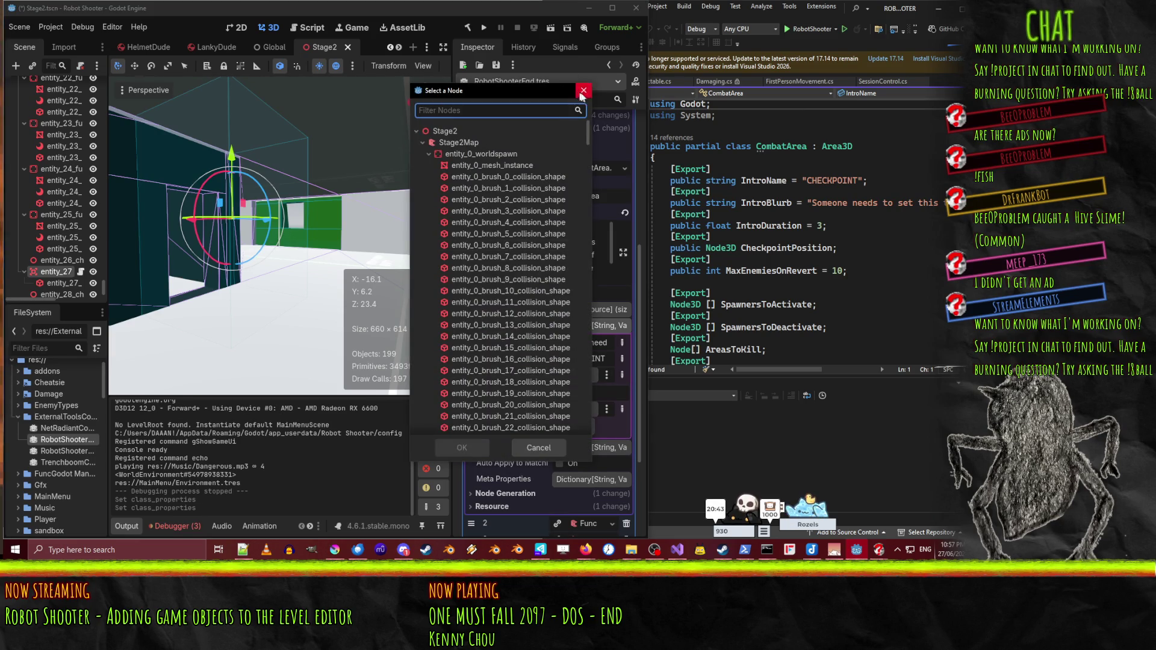
pyautogui.press('Escape')
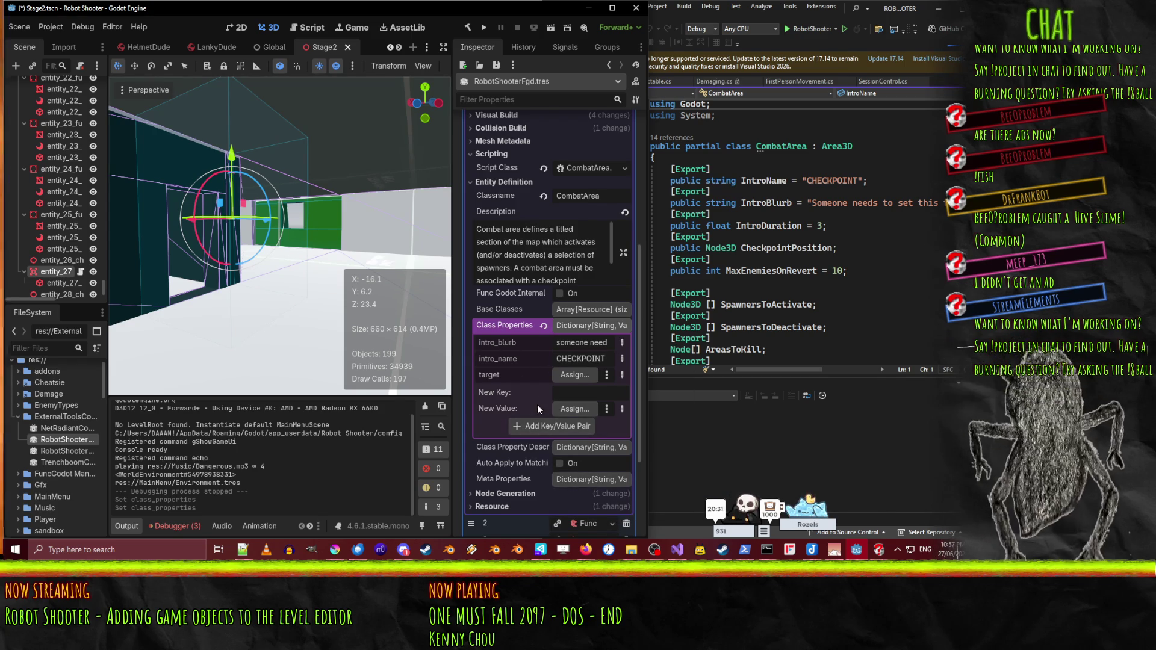
# - Save the Stage2 scene
pyautogui.scroll(2, 537, 404)
pyautogui.scroll(-2, 546, 365)
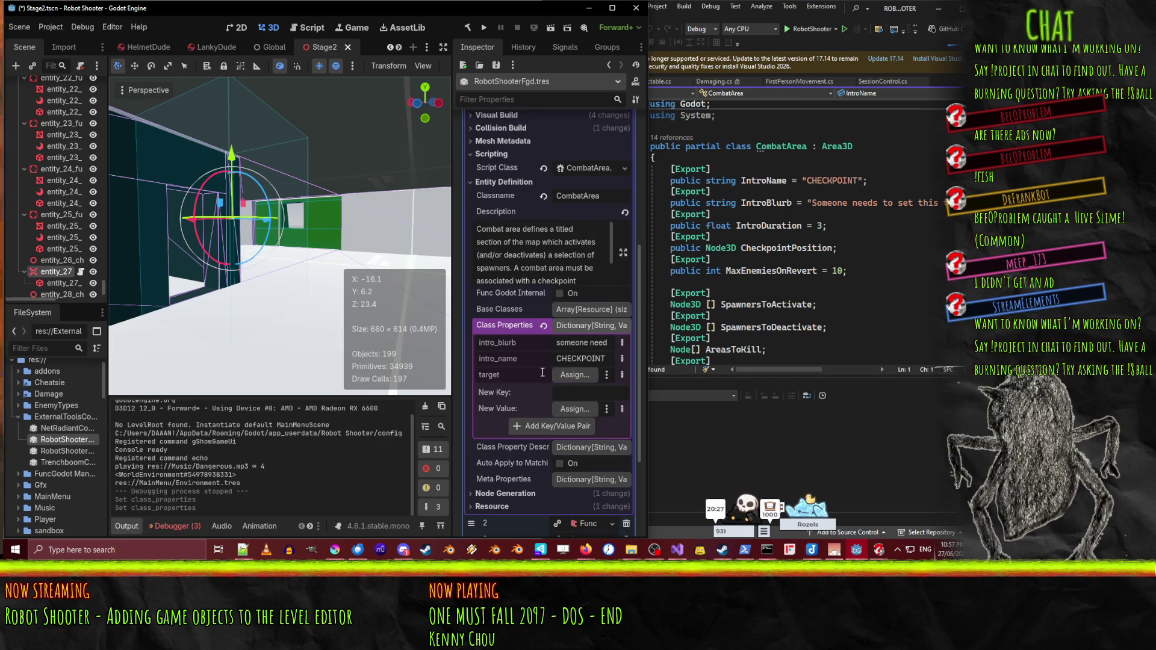
pyautogui.hotkey('ctrl', 's')
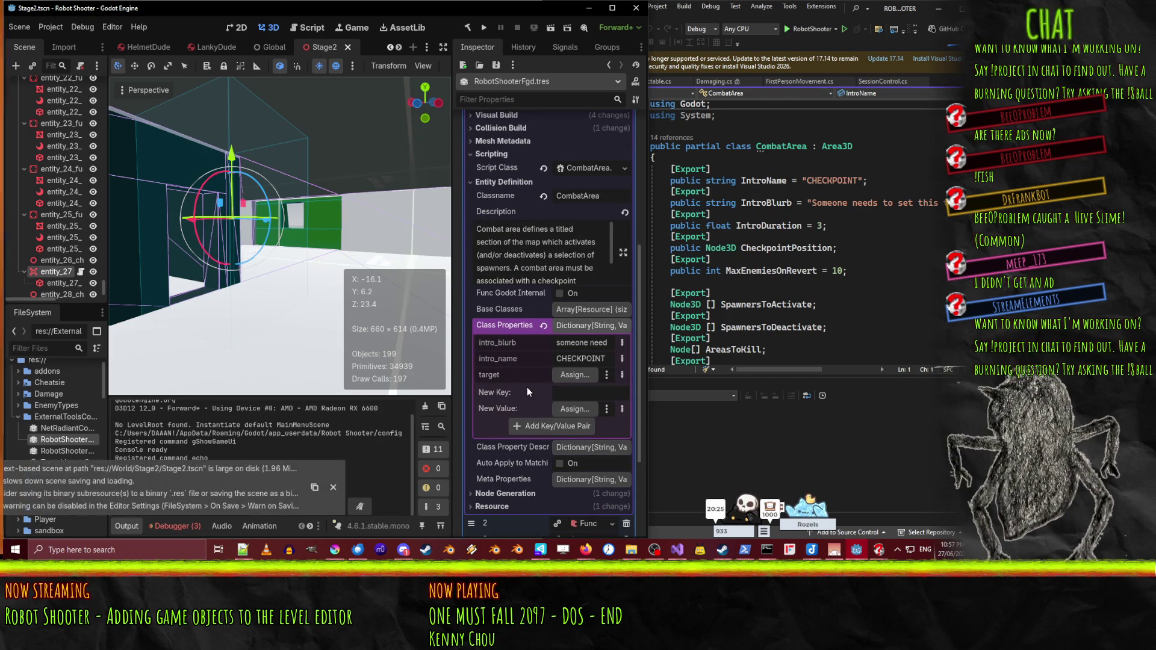
# - Re-export the FGD file, then export the gamepack from NetRadiantConfig.tres
pyautogui.click(60, 439)
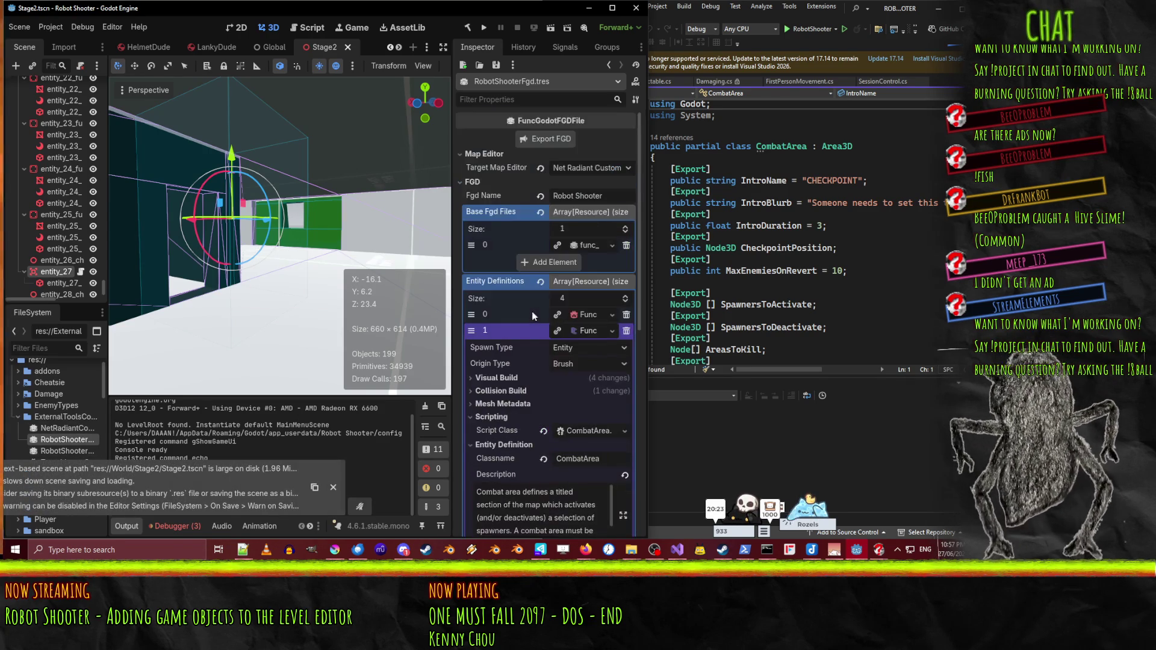
pyautogui.click(555, 139)
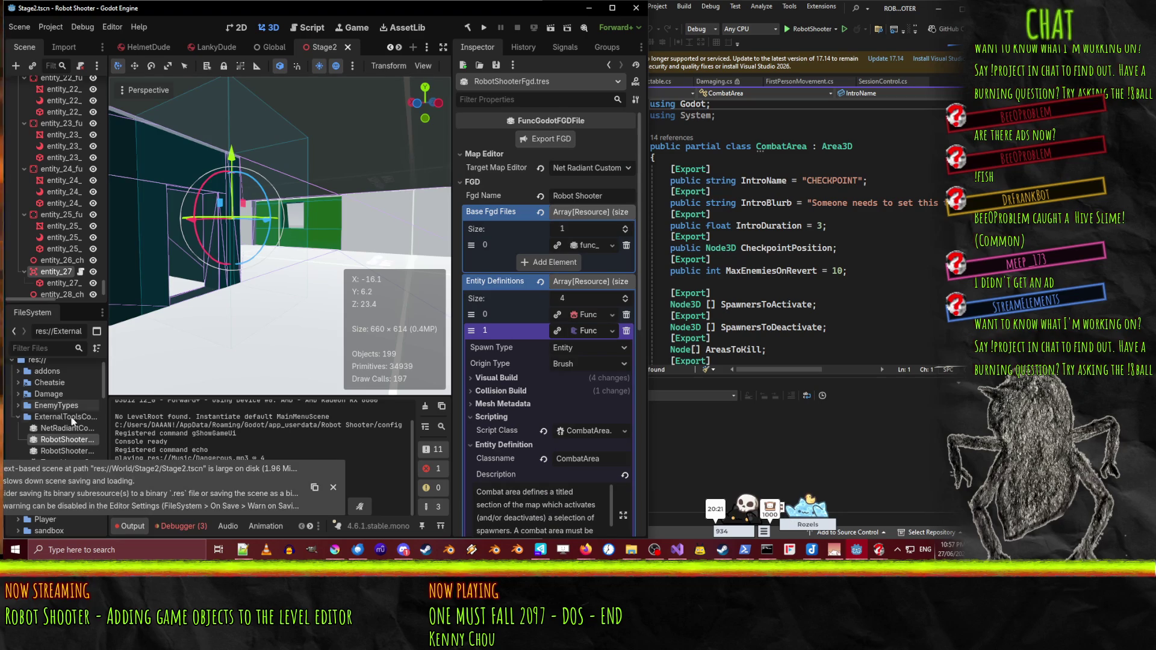
pyautogui.doubleClick(68, 428)
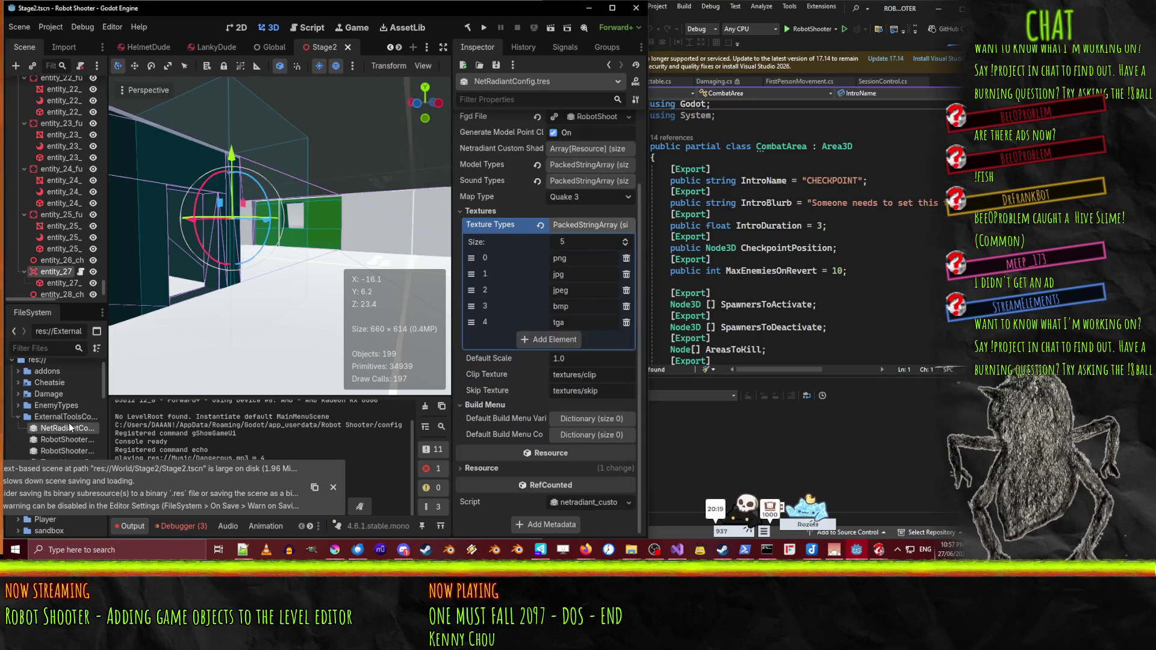
pyautogui.scroll(3, 577, 180)
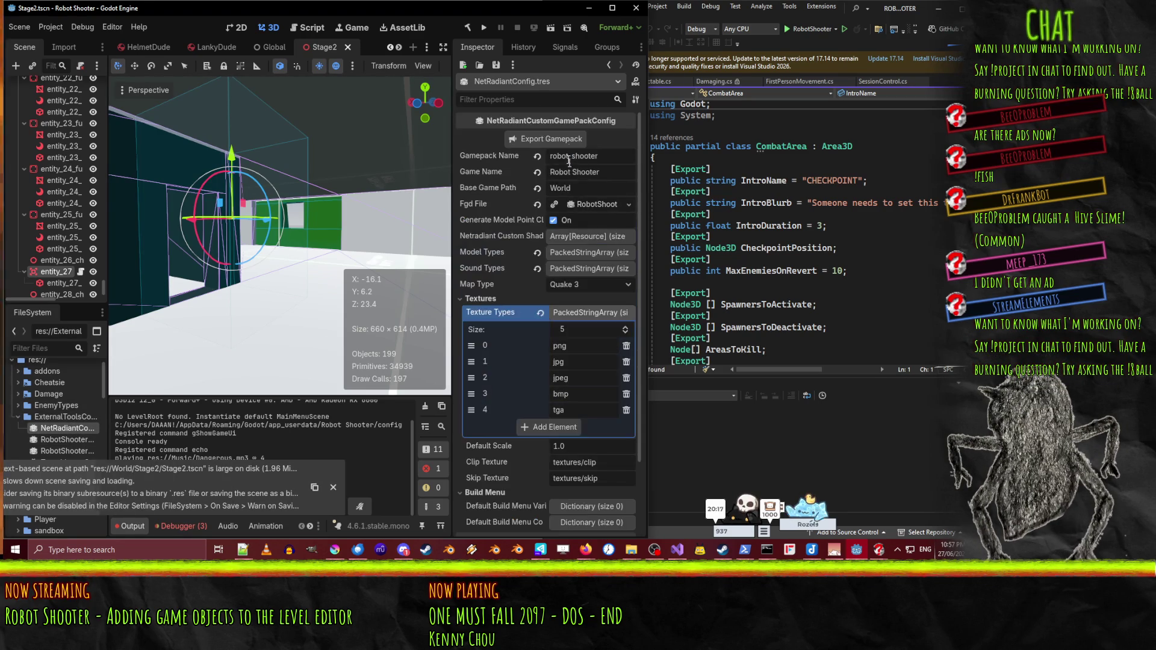
pyautogui.click(566, 140)
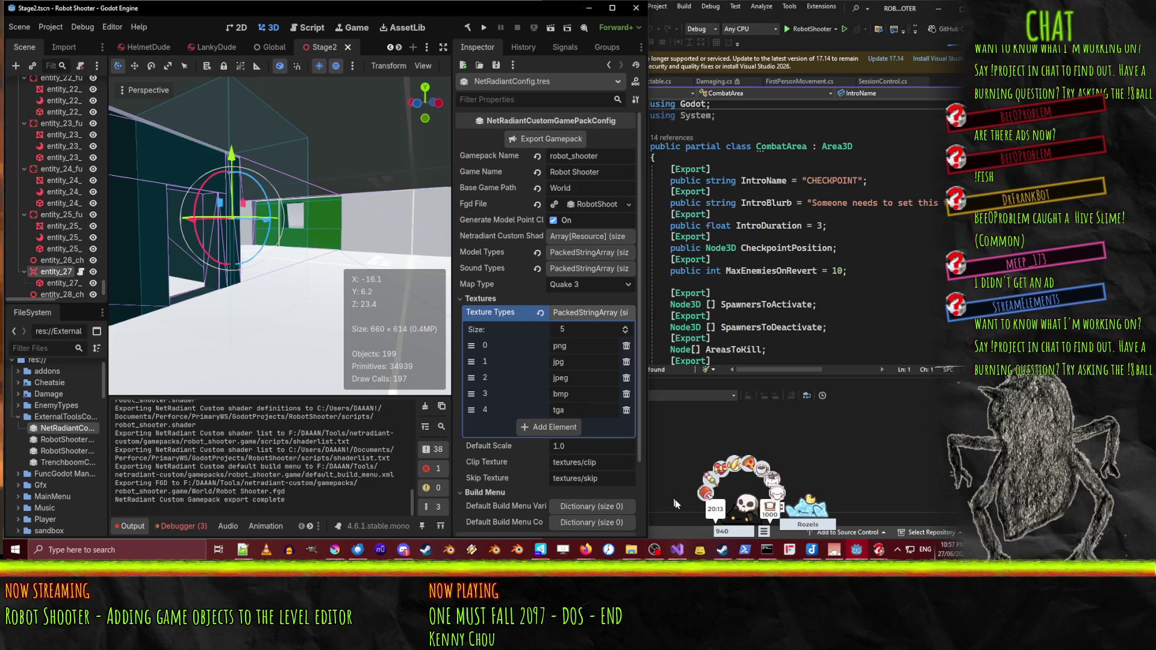
# - Clear the Output log and bring up the netradiant-custom folder window
pyautogui.hotkey('ctrl', 'shift', 'k')
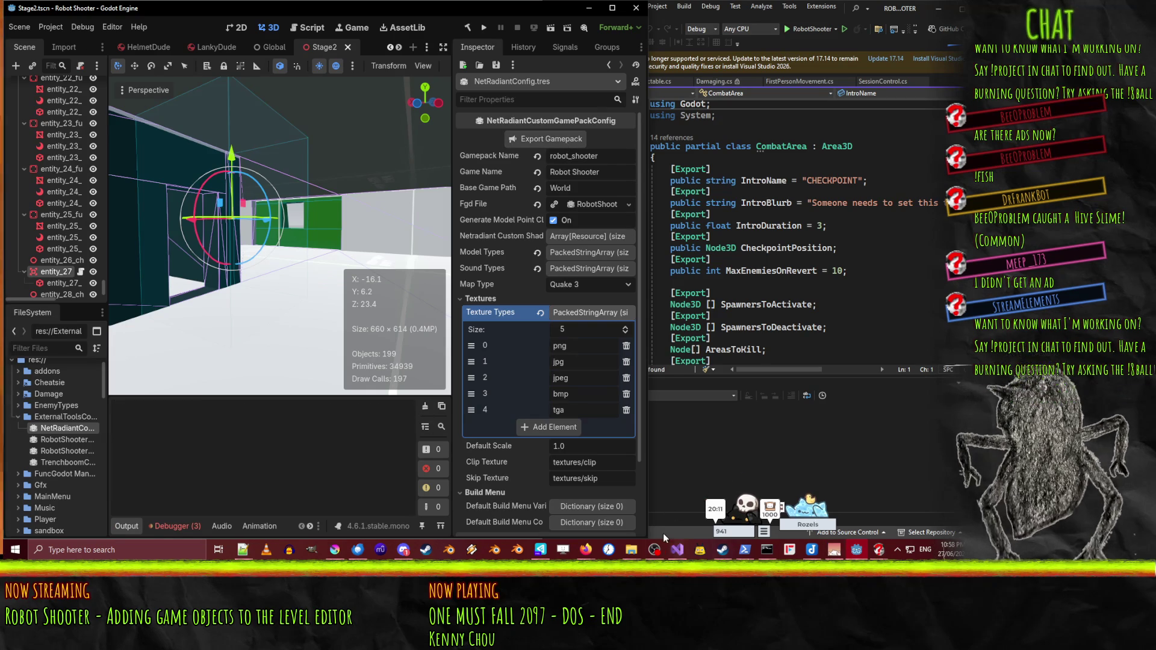
pyautogui.moveTo(630, 550)
pyautogui.click(678, 503)
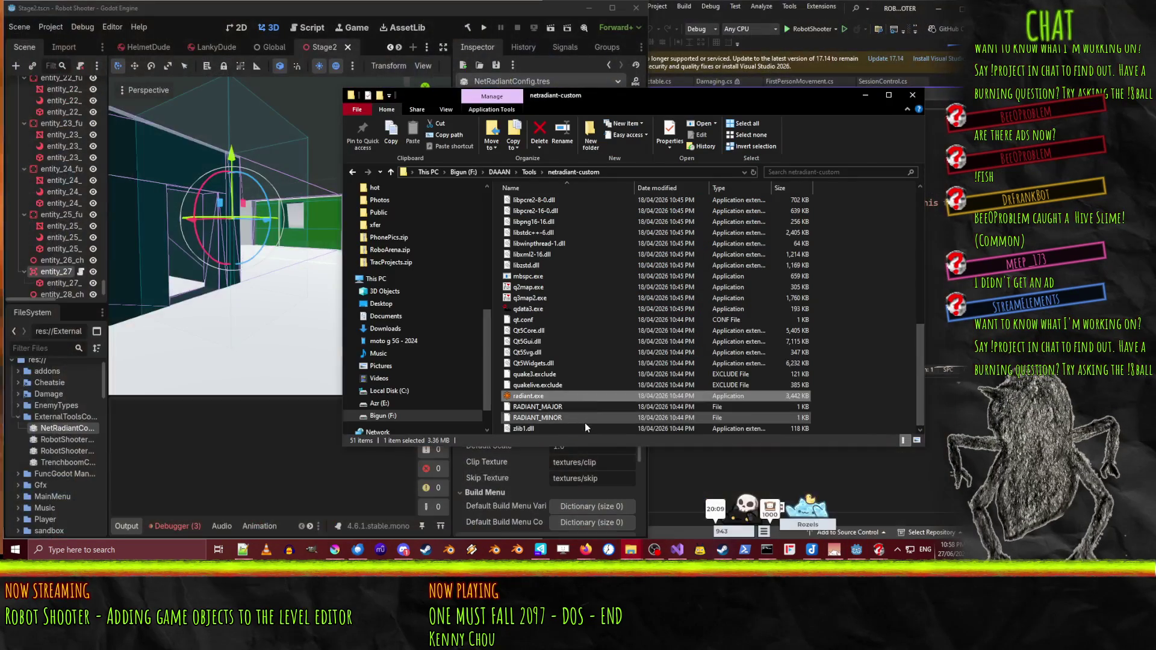
# - Launch NetRadiant Custom and inspect the red brush's properties, reapplying the CombatArea class
pyautogui.doubleClick(567, 398)
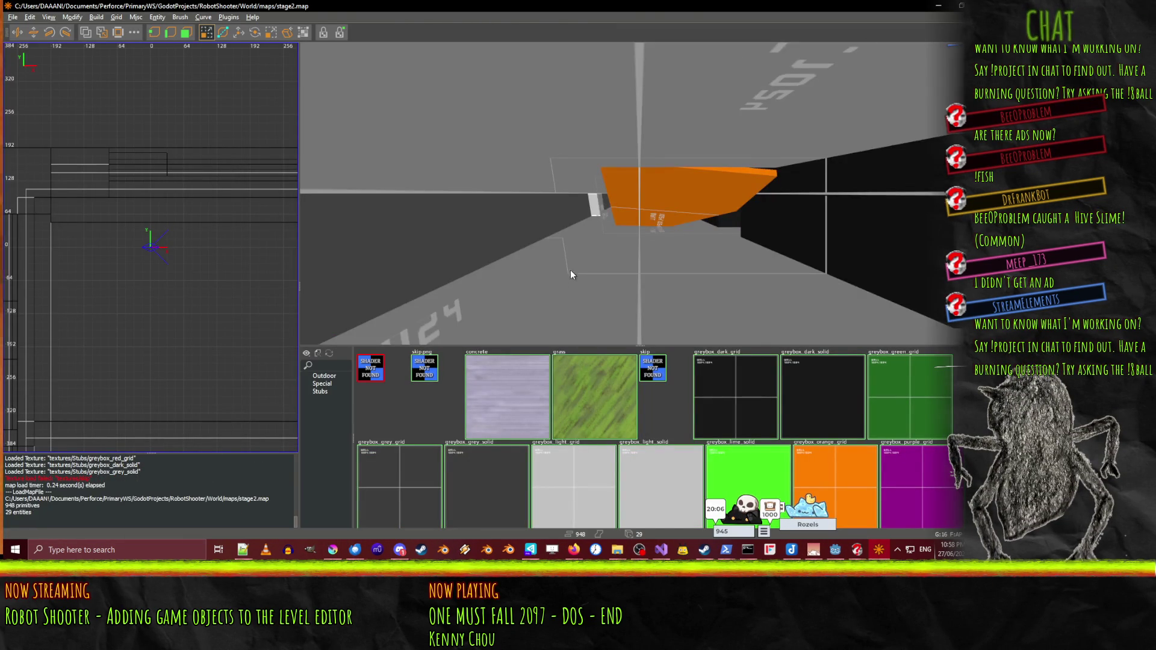
pyautogui.rightClick(571, 274)
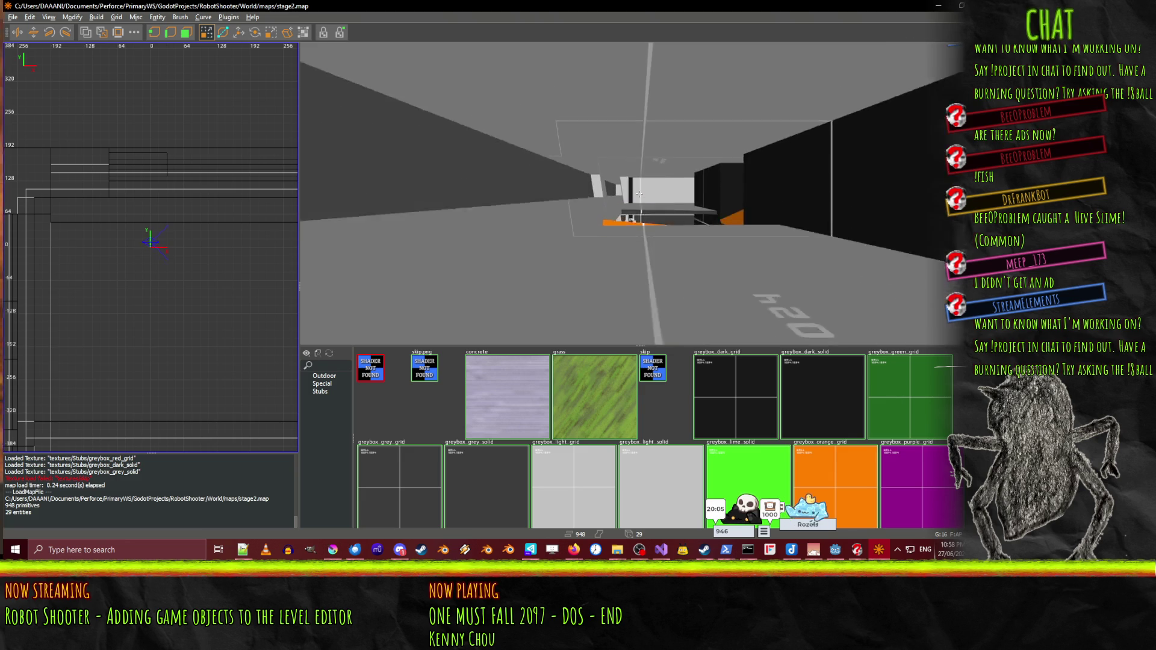
pyautogui.rightClick(639, 193)
pyautogui.keyDown('shift'); pyautogui.click(605, 197); pyautogui.keyUp('shift')
pyautogui.press('n')
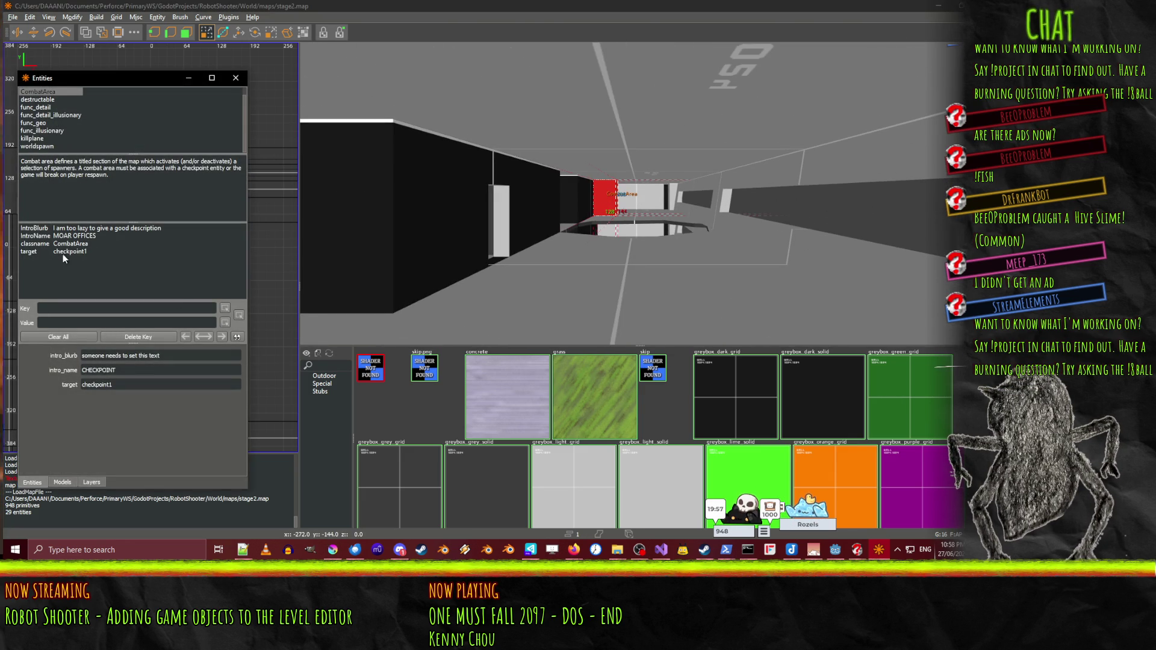
pyautogui.scroll(1, 48, 95)
pyautogui.click(48, 92)
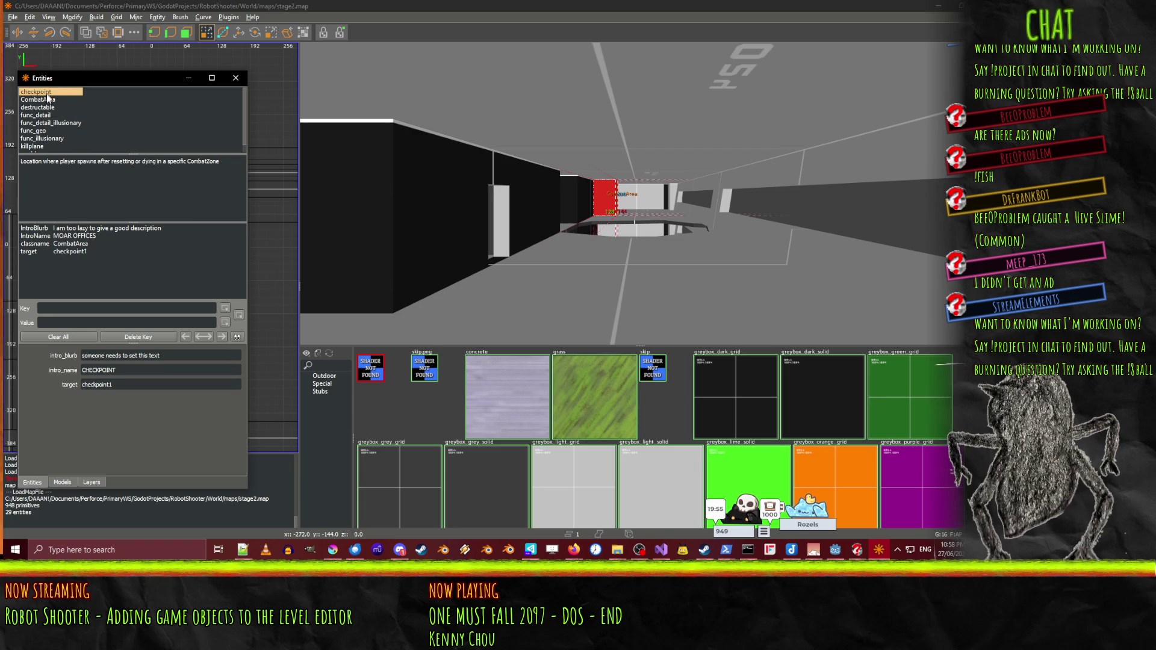
pyautogui.doubleClick(46, 96)
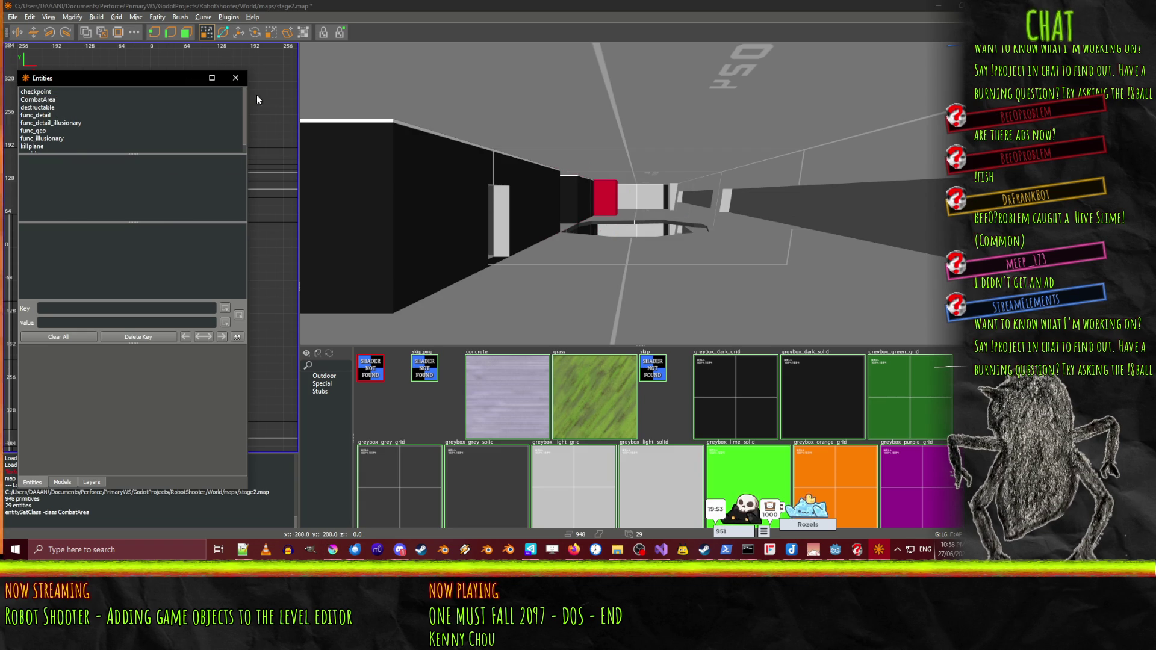
pyautogui.click(235, 78)
# - Reselect the red CombatArea brush, check its properties, and delete it
pyautogui.keyDown('shift'); pyautogui.click(602, 201); pyautogui.keyUp('shift')
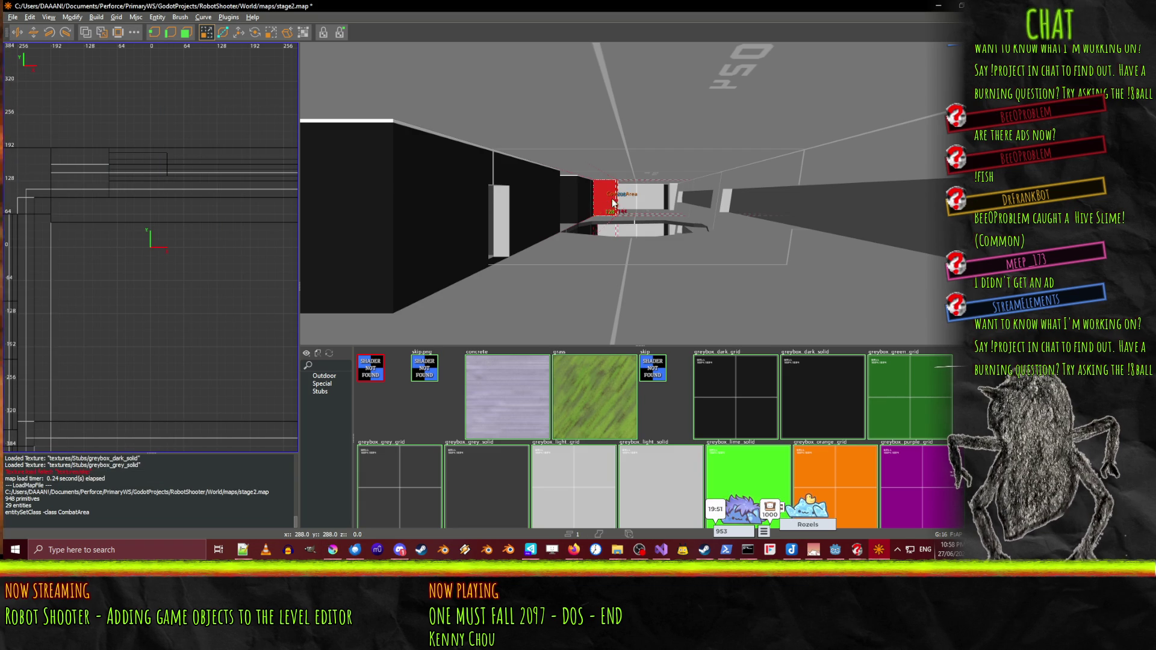
pyautogui.press('n')
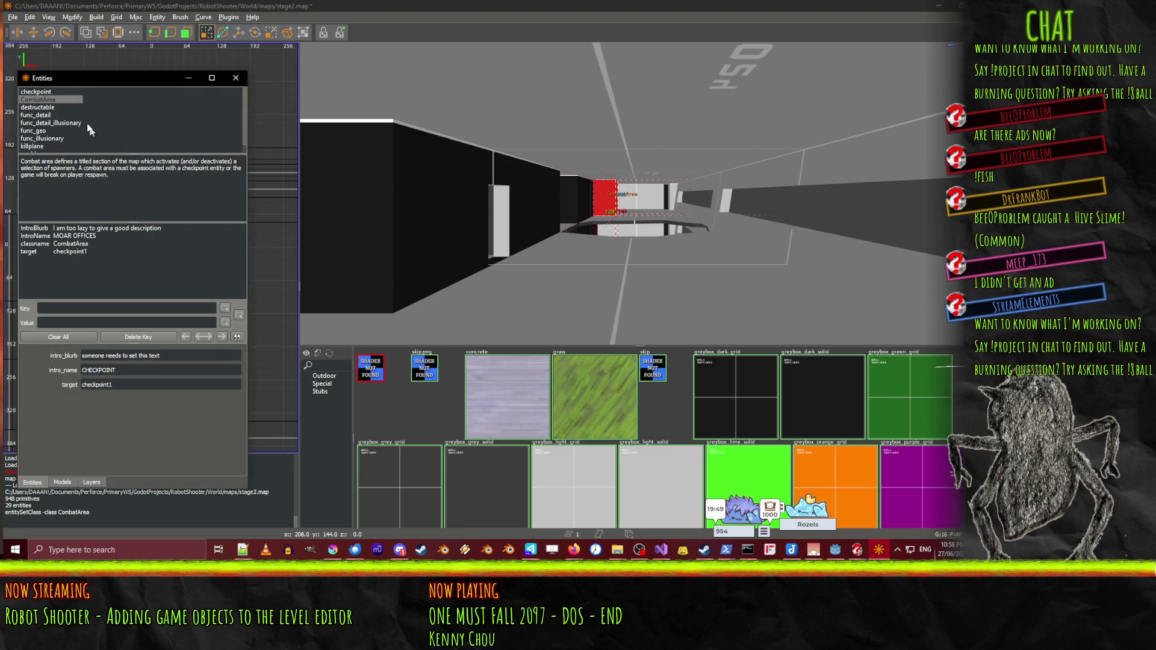
pyautogui.click(235, 77)
pyautogui.press('Delete')
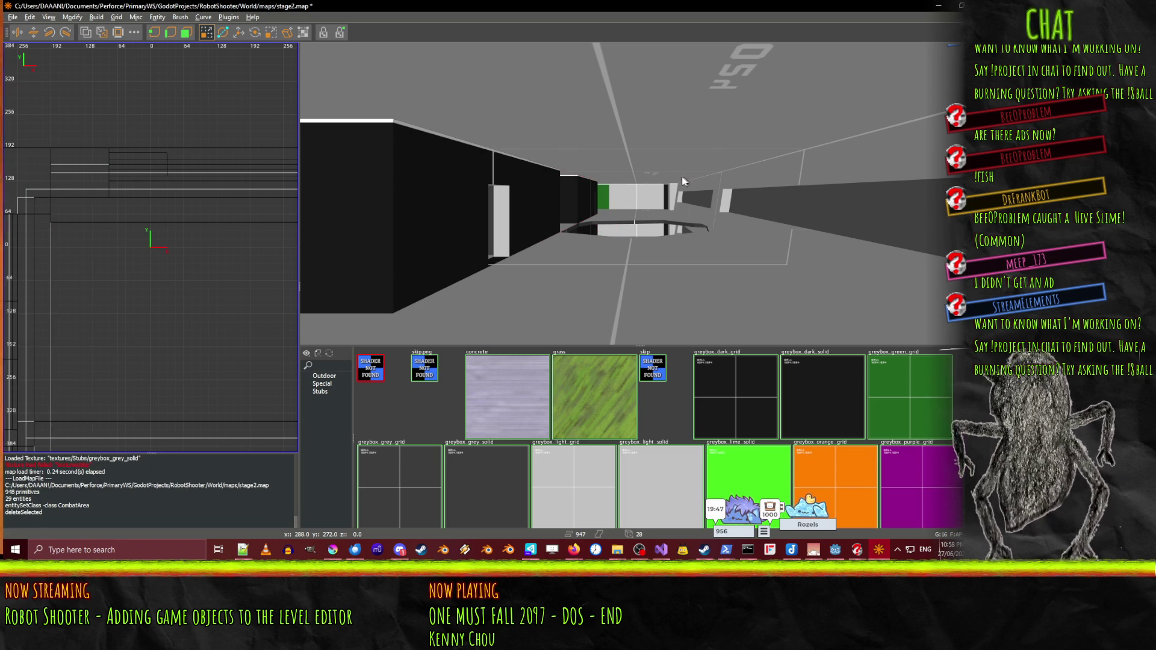
# - Draw a new brush on the floor beside the black wall and make it a CombatArea
pyautogui.press('w')
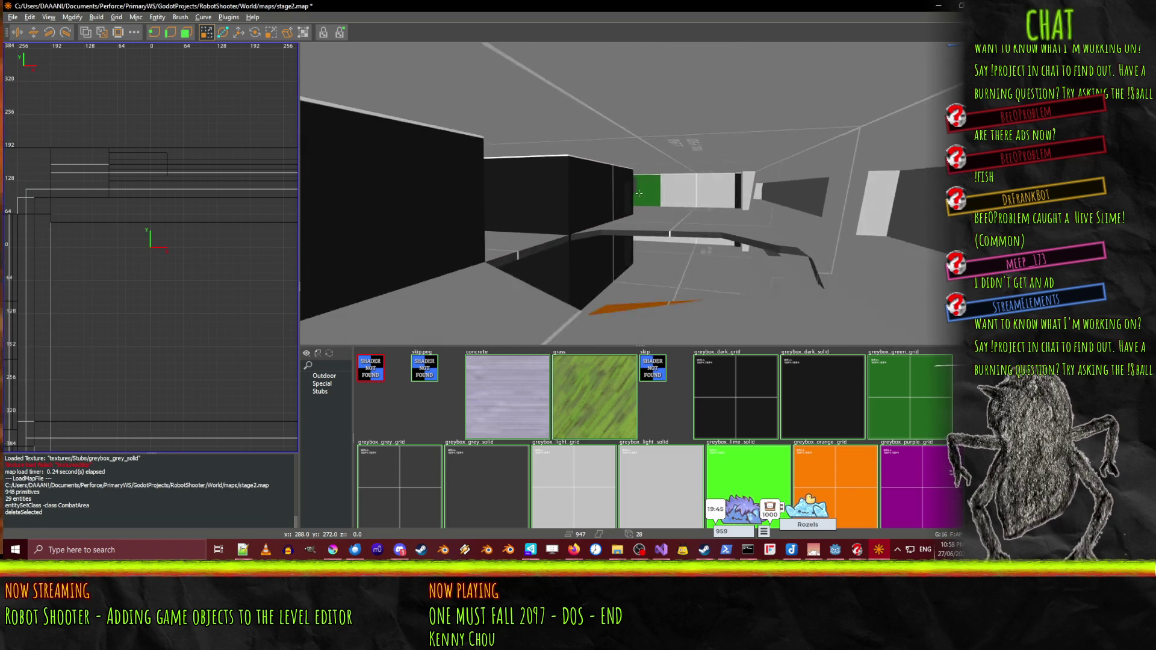
pyautogui.rightClick(640, 198)
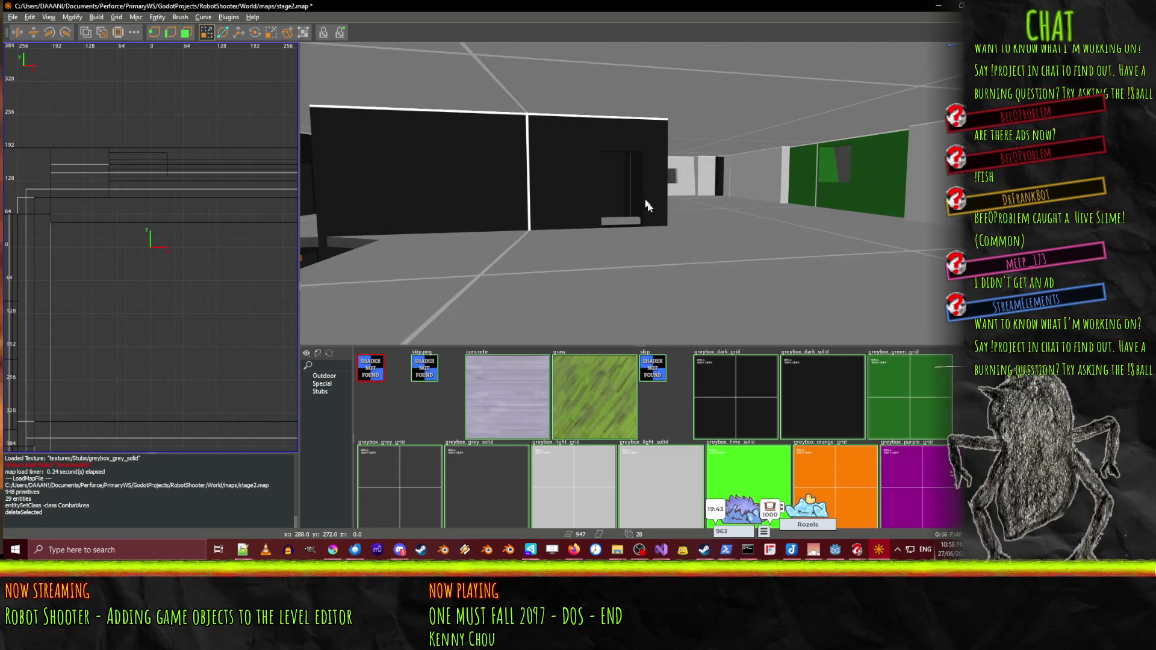
pyautogui.scroll(-3, 601, 410)
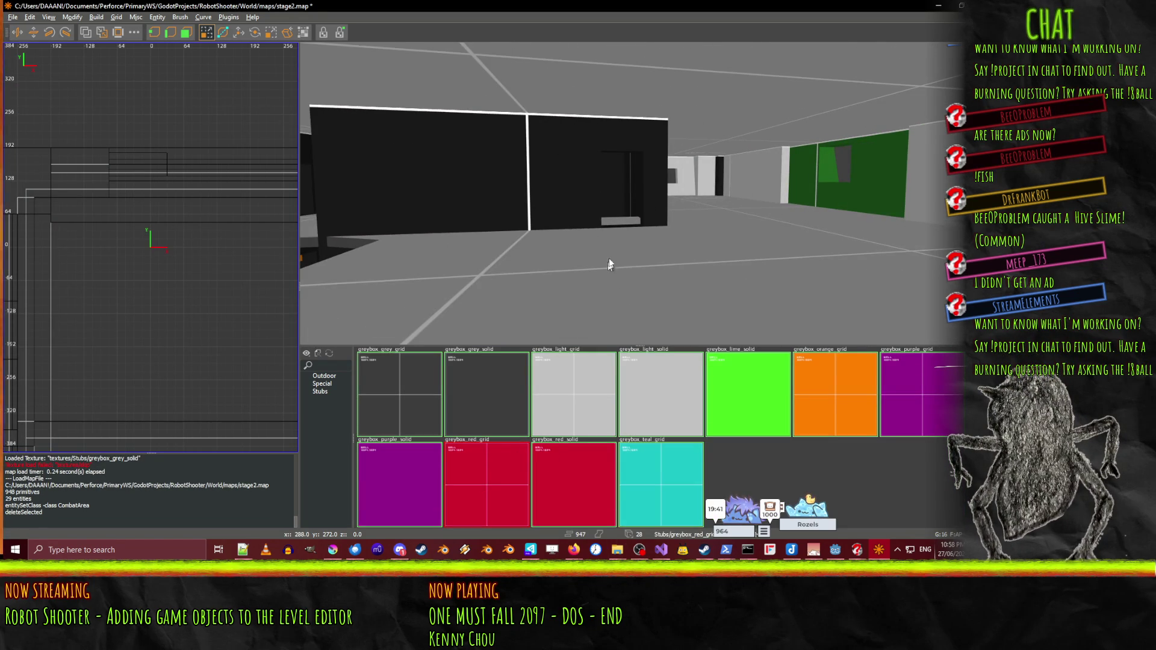
pyautogui.moveTo(605, 240); pyautogui.dragTo(631, 233)
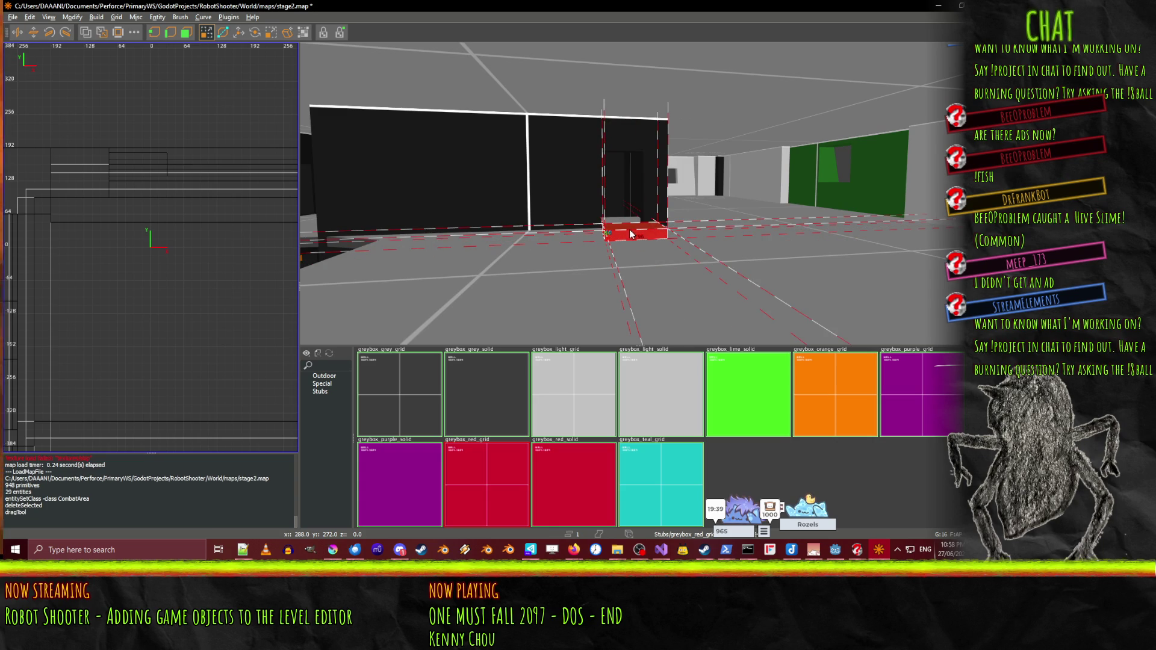
pyautogui.press('n')
pyautogui.doubleClick(45, 92)
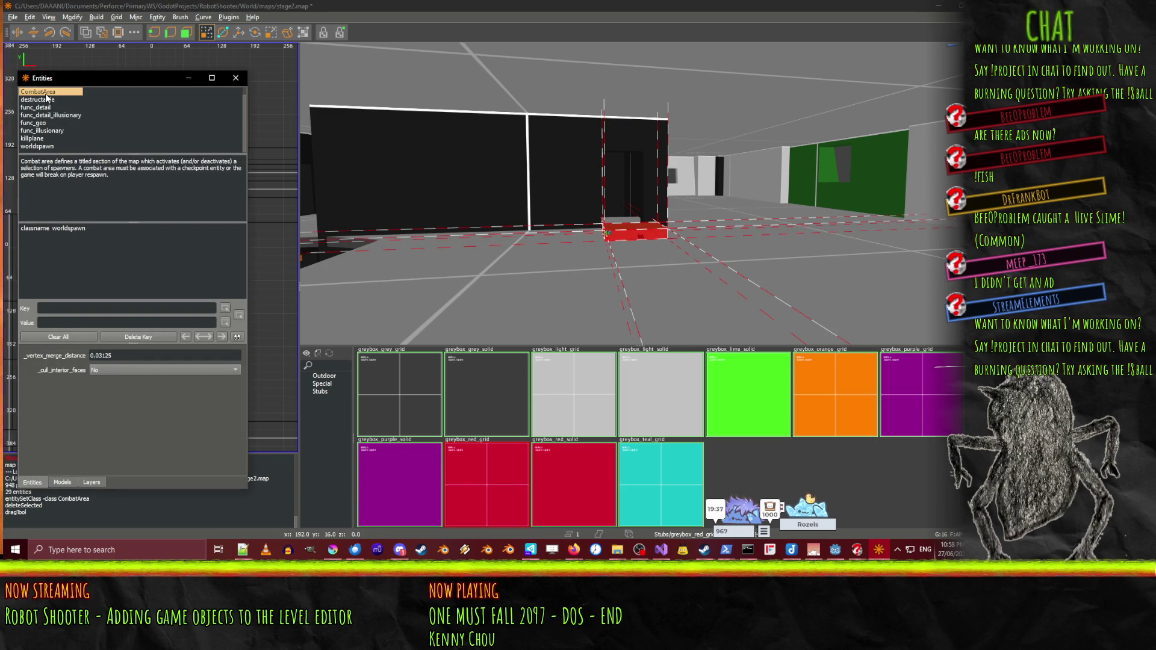
pyautogui.keyDown('shift'); pyautogui.click(626, 237); pyautogui.keyUp('shift')
# - Check the new CombatArea's classname, default intro_blurb and intro_name, and empty target keys
pyautogui.click(110, 240)
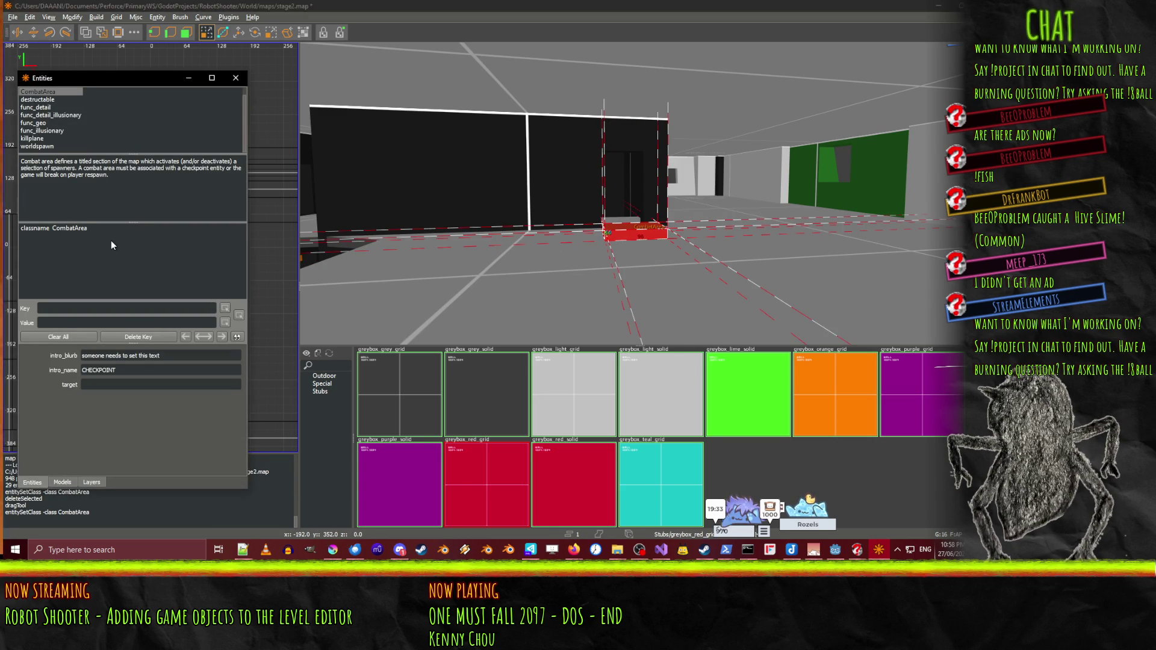
pyautogui.click(42, 228)
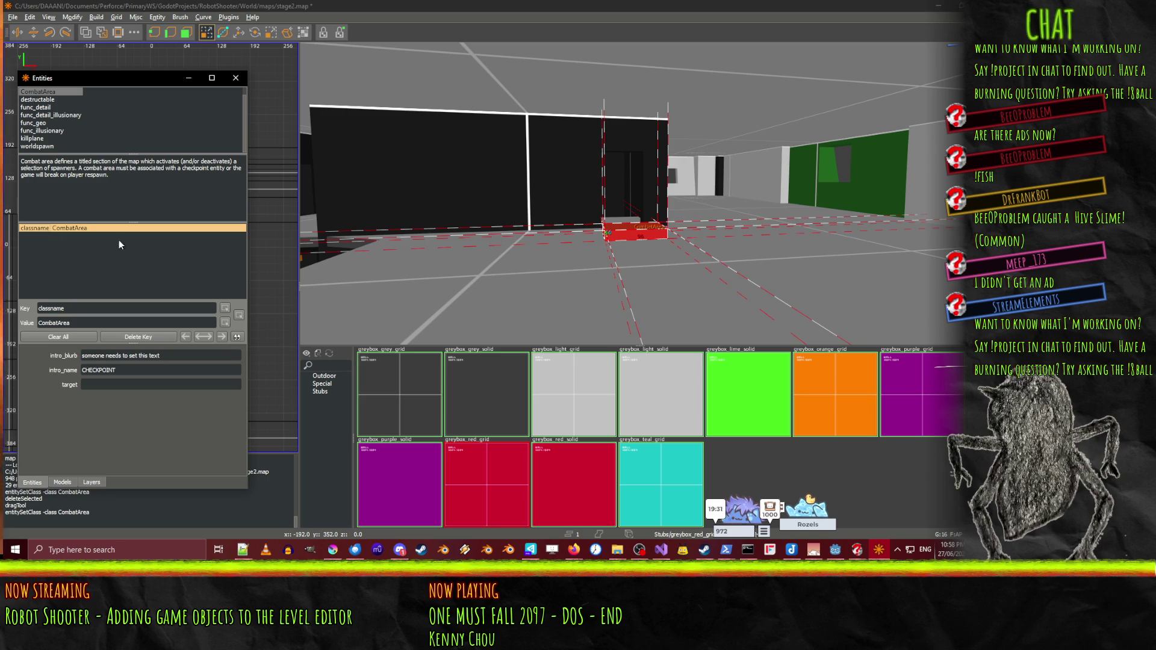
pyautogui.click(173, 355)
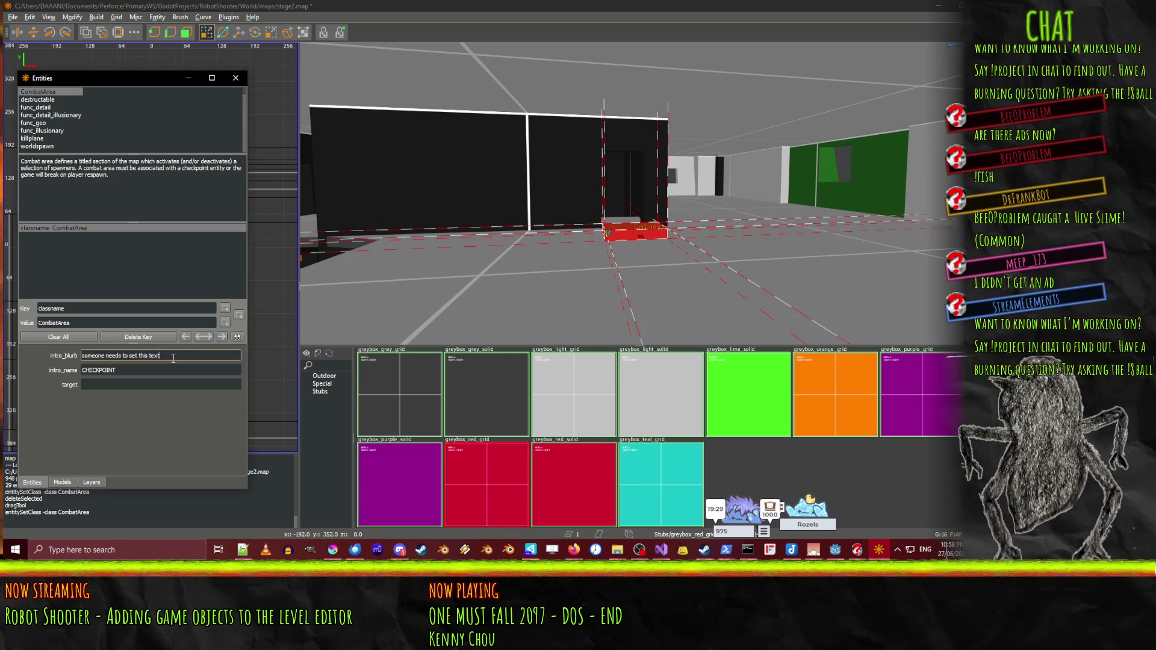
pyautogui.click(153, 371)
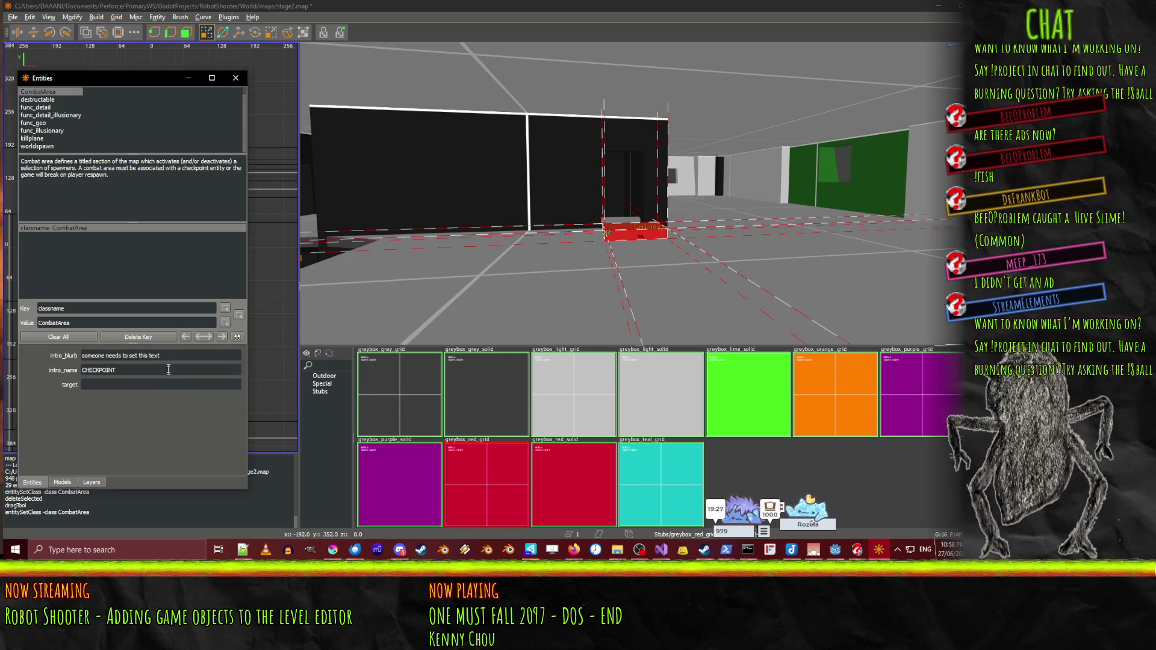
pyautogui.click(173, 357)
pyautogui.click(165, 383)
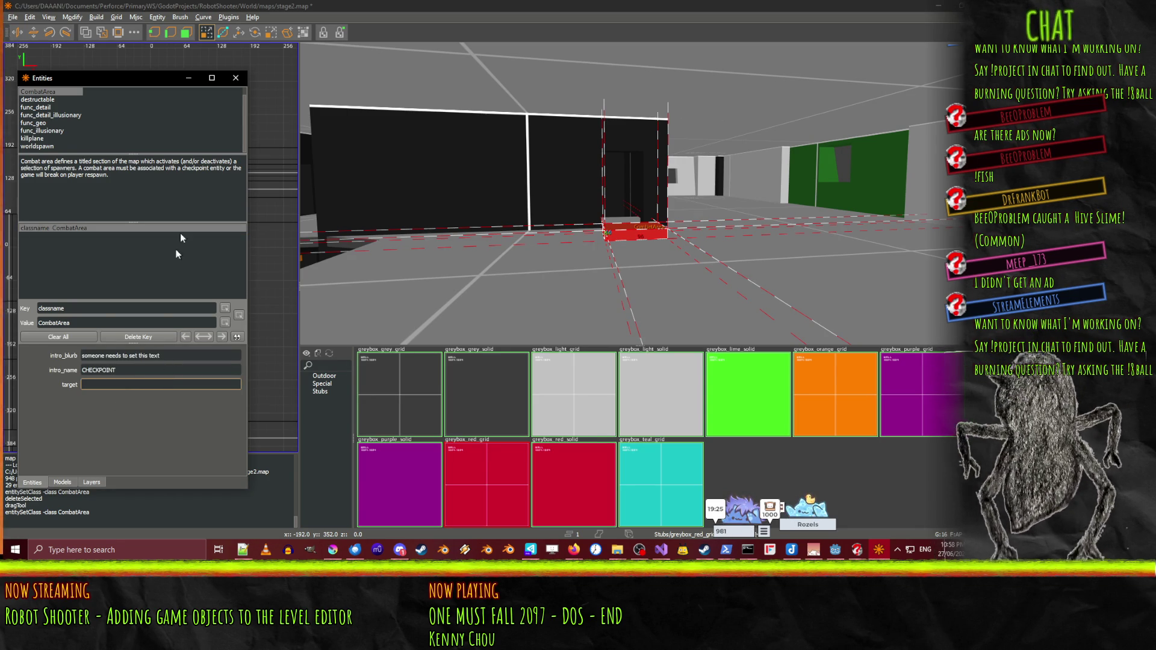
pyautogui.press('n')
pyautogui.press('Up')
pyautogui.press('Up')
pyautogui.press('Up')
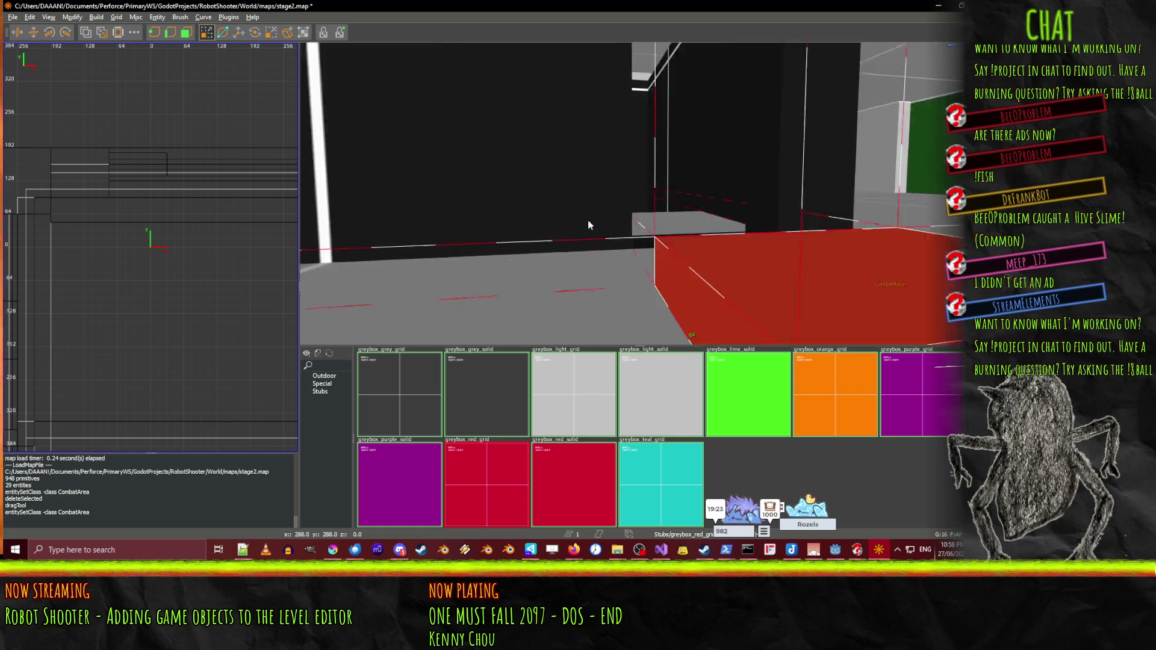
# - Stretch the new CombatArea brush upward to 208 units tall
pyautogui.press('Down')
pyautogui.press('Down')
pyautogui.press('Down')
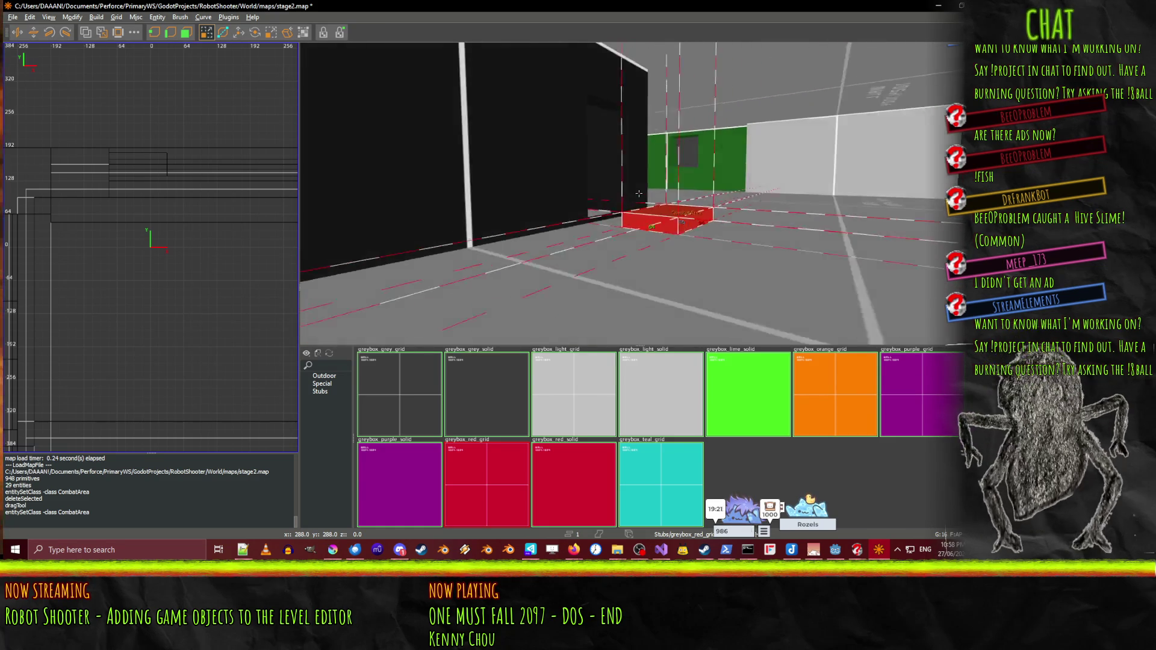
pyautogui.keyDown('shift'); pyautogui.click(693, 234); pyautogui.keyUp('shift')
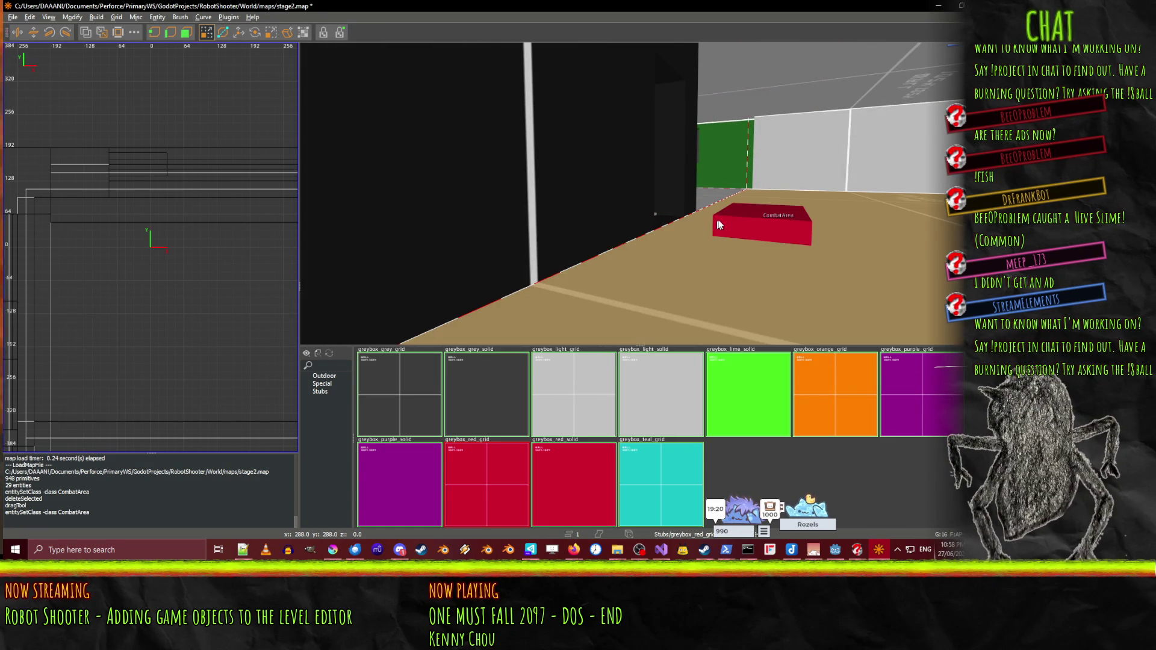
pyautogui.click(713, 224)
pyautogui.moveTo(716, 220); pyautogui.dragTo(740, 5)
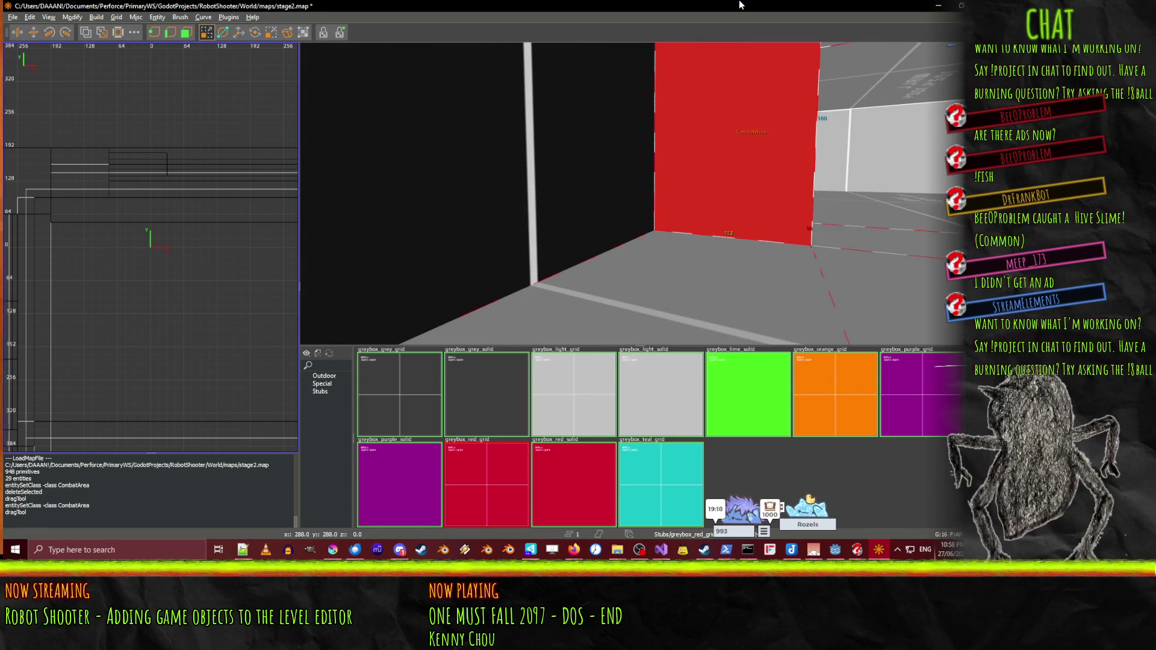
pyautogui.press('Down')
pyautogui.press('Down')
pyautogui.press('Down')
pyautogui.moveTo(660, 164); pyautogui.dragTo(650, 91)
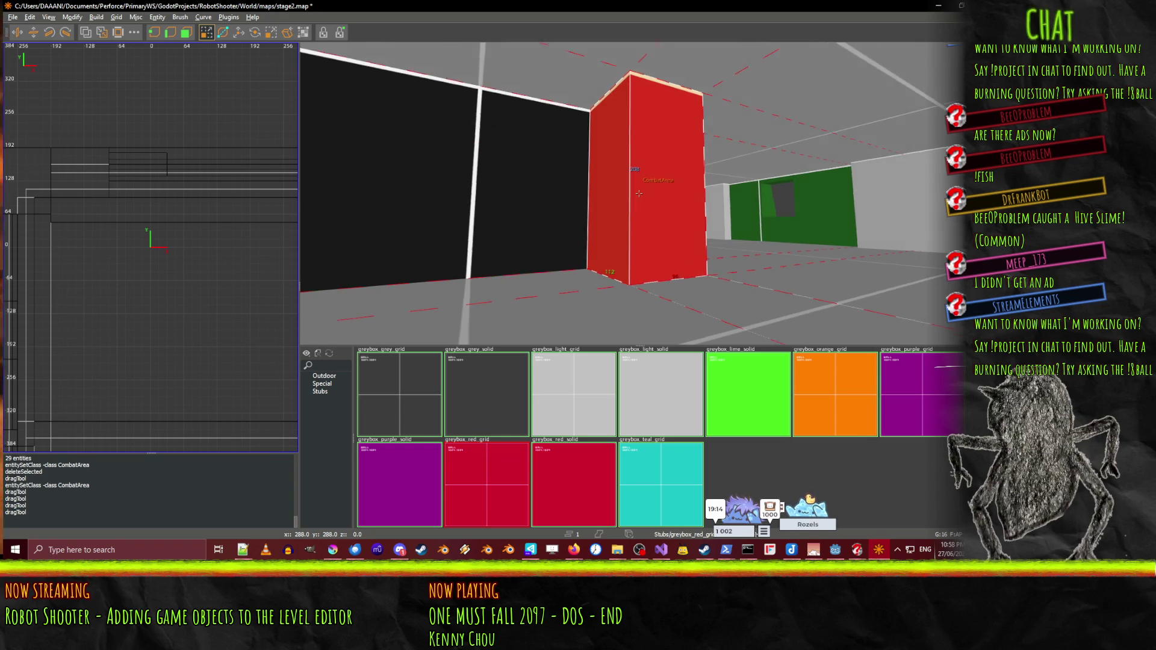
pyautogui.press('Up')
pyautogui.press('Up')
pyautogui.press('Up')
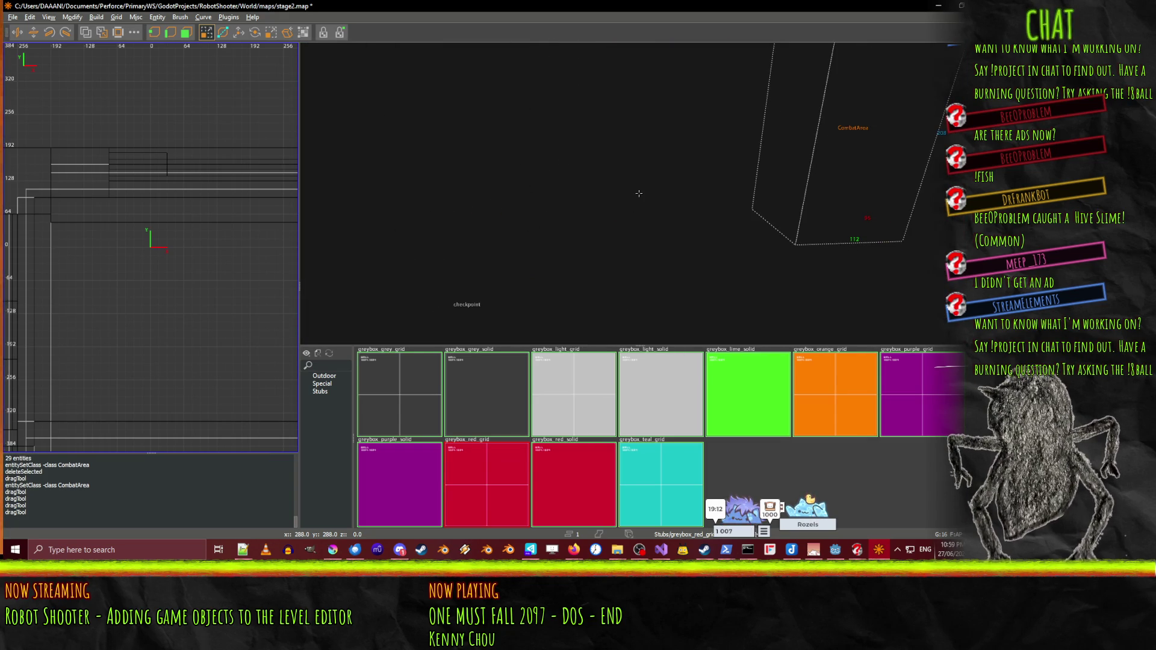
# - Connect the checkpoint entity to the CombatArea with Ctrl+K
pyautogui.hotkey('shift', 'z')
pyautogui.click(532, 256)
pyautogui.hotkey('ctrl', 'k')
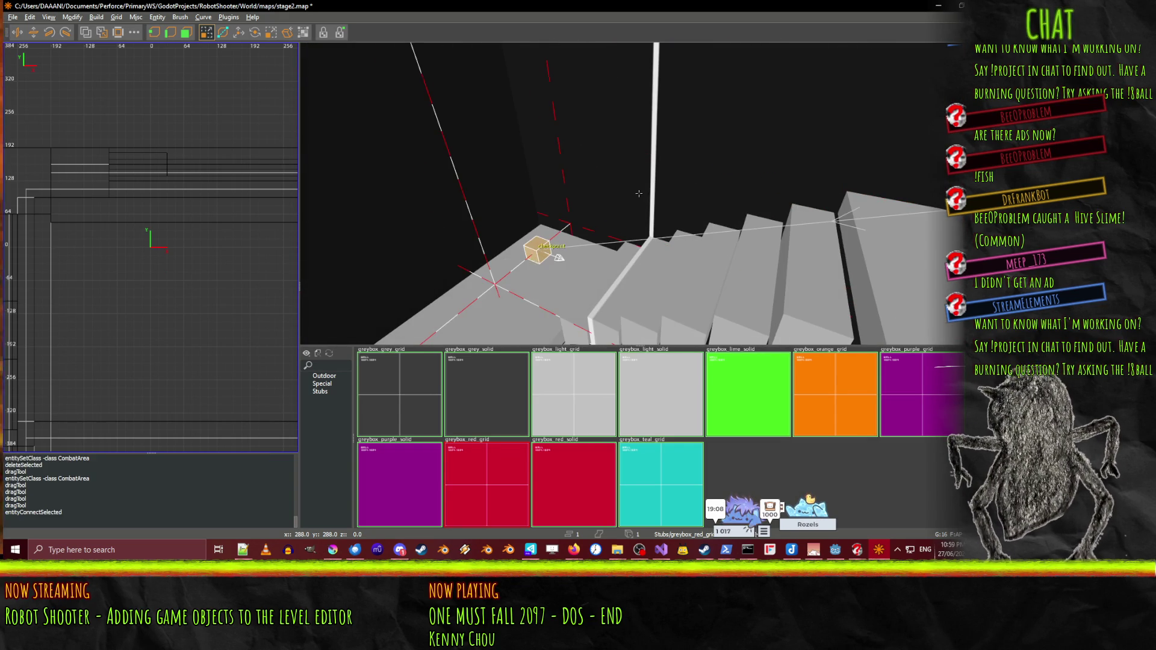
pyautogui.hotkey('shift', 'z')
# - Set intro_name to FIRST CHECKPOINT and intro_blurb to numero uno, then save stage2.map
pyautogui.press('n')
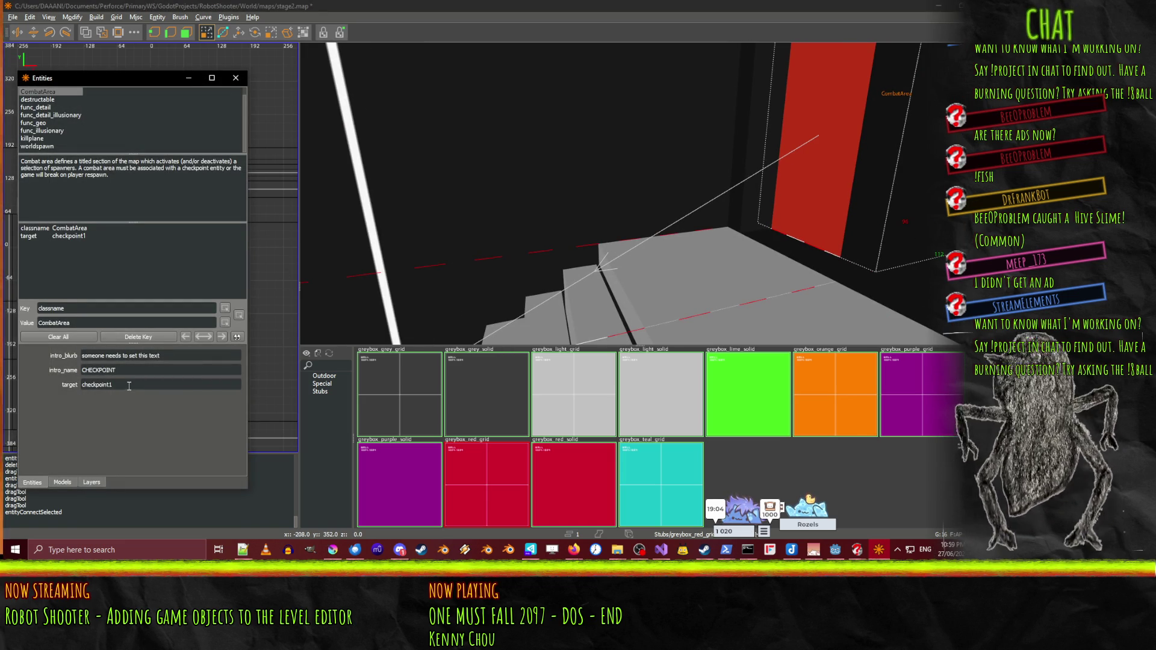
pyautogui.click(125, 374)
pyautogui.write('FIRST')
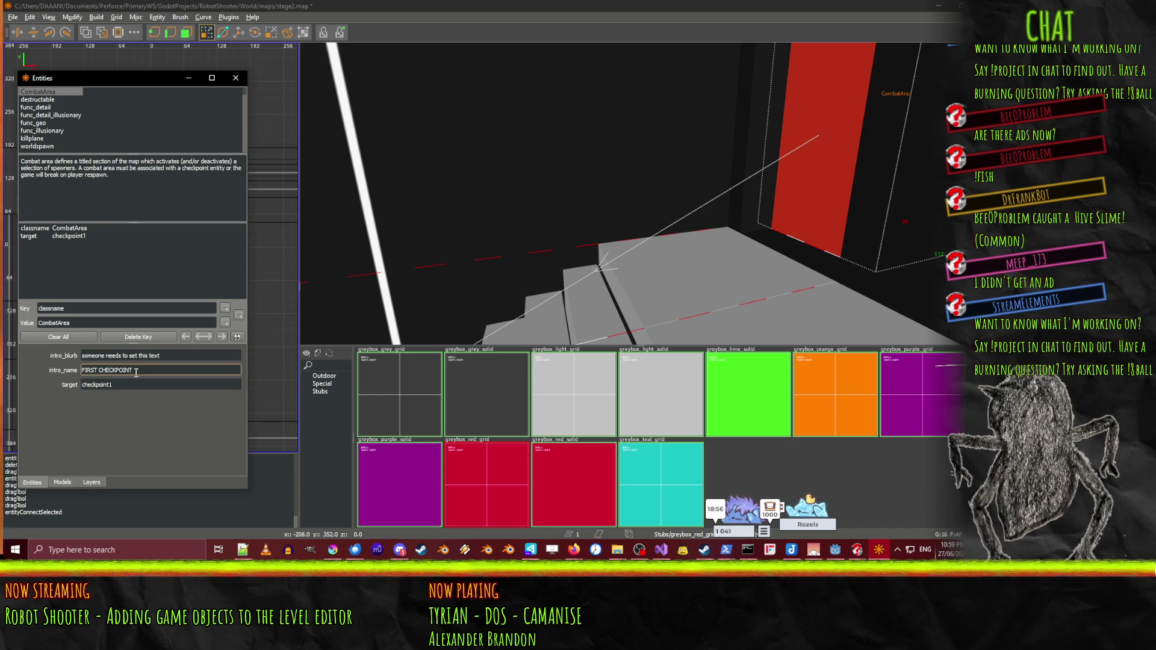
pyautogui.click(82, 355)
pyautogui.write('numero uno')
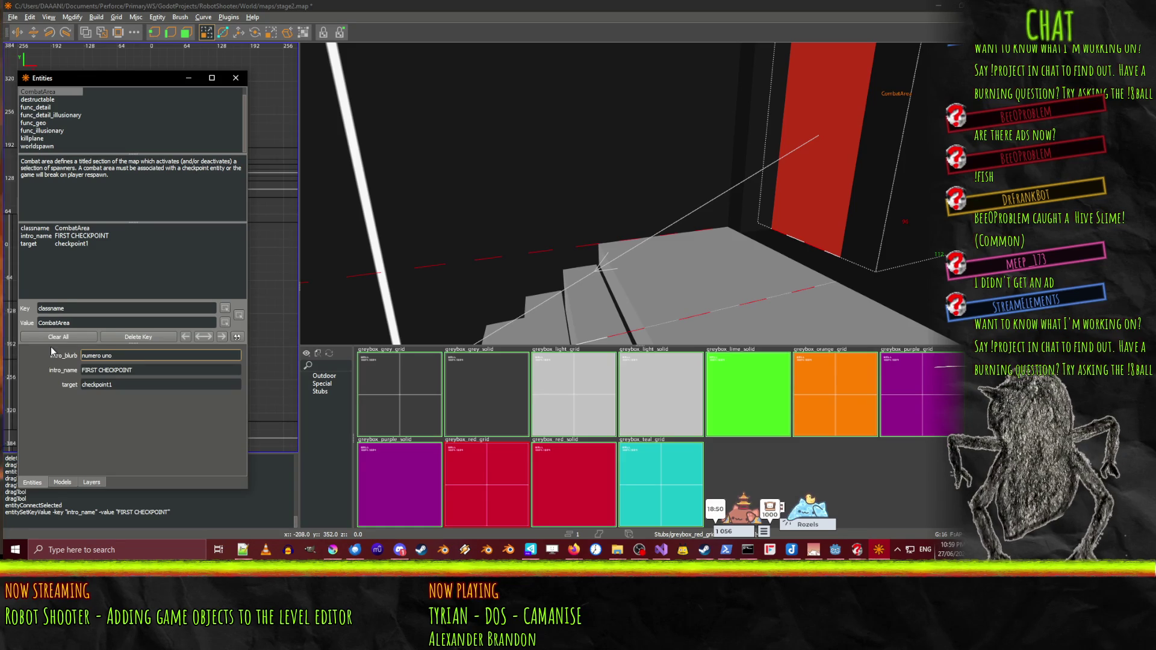
pyautogui.click(243, 84)
pyautogui.hotkey('ctrl', 's')
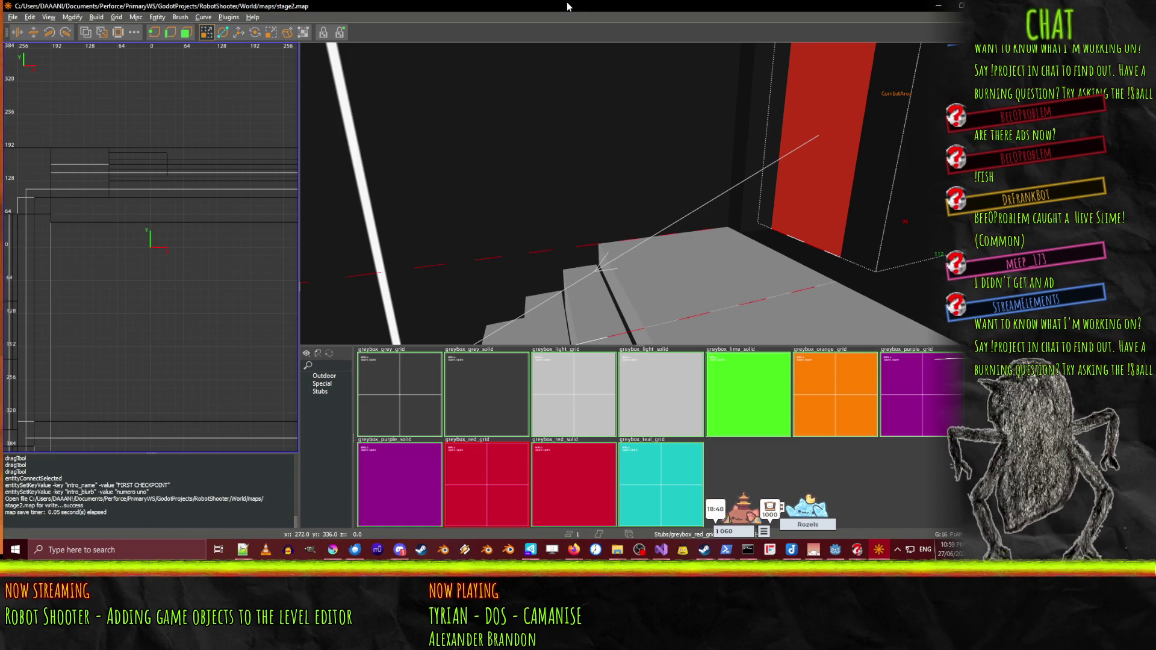
# - In maximized Godot, select the Stage2Map node and rebuild the map
pyautogui.click(938, 5)
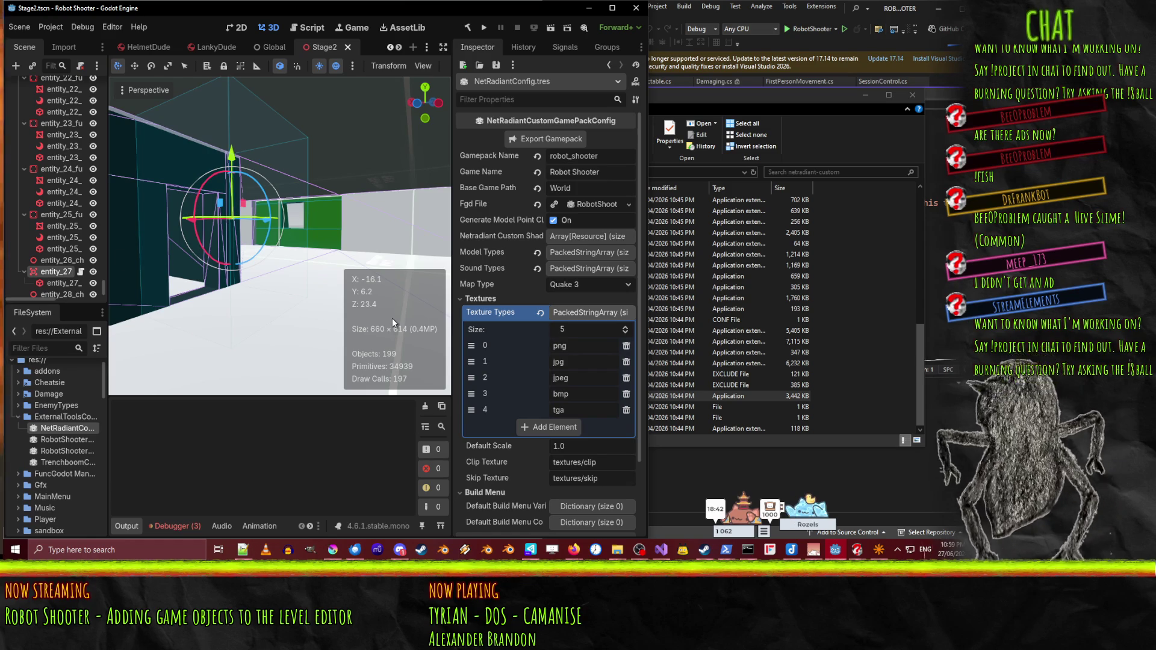
pyautogui.click(615, 10)
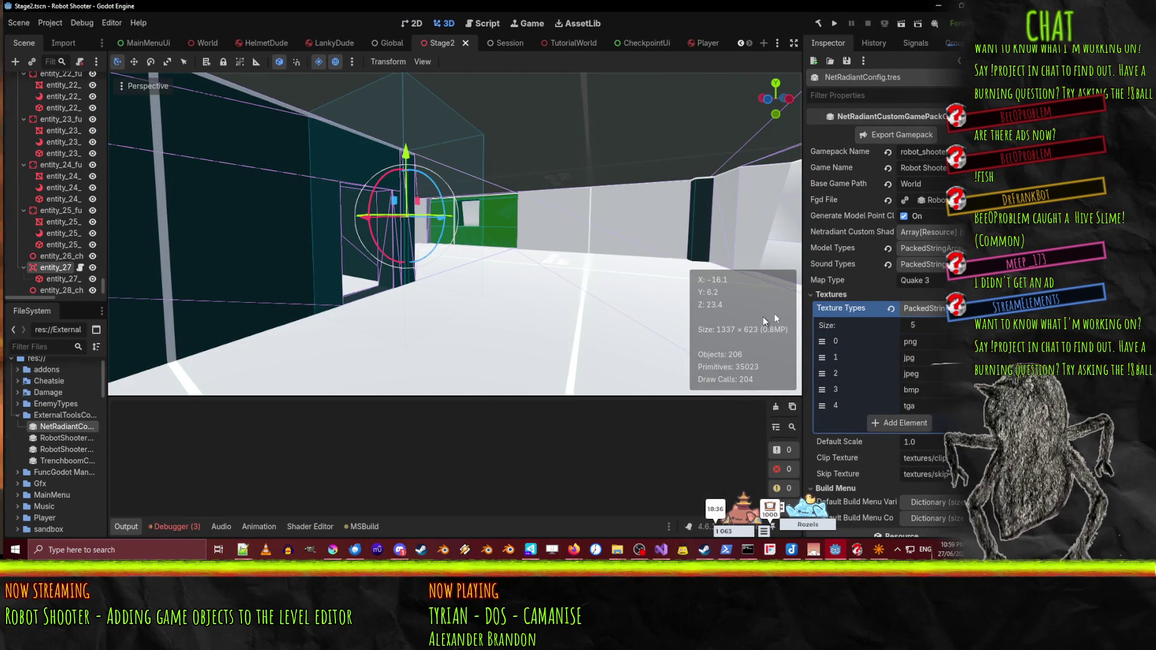
pyautogui.scroll(10, 61, 133)
pyautogui.moveTo(99, 263); pyautogui.dragTo(101, 78)
pyautogui.click(48, 94)
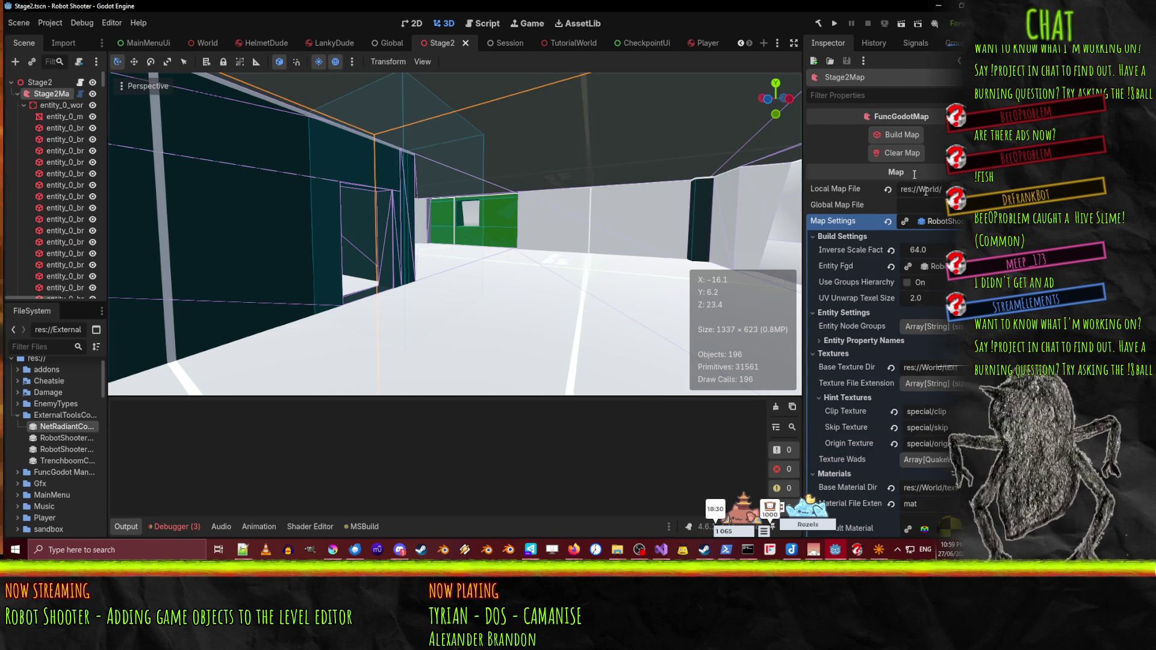
pyautogui.click(886, 132)
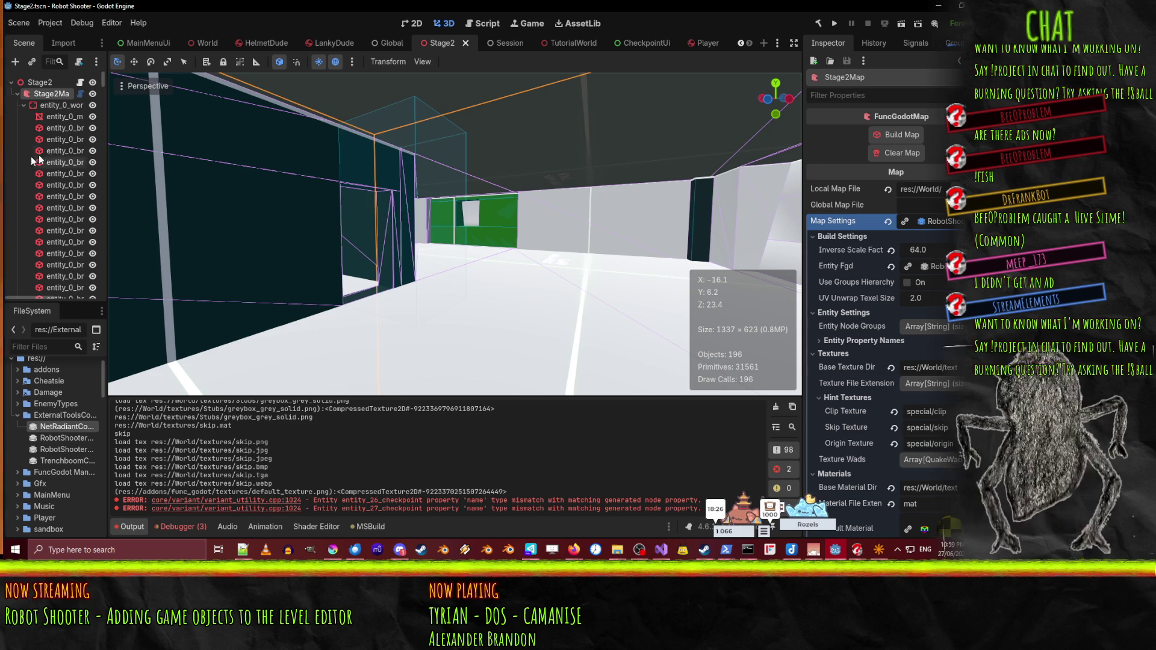
# - Undo the accidental reparenting of entity_25_collision_shape and widen the Scene dock
pyautogui.moveTo(102, 84); pyautogui.dragTo(102, 290)
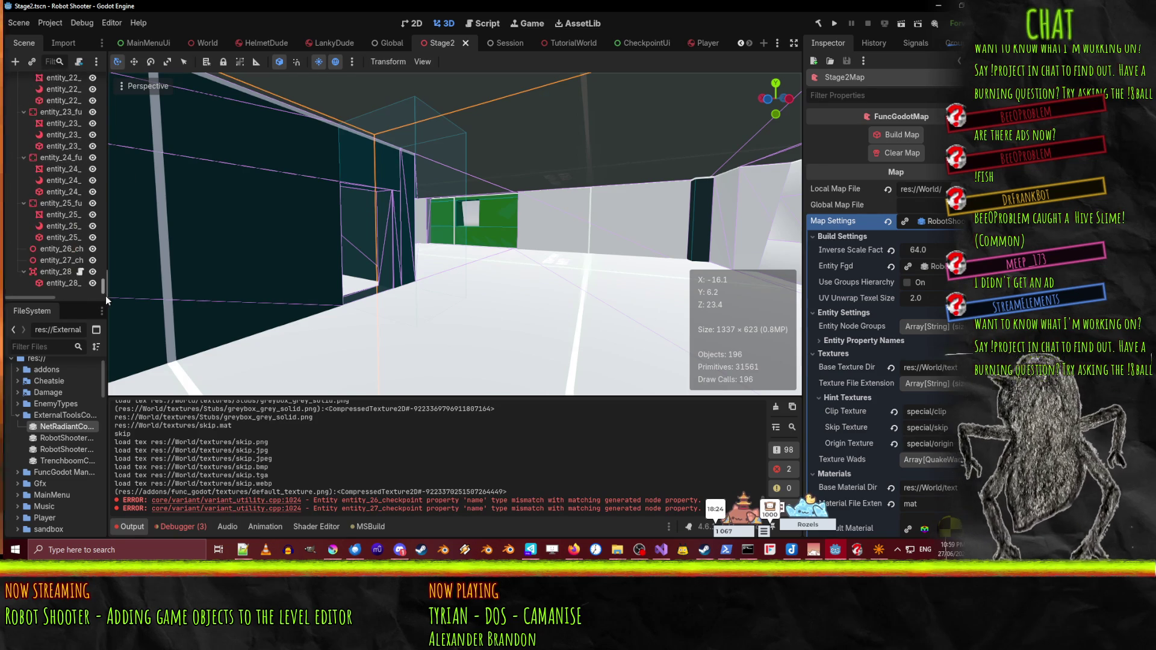
pyautogui.moveTo(54, 237); pyautogui.dragTo(51, 261)
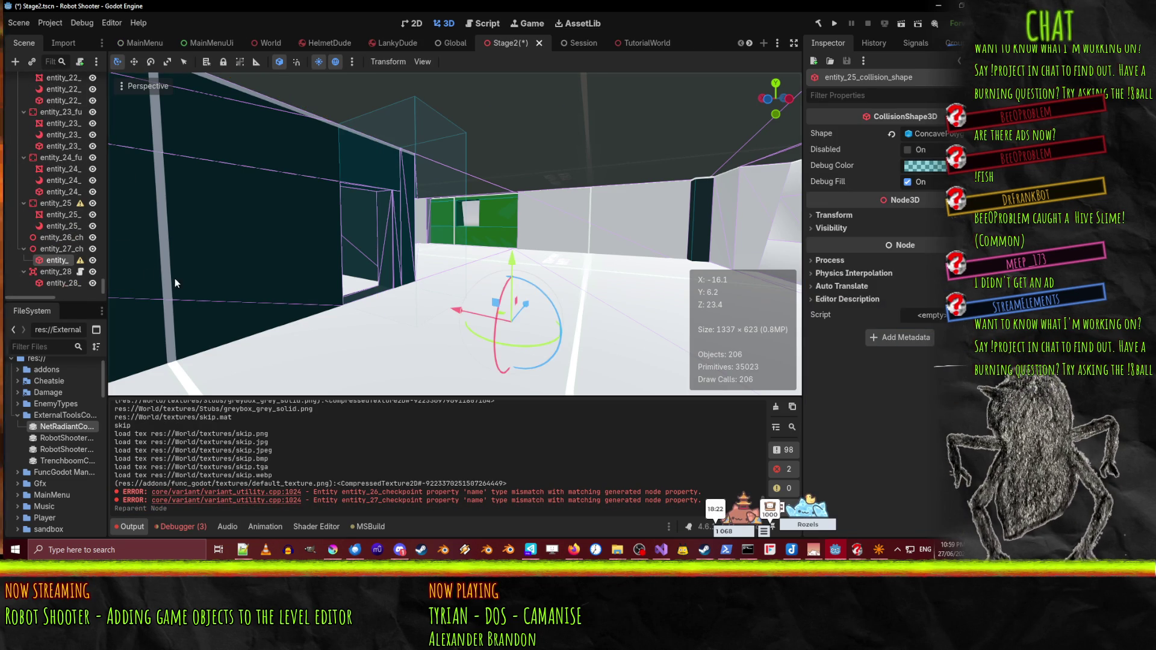
pyautogui.hotkey('ctrl', 'z')
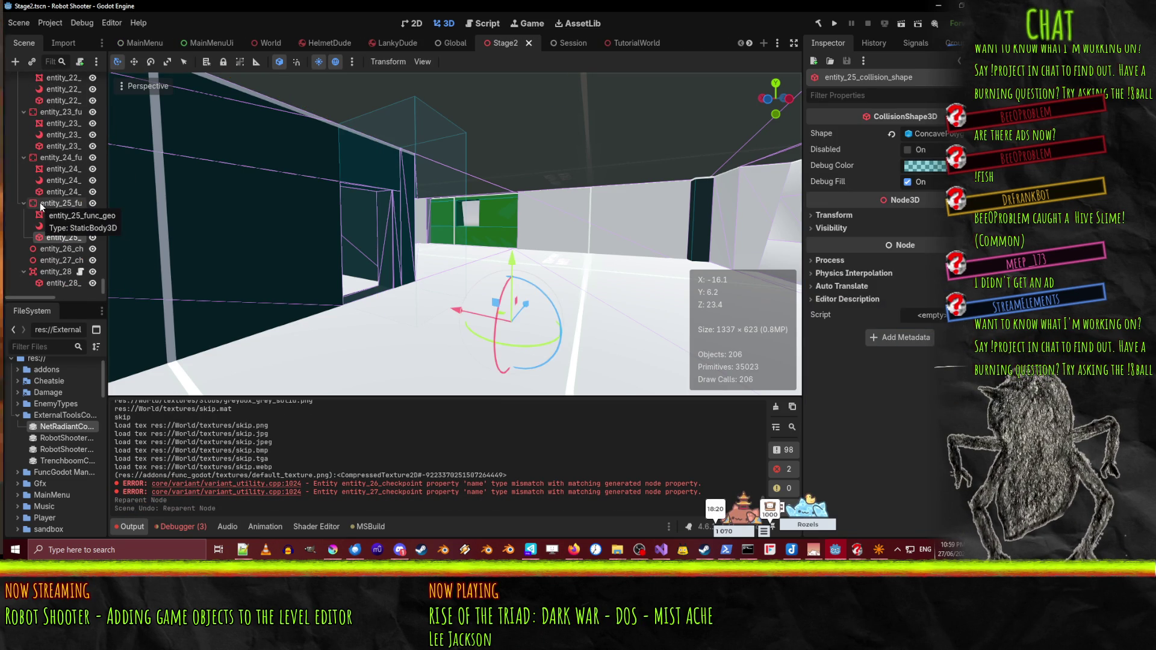
pyautogui.moveTo(106, 152); pyautogui.dragTo(180, 155)
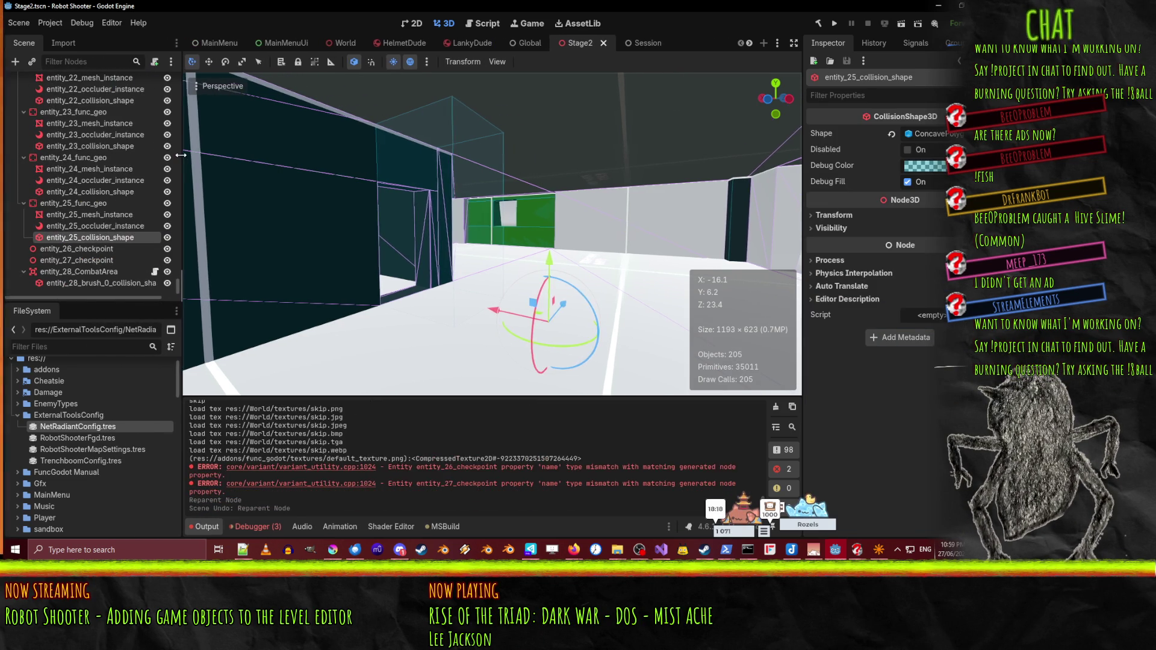
# - Select entity_28_CombatArea and review its Intro Name, Intro Duration and the Output log errors
pyautogui.click(112, 272)
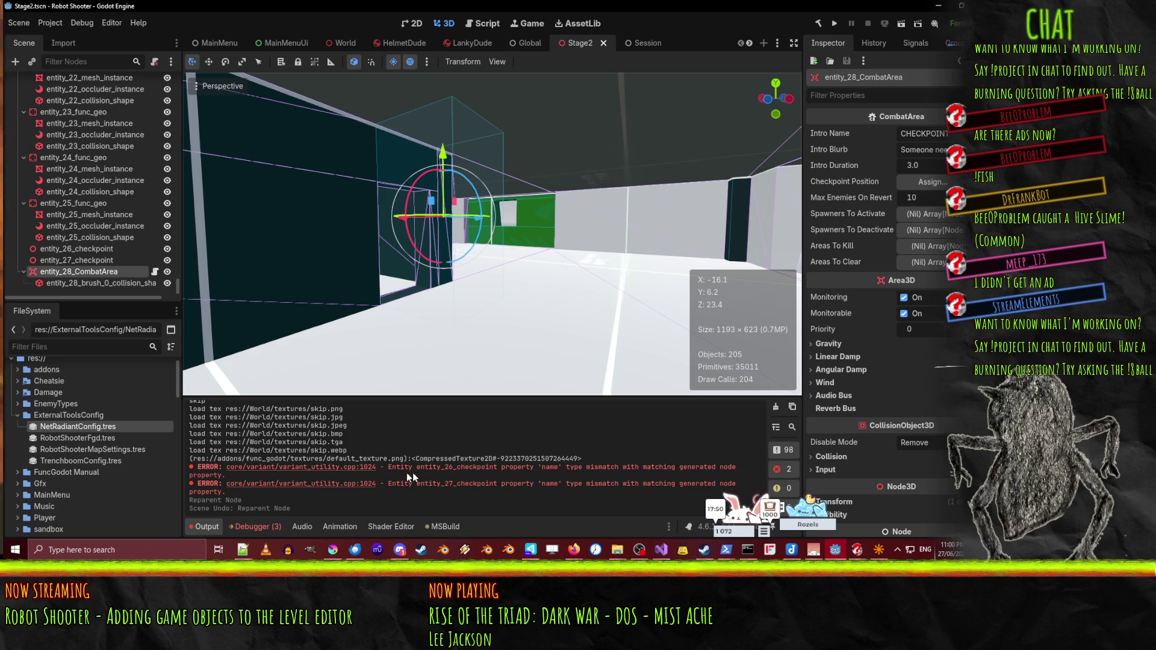
pyautogui.scroll(3, 414, 490)
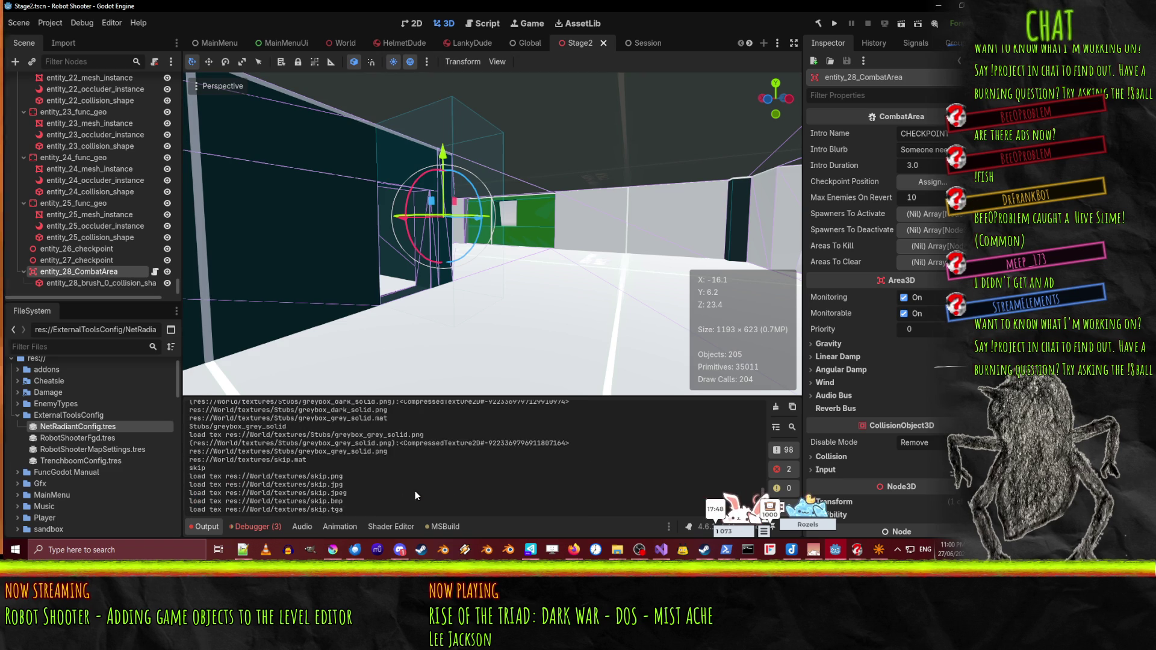
pyautogui.rightClick(414, 490)
pyautogui.click(384, 480)
pyautogui.hotkey('ctrl', 'z')
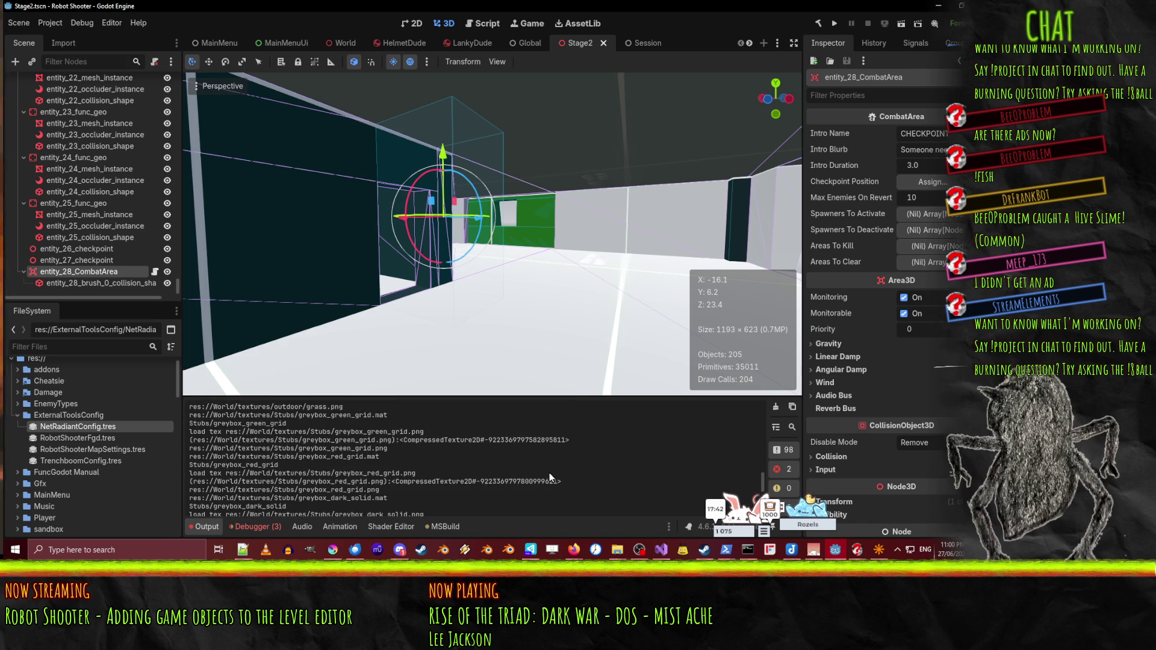
pyautogui.scroll(3, 545, 467)
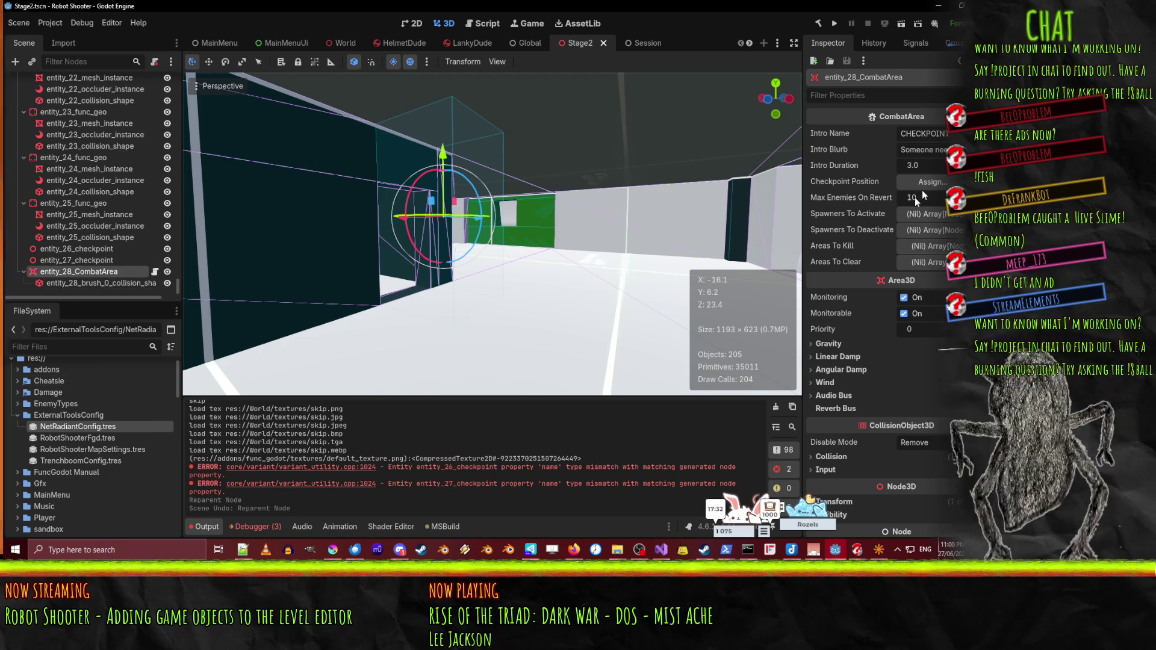
pyautogui.scroll(-3, 911, 185)
pyautogui.scroll(3, 890, 176)
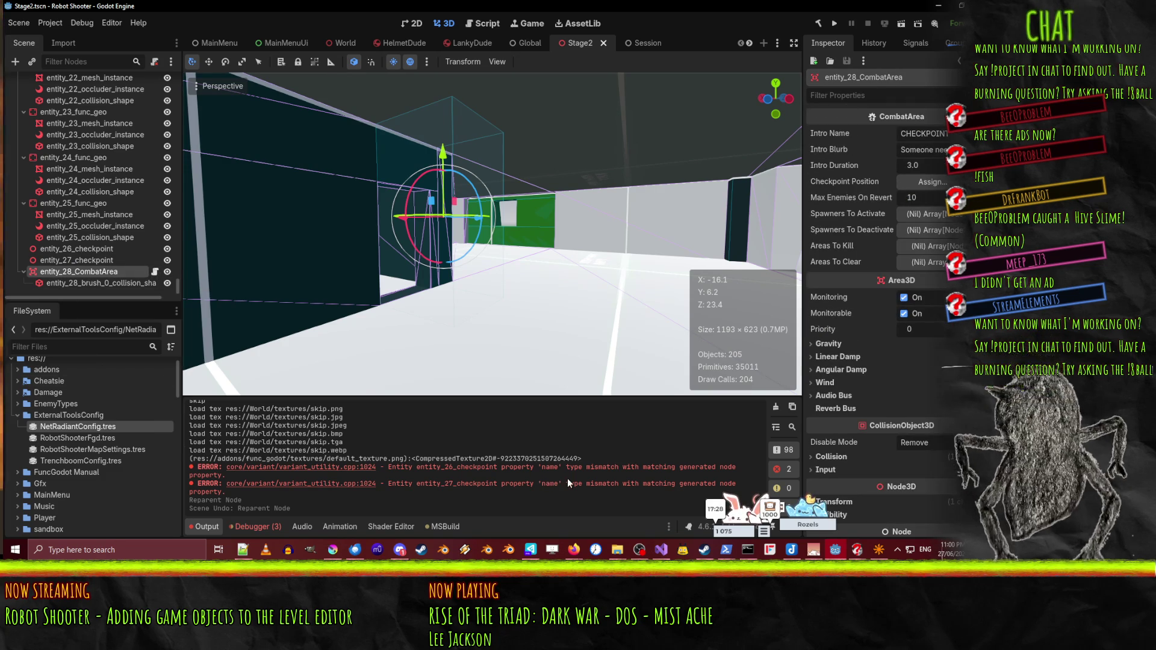
pyautogui.scroll(2, 98, 480)
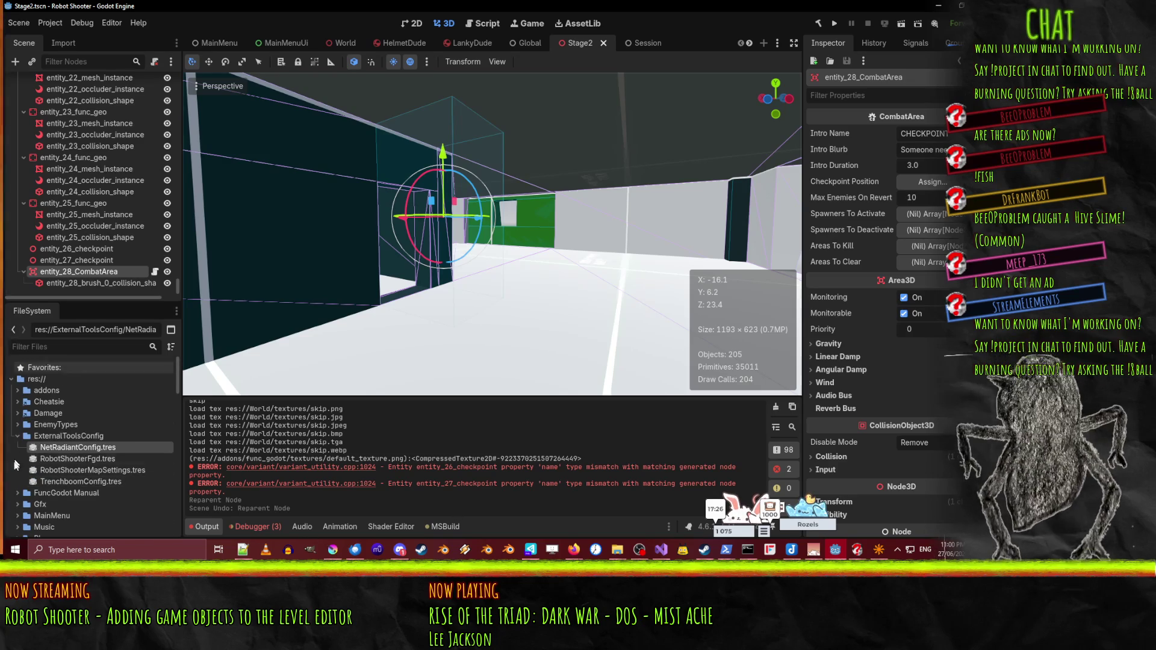
# - Expand addons > func_godot > src > core in FileSystem and open entity_assembler.gd
pyautogui.click(18, 390)
pyautogui.click(24, 413)
pyautogui.click(30, 425)
pyautogui.scroll(-1, 33, 421)
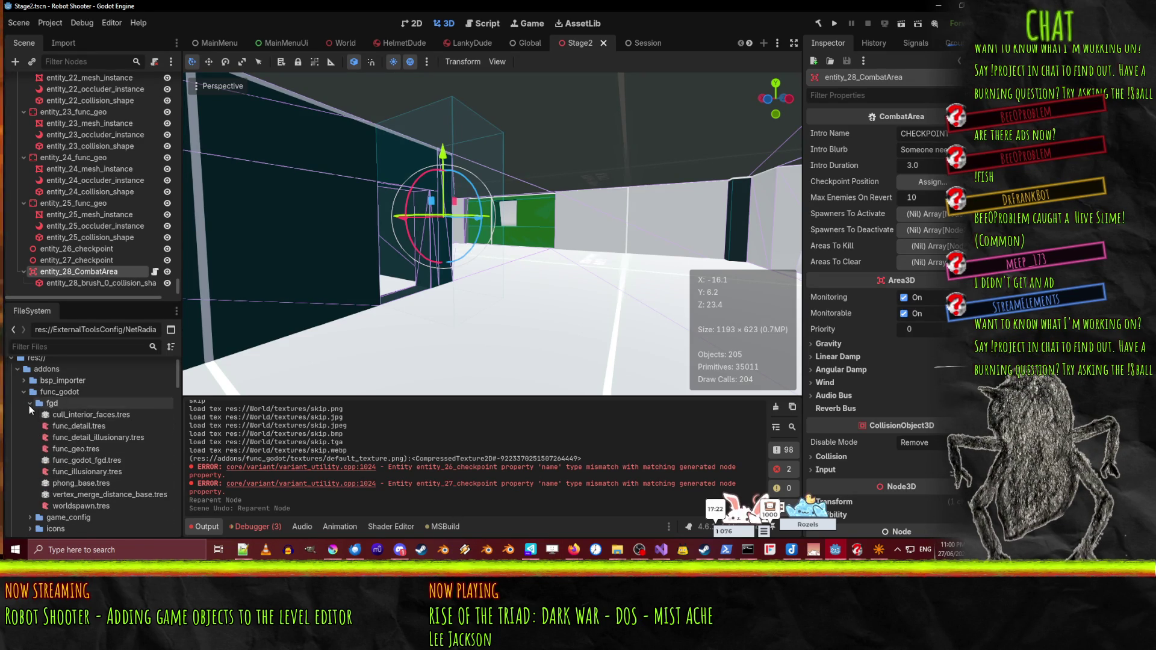
pyautogui.click(29, 404)
pyautogui.scroll(-1, 29, 421)
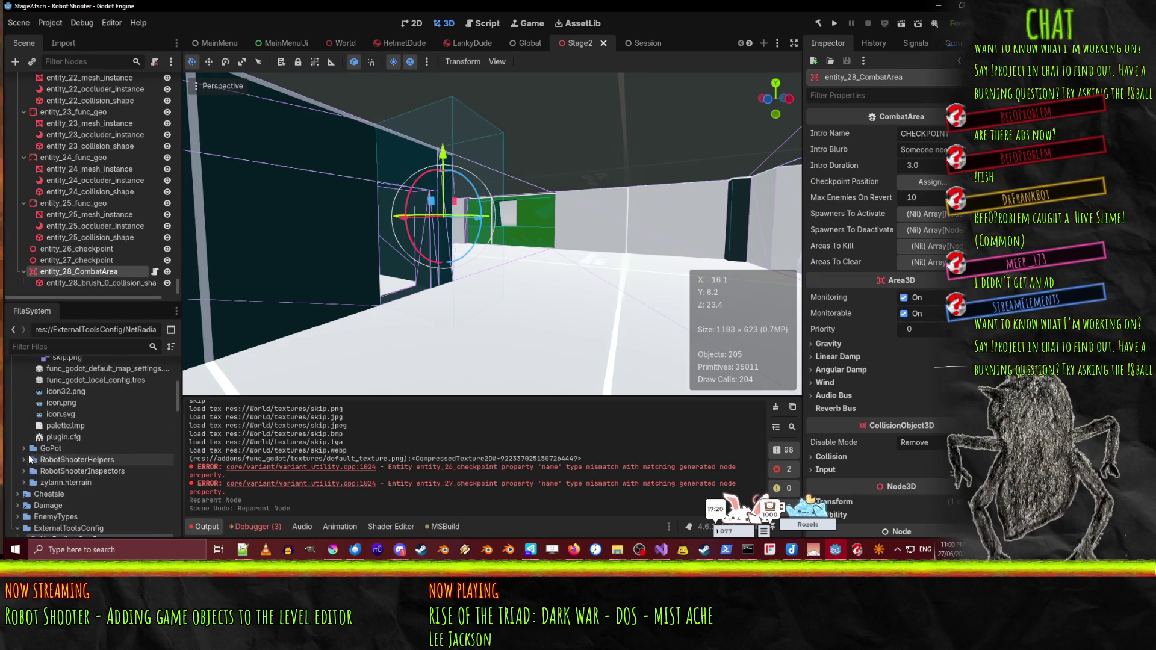
pyautogui.scroll(1, 28, 453)
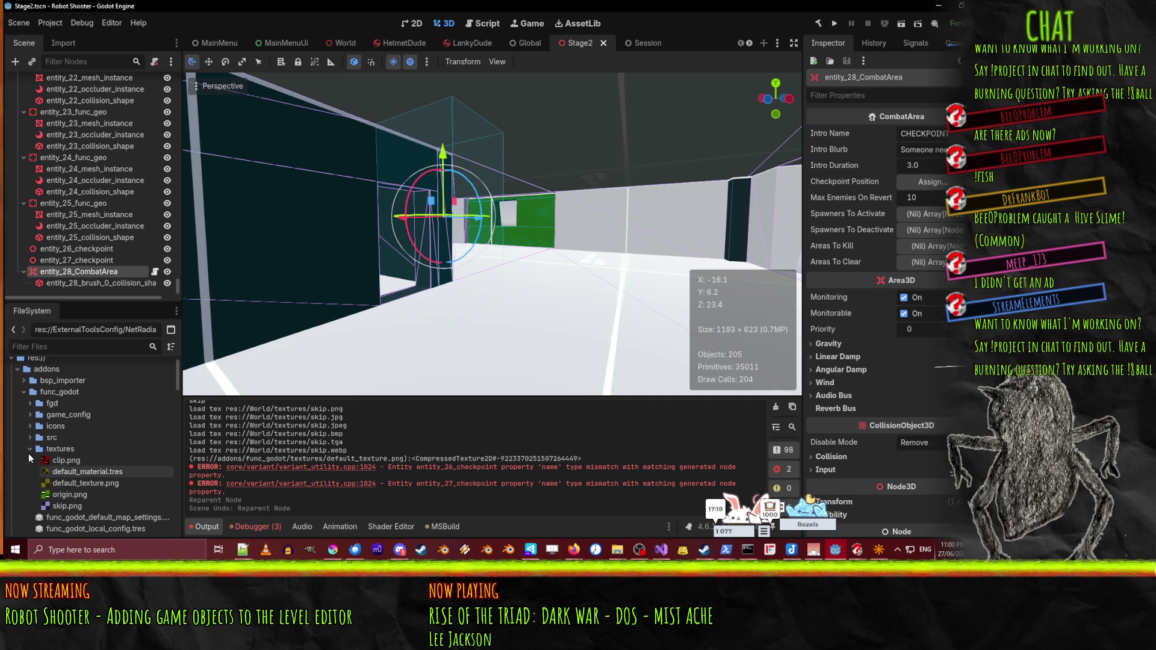
pyautogui.click(30, 438)
pyautogui.scroll(-3, 33, 397)
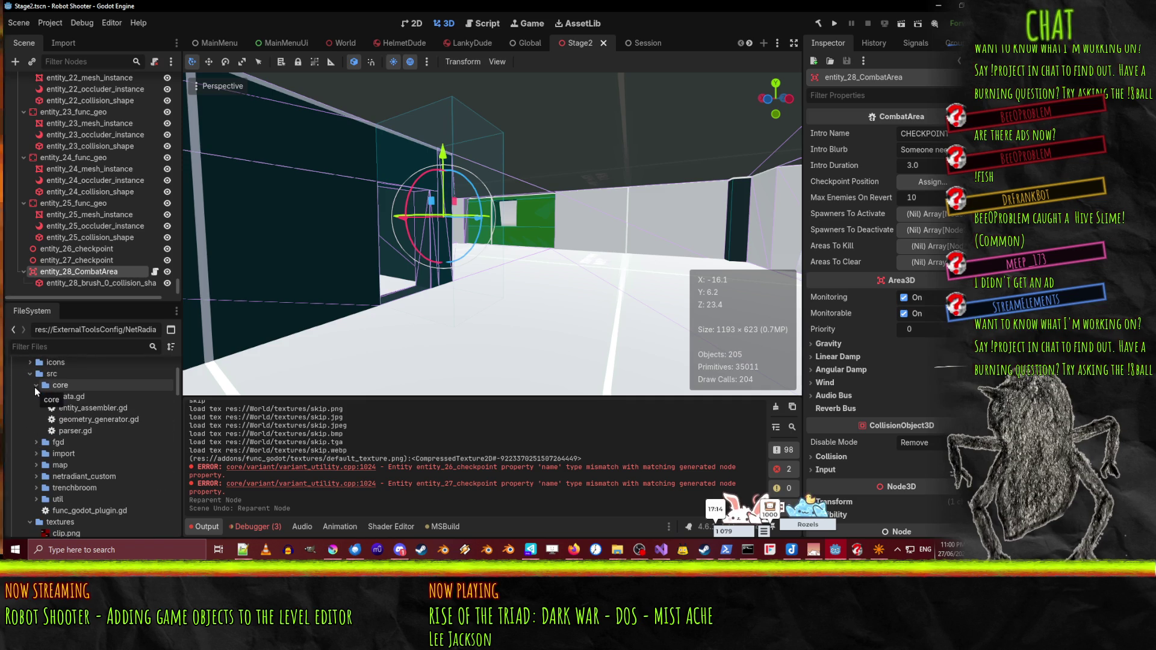
pyautogui.click(35, 385)
pyautogui.doubleClick(93, 408)
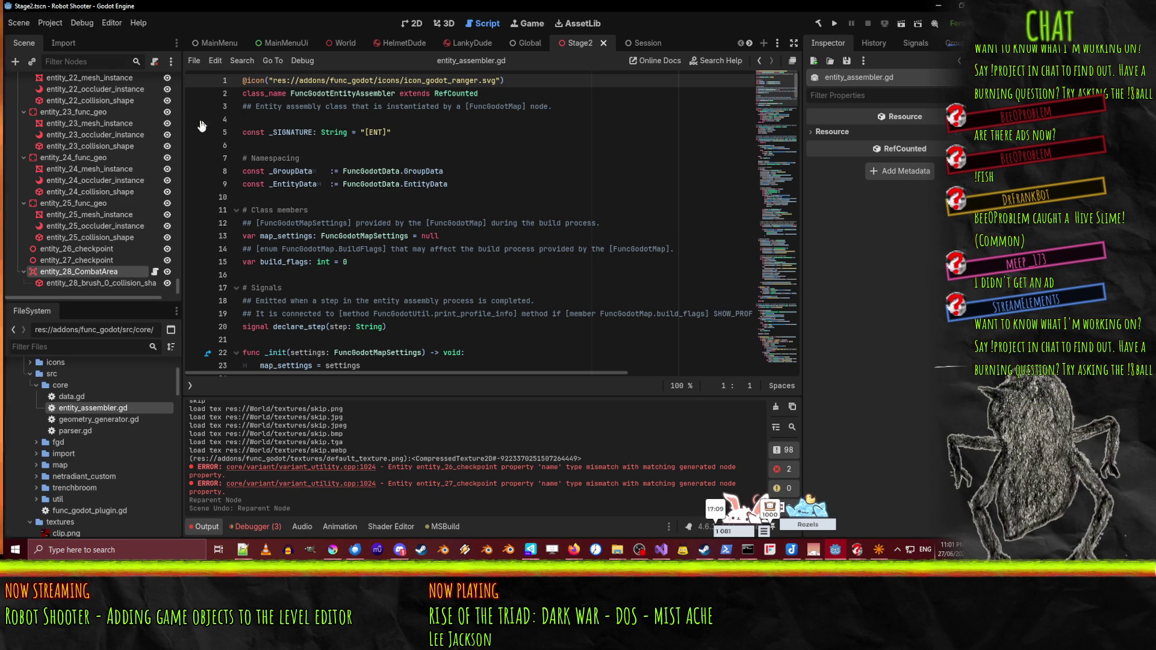
# - Read through the opening of entity_assembler.gd, around lines 31 to 48
pyautogui.scroll(-5, 545, 145)
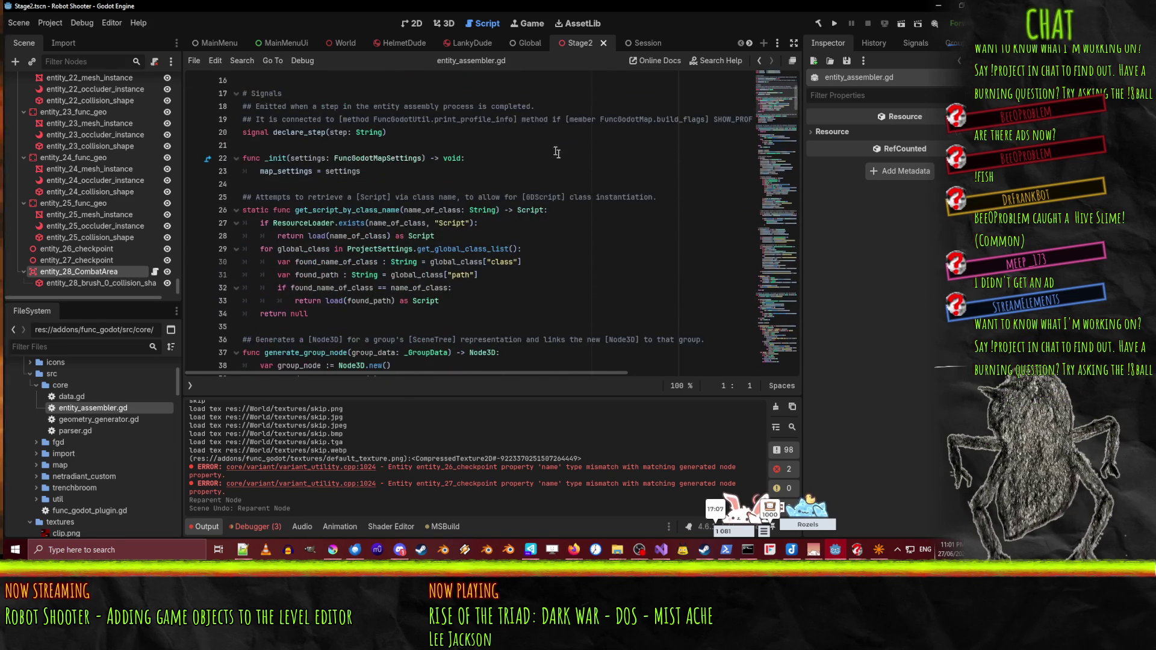
pyautogui.scroll(-1, 588, 247)
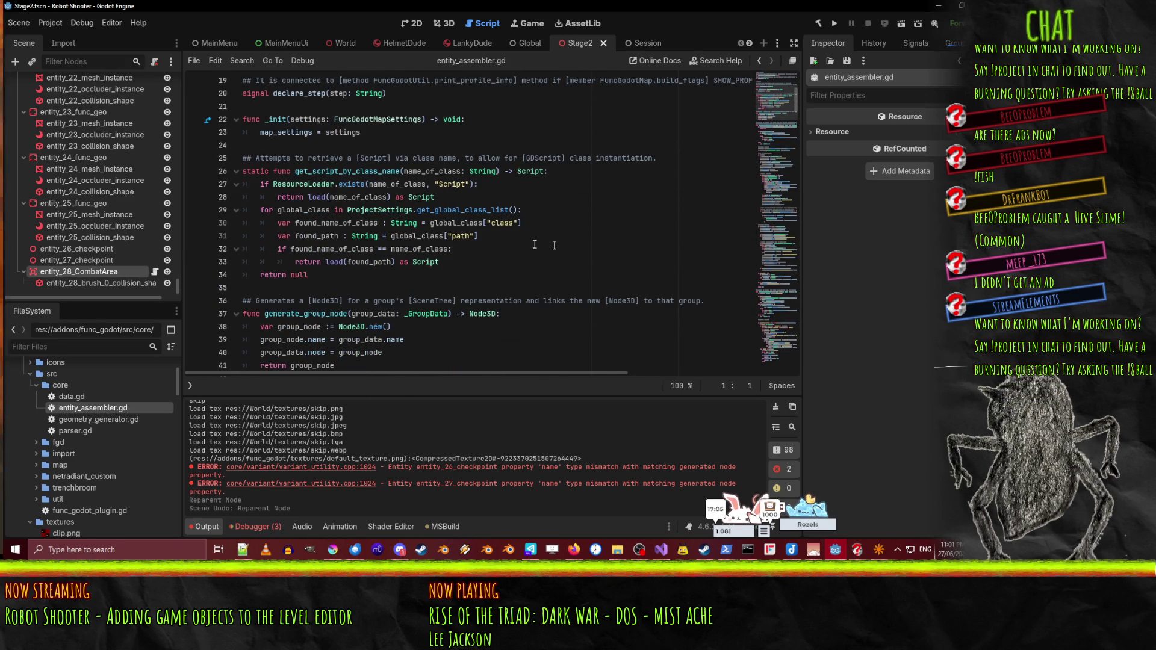
pyautogui.doubleClick(341, 171)
pyautogui.click(321, 235)
pyautogui.scroll(-4, 459, 238)
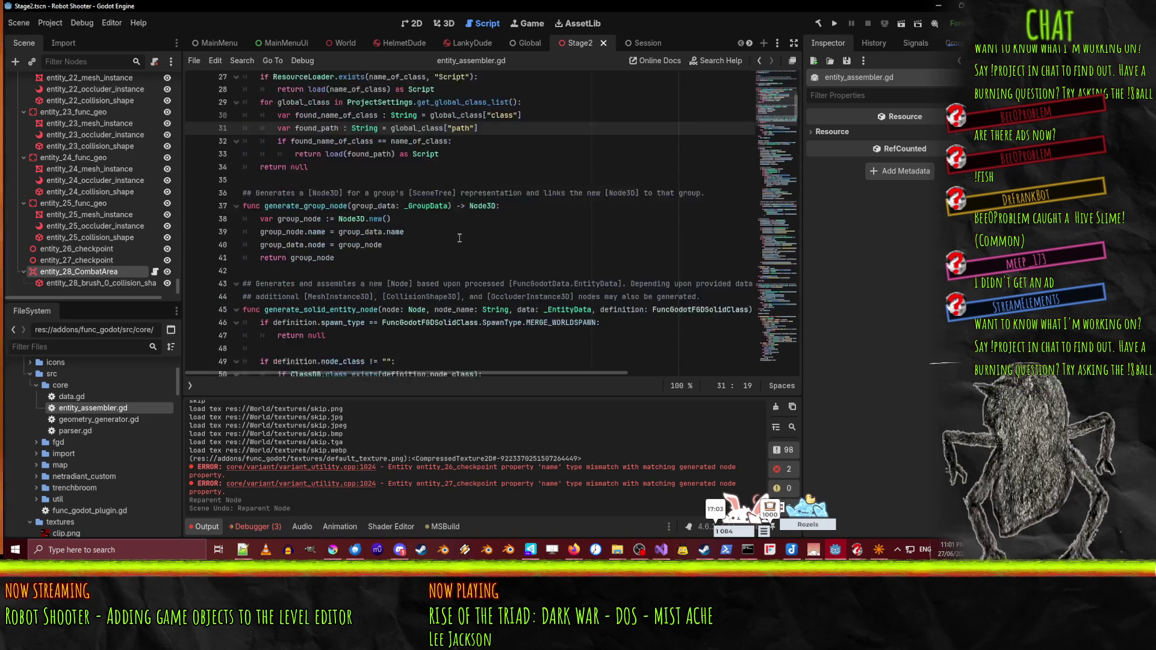
pyautogui.scroll(1, 459, 238)
pyautogui.click(420, 238)
pyautogui.scroll(-4, 421, 237)
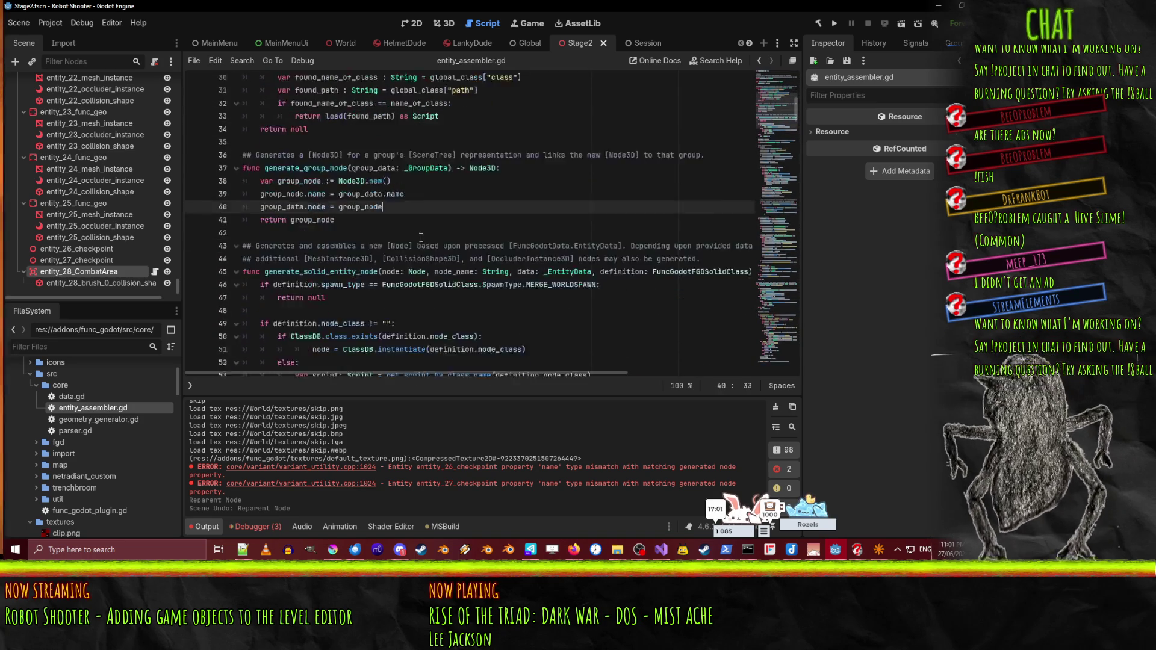
pyautogui.click(473, 184)
pyautogui.scroll(-2, 473, 183)
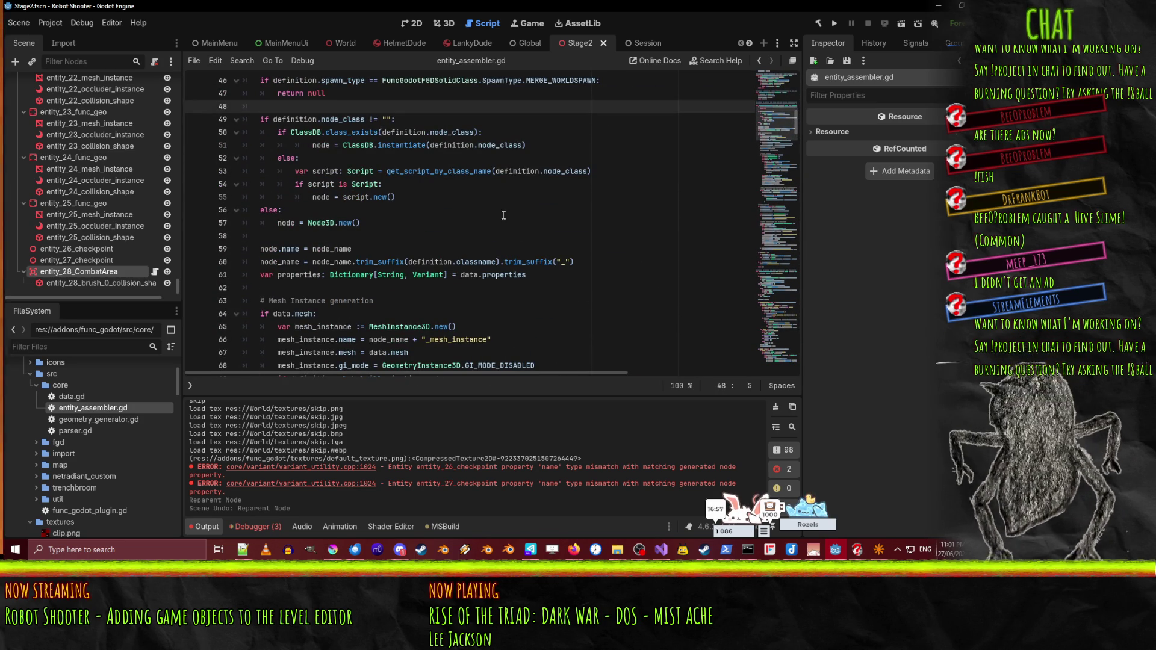
pyautogui.scroll(-2, 495, 204)
pyautogui.scroll(-5, 500, 208)
pyautogui.scroll(4, 534, 218)
# - Fold the data.mesh block at line 64 and the collision generation block at line 110
pyautogui.click(534, 220)
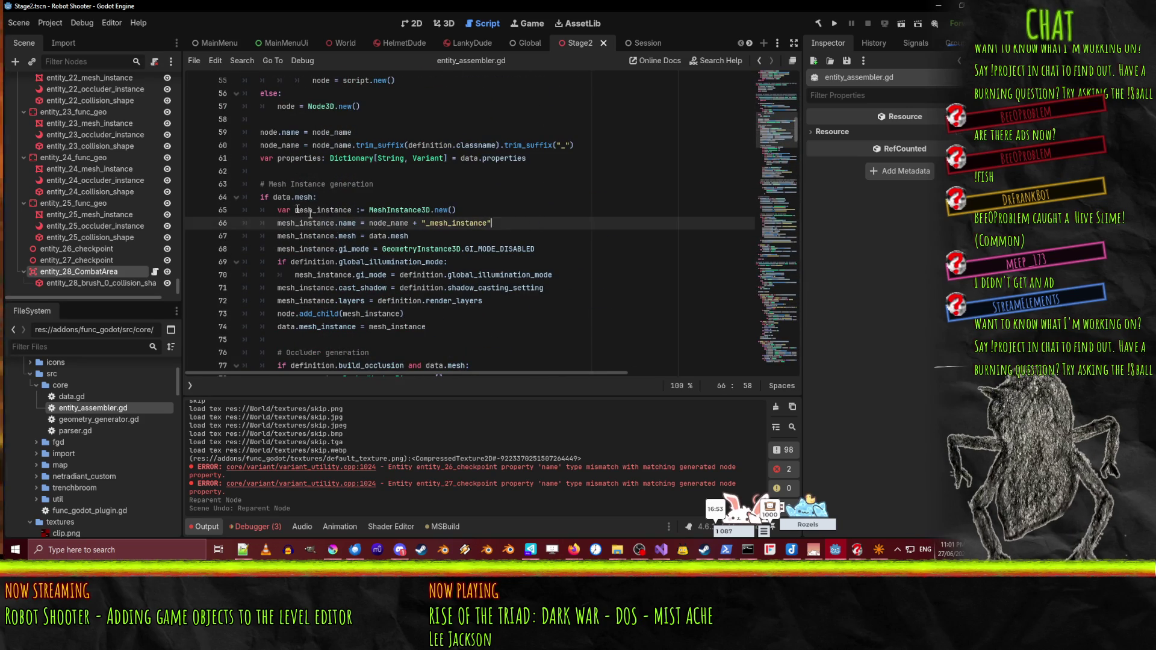
pyautogui.click(233, 201)
pyautogui.click(531, 237)
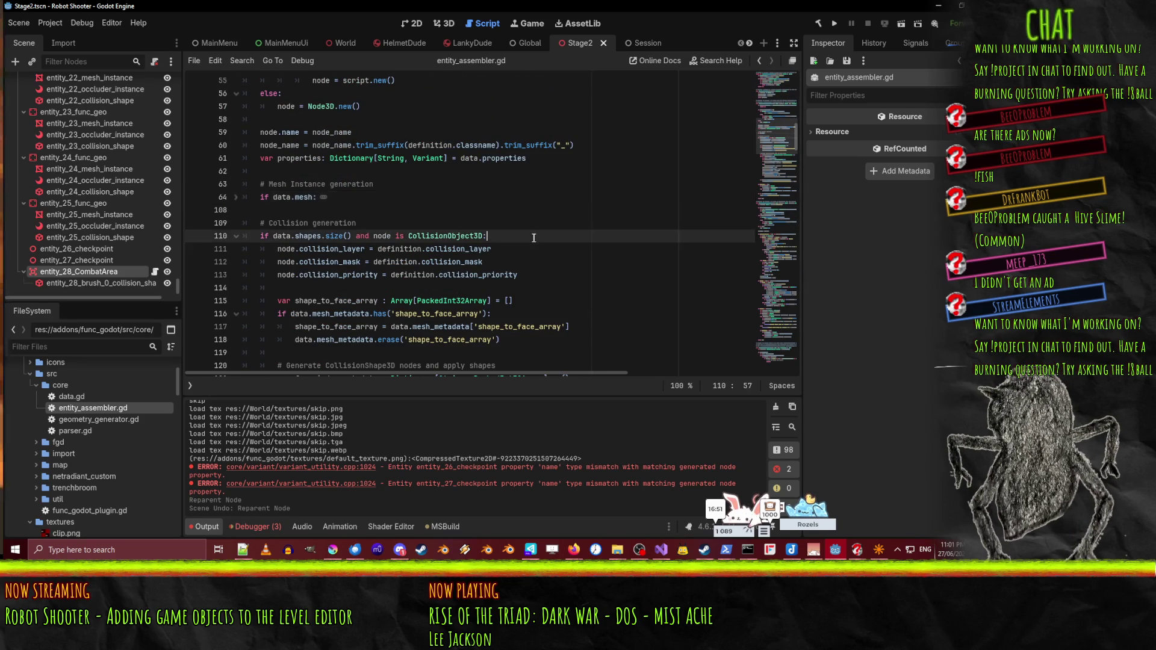
pyautogui.scroll(-2, 375, 206)
pyautogui.click(236, 157)
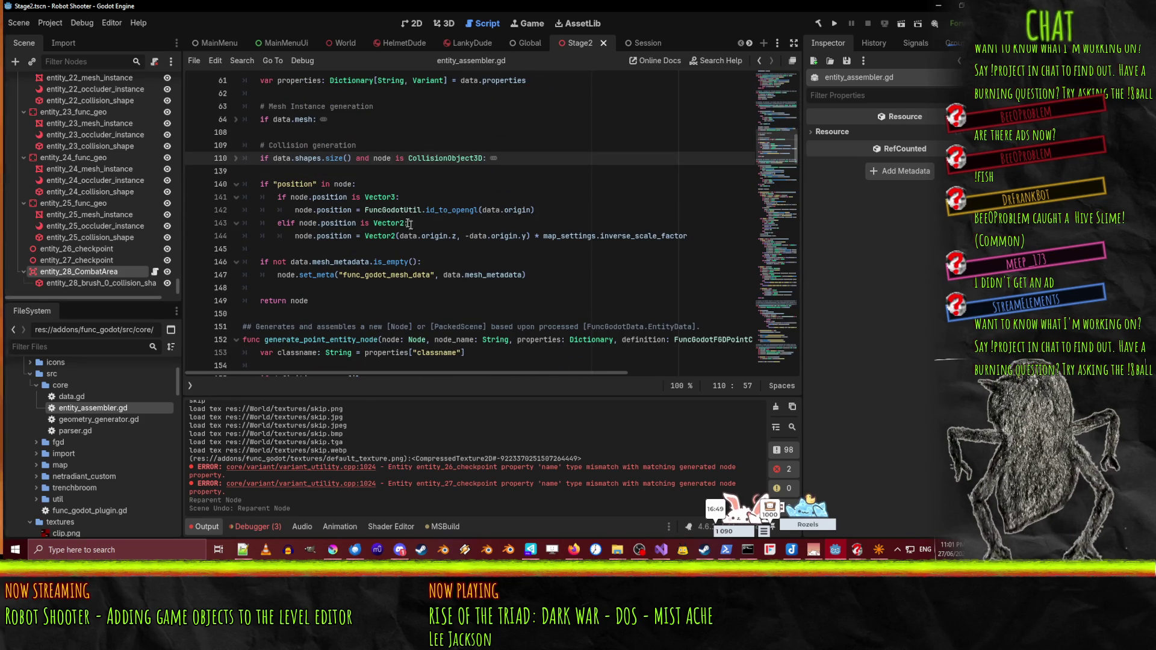
# - Read further down the script past line 140 toward apply_entity_properties
pyautogui.scroll(-1, 428, 247)
pyautogui.scroll(-1, 429, 247)
pyautogui.click(390, 146)
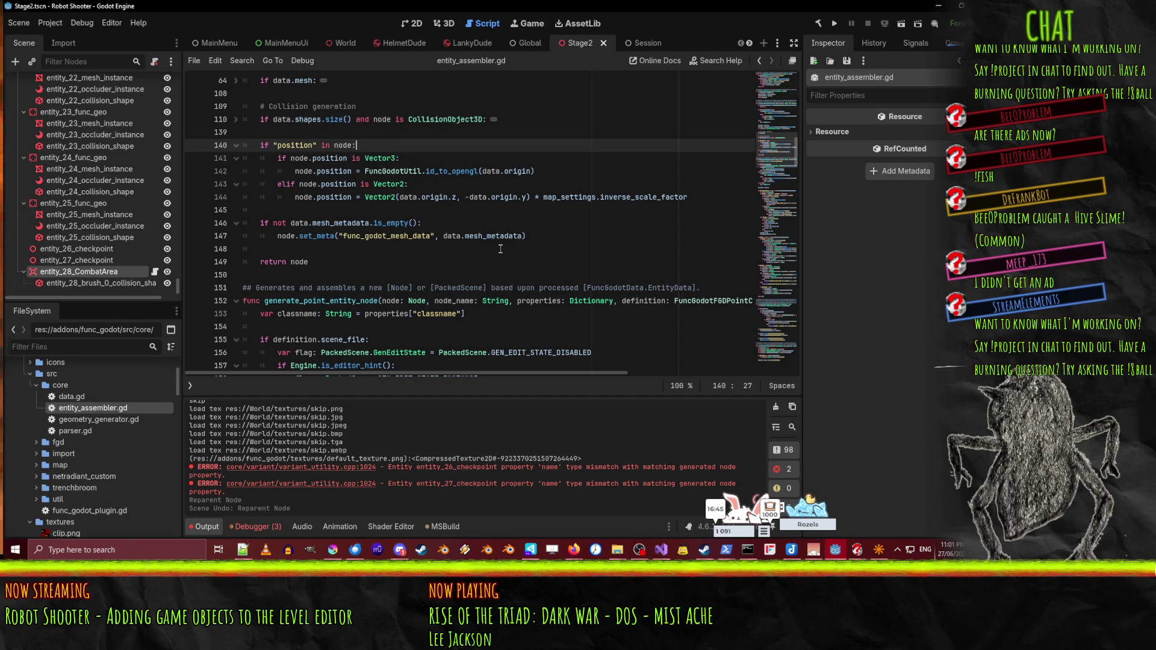
pyautogui.scroll(-2, 500, 248)
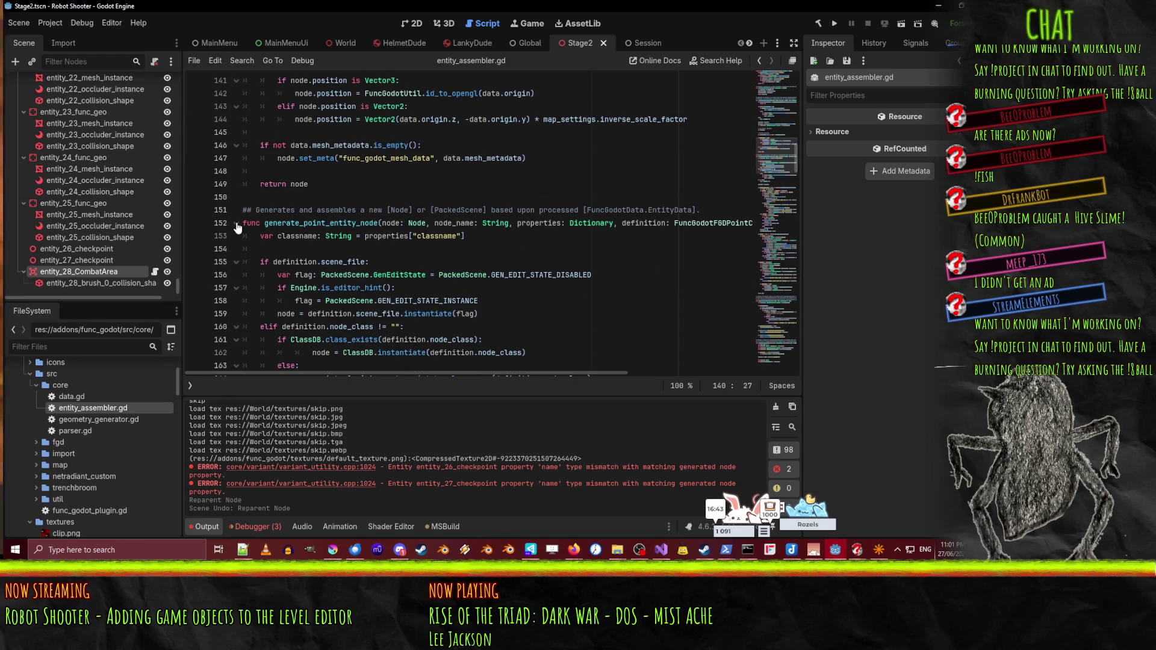
pyautogui.scroll(-6, 372, 212)
pyautogui.scroll(4, 371, 212)
pyautogui.scroll(-8, 473, 213)
pyautogui.scroll(-20, 473, 213)
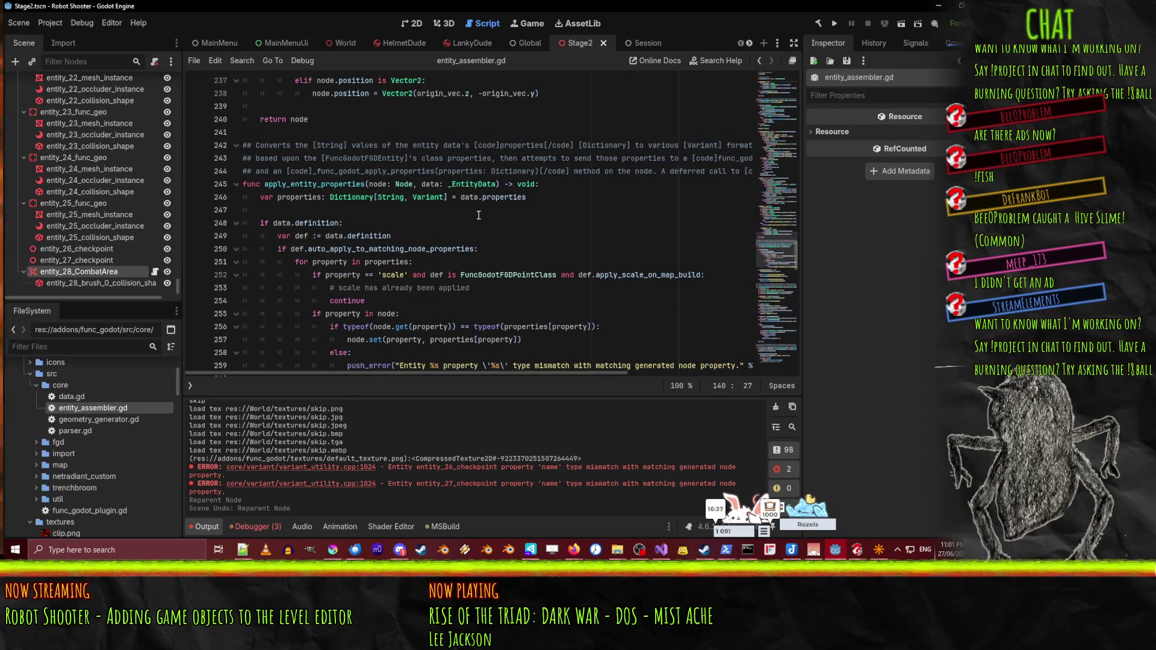
# - Read through apply_entity_properties, from the data.definition check to the properties assignment on line 262
pyautogui.click(479, 223)
pyautogui.scroll(-1, 494, 220)
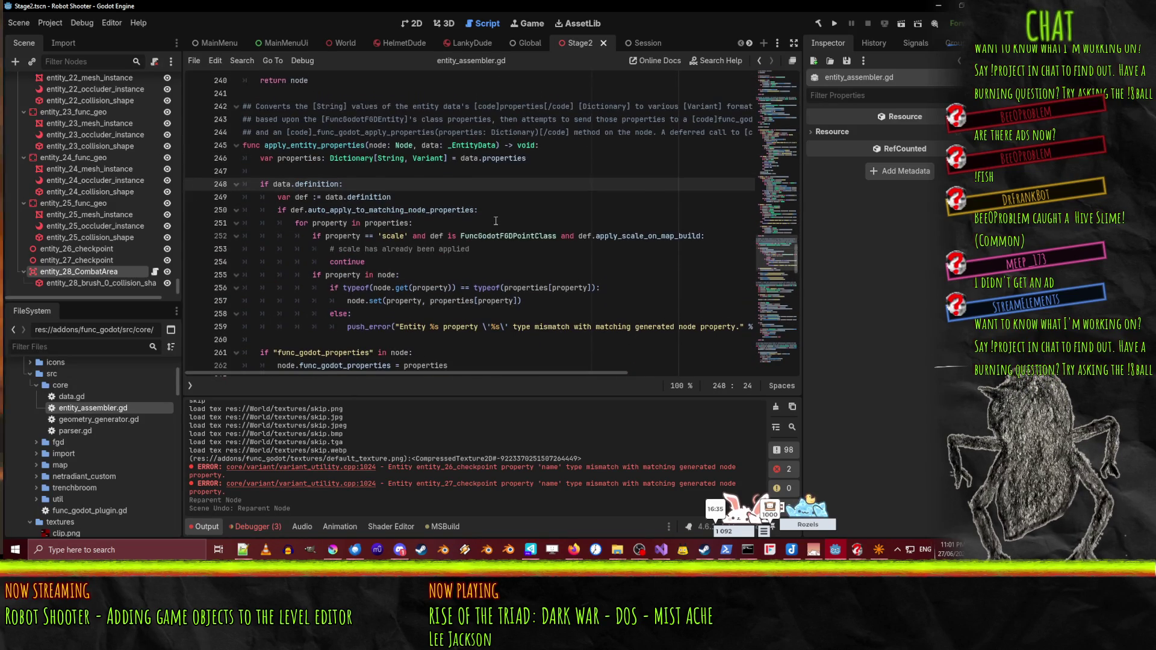
pyautogui.click(422, 106)
pyautogui.doubleClick(324, 147)
pyautogui.scroll(-2, 316, 181)
pyautogui.scroll(2, 311, 202)
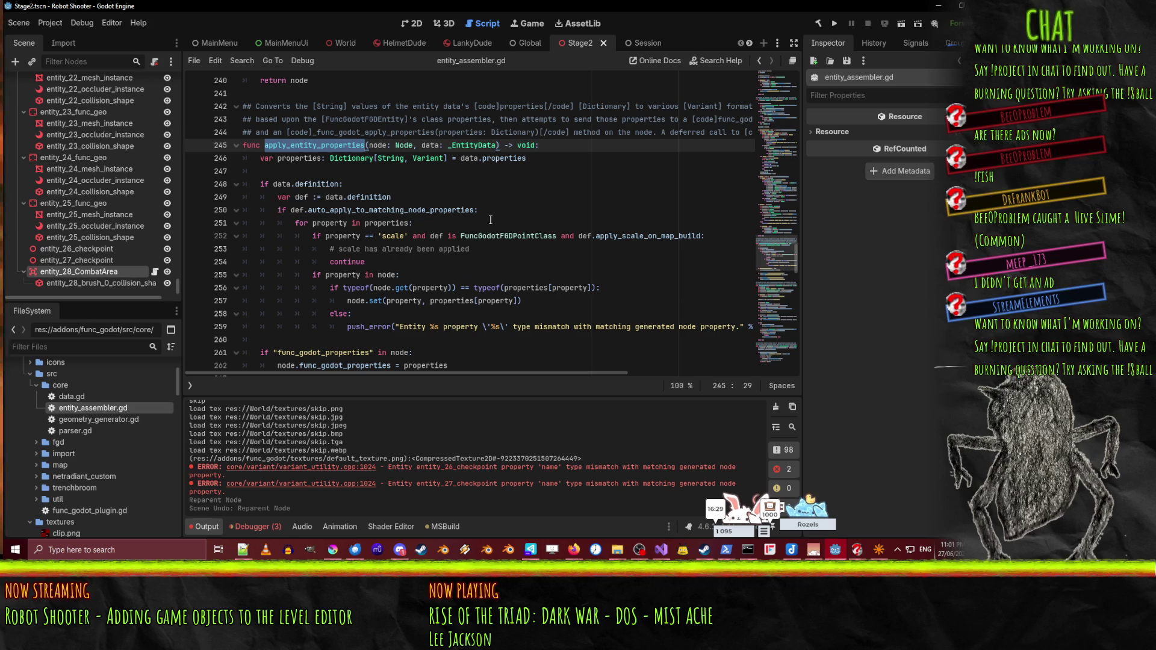
pyautogui.scroll(-3, 491, 220)
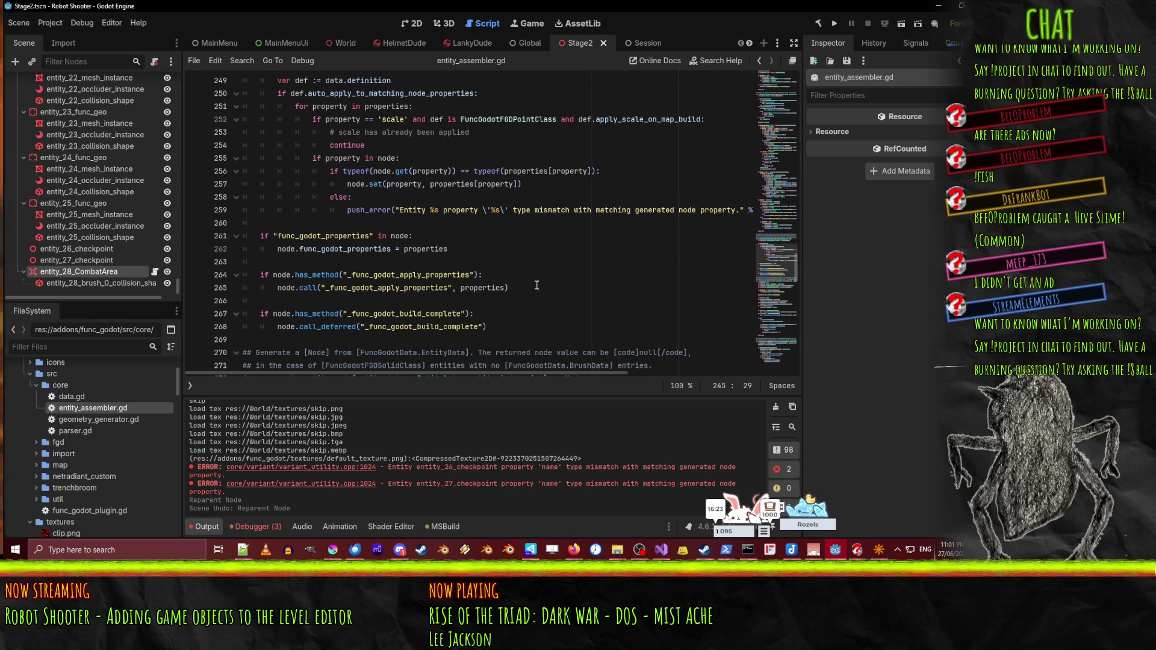
pyautogui.click(321, 236)
pyautogui.click(423, 248)
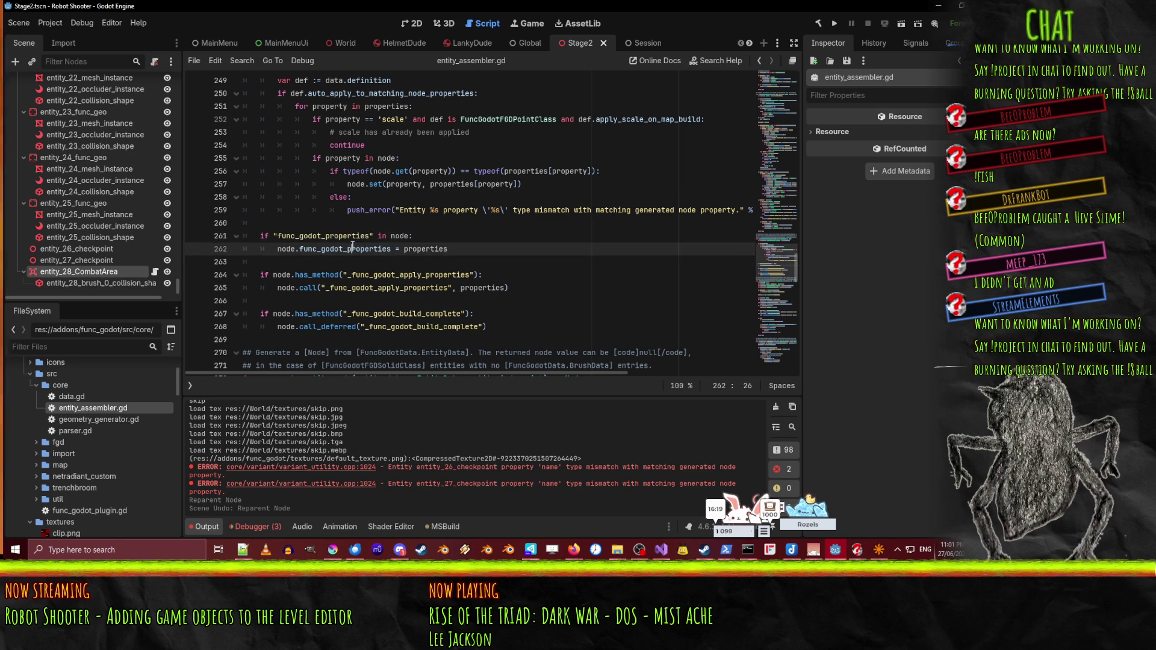
pyautogui.doubleClick(423, 248)
pyautogui.scroll(2, 520, 249)
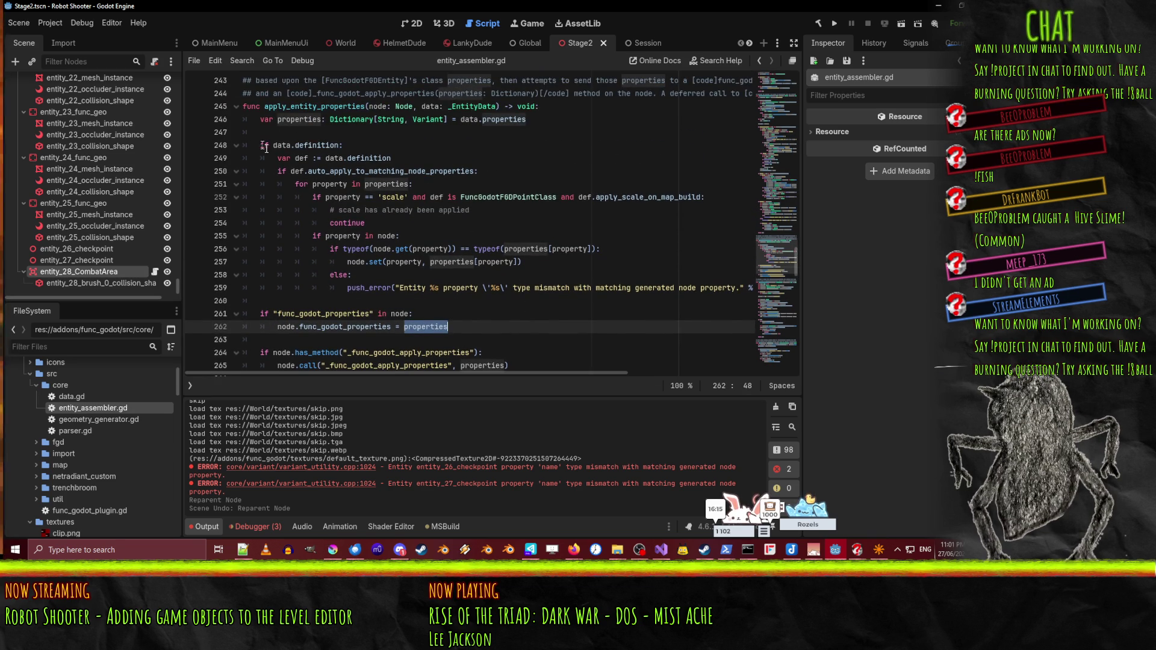
# - Add a breakpoint on line 250 at the auto_apply_to_matching_node_properties check
pyautogui.moveTo(293, 174)
pyautogui.doubleClick(403, 171)
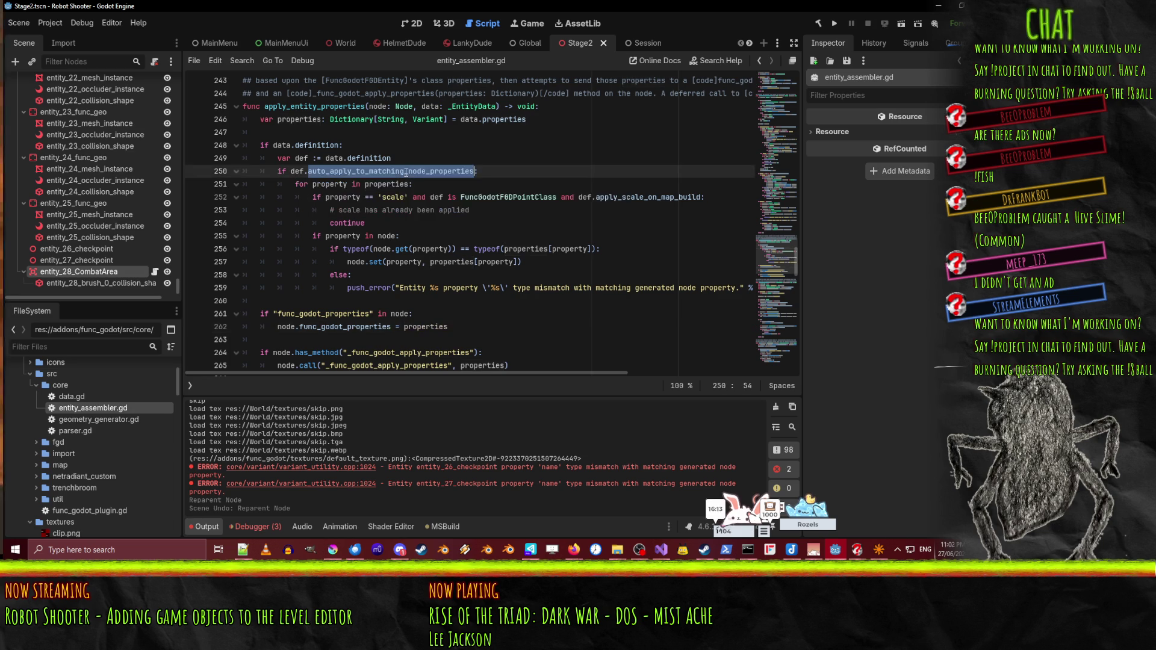
pyautogui.click(195, 172)
pyautogui.scroll(5, 120, 241)
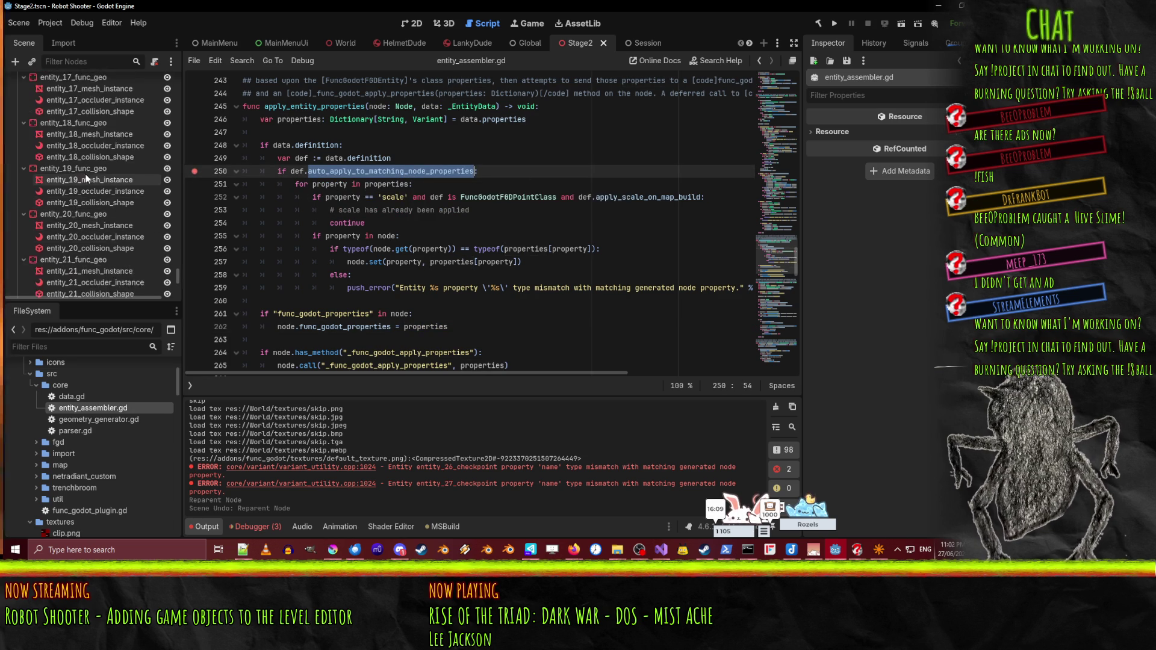
pyautogui.moveTo(179, 272); pyautogui.dragTo(182, 70)
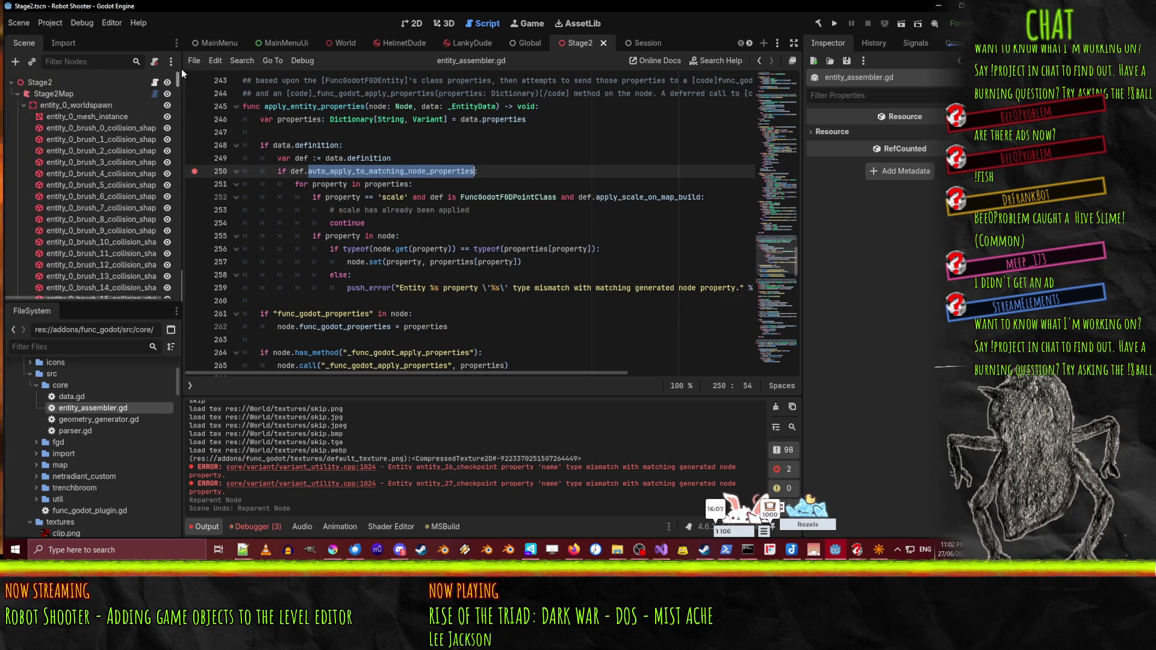
# - Show the Stage2Map node's properties in the Inspector, then open a new Firefox tab
pyautogui.click(78, 95)
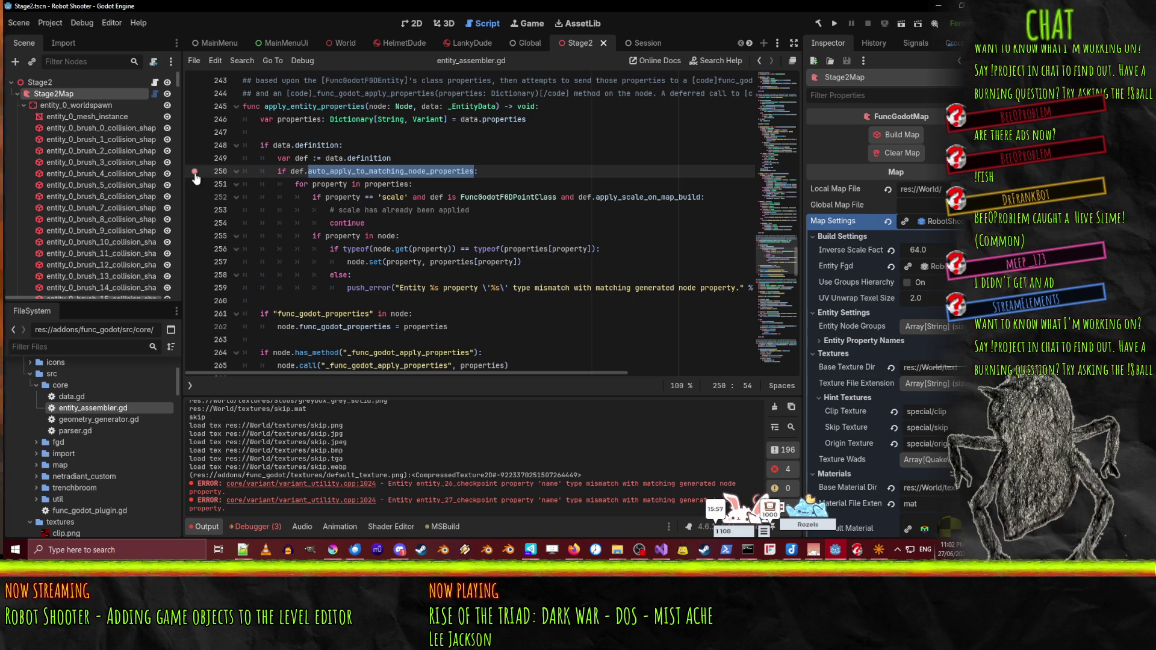
pyautogui.click(573, 549)
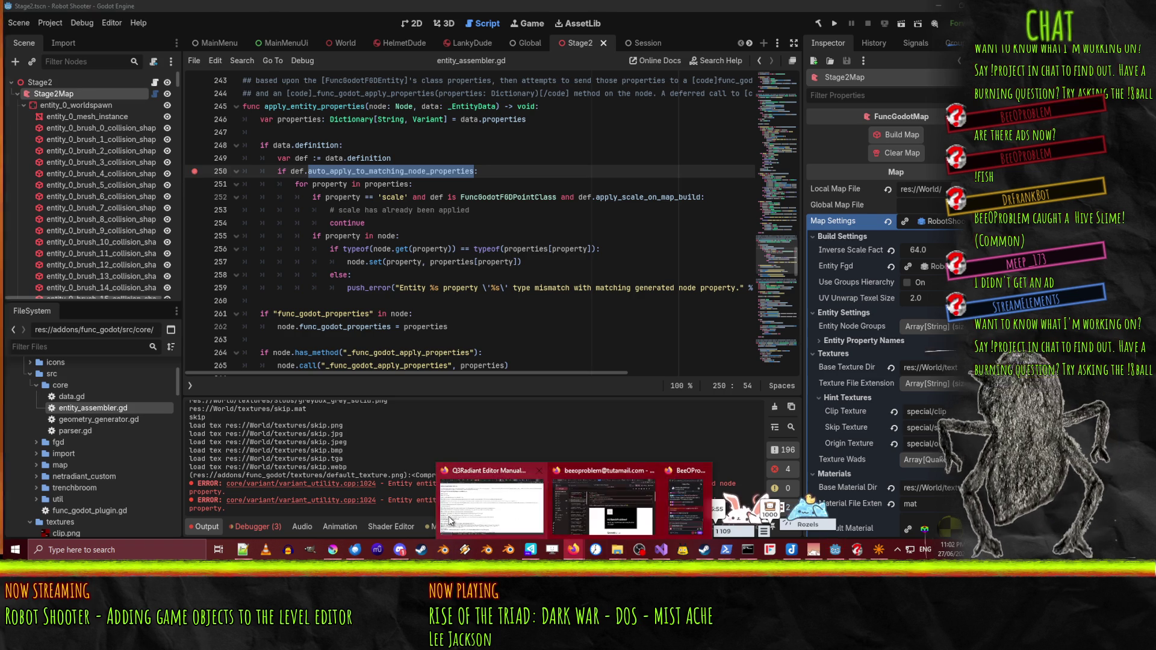
pyautogui.click(450, 521)
pyautogui.click(874, 16)
# - Search 'godot debug addin' and open the Godot docs page 'Overview of debugging tools'
pyautogui.write('godot debug add')
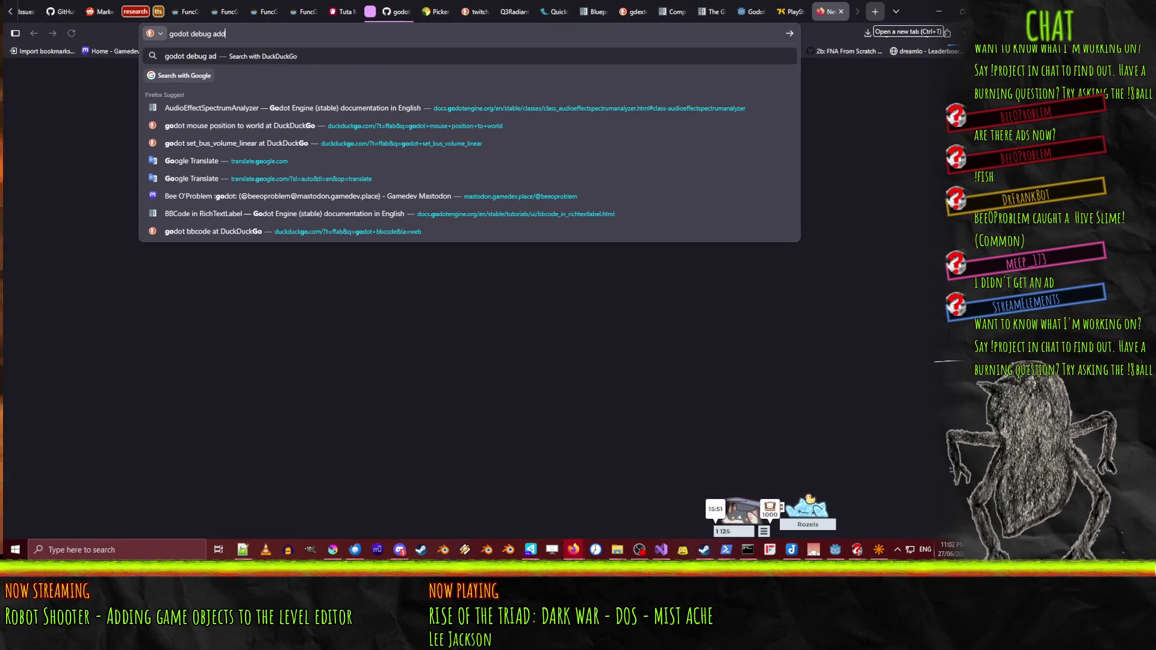
pyautogui.write('in')
pyautogui.press('Return')
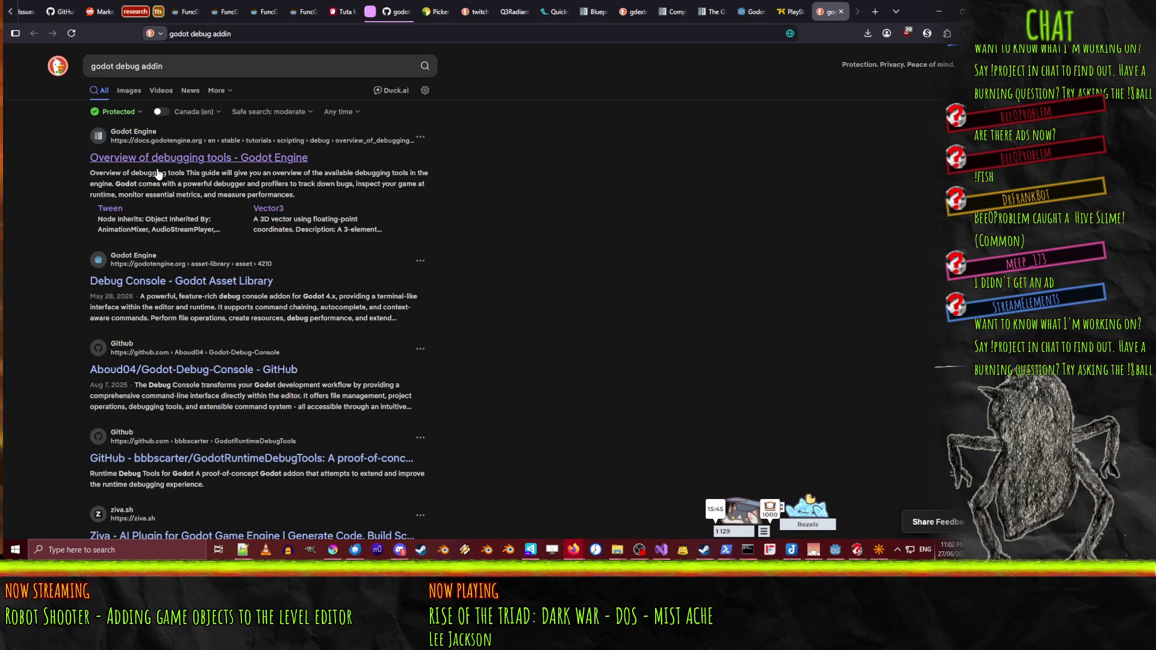
pyautogui.click(157, 159)
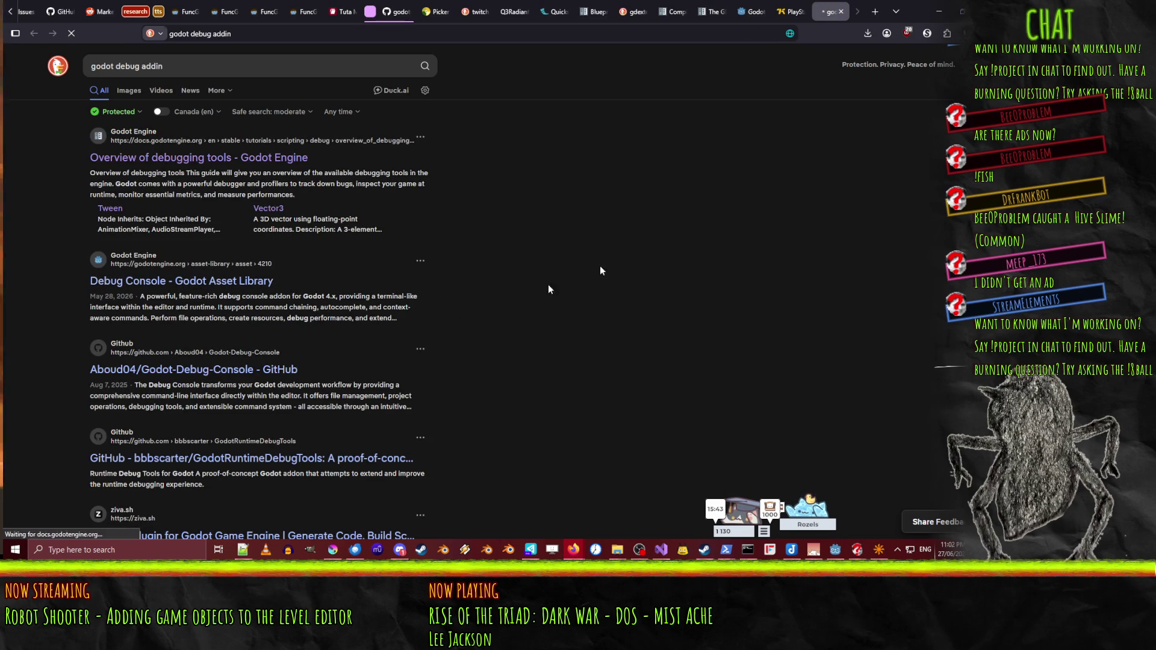
# - Read through the debugging tools page, then enter a new search 'godot adding breakpoint'
pyautogui.scroll(-15, 526, 272)
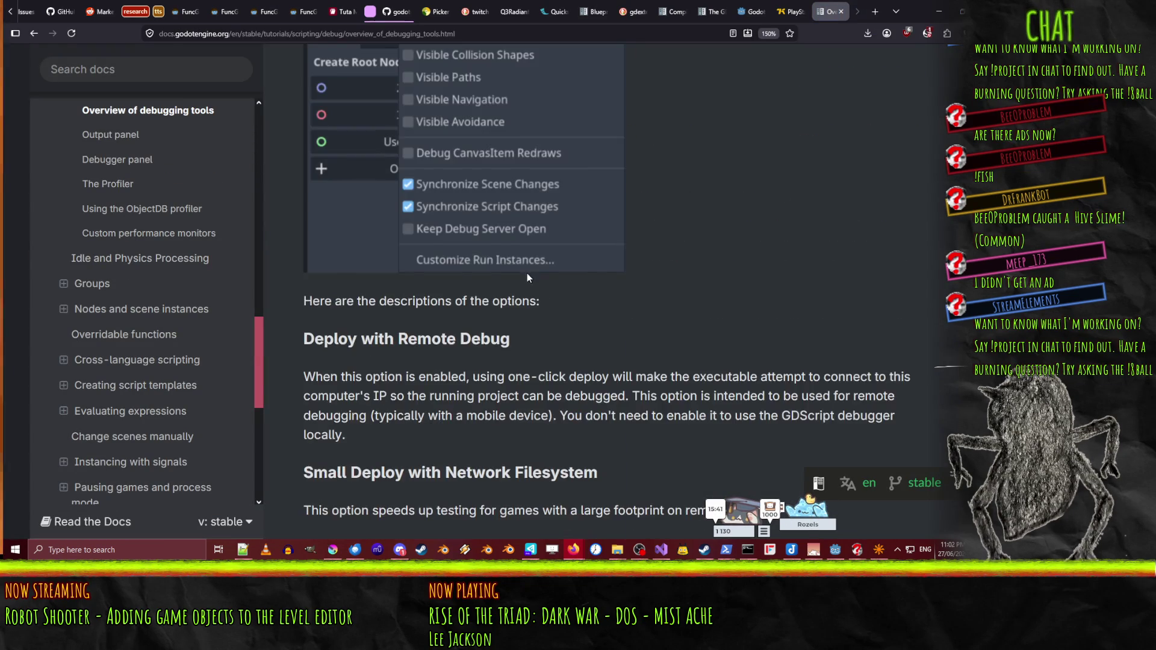
pyautogui.scroll(-5, 530, 277)
pyautogui.scroll(6, 534, 279)
pyautogui.scroll(3, 539, 273)
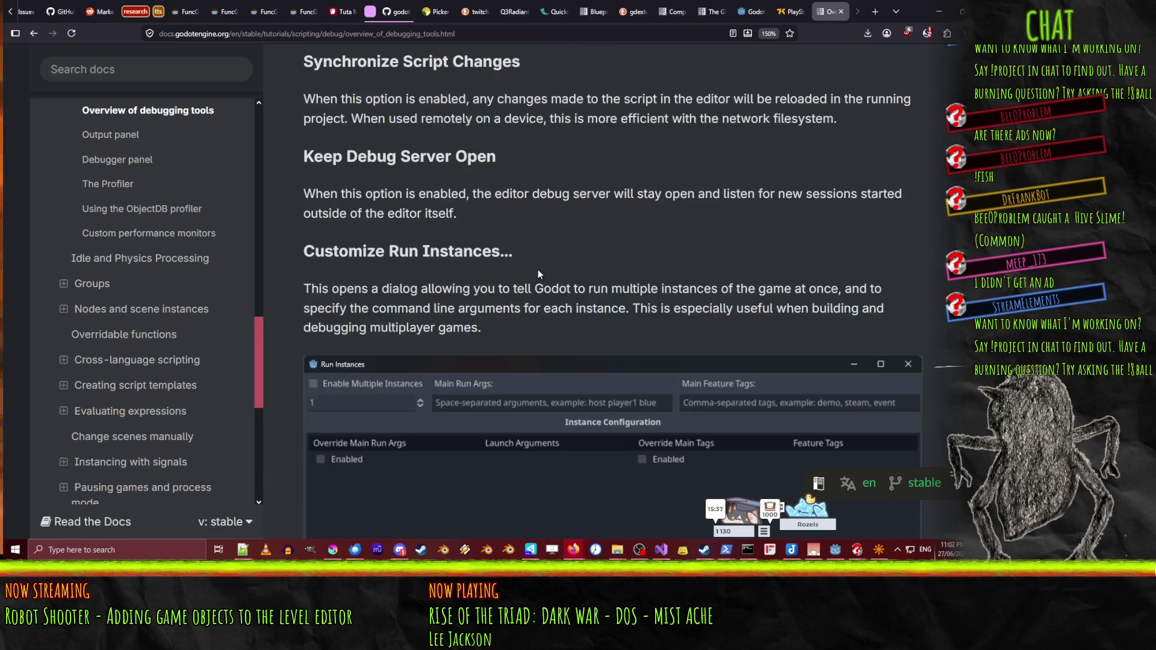
pyautogui.scroll(-15, 646, 275)
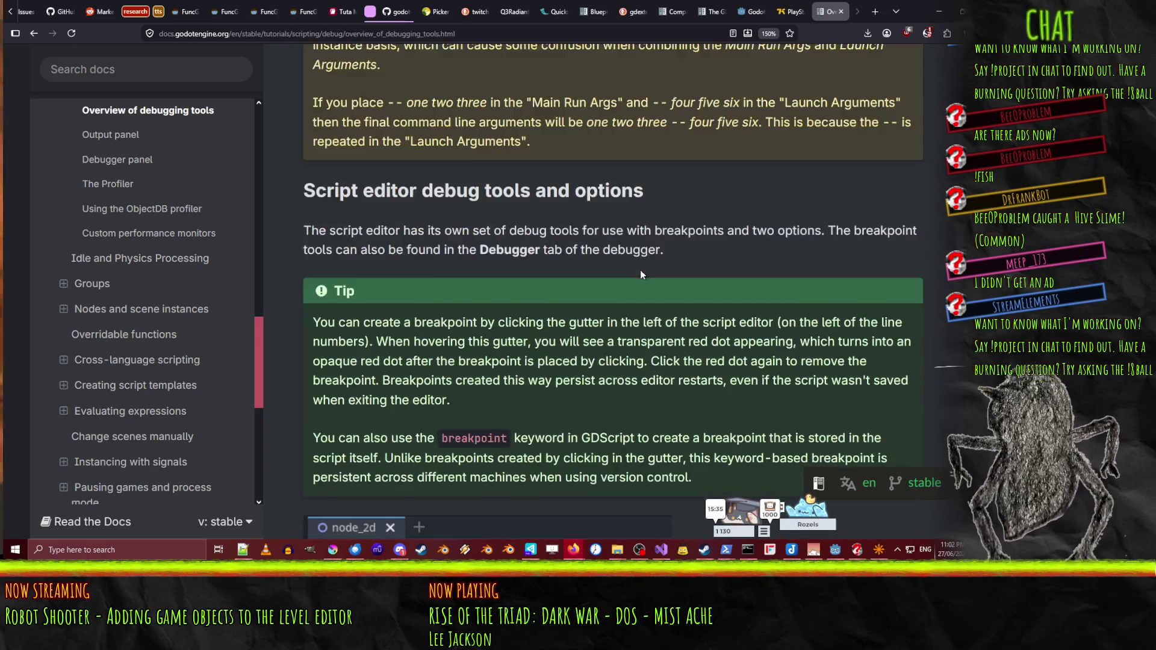
pyautogui.scroll(-10, 639, 275)
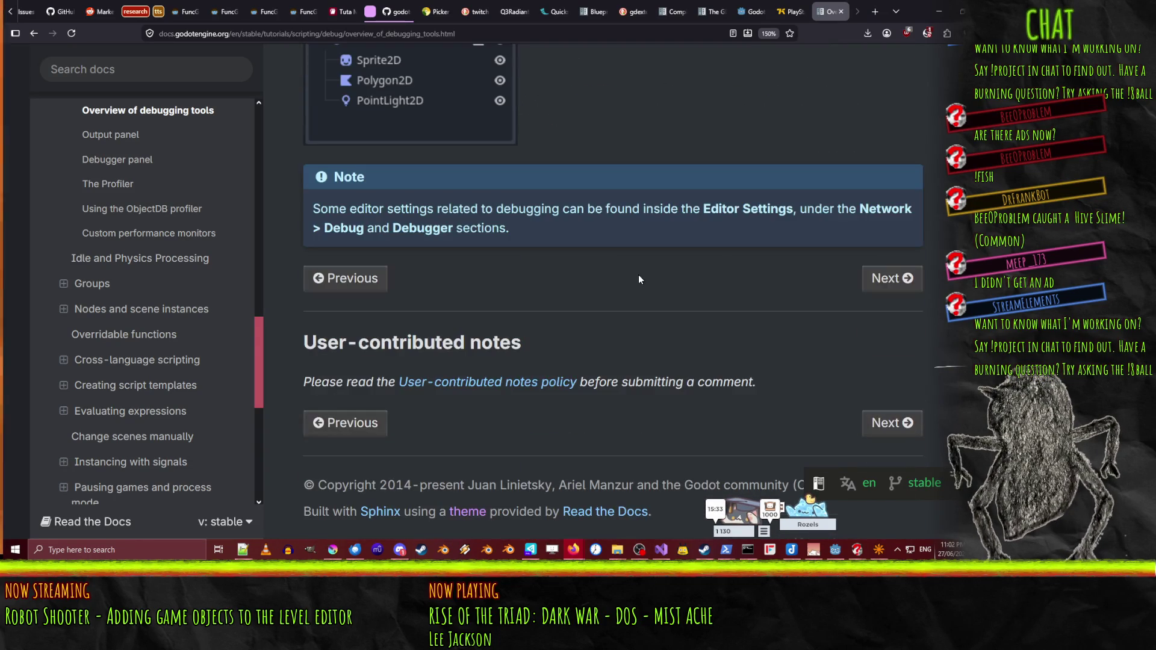
pyautogui.scroll(3, 632, 277)
pyautogui.scroll(-1, 630, 279)
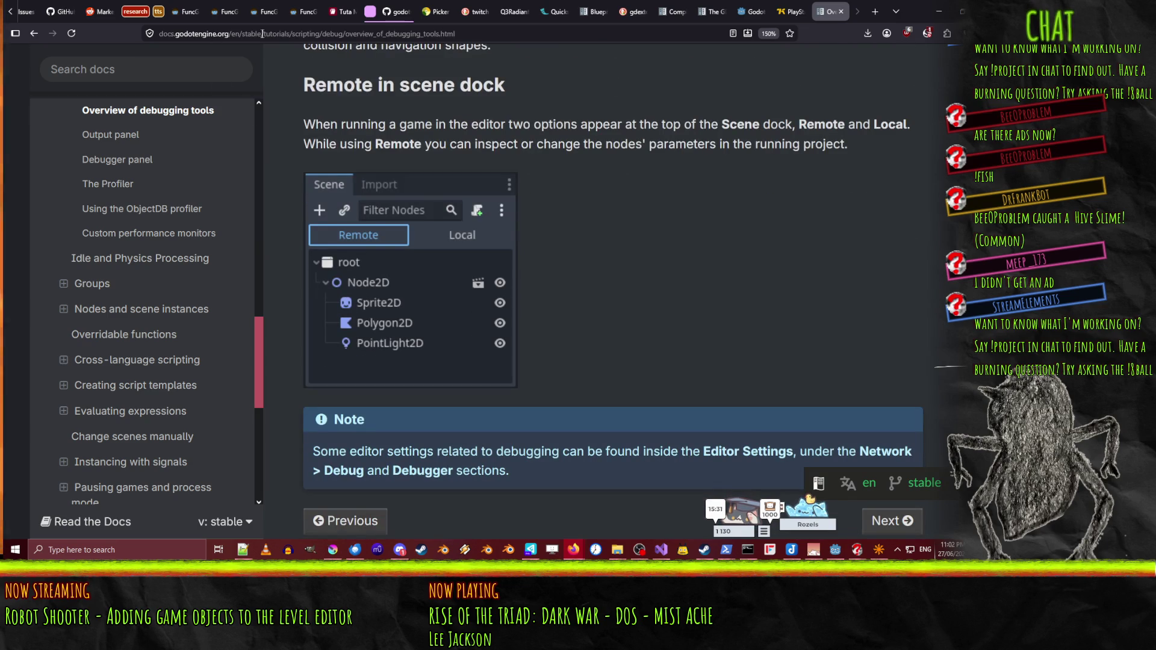
pyautogui.click(261, 33)
pyautogui.write('godot ')
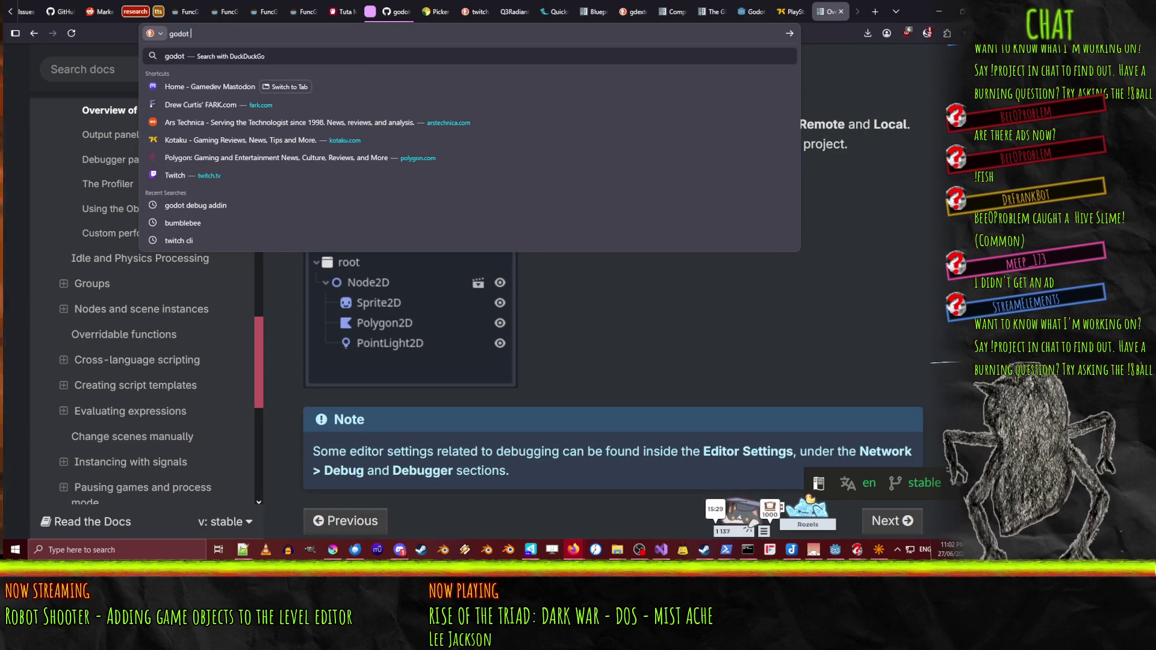
pyautogui.write('adding breakpoint')
# - Run the 'godot adding breakpoint' search, read the Godot forum breakpoints thread, then go back and close the tab
pyautogui.press('Return')
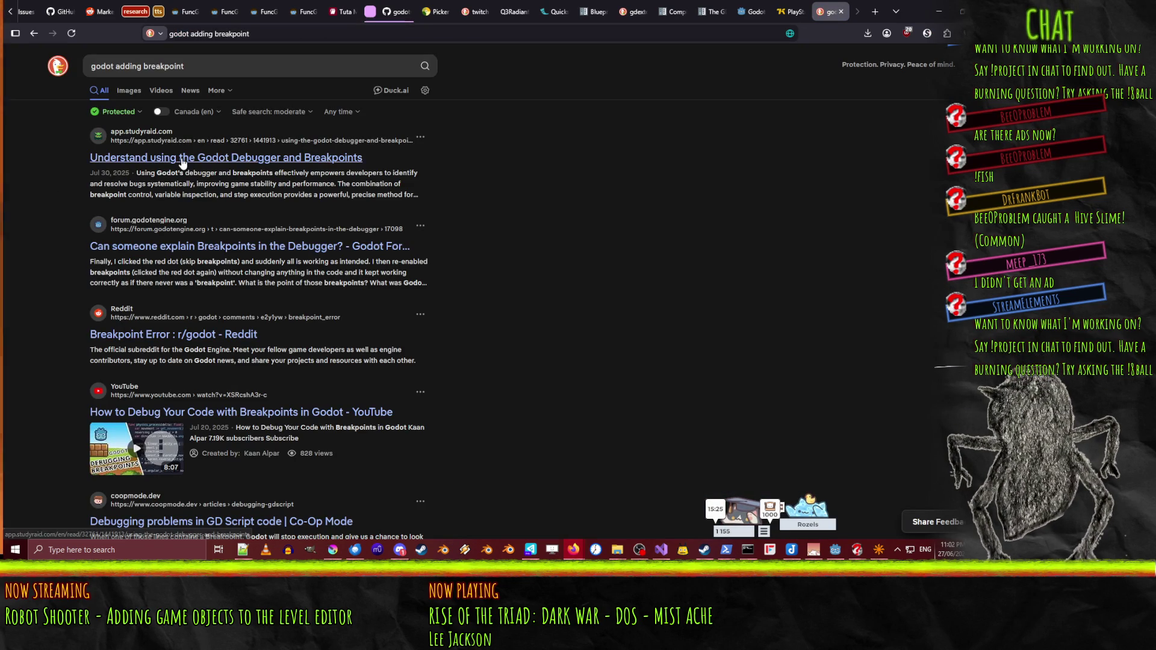
pyautogui.click(245, 254)
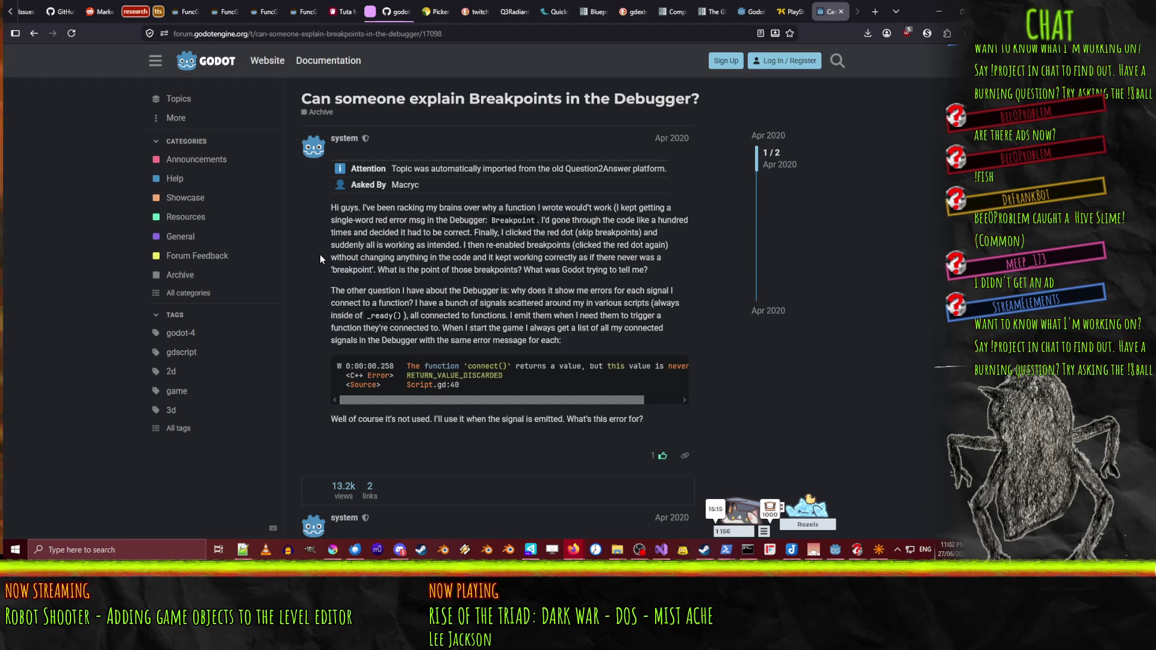
pyautogui.scroll(-5, 319, 254)
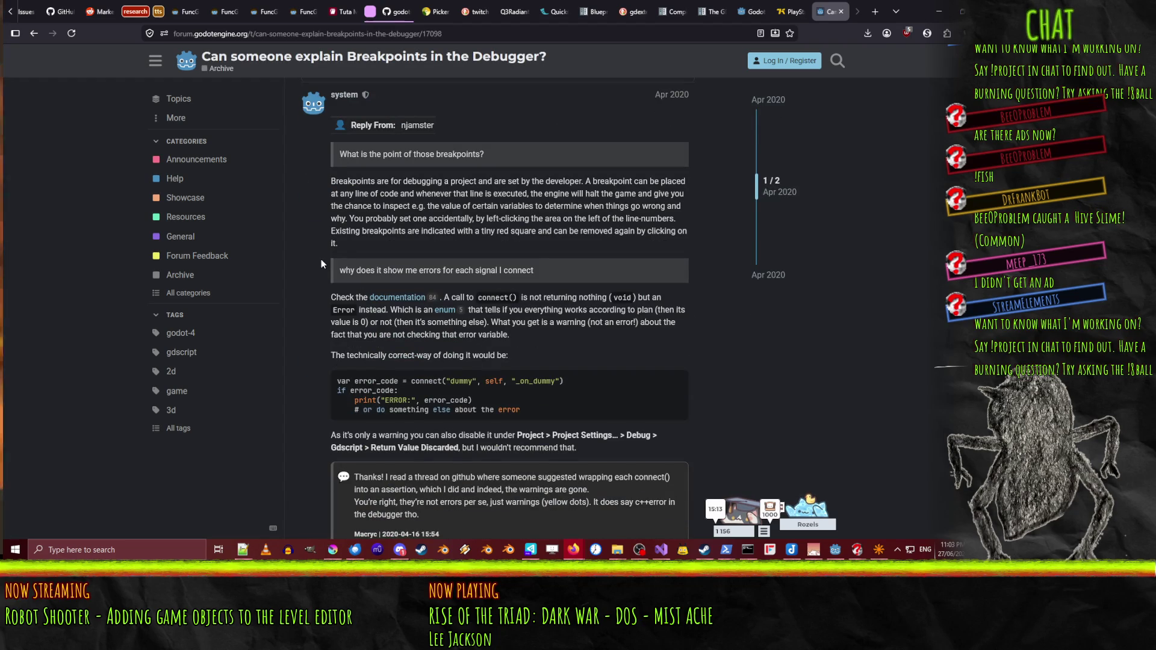
pyautogui.click(30, 39)
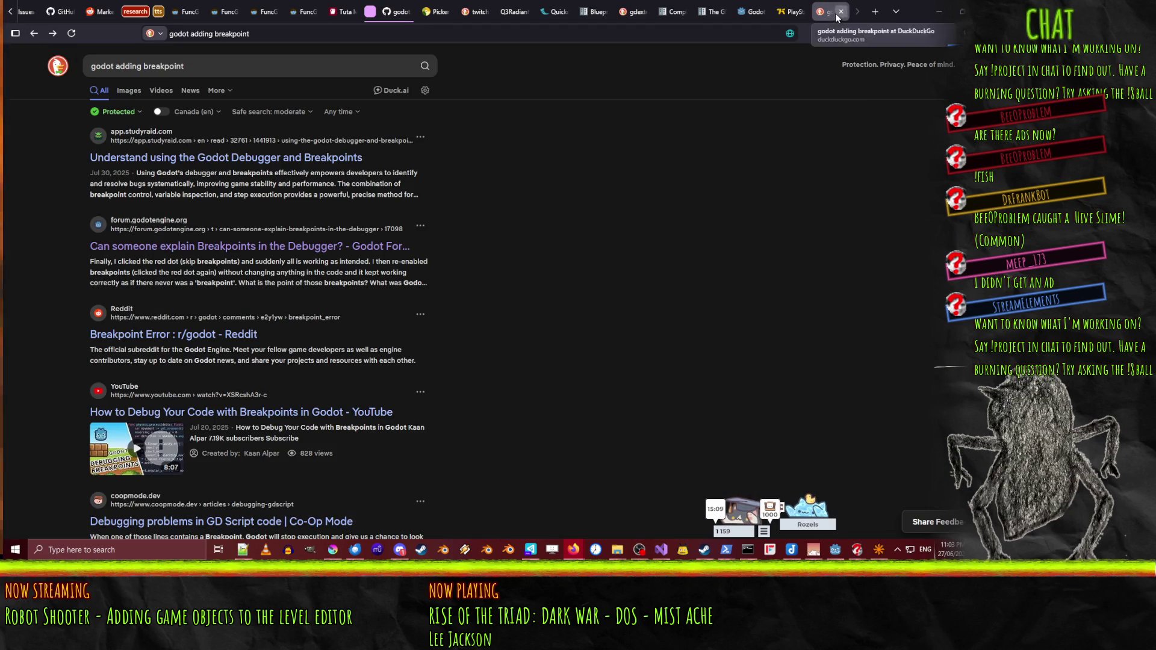
pyautogui.click(843, 10)
# - Back in entity_assembler.gd, insert a new line inside the properties loop after line 251
pyautogui.click(938, 10)
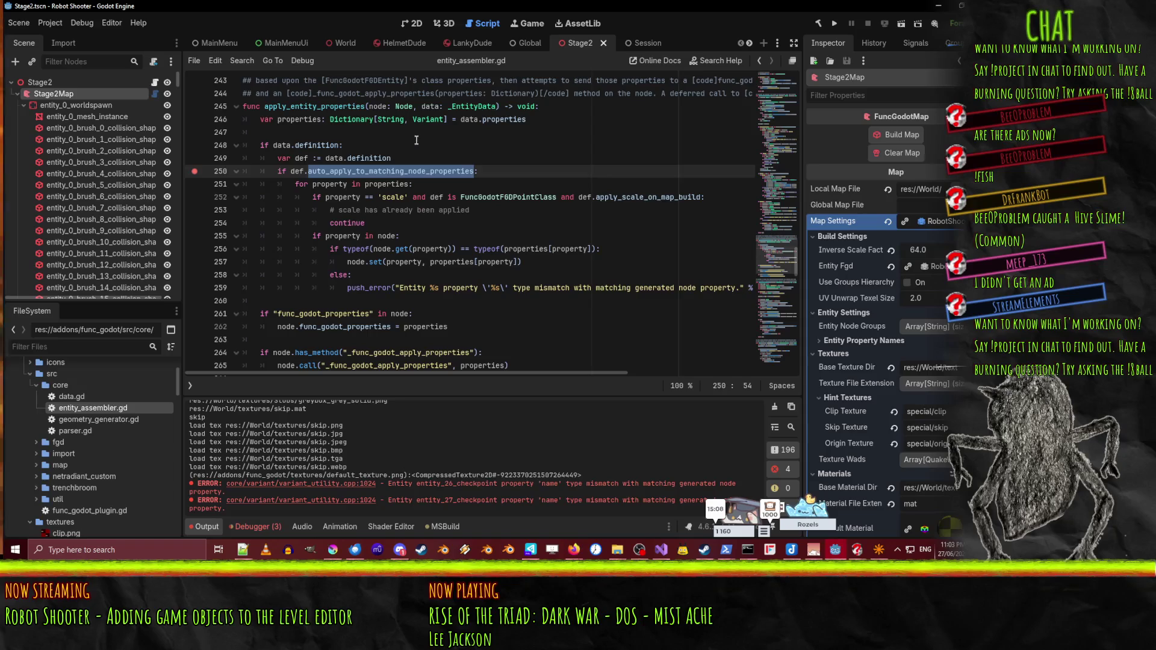
pyautogui.press('Up')
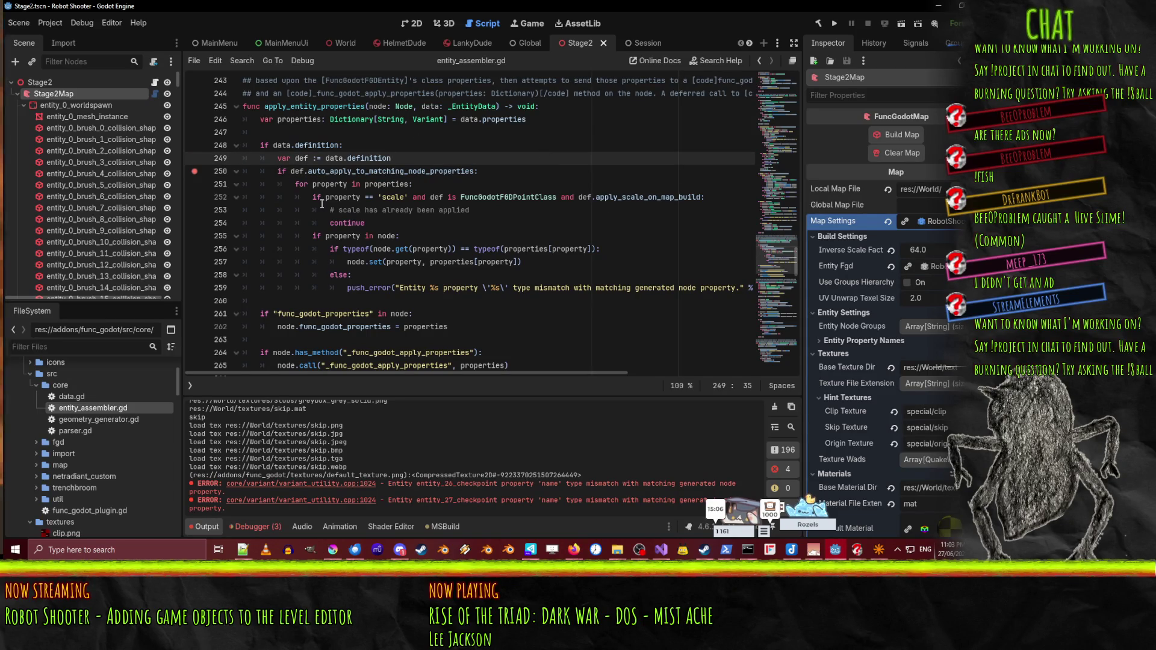
pyautogui.click(470, 181)
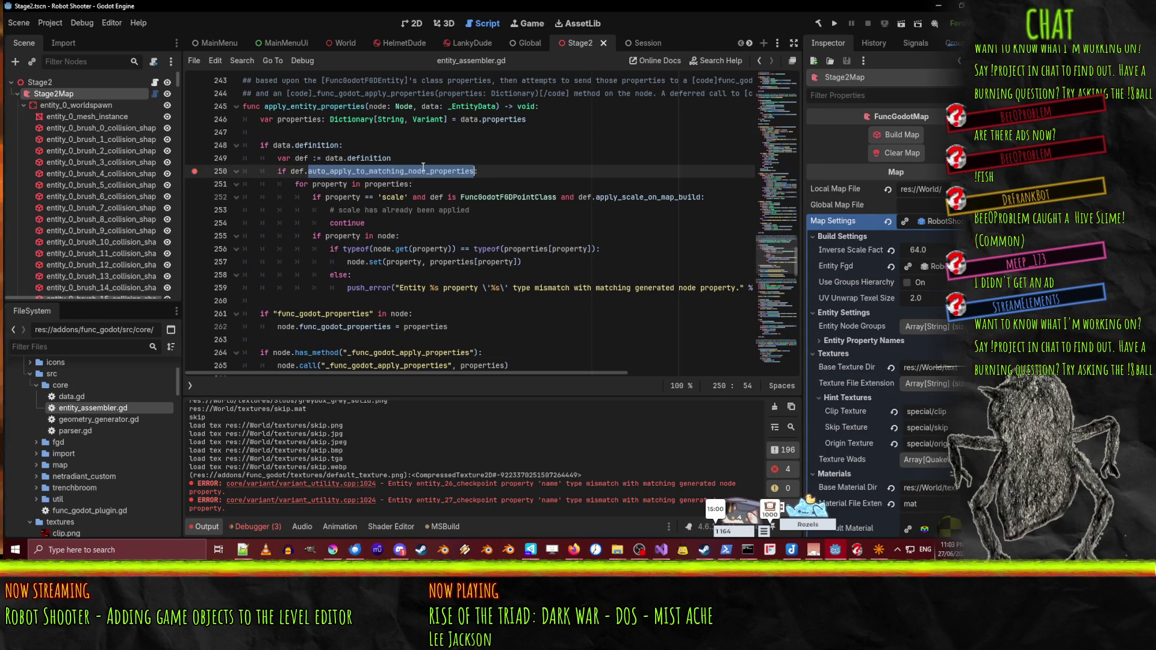
pyautogui.doubleClick(367, 184)
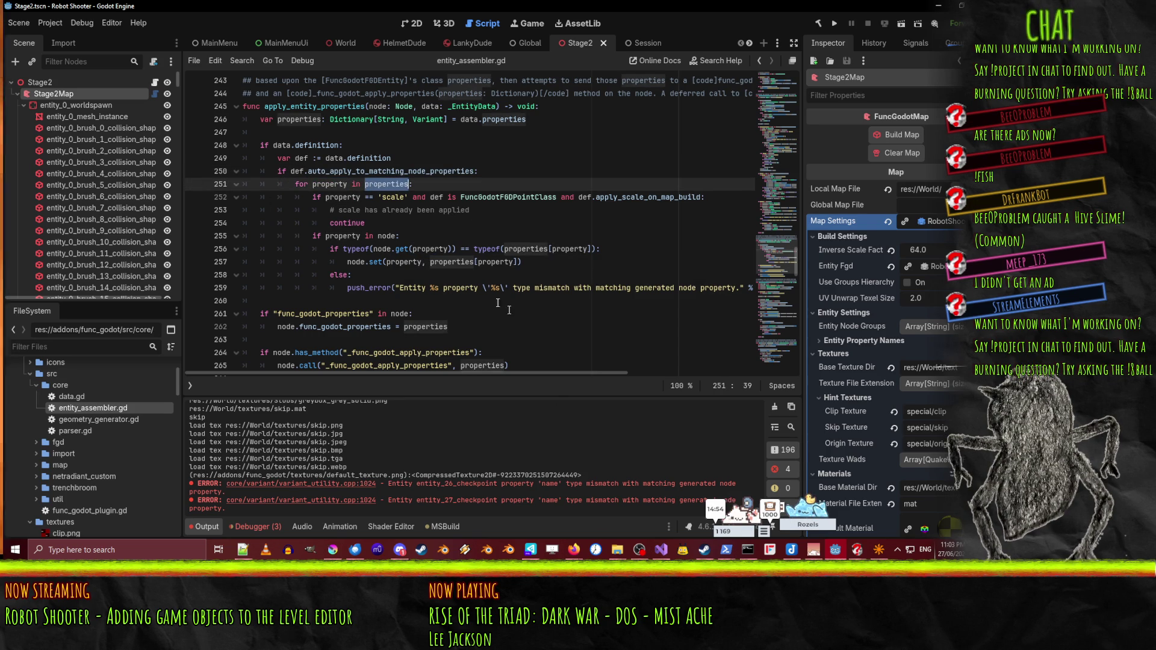
pyautogui.click(569, 182)
pyautogui.press('Return')
pyautogui.write('print prope')
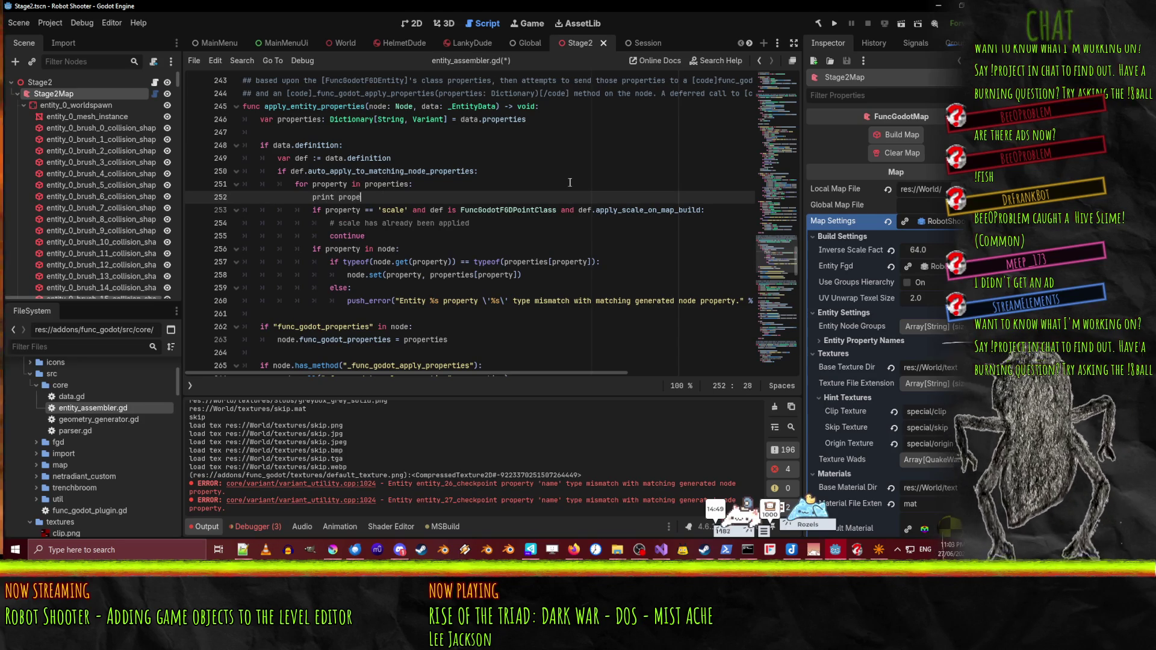
# - Write line 252 as print(property, " ", properties[property])
pyautogui.press('BackSpace')
pyautogui.press('BackSpace')
pyautogui.press('BackSpace')
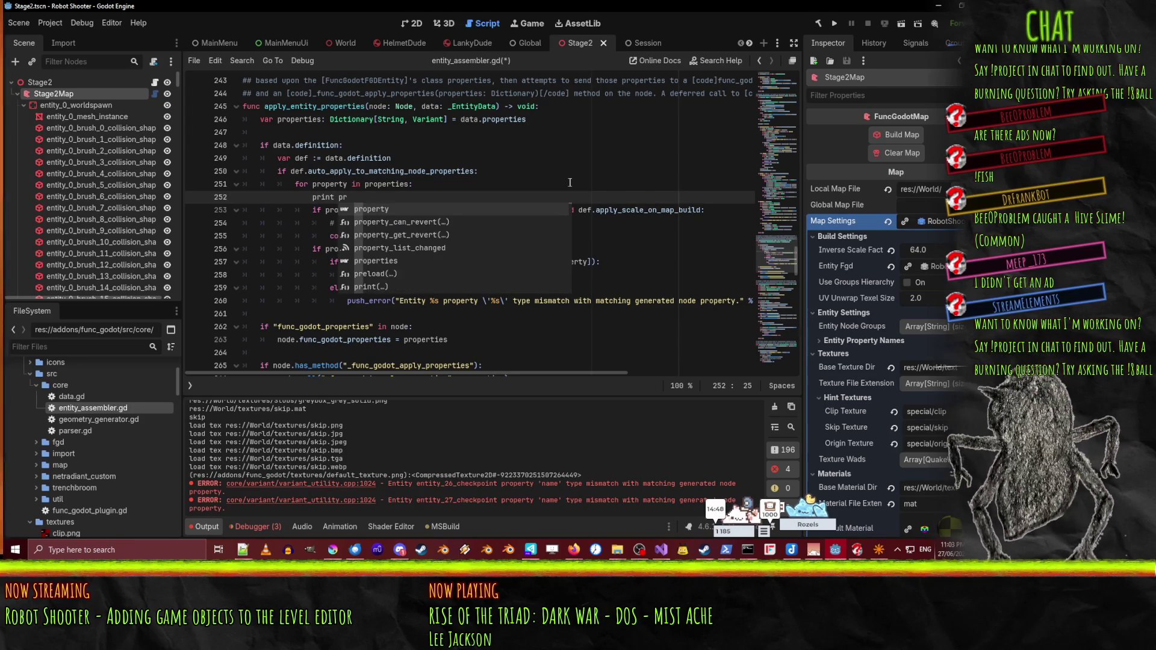
pyautogui.write('(proper')
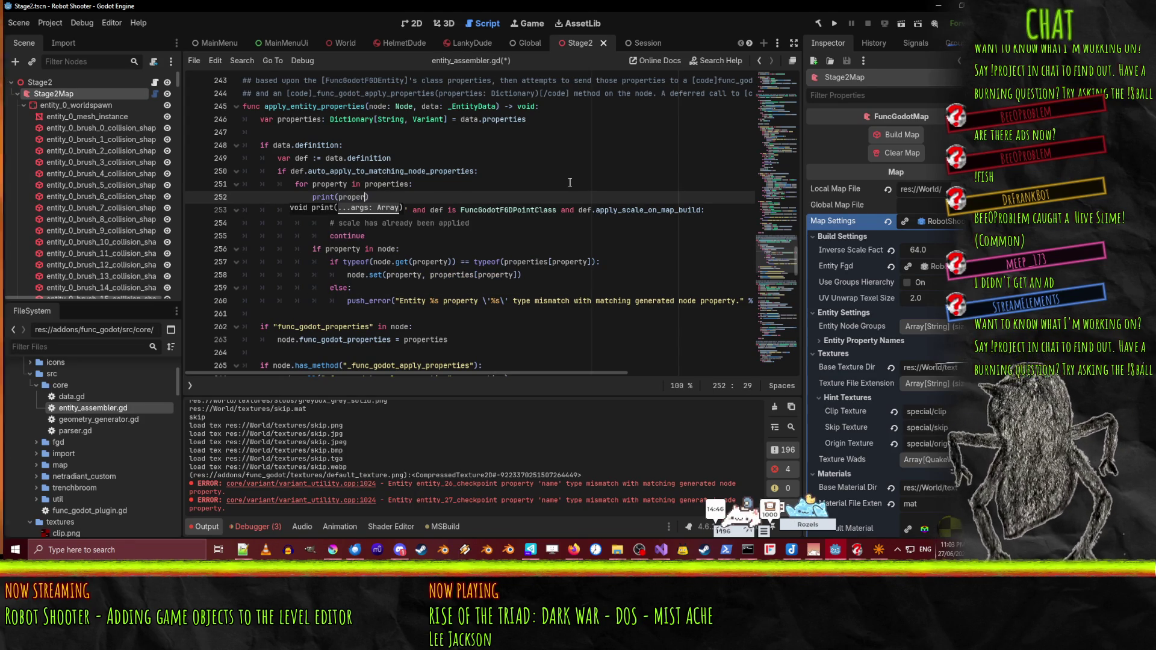
pyautogui.write(')')
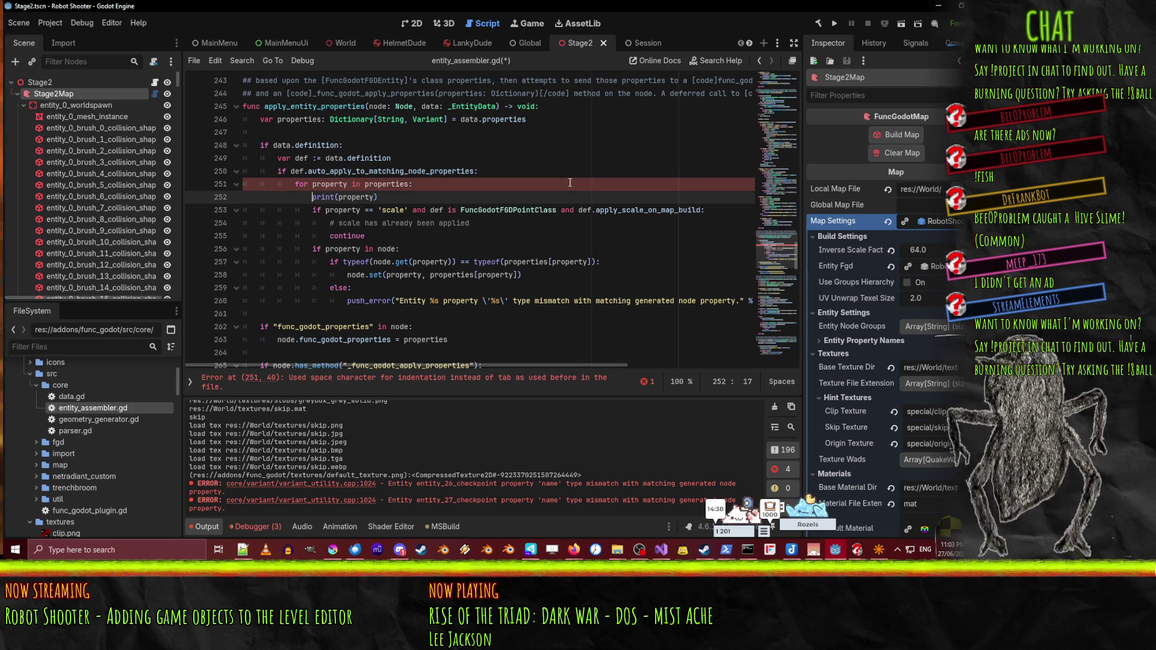
pyautogui.press('Down')
pyautogui.press('Up')
pyautogui.press('BackSpace')
pyautogui.press('BackSpace')
pyautogui.press('BackSpace')
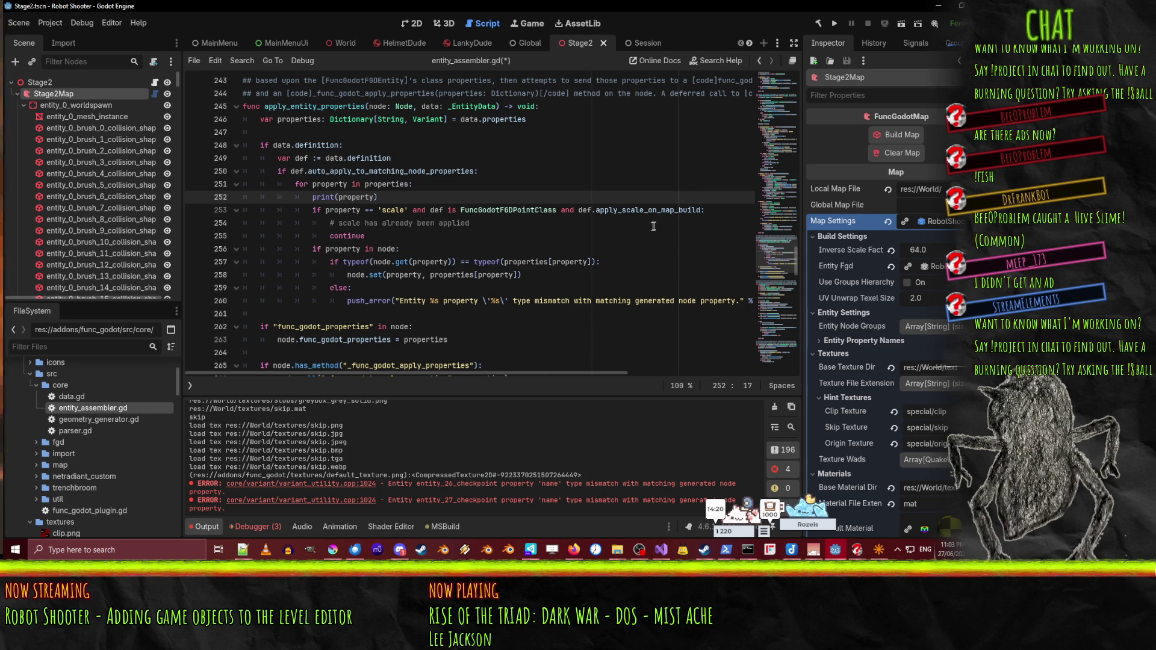
pyautogui.click(514, 265)
pyautogui.click(378, 197)
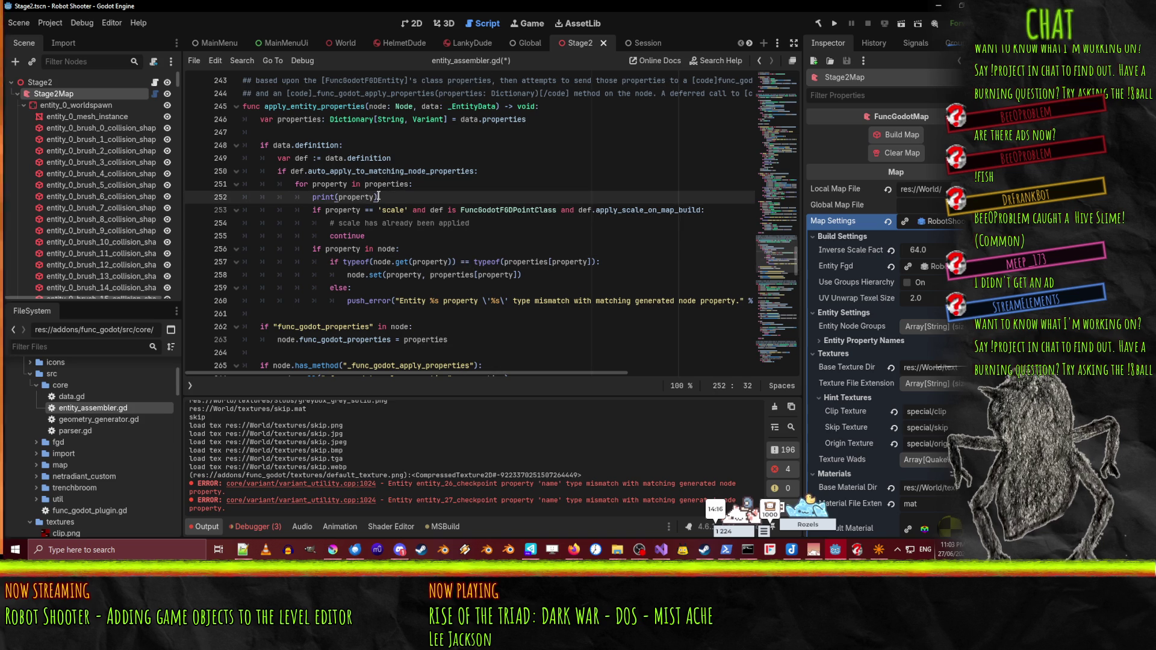
pyautogui.write(')')
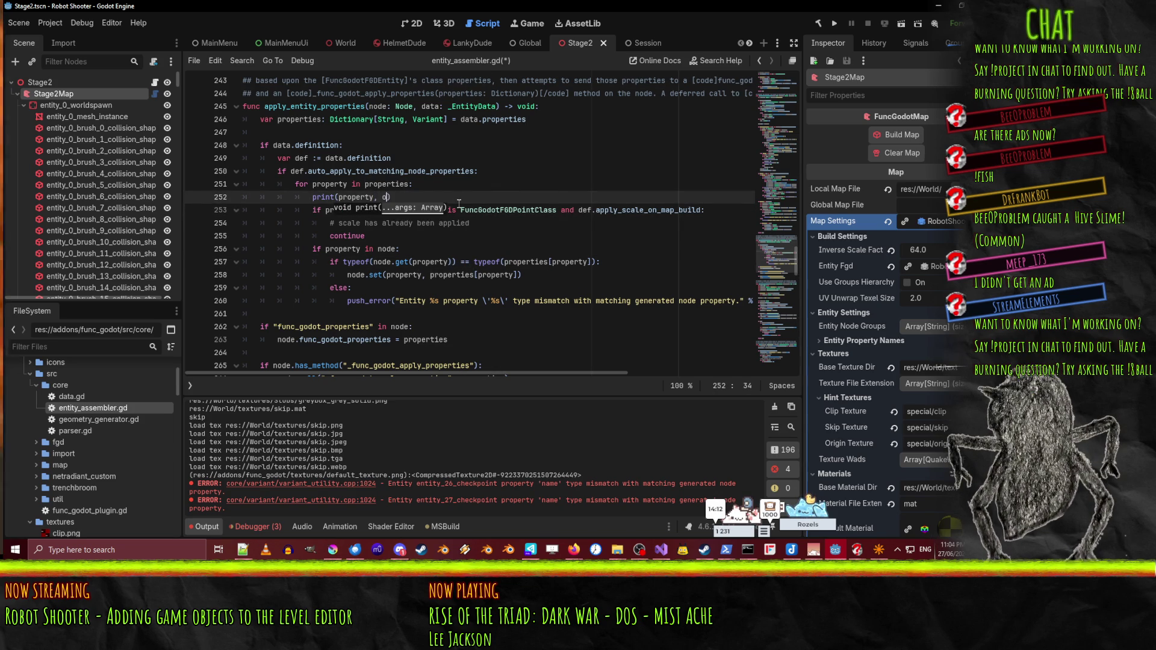
pyautogui.press('BackSpace')
pyautogui.write('prop')
pyautogui.press('Return')
pyautogui.write('[proper')
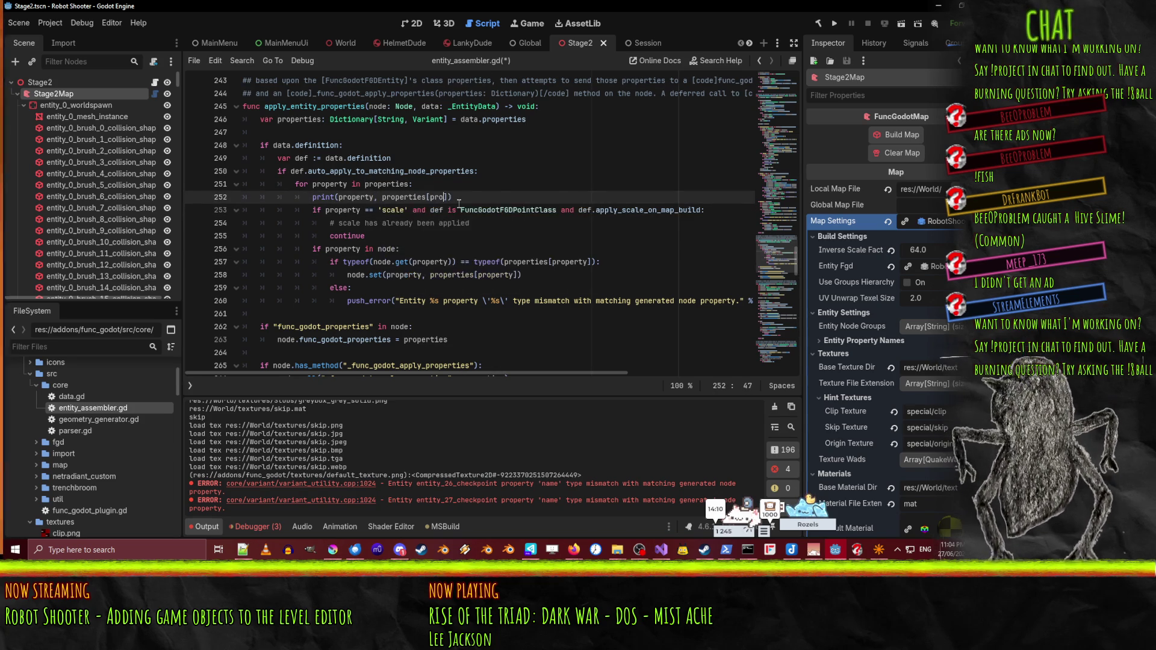
pyautogui.write('ty')
pyautogui.press('Home')
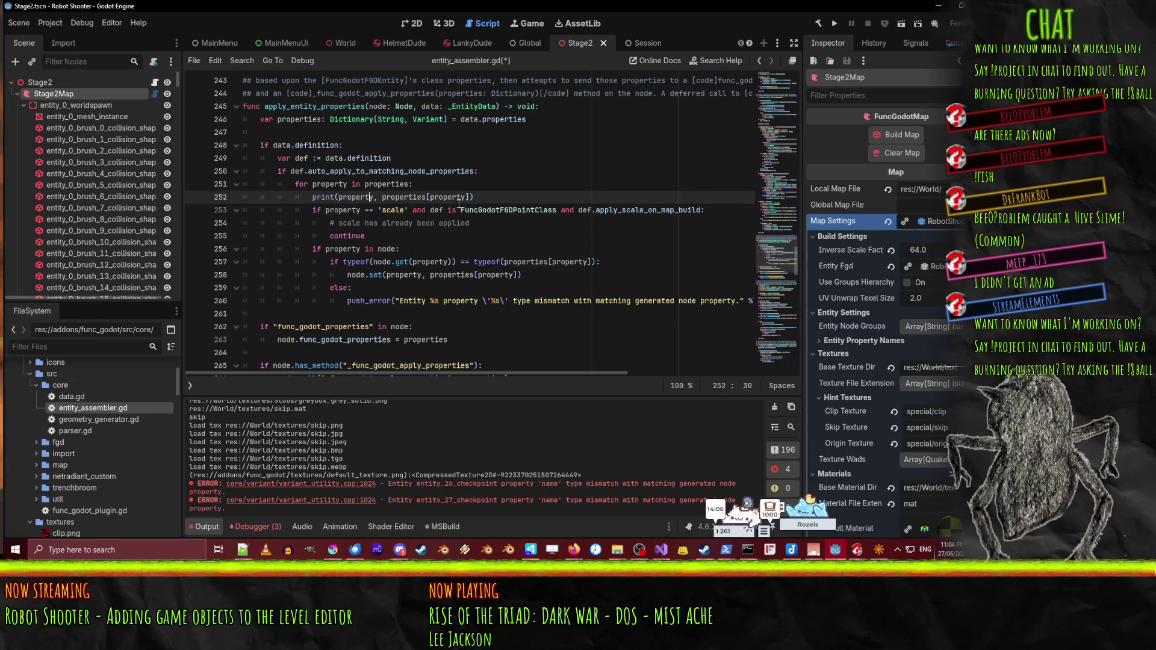
pyautogui.write('" ",')
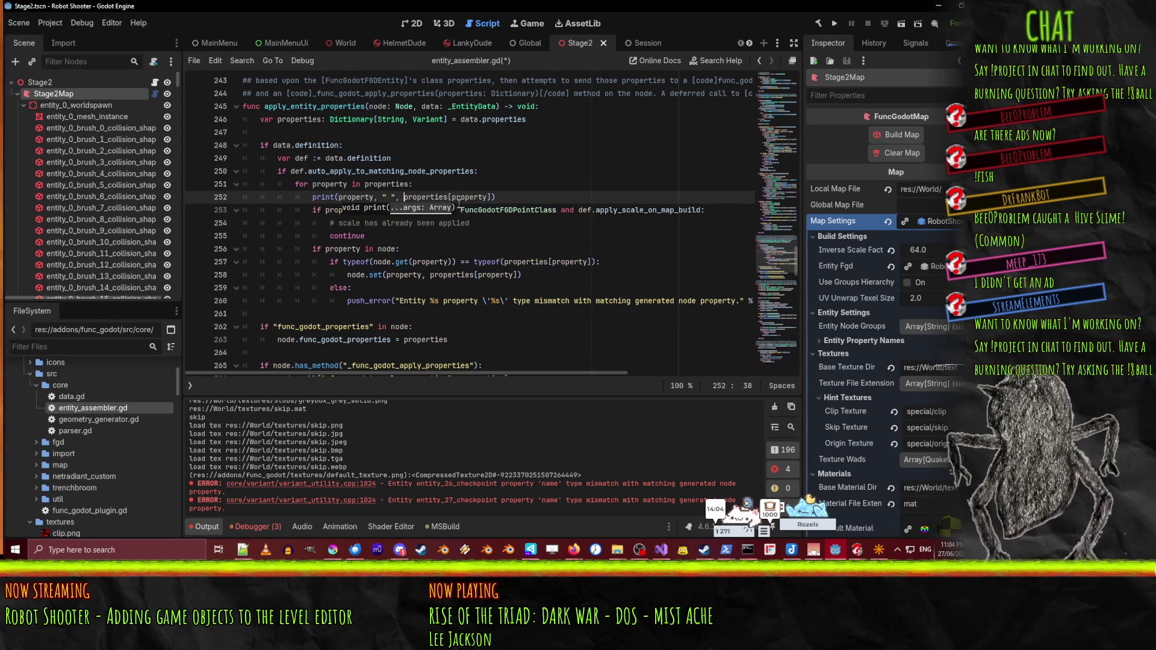
# - Insert a new line after the push_error call on line 260
pyautogui.press('Down')
pyautogui.press('Down')
pyautogui.press('Down')
pyautogui.press('Home')
pyautogui.press('Home')
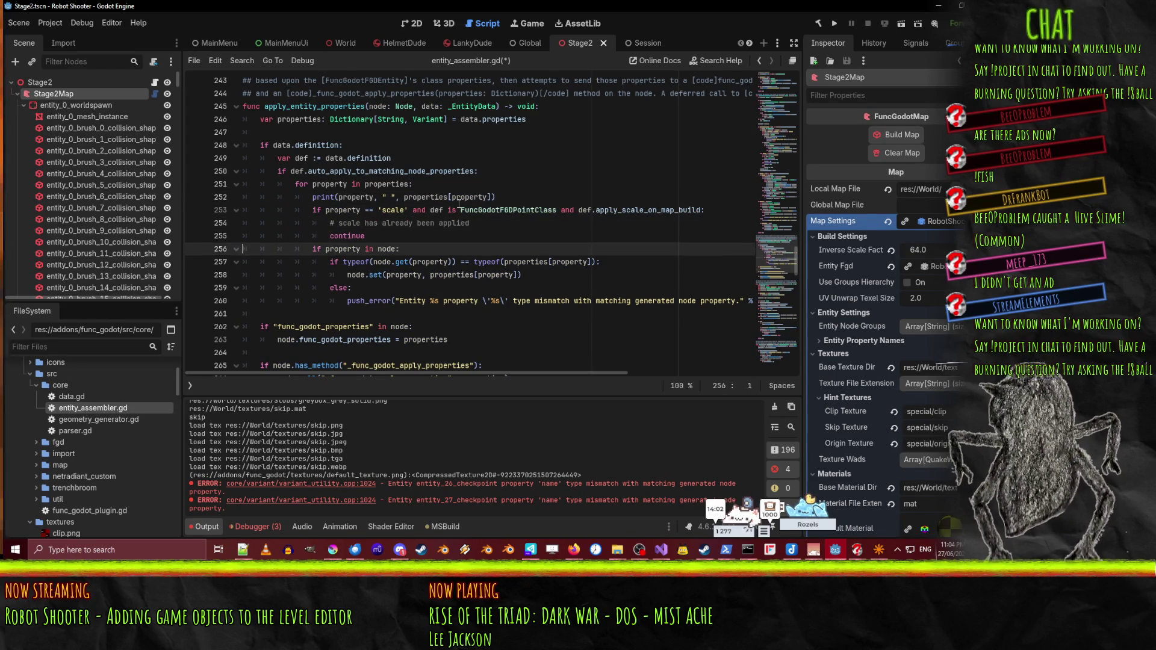
pyautogui.press('Up')
pyautogui.press('Up')
pyautogui.press('Up')
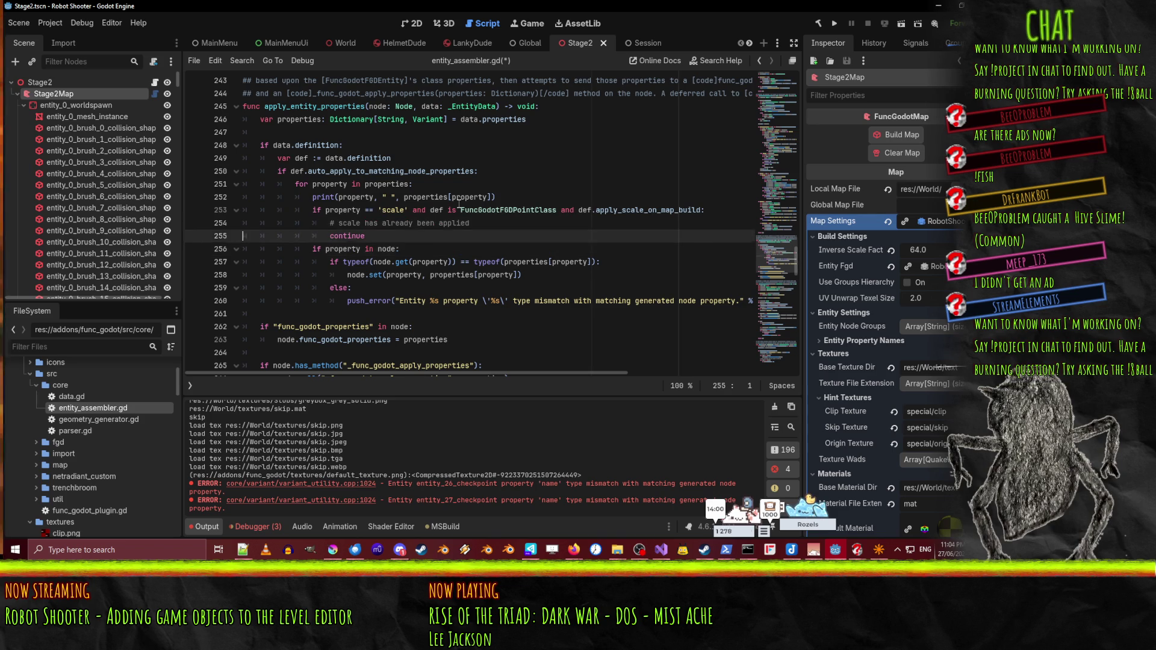
pyautogui.press('Down')
pyautogui.press('Down')
pyautogui.press('Down')
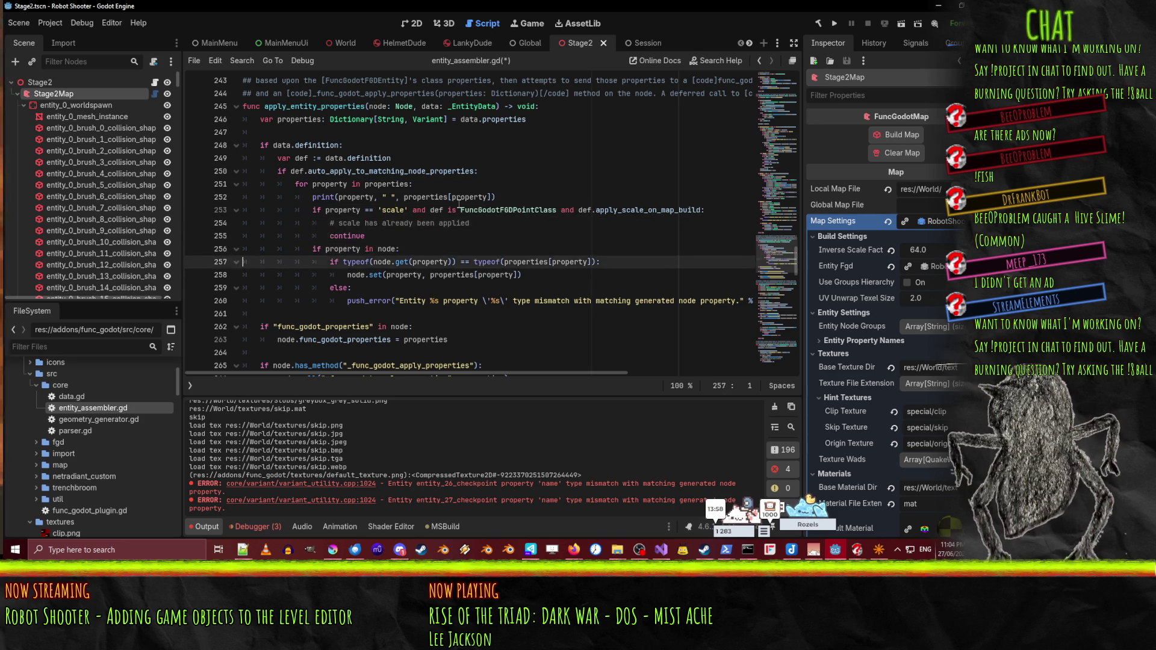
pyautogui.press('Up')
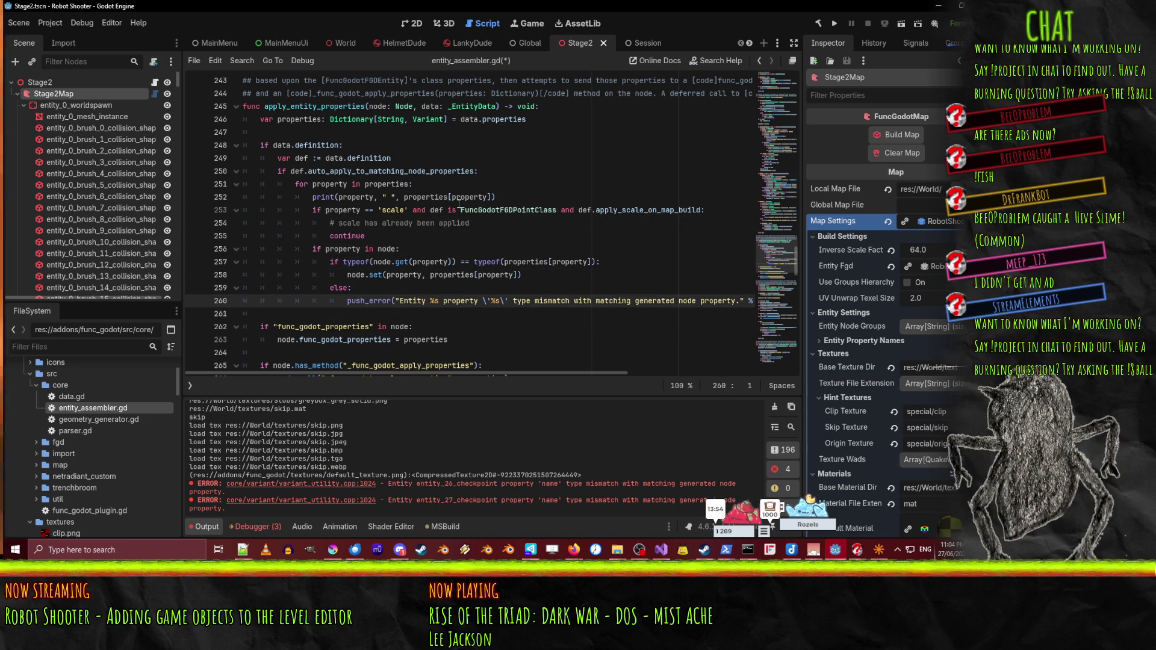
pyautogui.press('End')
pyautogui.press('Return')
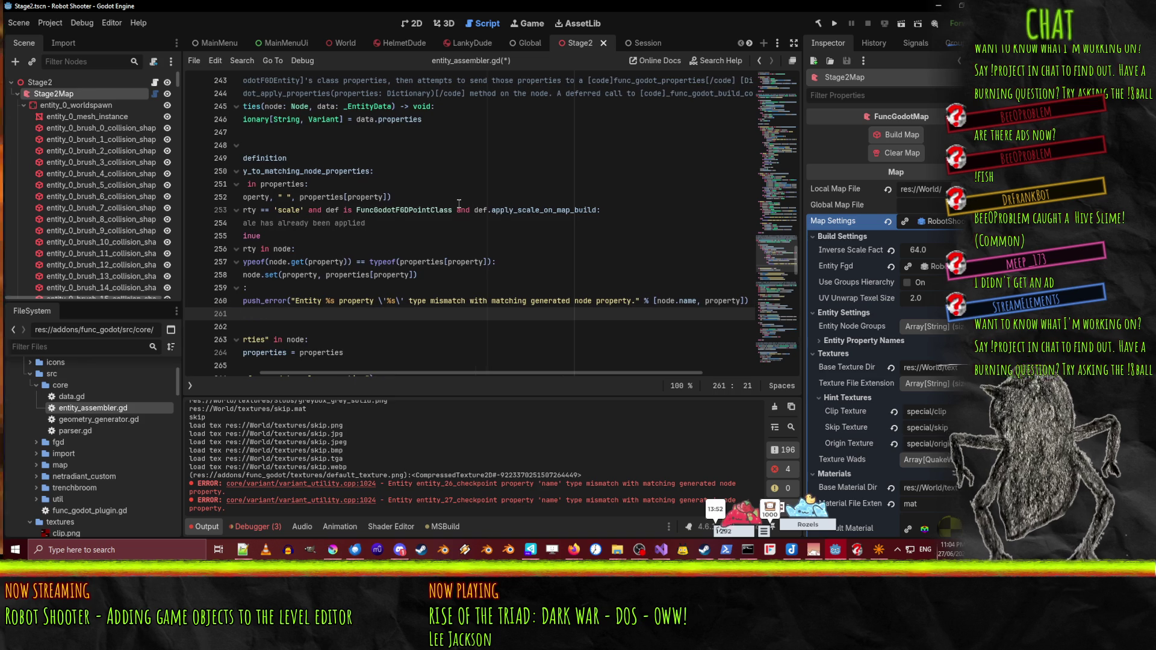
# - Add an else: branch and copy the push_error call into it
pyautogui.press('BackSpace')
pyautogui.press('BackSpace')
pyautogui.press('BackSpace')
pyautogui.write('else:')
pyautogui.press('Return')
pyautogui.write('warning("Enetit')
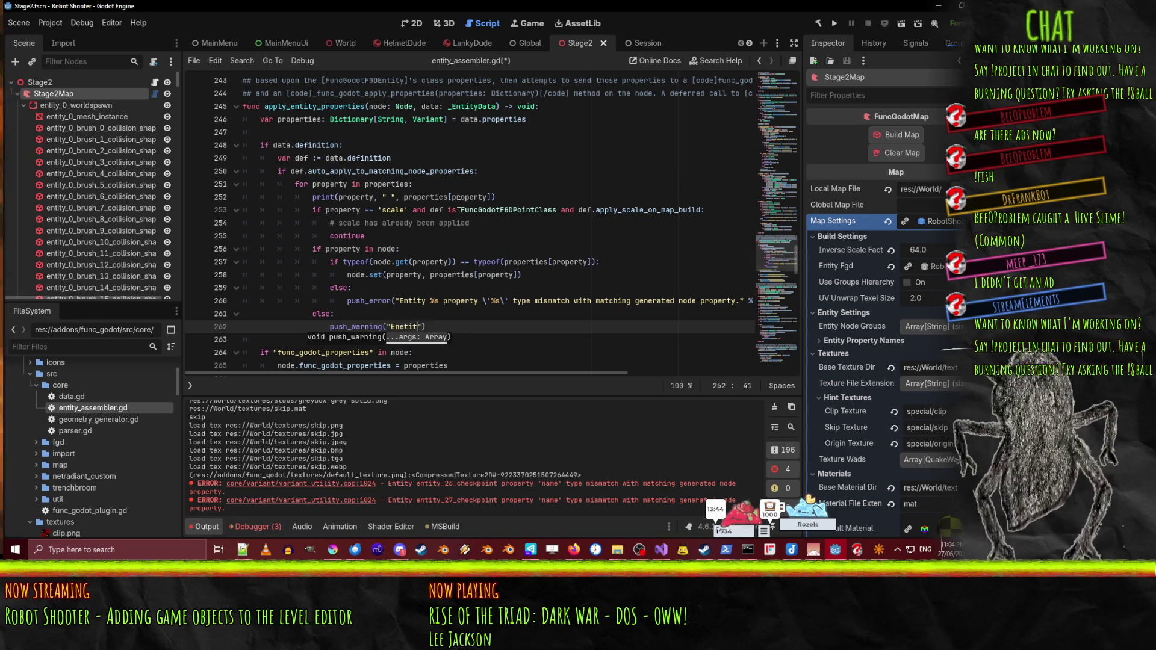
pyautogui.press('Up')
pyautogui.press('Up')
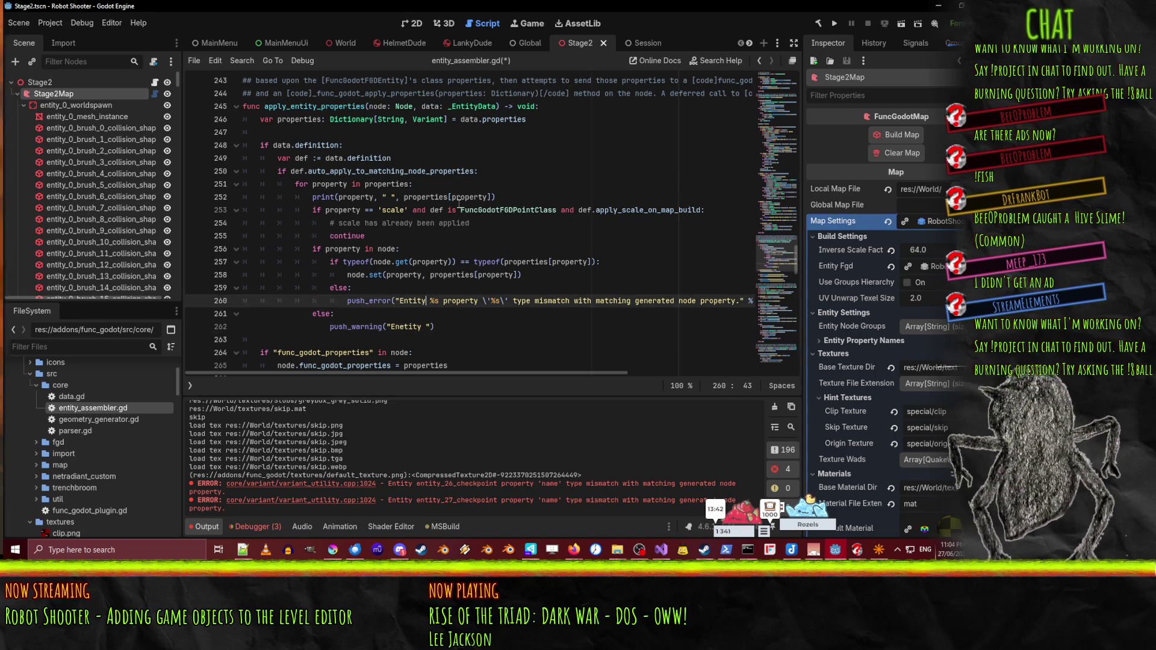
pyautogui.hotkey('ctrl', 'z')
pyautogui.hotkey('ctrl', 'z')
pyautogui.hotkey('ctrl', 'z')
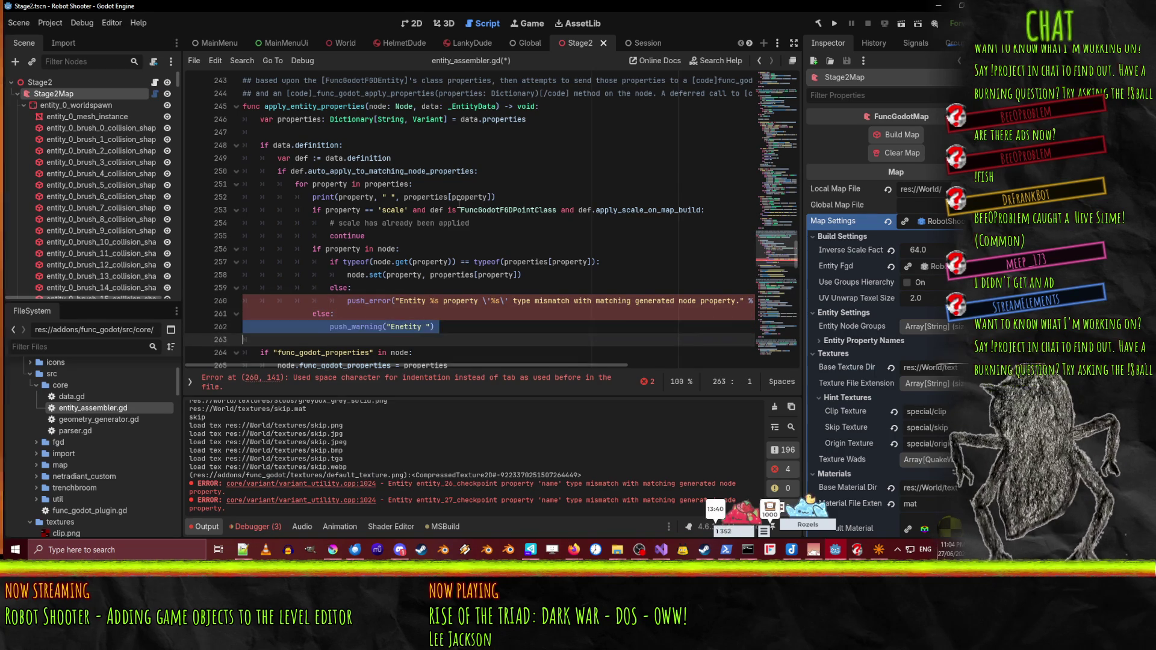
pyautogui.hotkey('ctrl', 'z')
pyautogui.press('BackSpace')
pyautogui.press('Up')
pyautogui.press('Down')
pyautogui.press('Up')
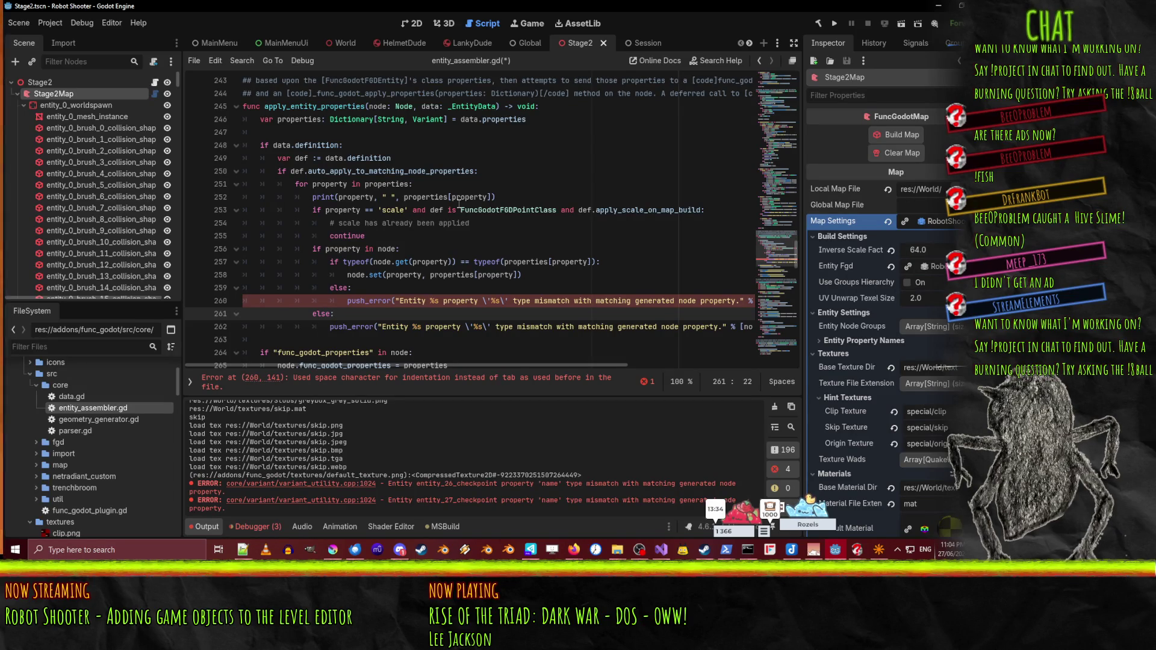
# - Fix the indentation so push_error and the else branch are nested correctly
pyautogui.press('Up')
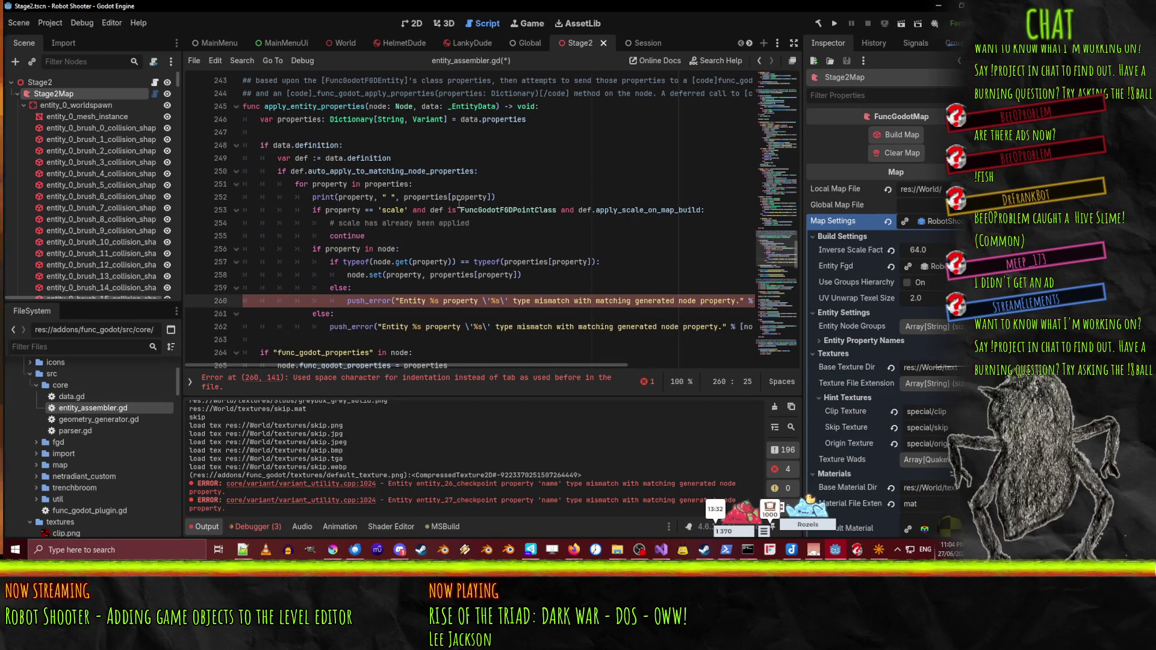
pyautogui.press('BackSpace')
pyautogui.press('BackSpace')
pyautogui.press('BackSpace')
pyautogui.press('Home')
pyautogui.press('Tab')
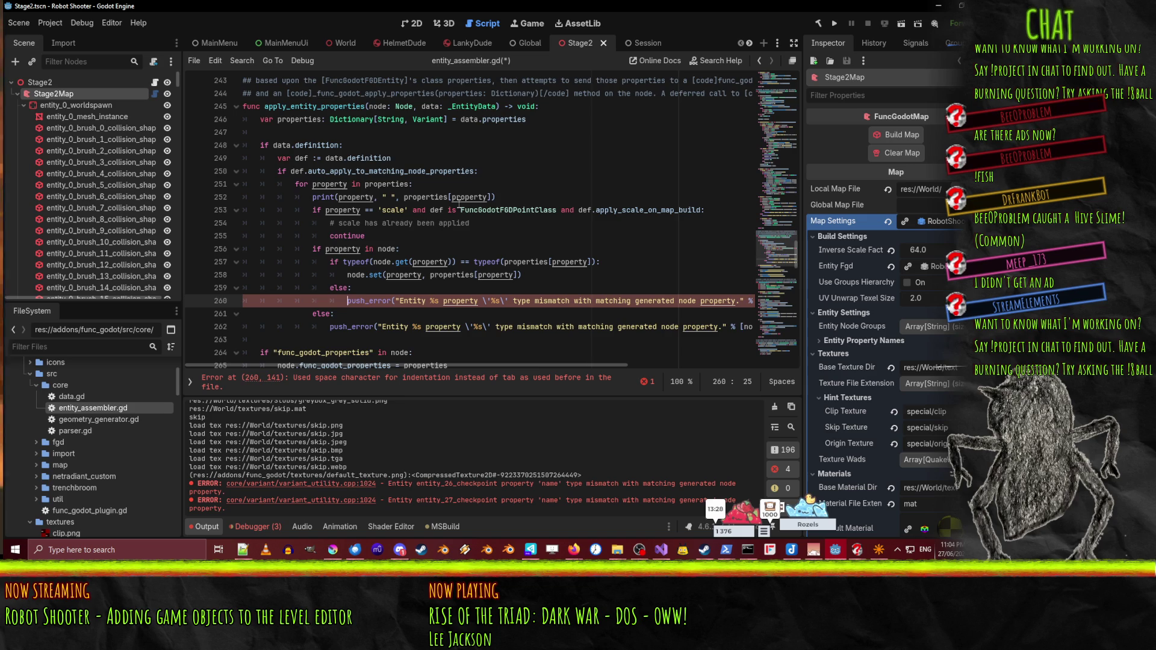
pyautogui.scroll(1, 460, 206)
pyautogui.hotkey('shift', 'Left')
pyautogui.hotkey('shift', 'Left')
pyautogui.hotkey('shift', 'Left')
pyautogui.hotkey('shift', 'Home')
pyautogui.press('BackSpace')
pyautogui.press('Tab')
pyautogui.press('Tab')
pyautogui.press('Tab')
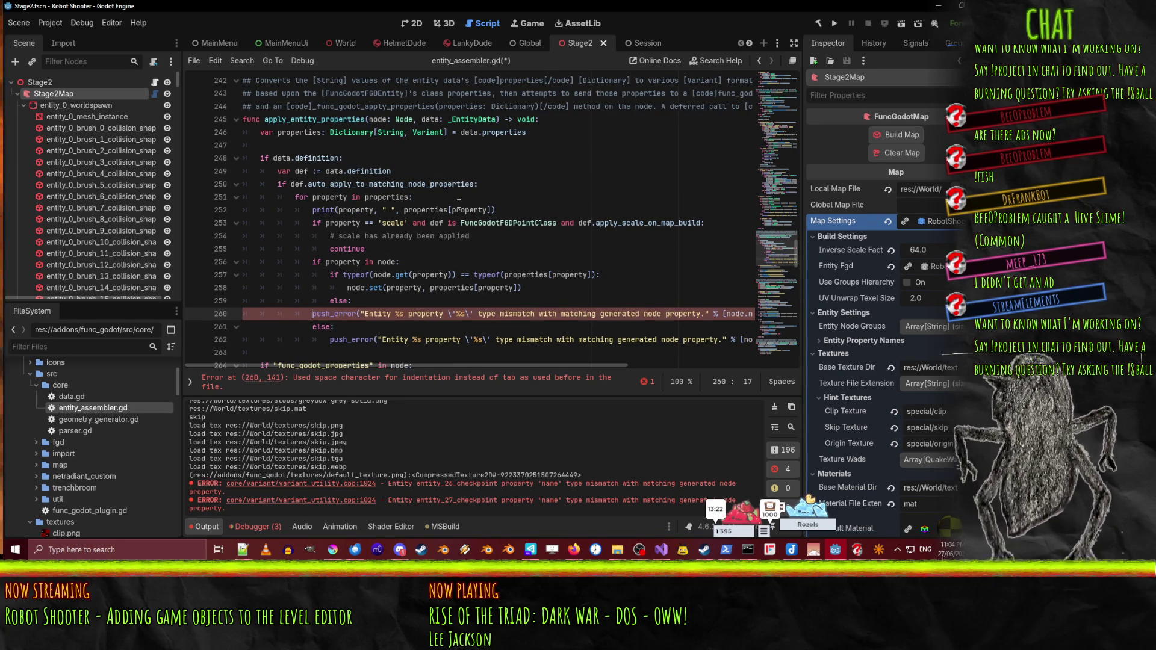
pyautogui.hotkey('shift', 'Up')
pyautogui.hotkey('shift', 'Tab')
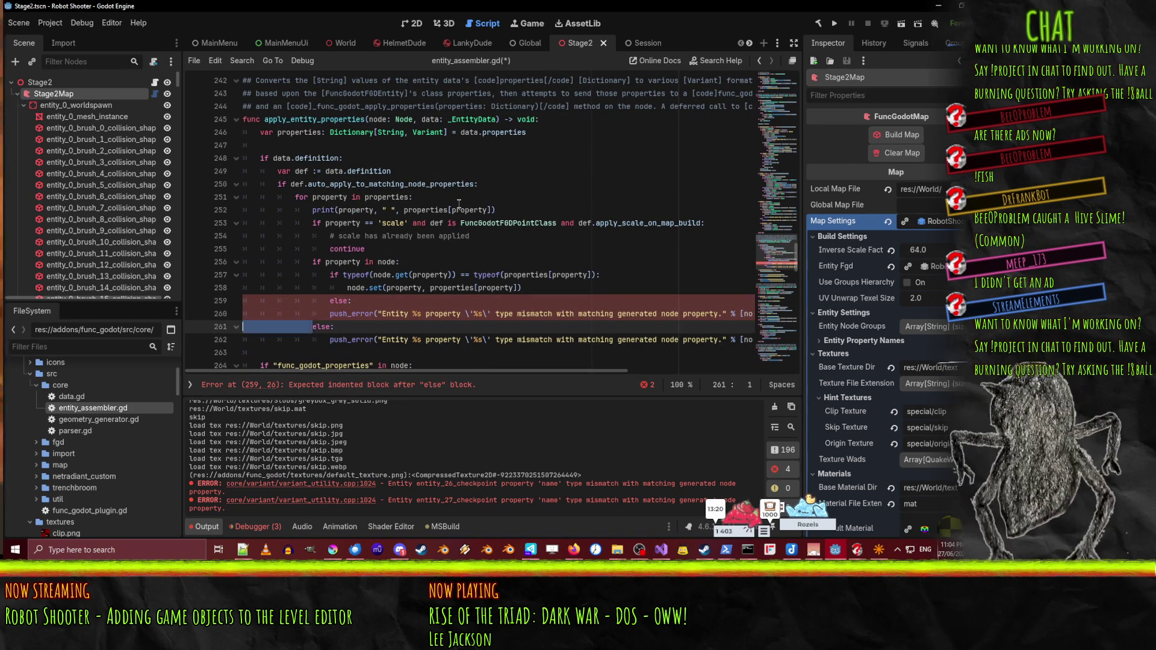
pyautogui.press('Up')
pyautogui.press('Up')
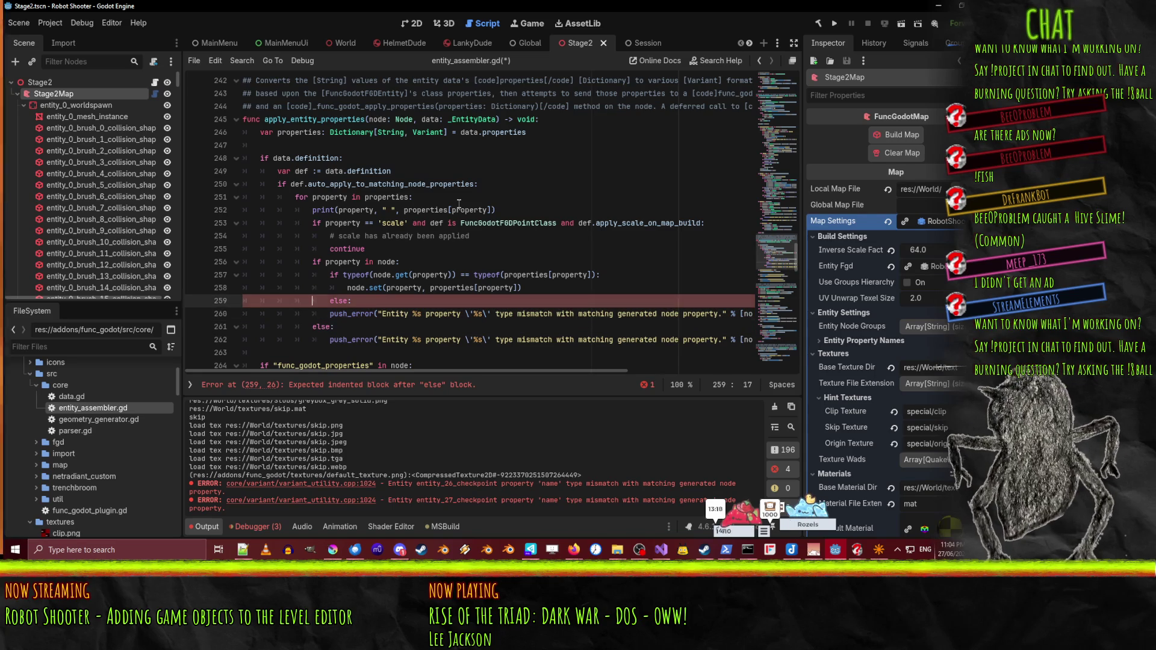
pyautogui.press('Down')
pyautogui.press('Tab')
pyautogui.press('Up')
pyautogui.press('Down')
pyautogui.press('Down')
pyautogui.press('Down')
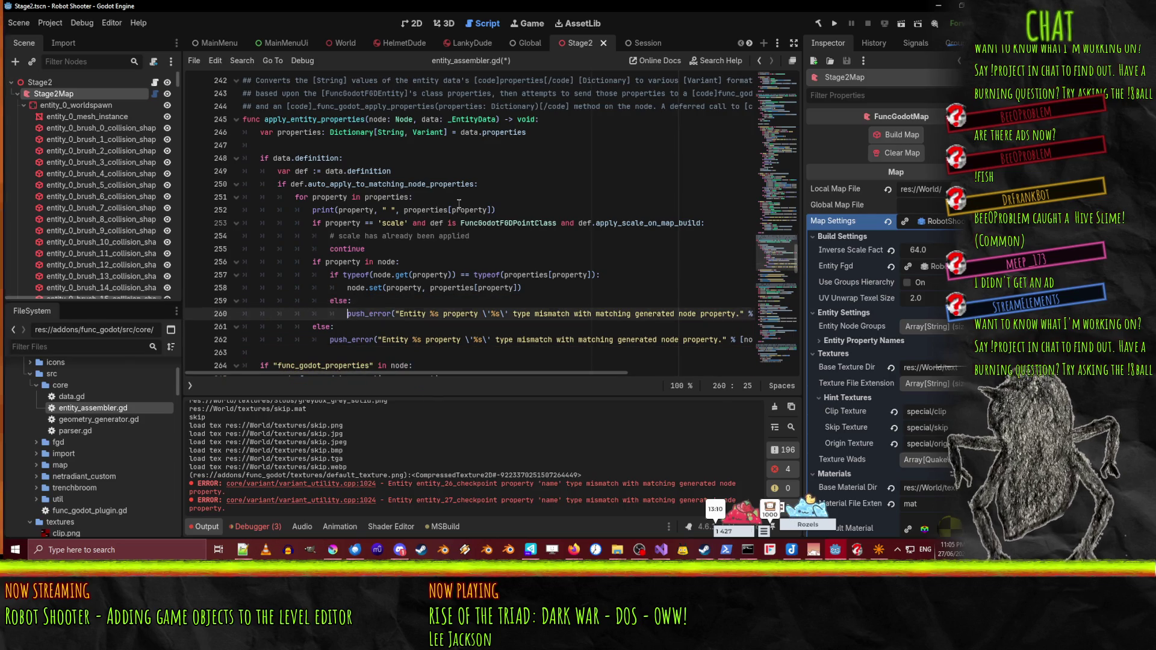
# - Change the copied call to push_warning, saying the property 'does not exist on' the generated node
pyautogui.press('Delete')
pyautogui.press('Delete')
pyautogui.press('Delete')
pyautogui.press('BackSpace')
pyautogui.write('war')
pyautogui.press('Return')
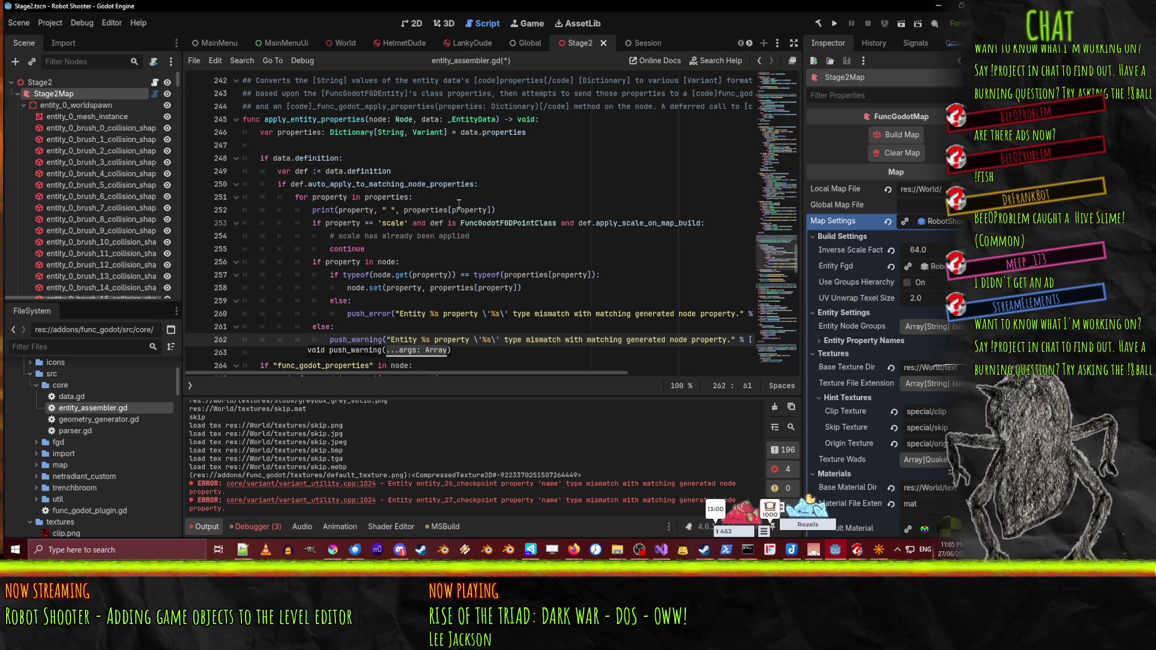
pyautogui.hotkey('shift', 'Right')
pyautogui.hotkey('shift', 'Right')
pyautogui.hotkey('shift', 'Right')
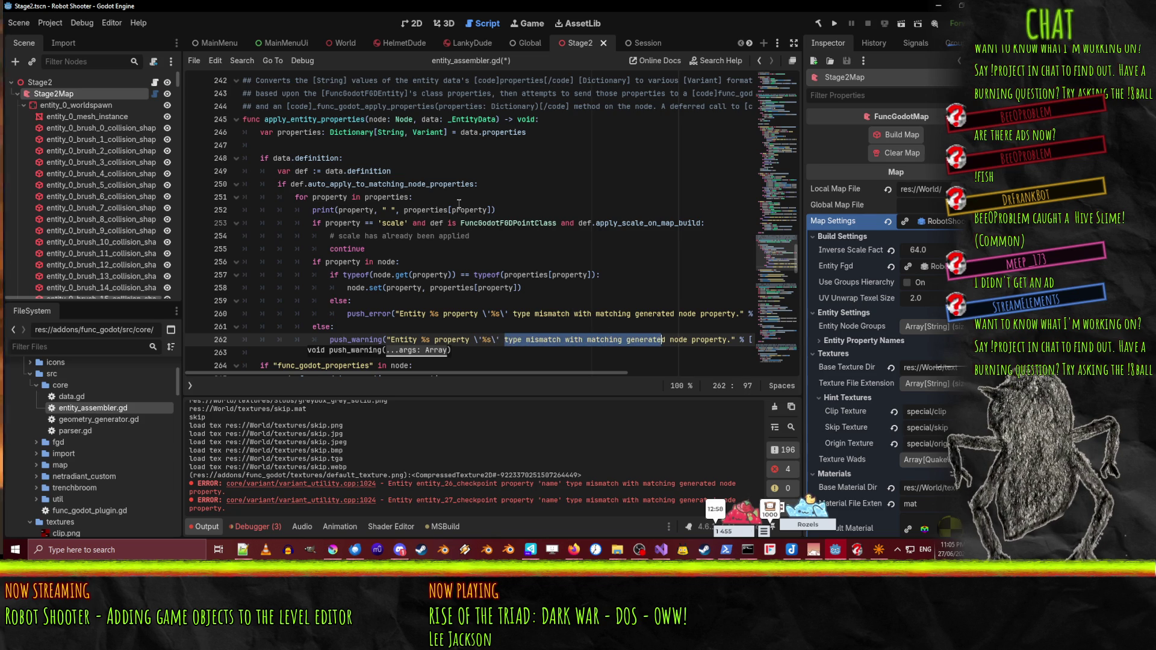
pyautogui.hotkey('shift', 'Left')
pyautogui.hotkey('shift', 'Left')
pyautogui.hotkey('shift', 'Left')
pyautogui.write('does')
pyautogui.write(' not exist on')
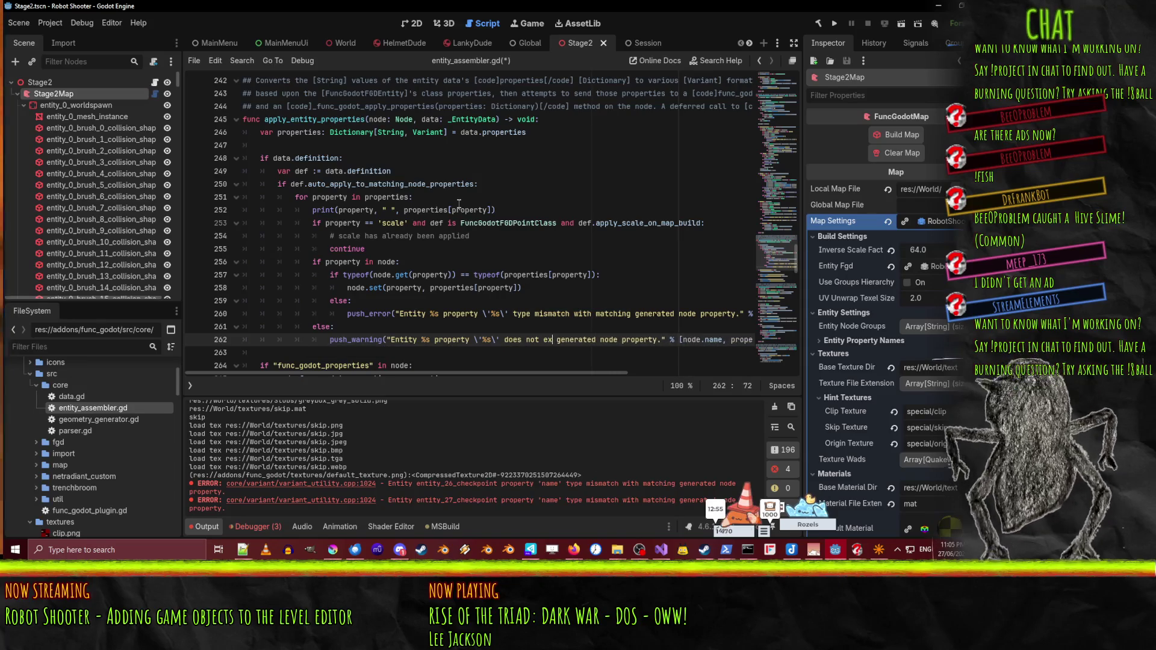
pyautogui.press('Right')
pyautogui.press('Right')
pyautogui.press('Right')
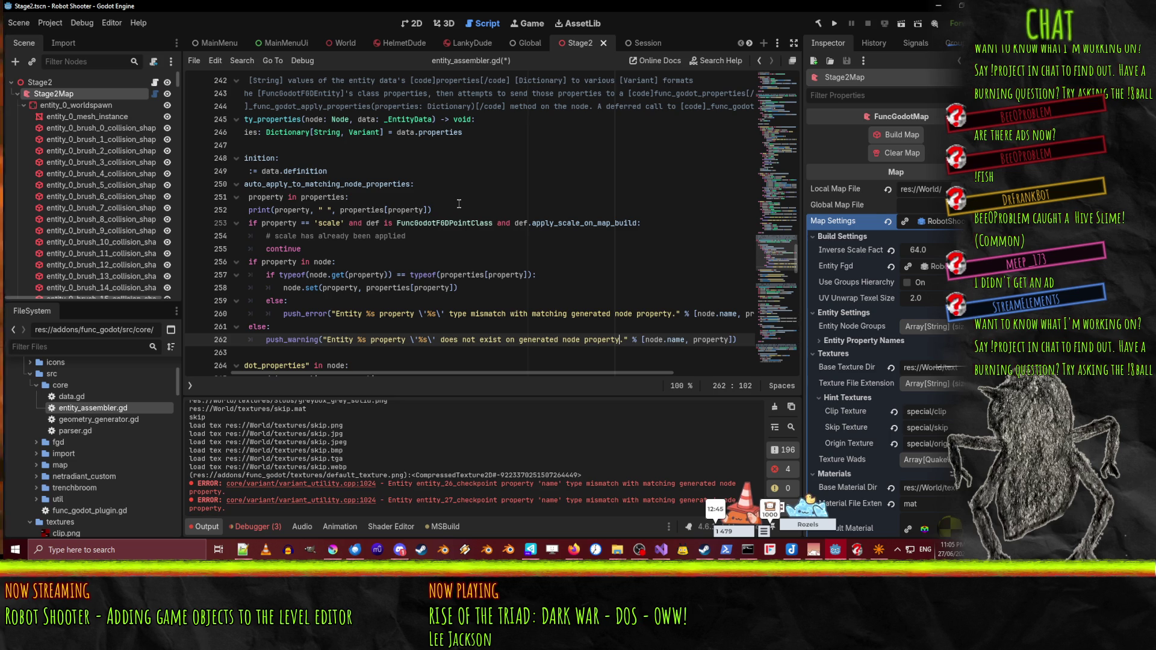
# - Save entity_assembler.gd with Ctrl+S
pyautogui.press('Up')
pyautogui.press('Up')
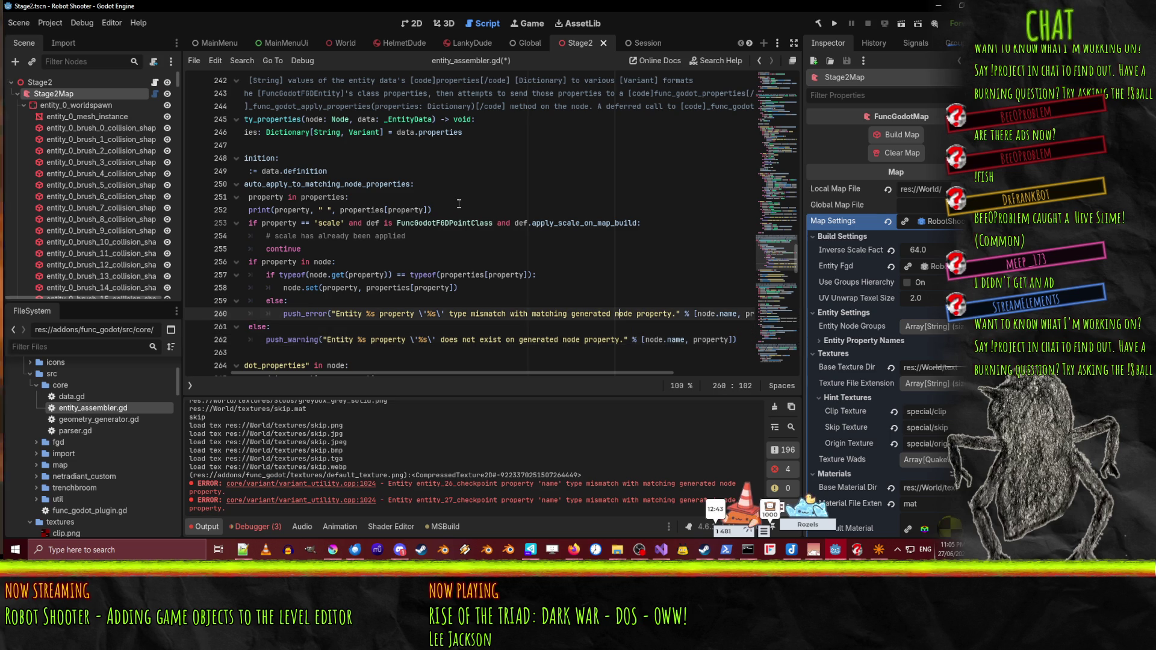
pyautogui.press('Home')
pyautogui.press('Up')
pyautogui.press('Up')
pyautogui.press('Up')
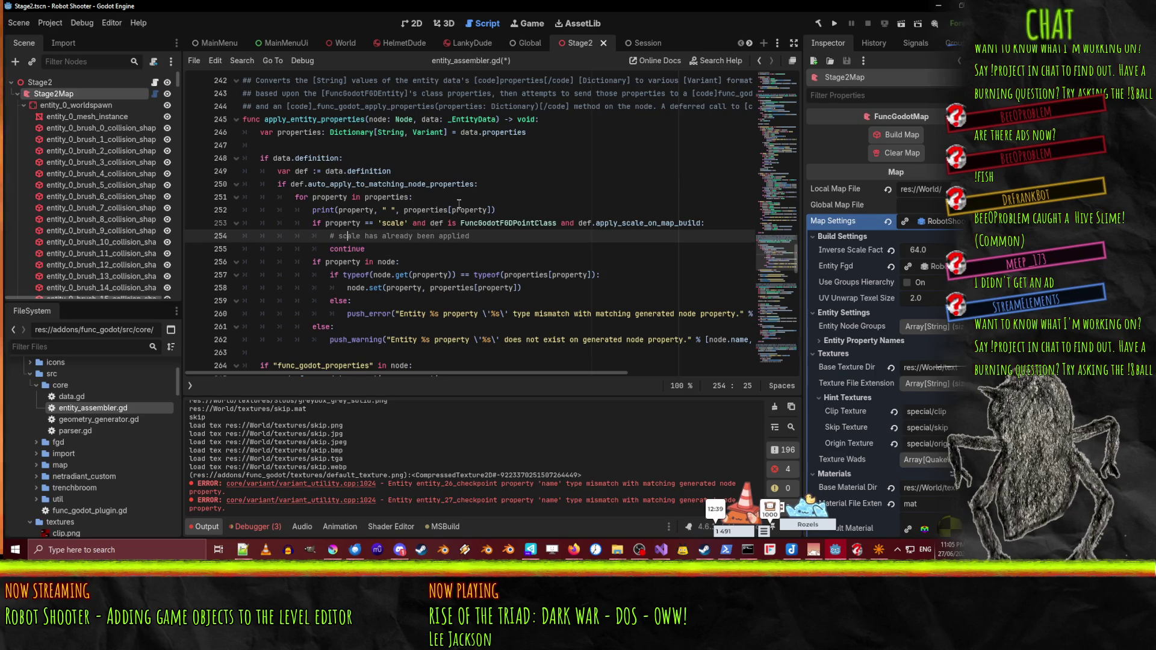
pyautogui.hotkey('ctrl', 's')
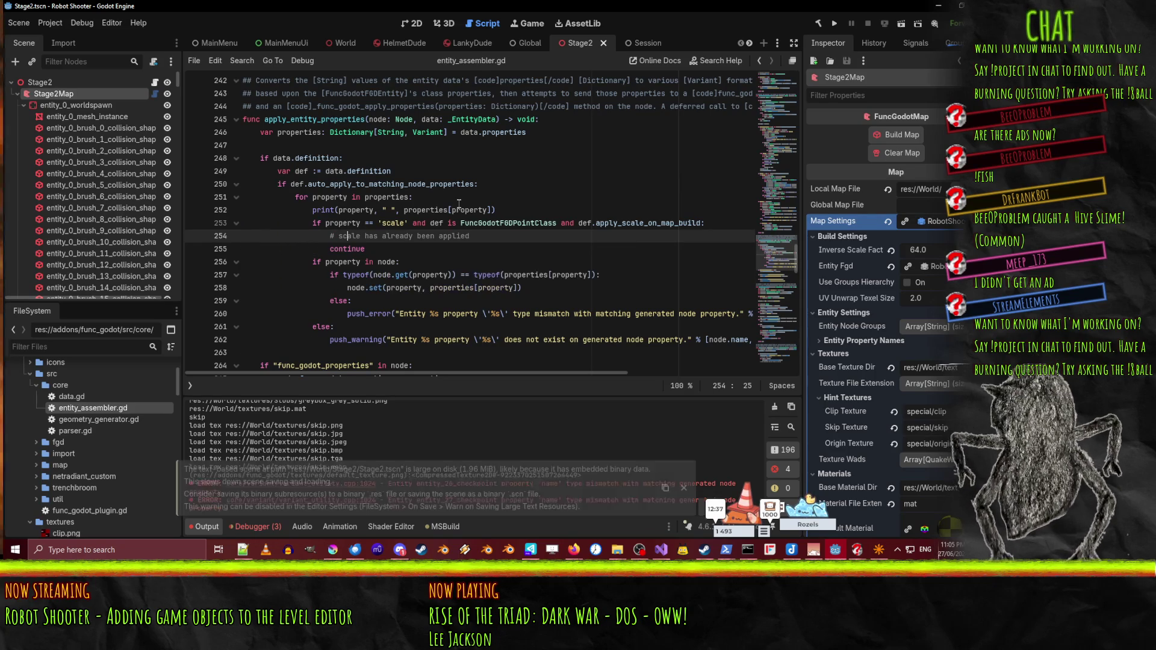
# - Select the Stage2Map node and run Build Map from the Inspector
pyautogui.click(63, 86)
pyautogui.click(64, 92)
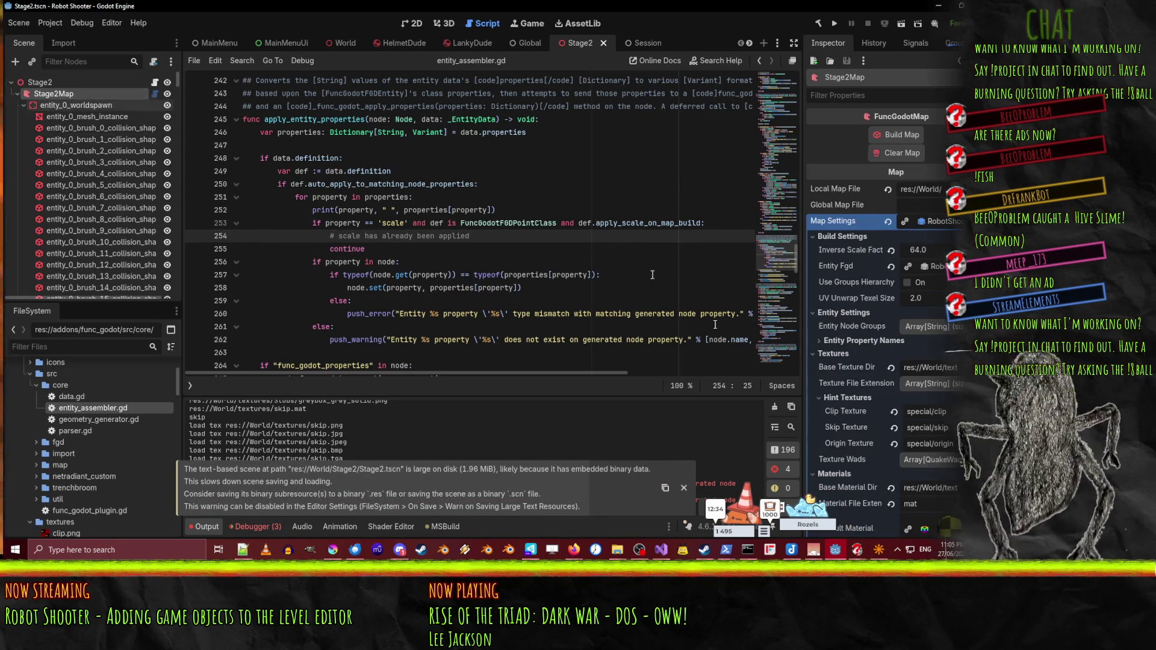
pyautogui.click(898, 133)
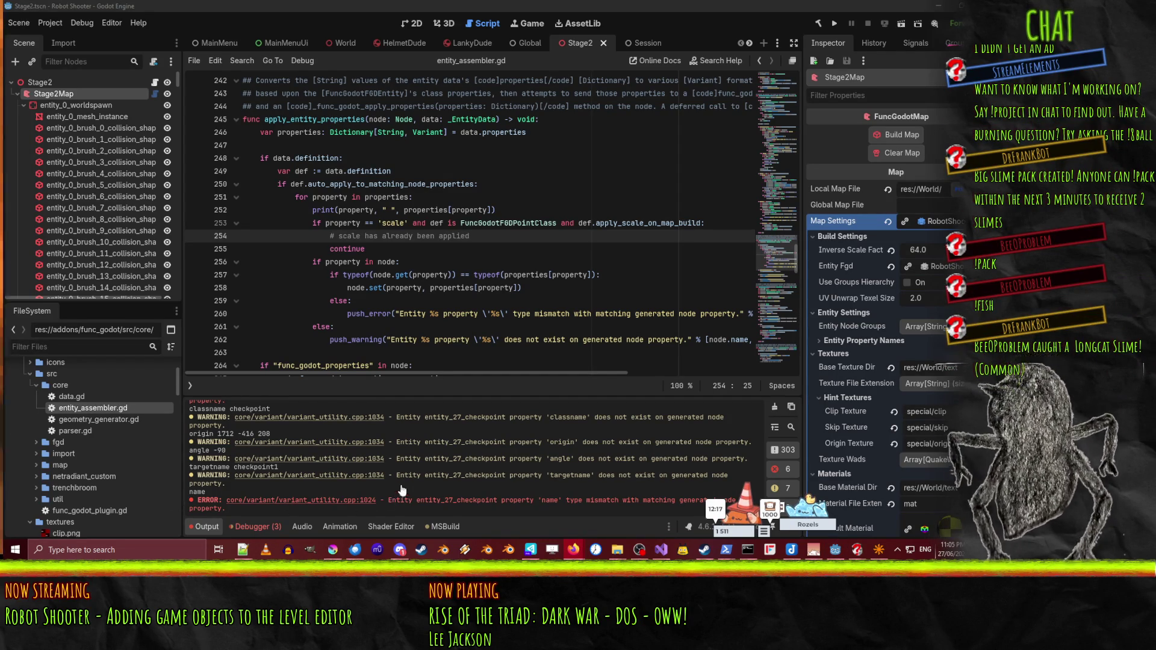
# - Scroll through the build output to review the checkpoint property warnings
pyautogui.scroll(2, 496, 493)
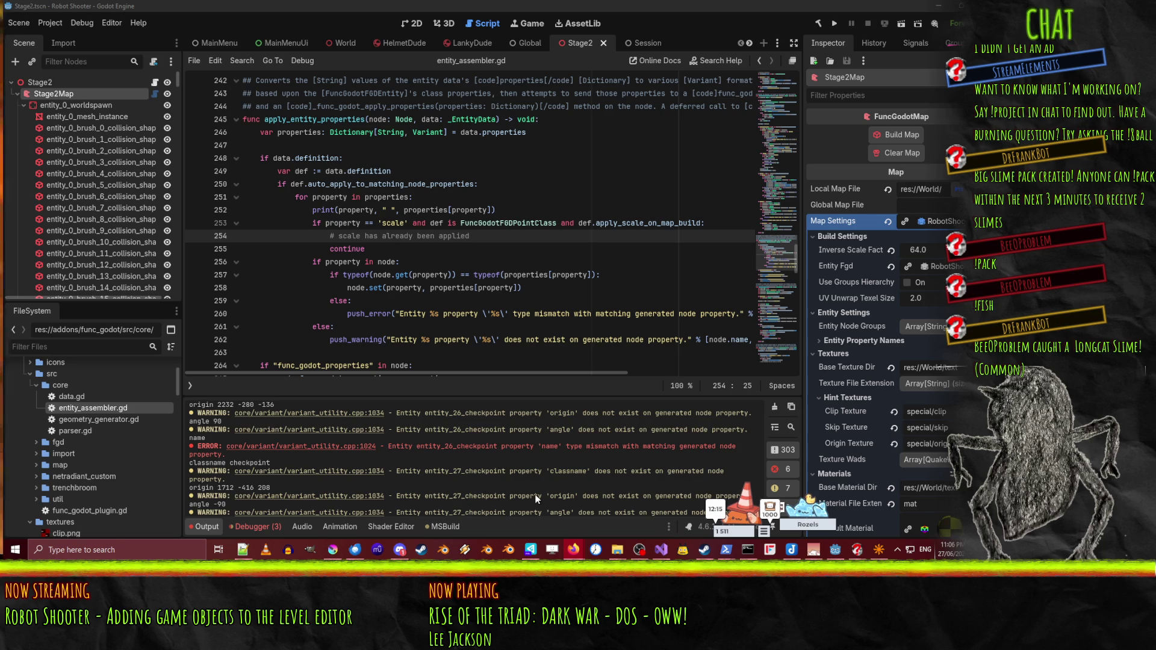
pyautogui.scroll(2, 536, 498)
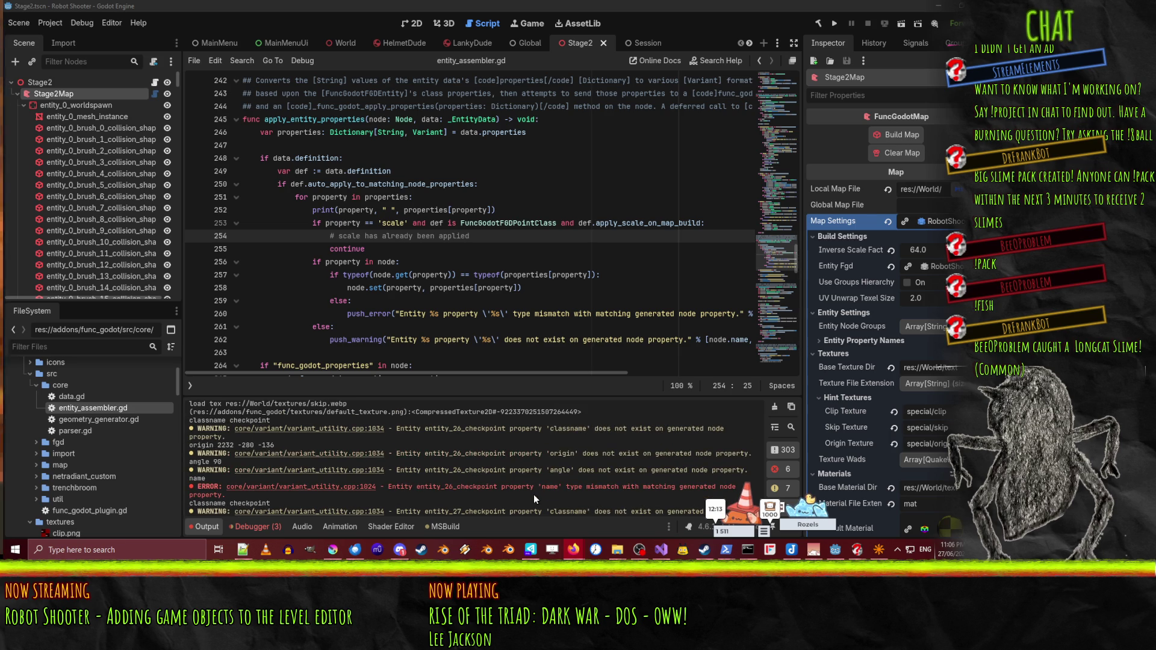
pyautogui.scroll(-4, 501, 472)
pyautogui.scroll(5, 501, 491)
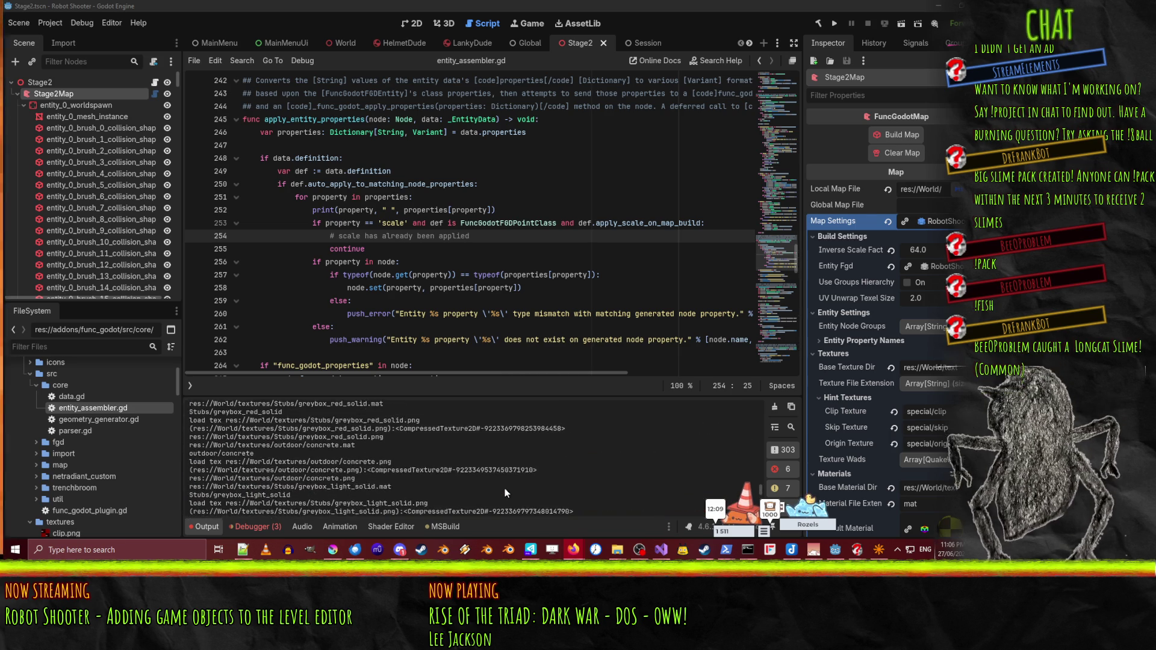
pyautogui.scroll(5, 505, 489)
pyautogui.scroll(-6, 608, 462)
pyautogui.scroll(-10, 576, 461)
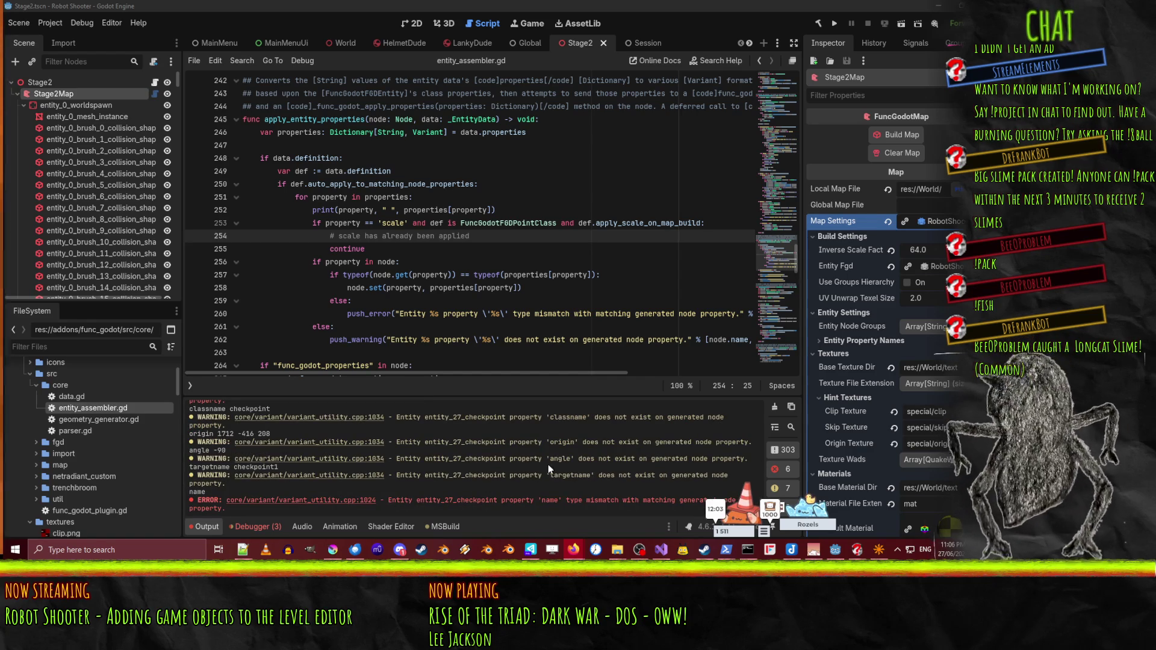
pyautogui.scroll(10, 531, 506)
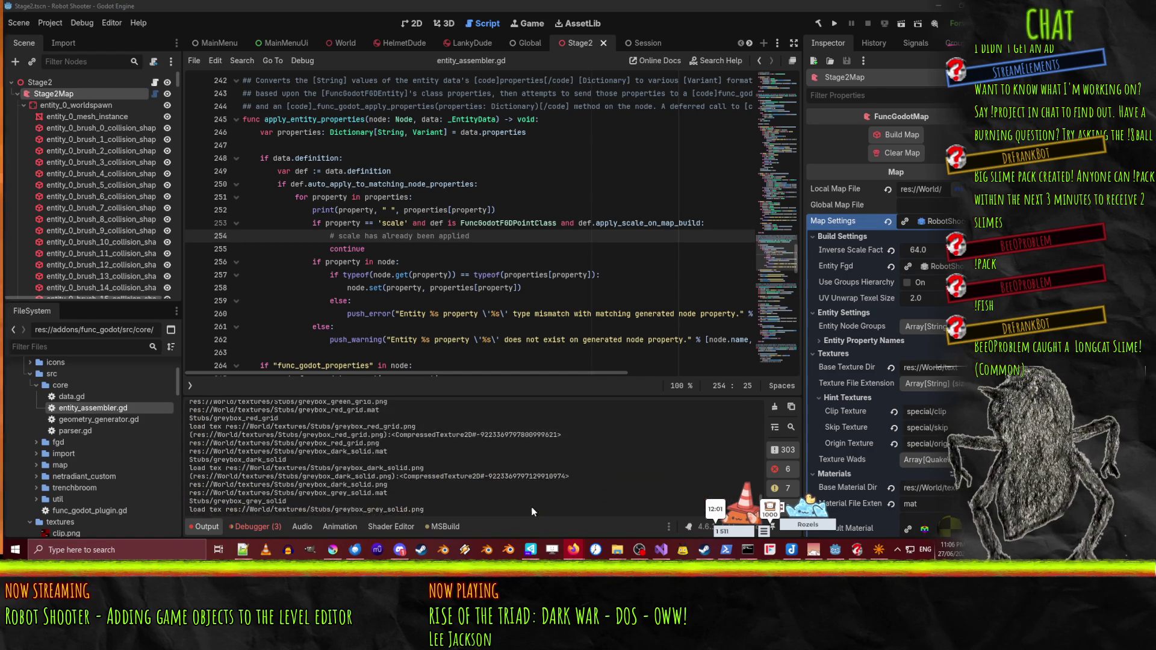
pyautogui.scroll(3, 530, 502)
pyautogui.scroll(-6, 508, 487)
# - Open the Output message filter, try 'com', clear it, and scroll back to the entity_27 warnings
pyautogui.click(256, 388)
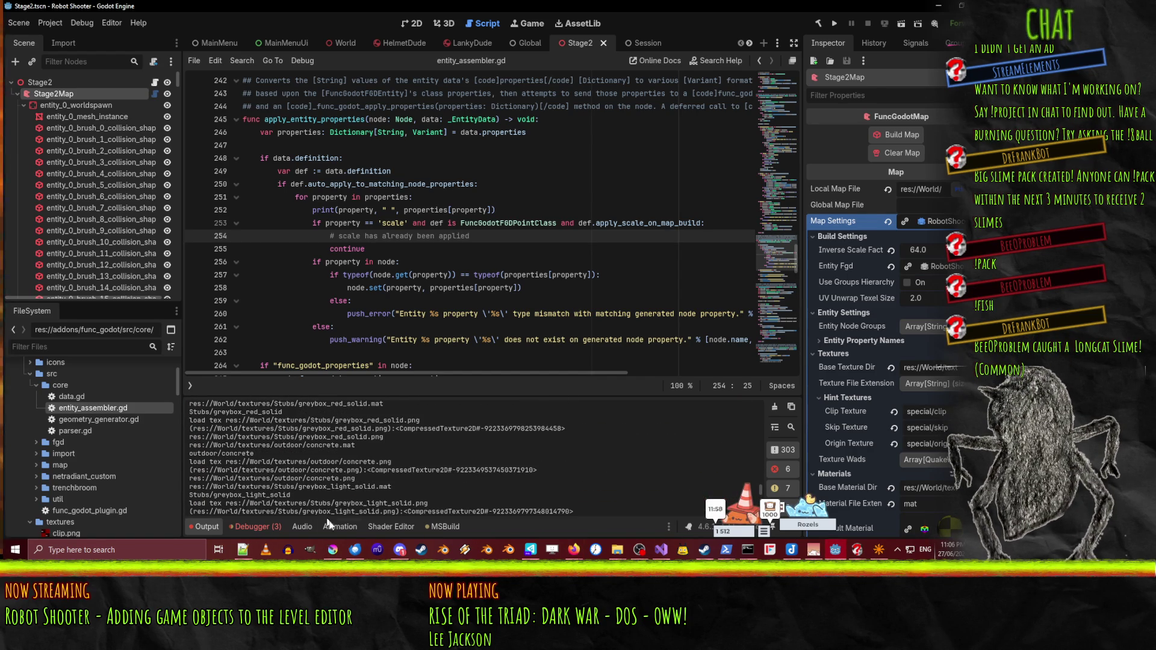
pyautogui.click(791, 427)
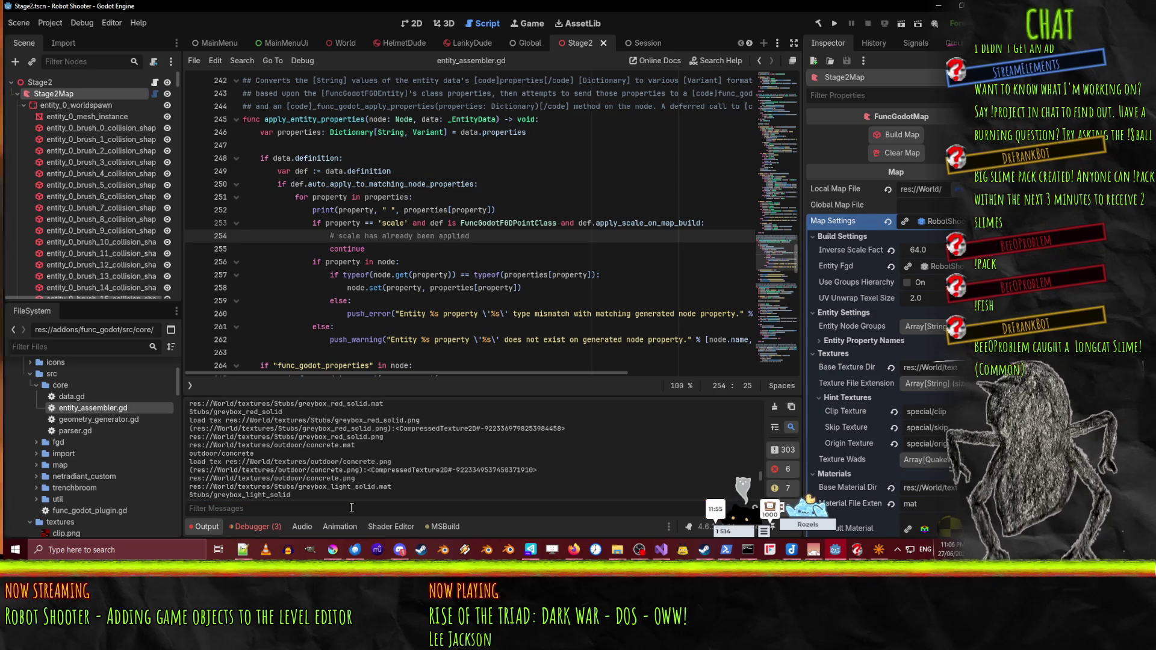
pyautogui.write('com')
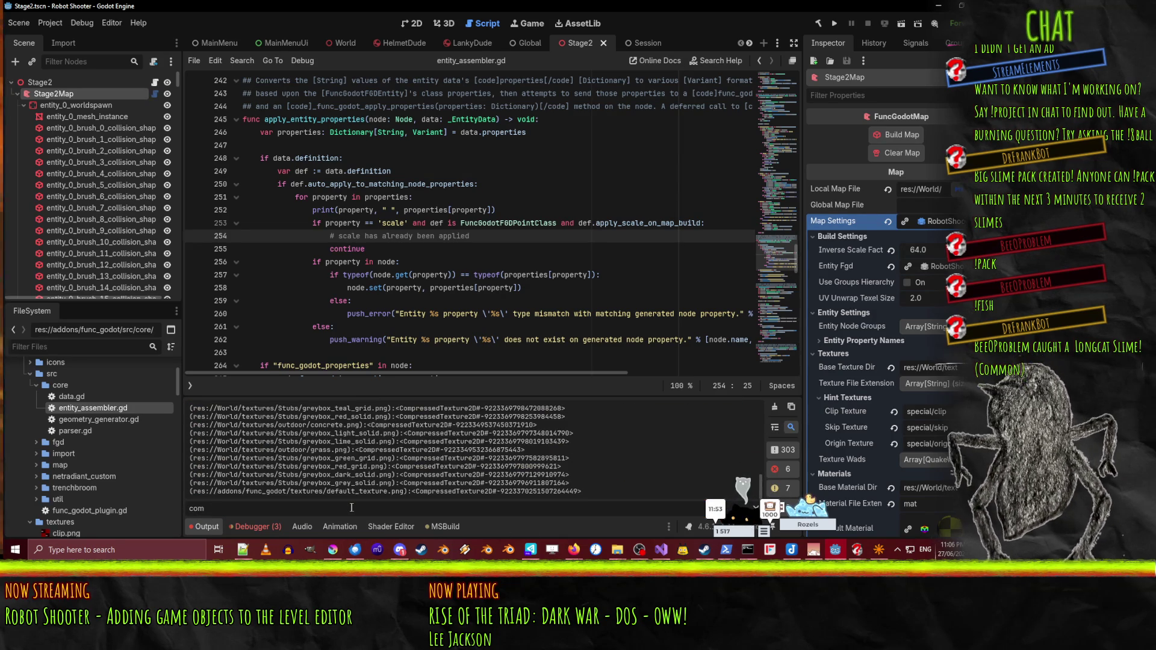
pyautogui.press('BackSpace')
pyautogui.press('BackSpace')
pyautogui.press('BackSpace')
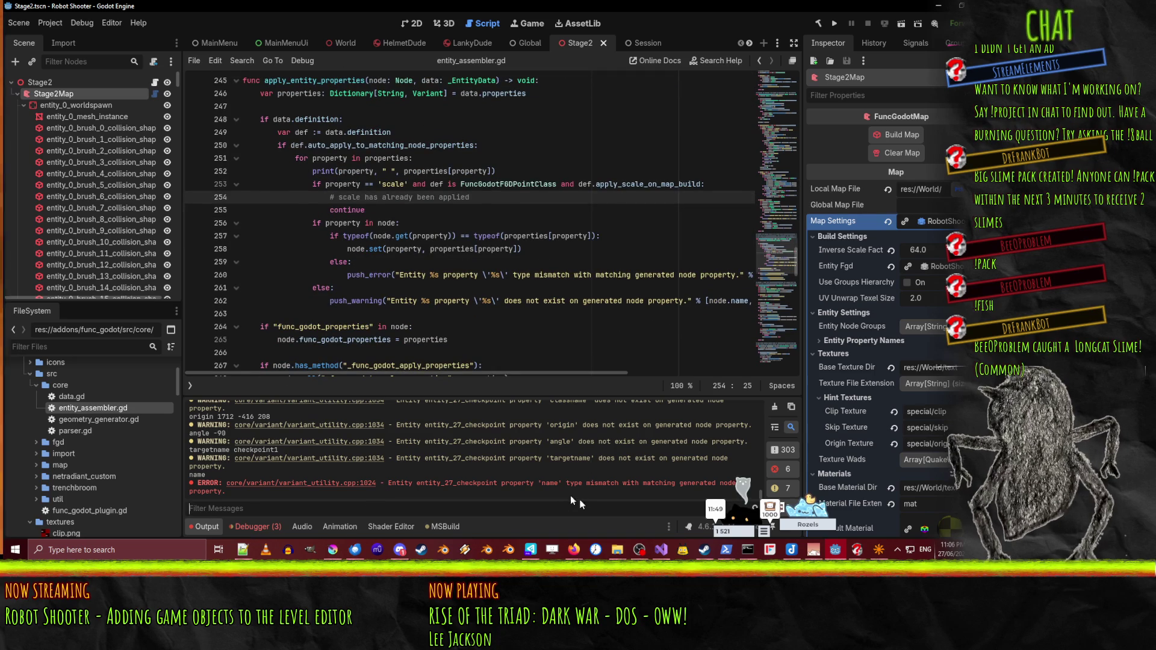
pyautogui.moveTo(744, 499)
pyautogui.mouseDown()
pyautogui.moveTo(659, 521)
pyautogui.moveTo(118, 538)
pyautogui.mouseUp()
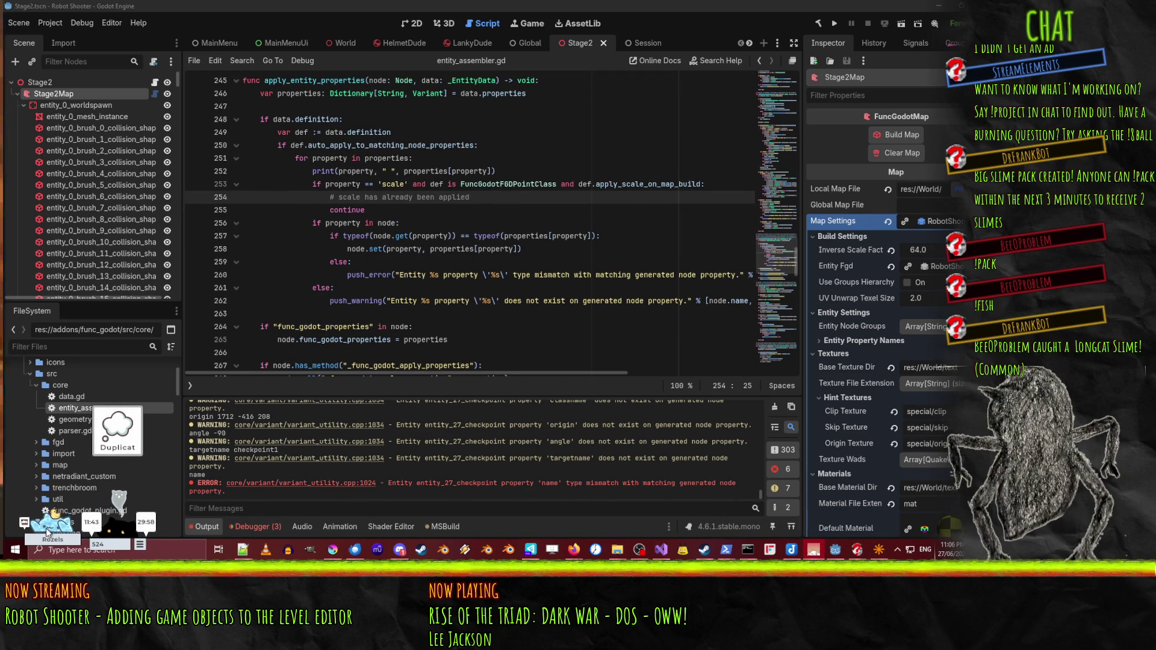
pyautogui.scroll(2, 605, 479)
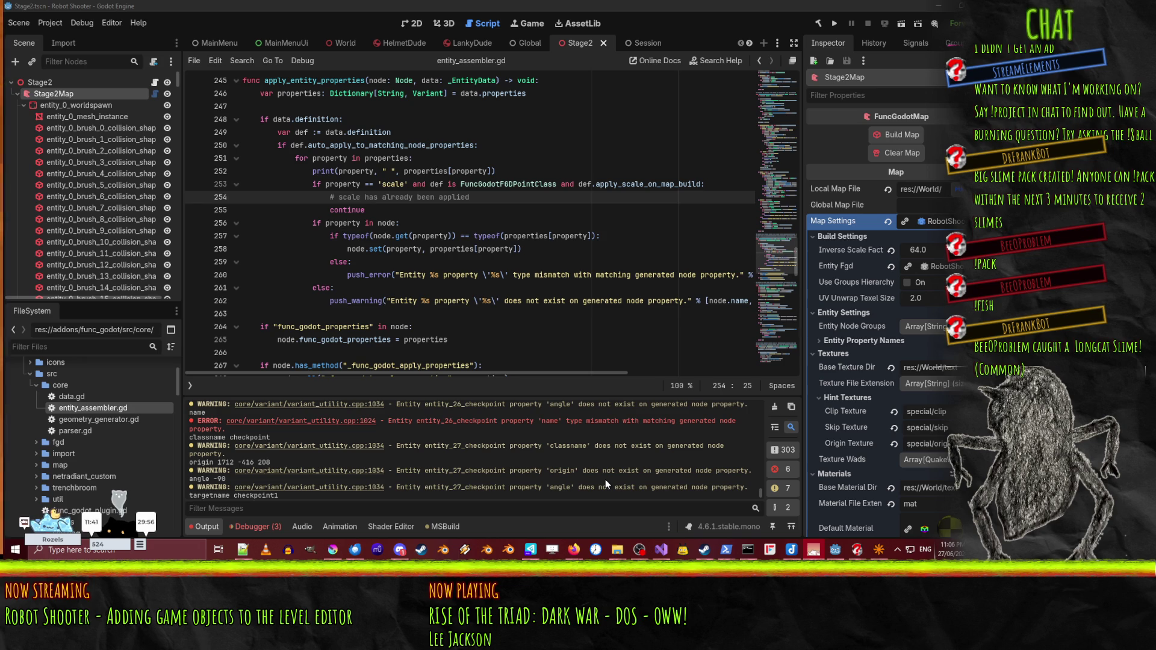
pyautogui.scroll(3, 605, 479)
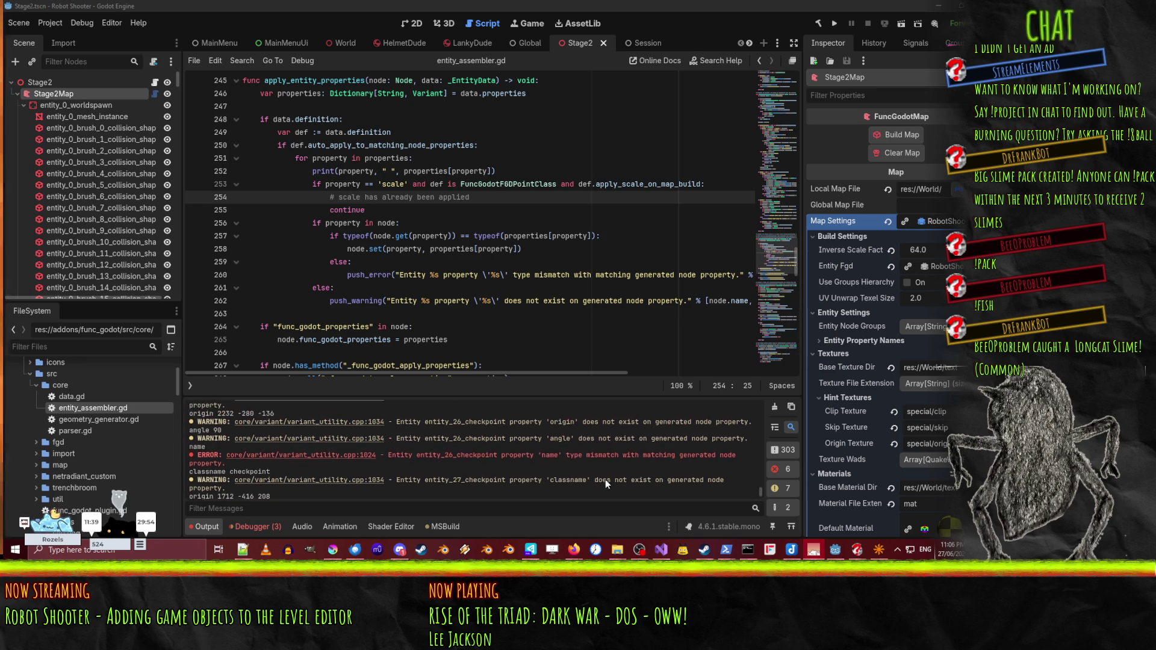
pyautogui.scroll(10, 757, 461)
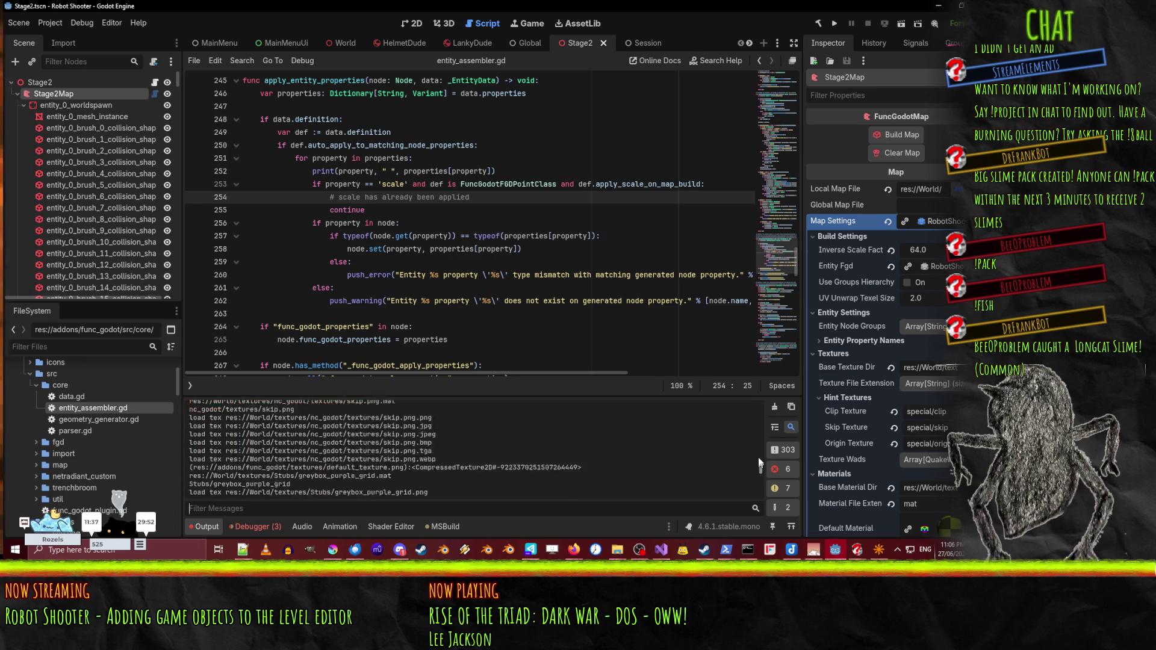
pyautogui.scroll(-15, 749, 461)
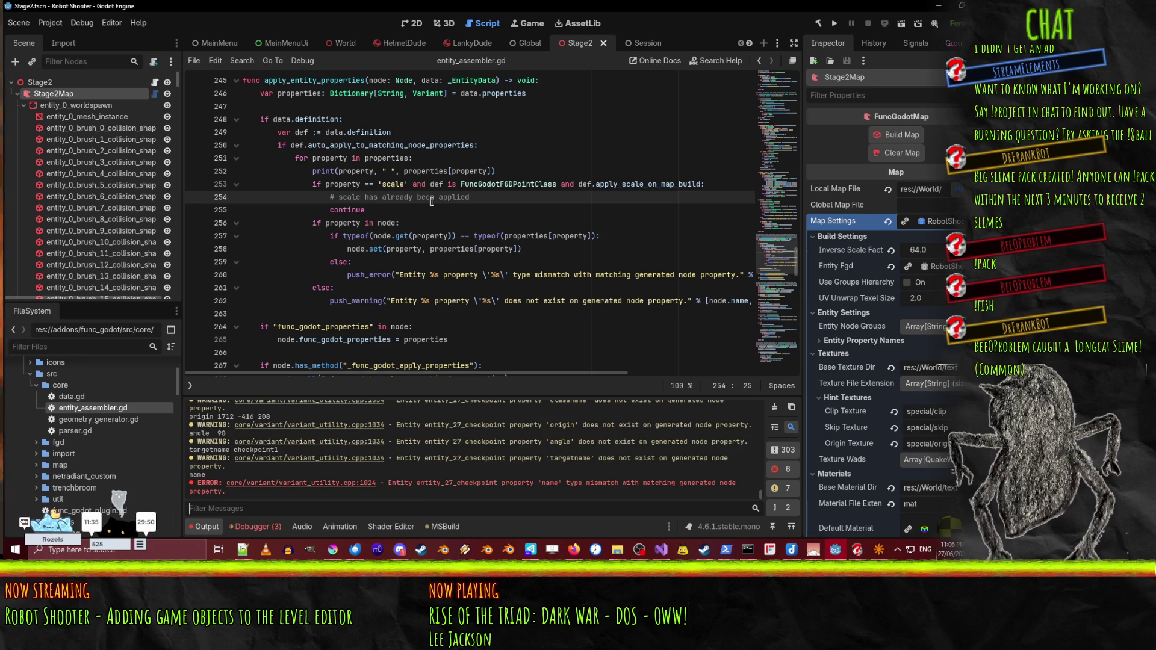
pyautogui.doubleClick(391, 145)
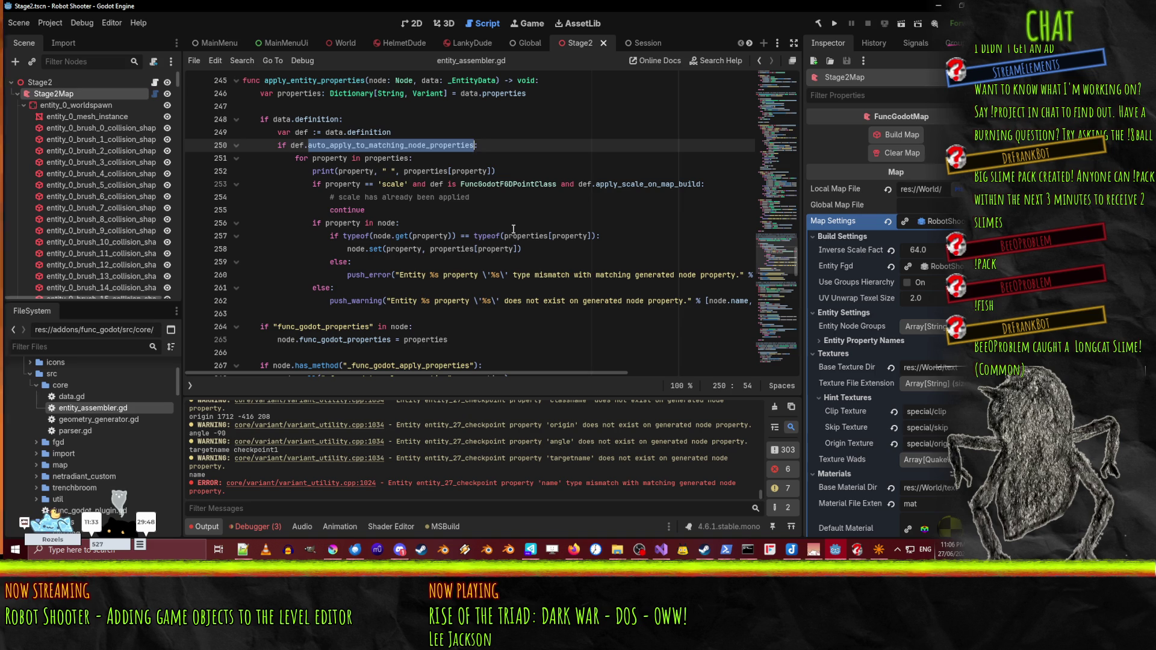
pyautogui.scroll(2, 513, 229)
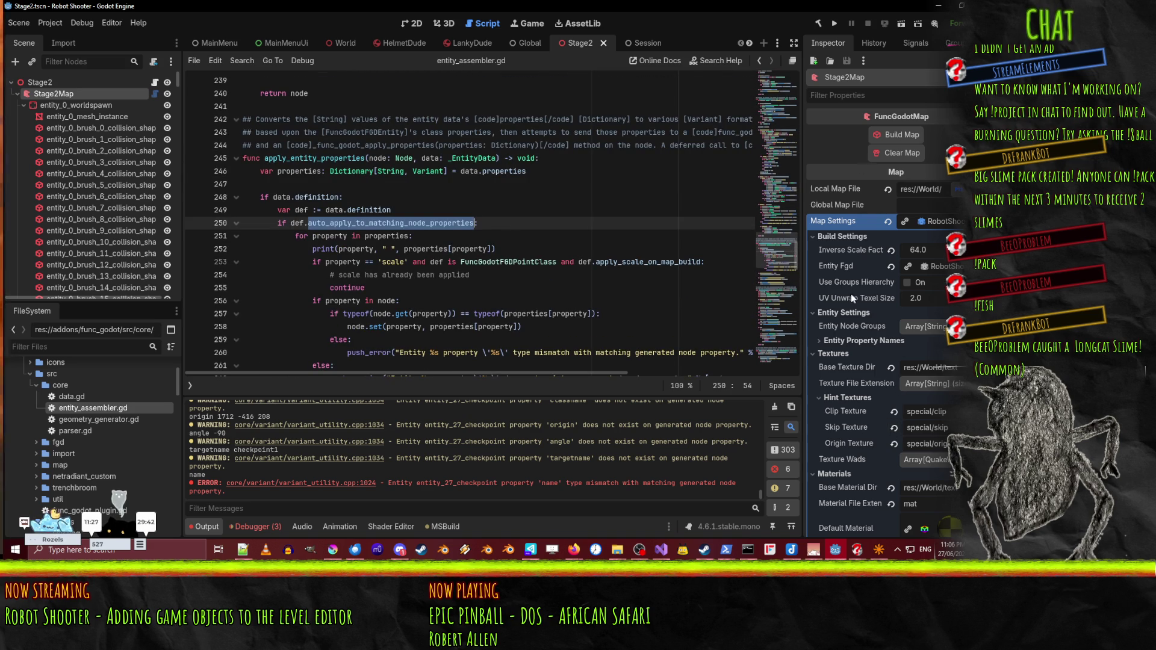
pyautogui.scroll(-5, 861, 297)
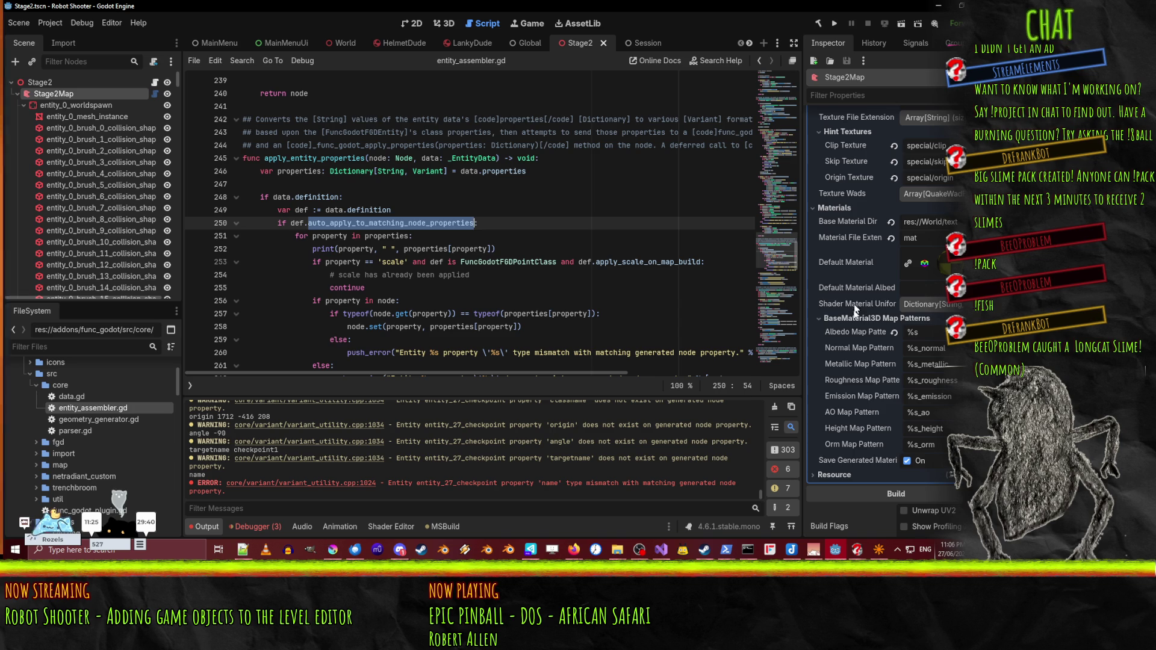
pyautogui.doubleClick(301, 224)
pyautogui.click(408, 223)
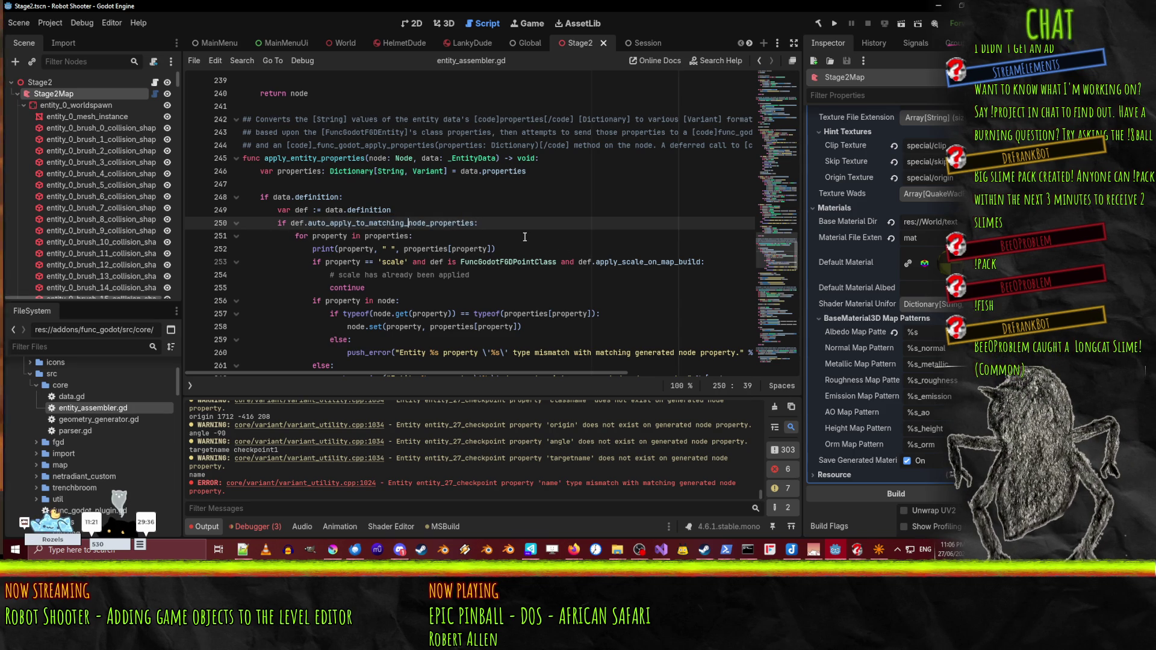
pyautogui.hotkey('ctrl', 'd')
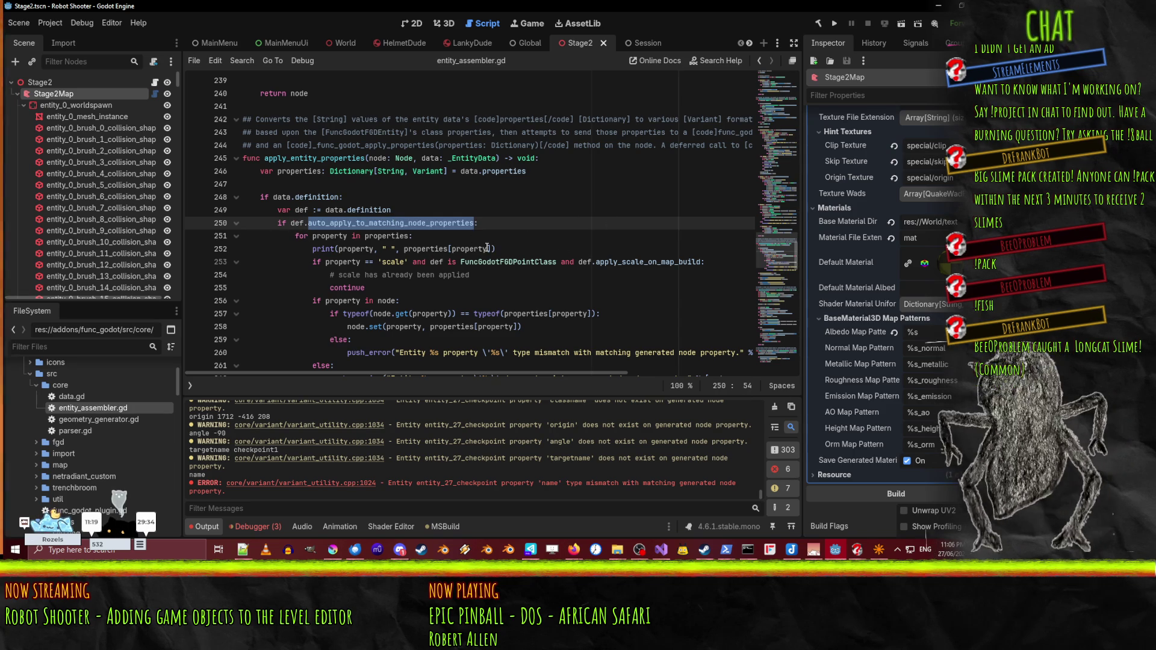
pyautogui.scroll(2, 487, 248)
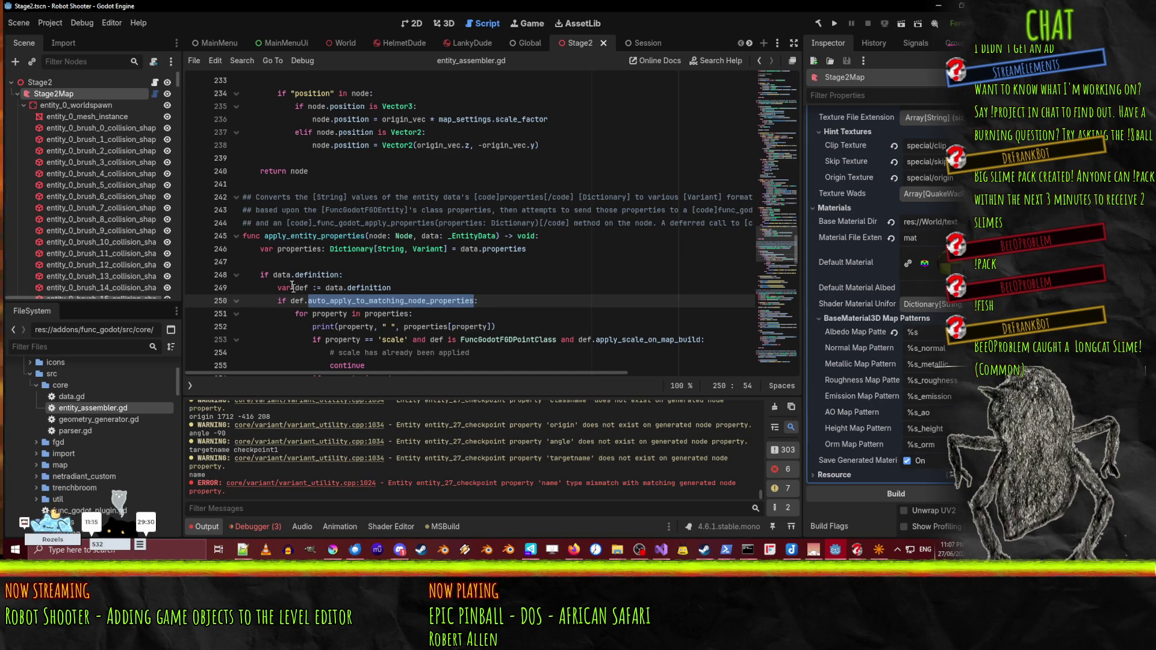
pyautogui.scroll(-1, 363, 282)
pyautogui.scroll(-1, 363, 282)
pyautogui.scroll(-5, 125, 233)
pyautogui.scroll(5, 124, 228)
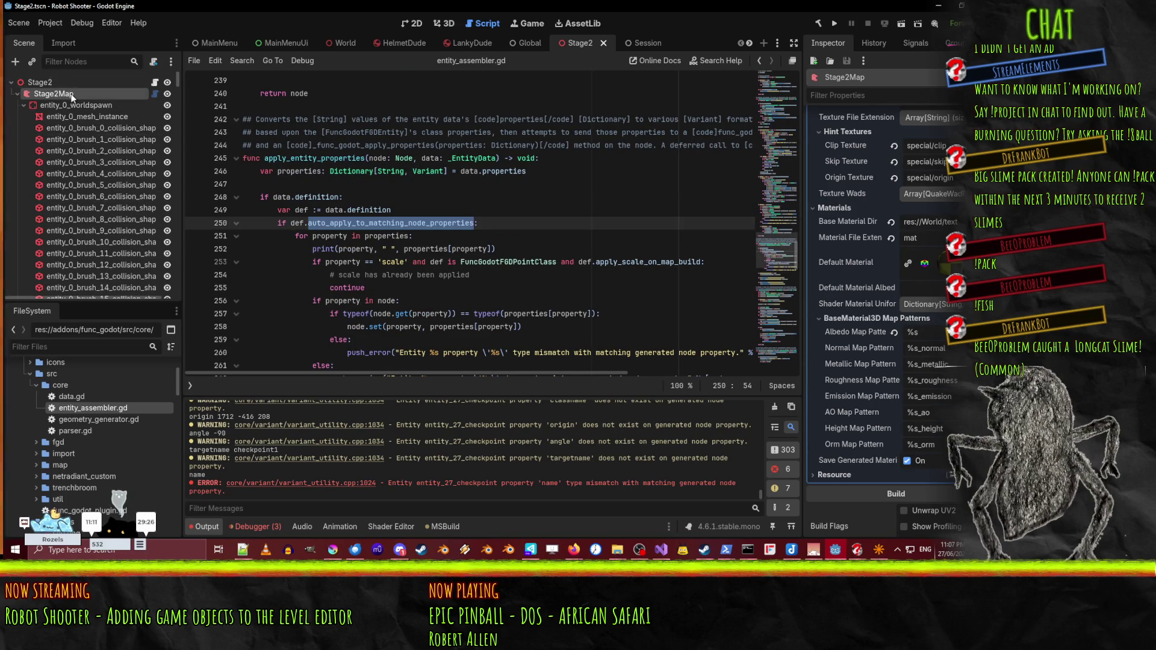
pyautogui.scroll(5, 930, 232)
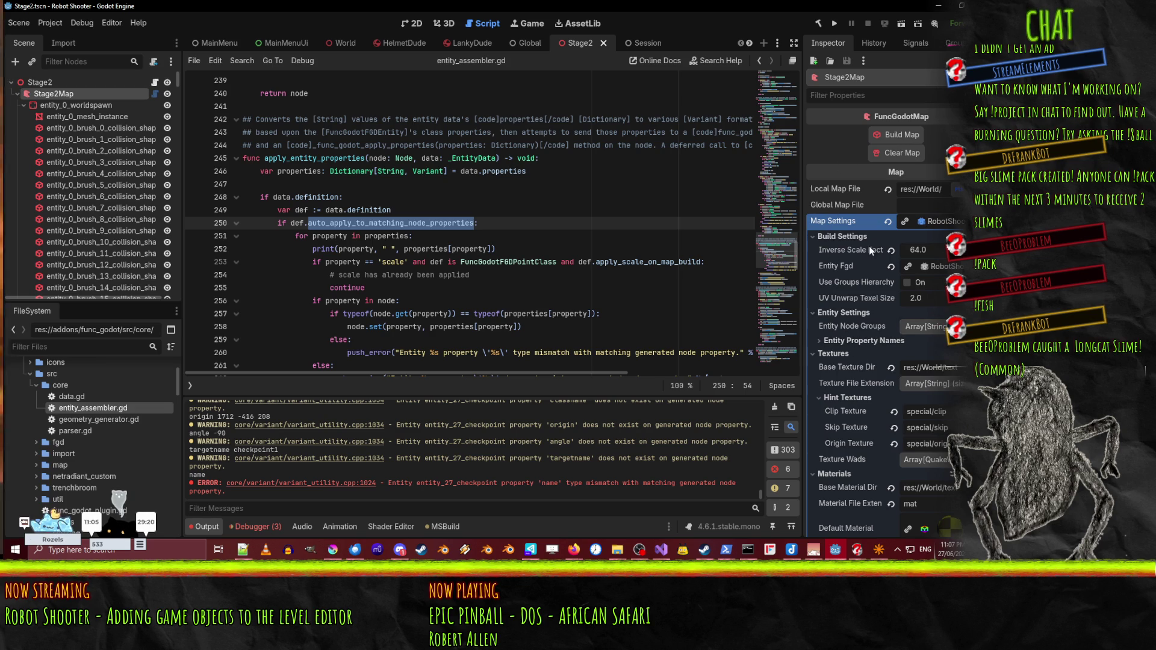
pyautogui.click(865, 341)
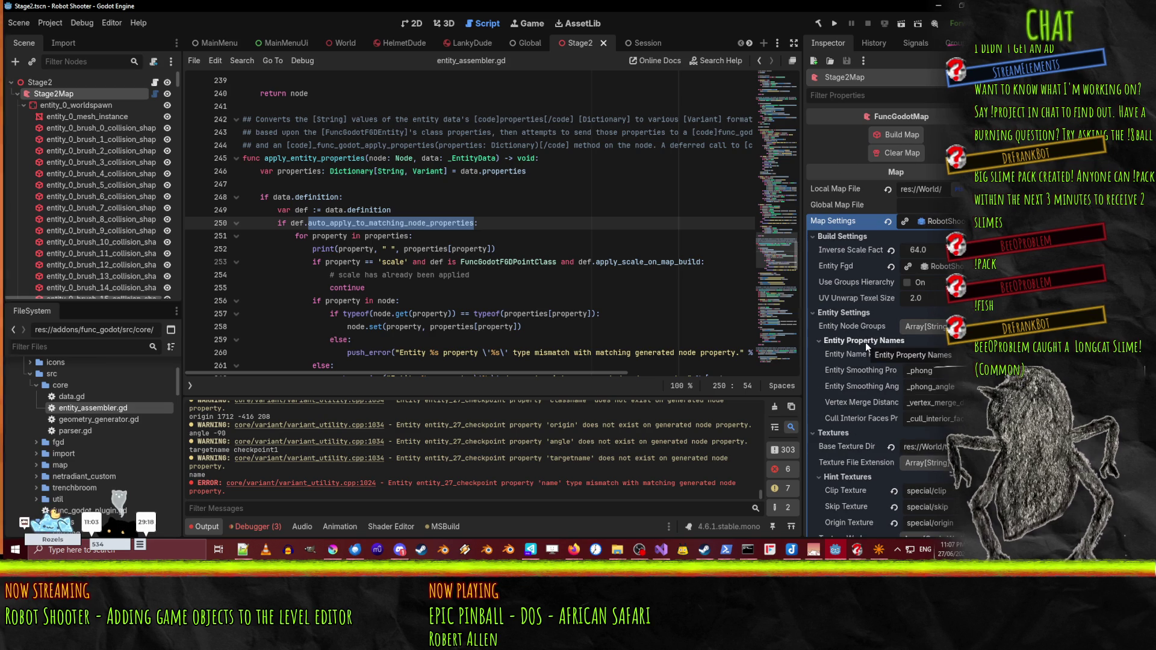
# - Collapse the Entity Property Names settings and scroll down through the map settings
pyautogui.click(865, 342)
pyautogui.scroll(-1, 872, 284)
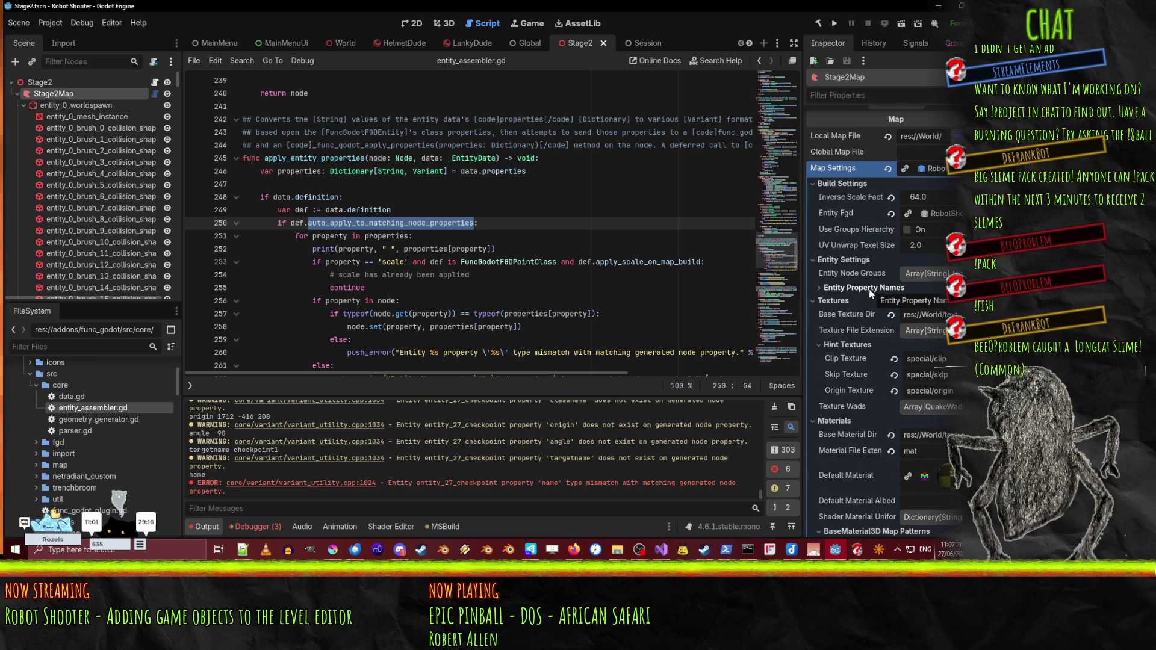
pyautogui.scroll(-5, 862, 361)
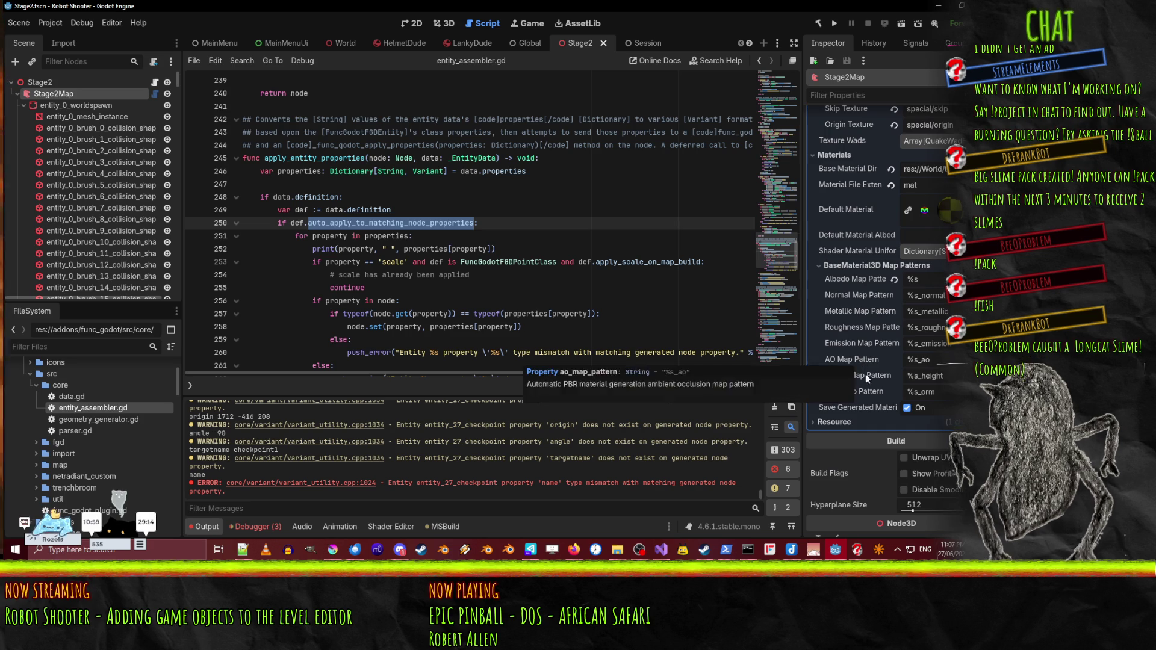
pyautogui.scroll(-2, 853, 254)
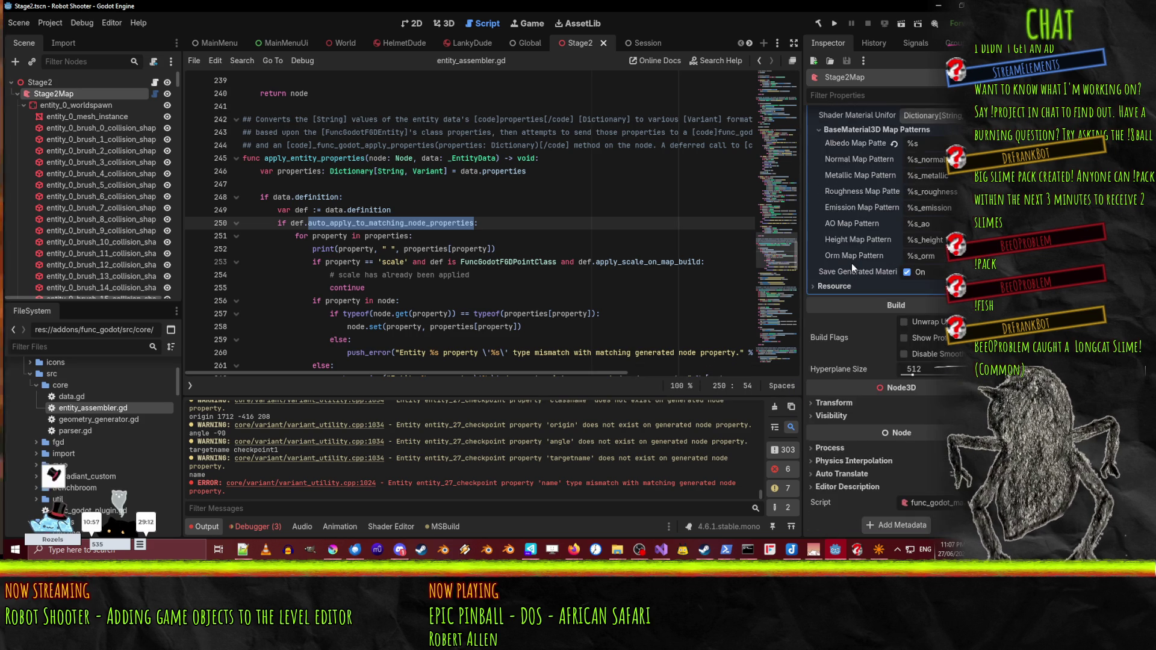
pyautogui.scroll(8, 853, 258)
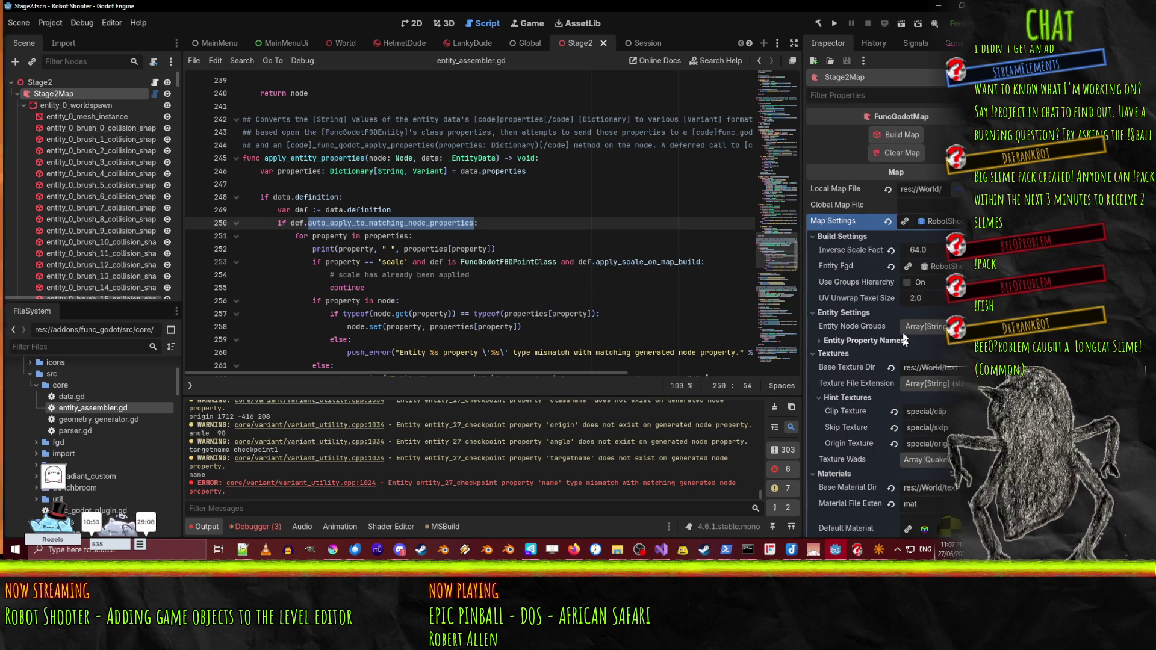
pyautogui.scroll(-1, 915, 411)
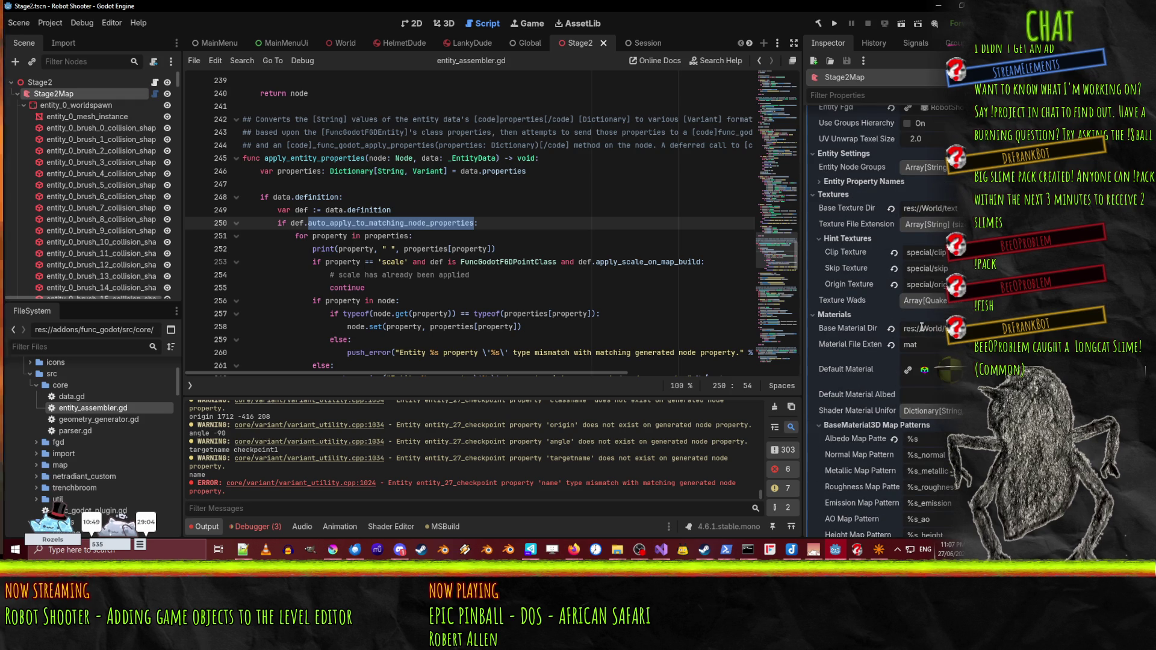
pyautogui.scroll(-4, 931, 407)
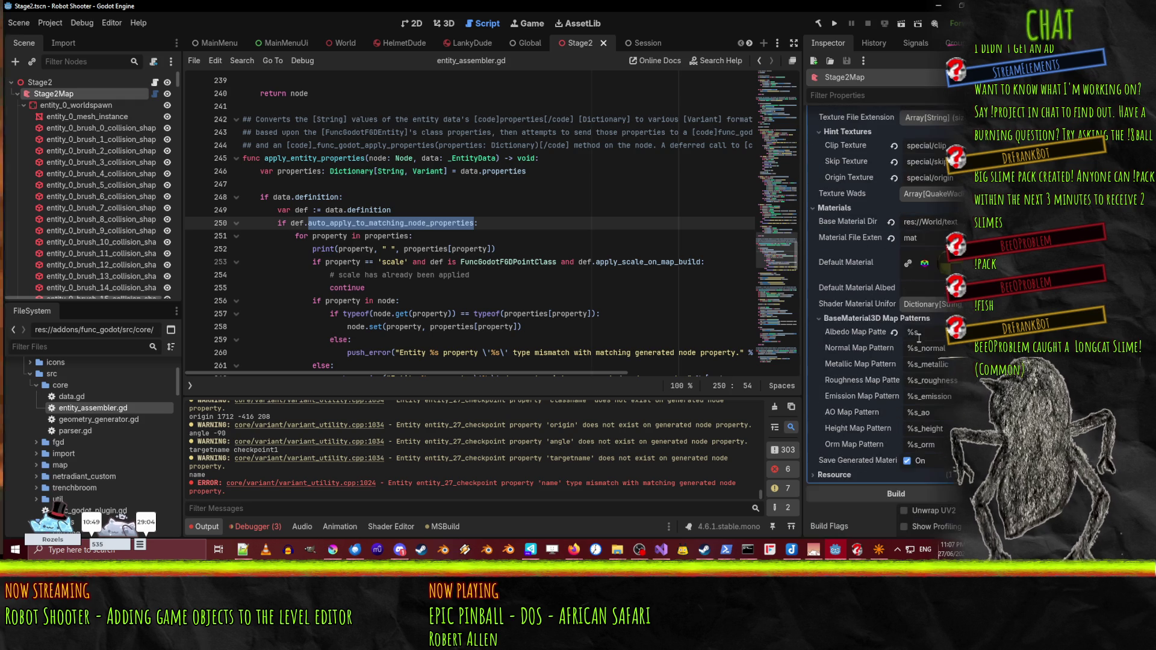
# - Collapse the Materials, Entity Settings, Textures and Build Settings groups
pyautogui.click(808, 208)
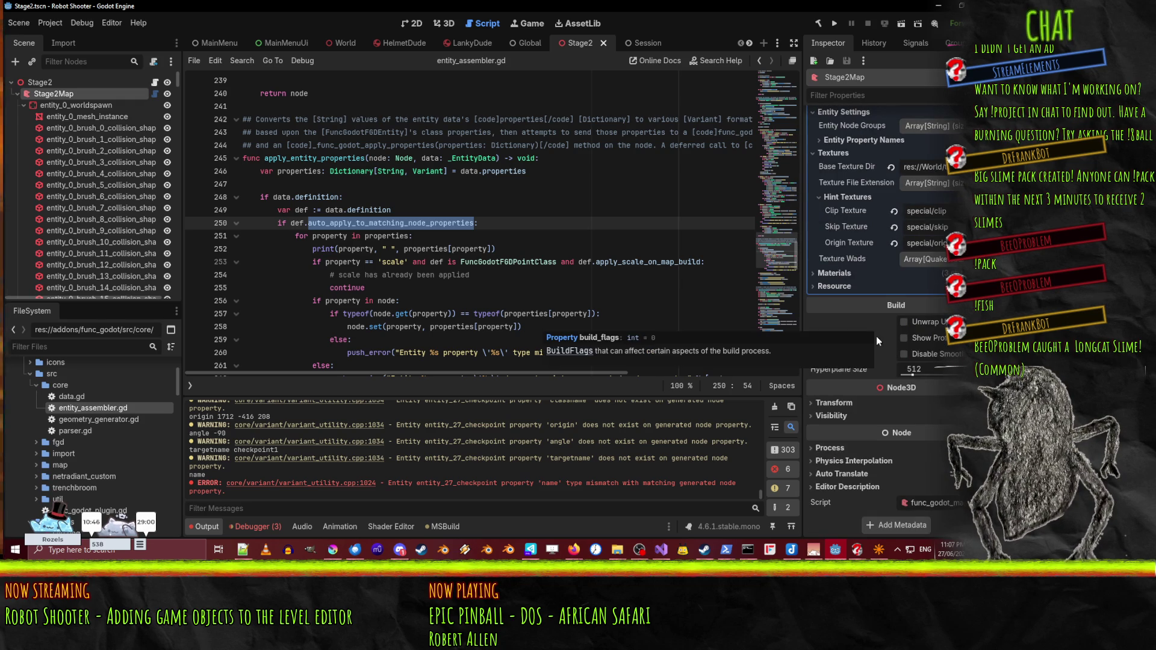
pyautogui.scroll(3, 876, 336)
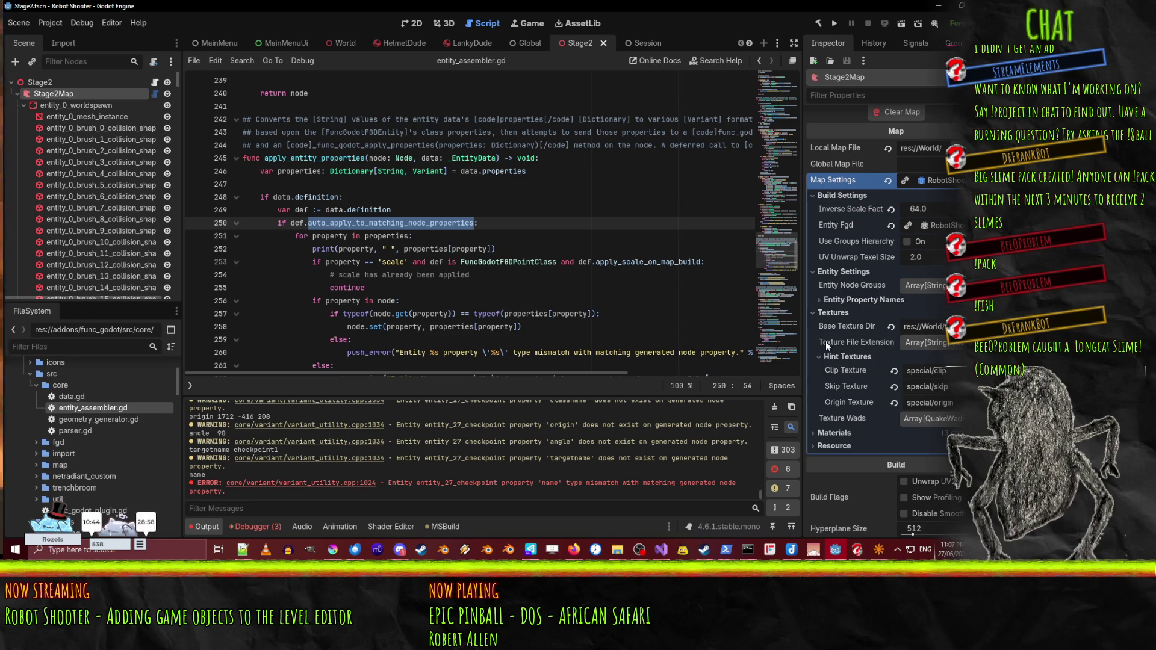
pyautogui.click(821, 302)
pyautogui.click(821, 301)
pyautogui.click(817, 272)
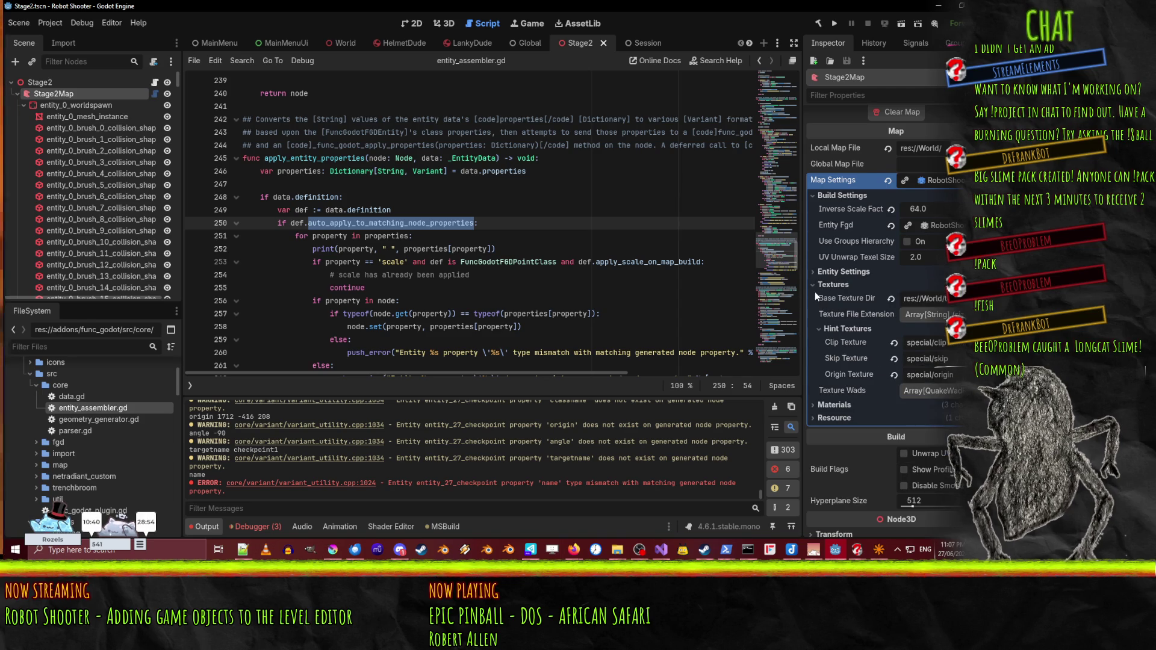
pyautogui.click(814, 290)
pyautogui.click(809, 198)
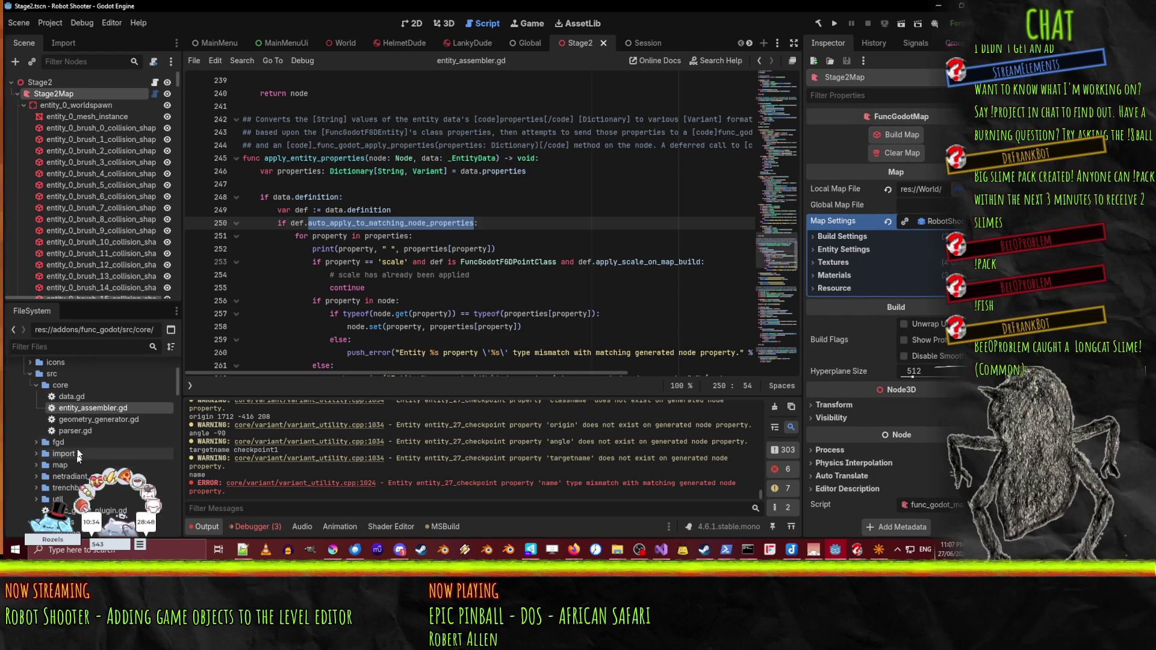
pyautogui.scroll(2, 97, 405)
# - Open RobotShooterFgd.tres and expand its first entity definition, the checkpoint point class
pyautogui.scroll(-10, 93, 385)
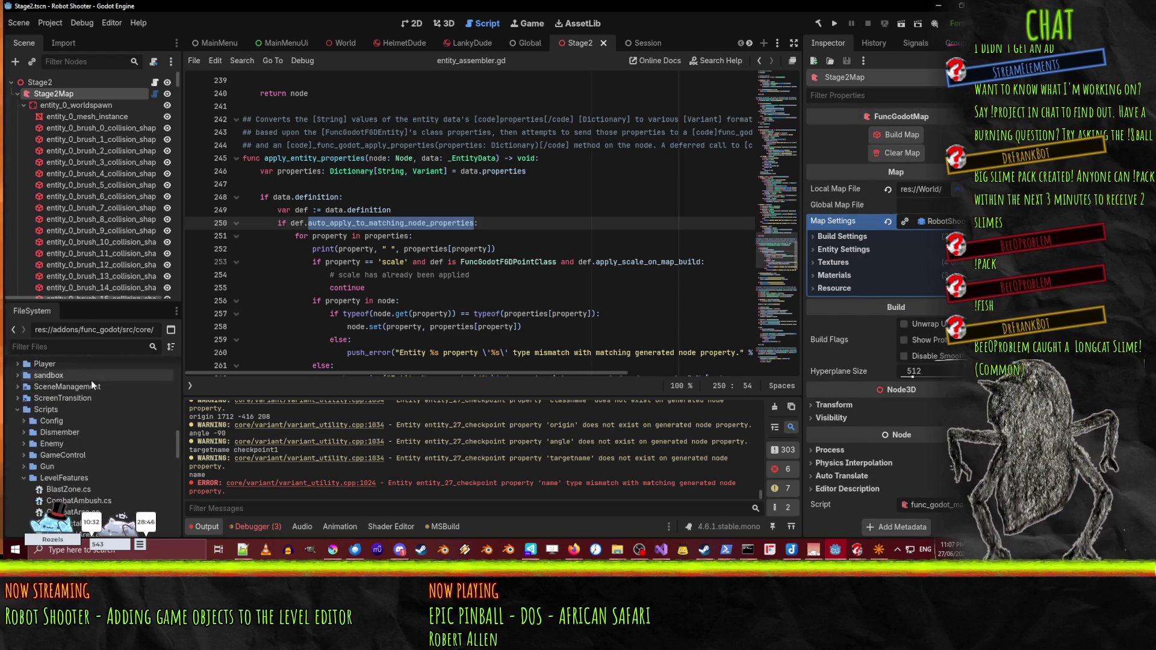
pyautogui.scroll(-10, 95, 379)
pyautogui.scroll(8, 107, 410)
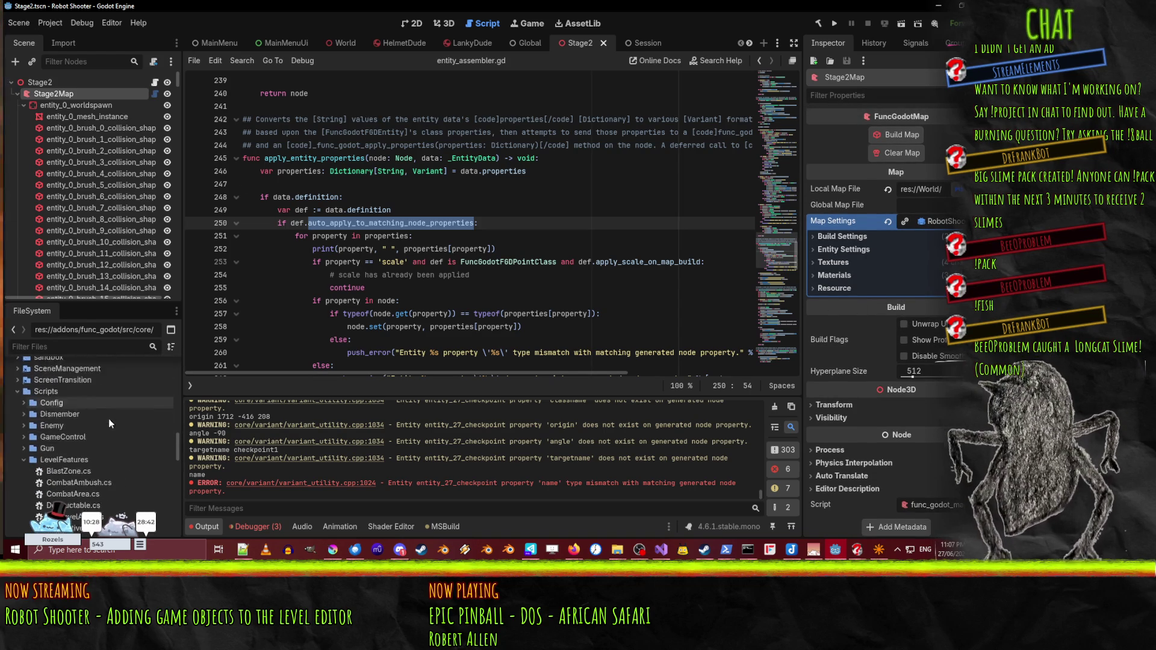
pyautogui.scroll(5, 30, 441)
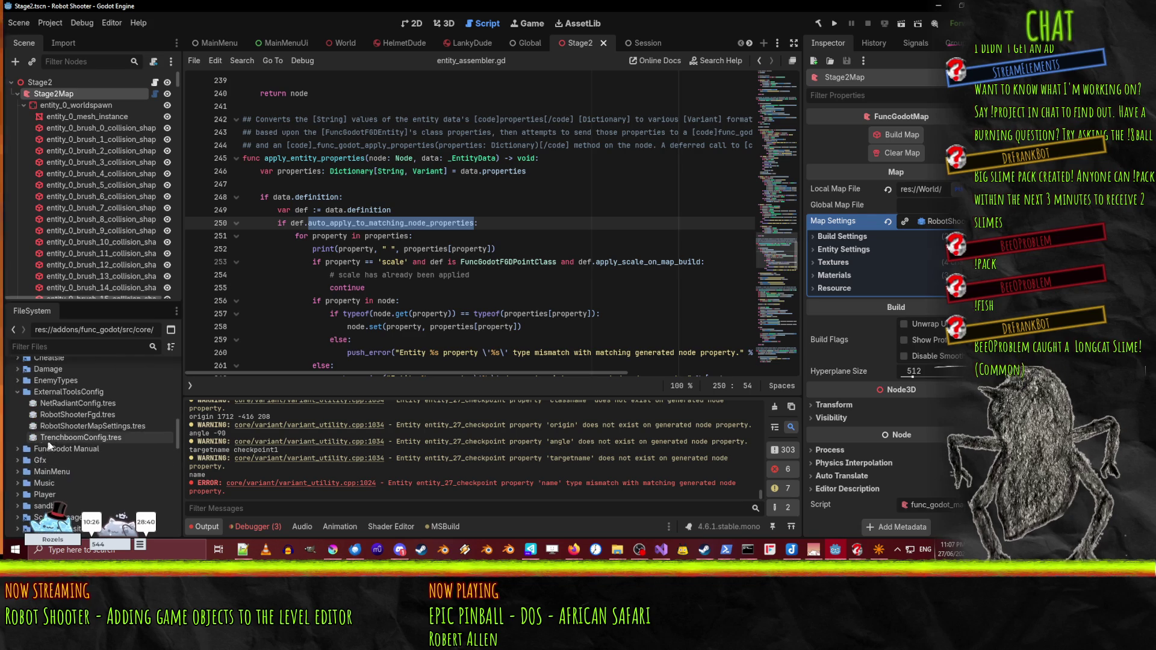
pyautogui.click(99, 426)
pyautogui.click(90, 416)
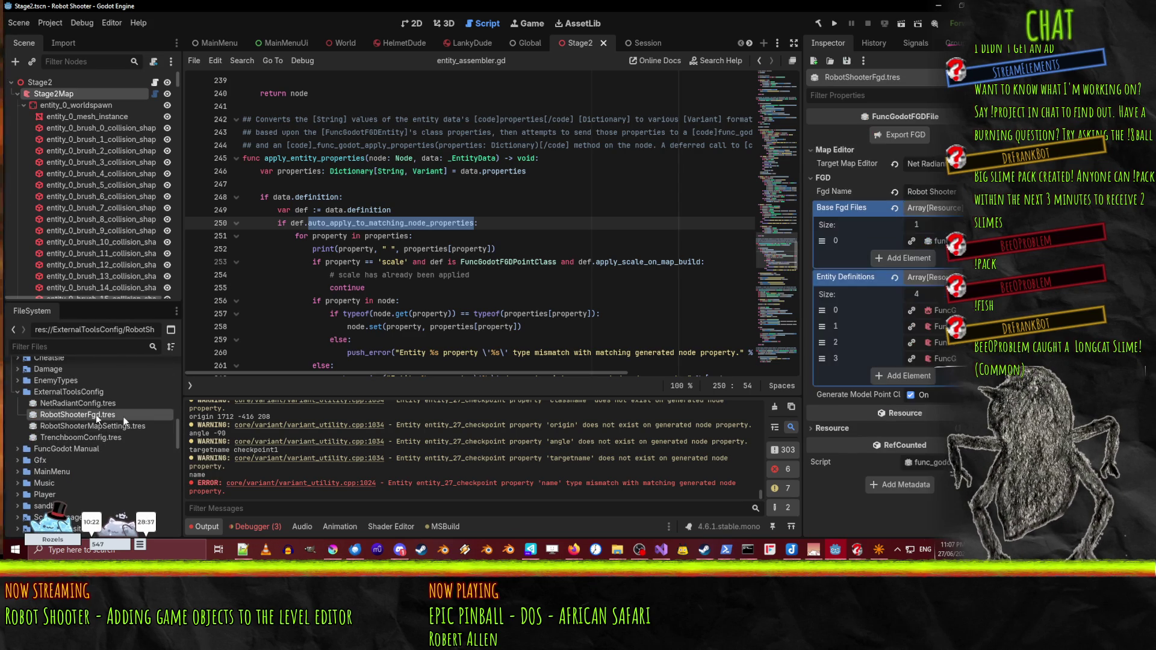
pyautogui.click(939, 311)
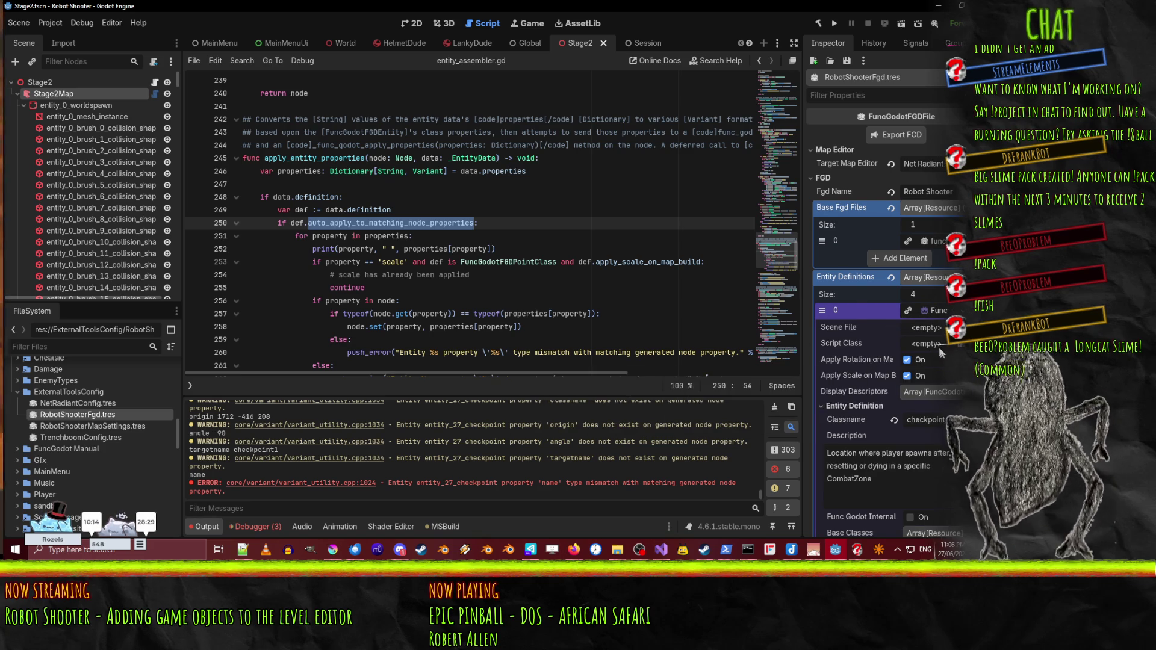
# - Collapse the checkpoint definition and expand CombatArea, showing its Entity Definition and Node Generation sections
pyautogui.scroll(-5, 949, 358)
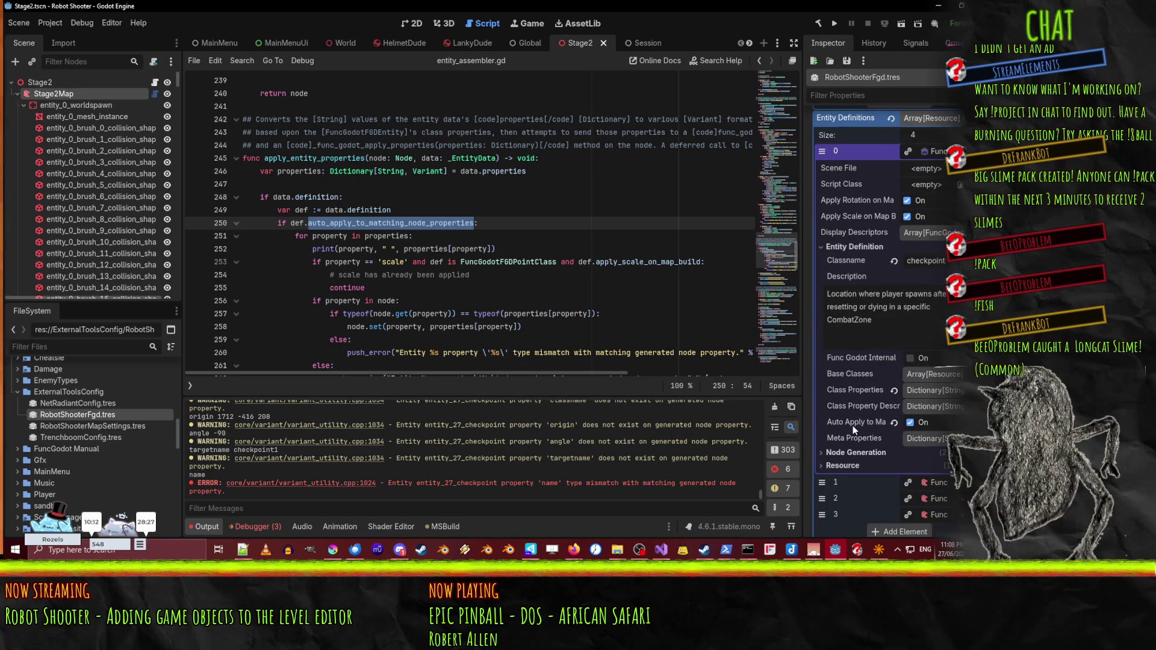
pyautogui.click(936, 152)
pyautogui.click(936, 325)
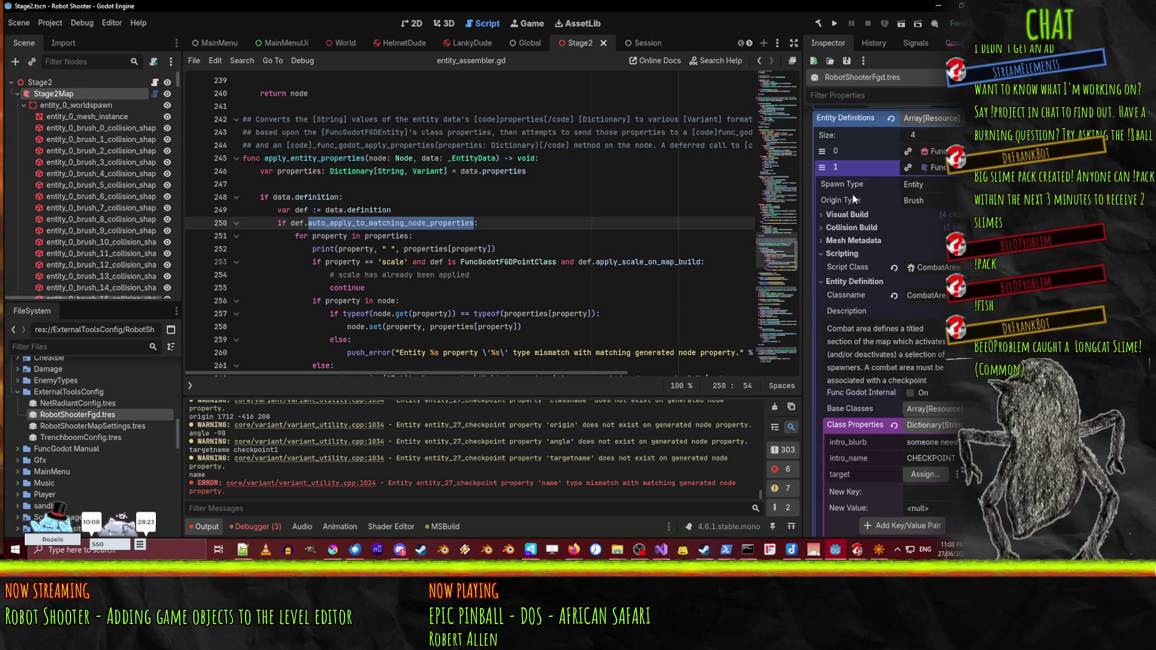
pyautogui.click(858, 284)
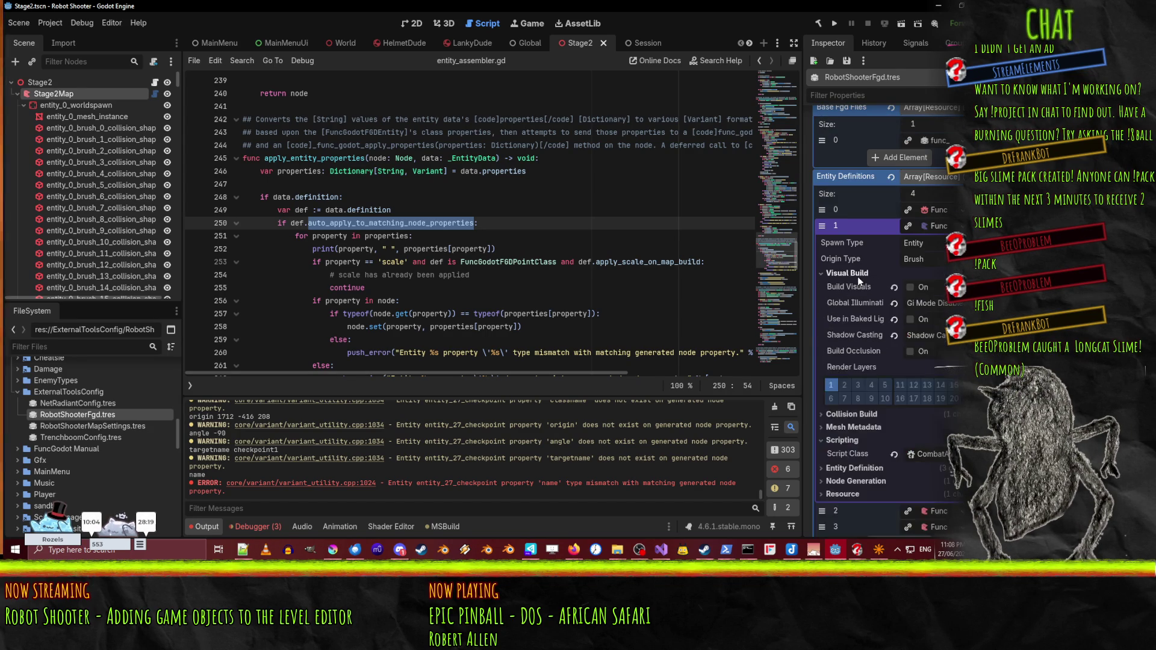
pyautogui.click(857, 356)
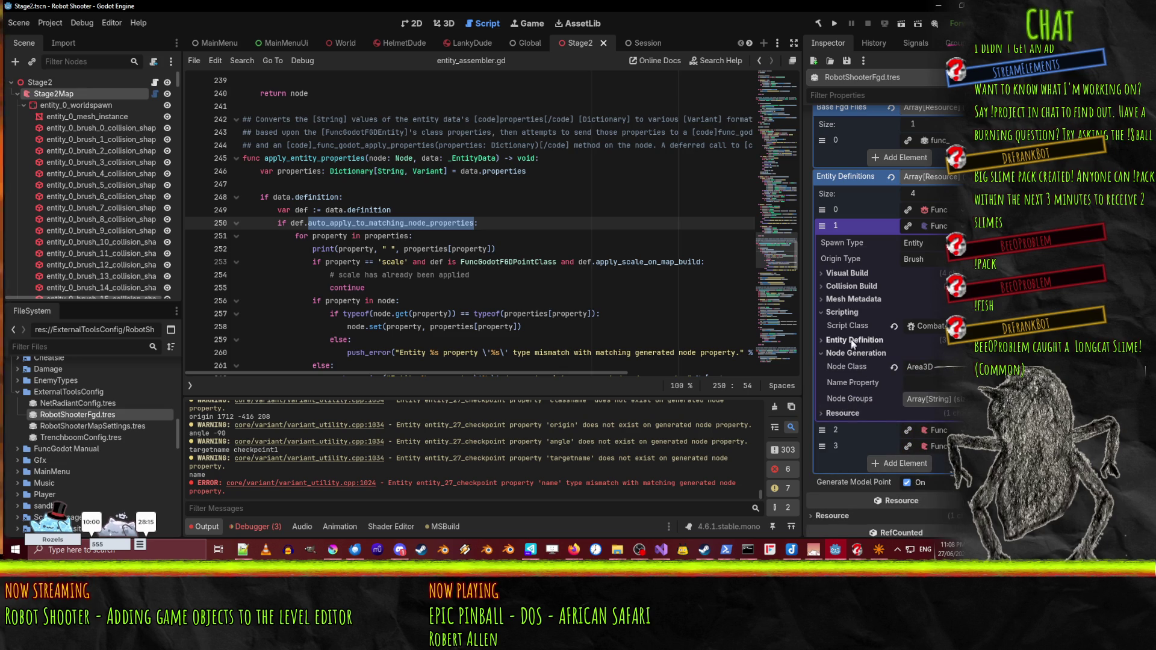
pyautogui.click(852, 340)
# - Browse CombatArea's Scripting, Collision Build and Visual Build sections, then enable Auto Apply to Matching Node Properties
pyautogui.scroll(-3, 848, 364)
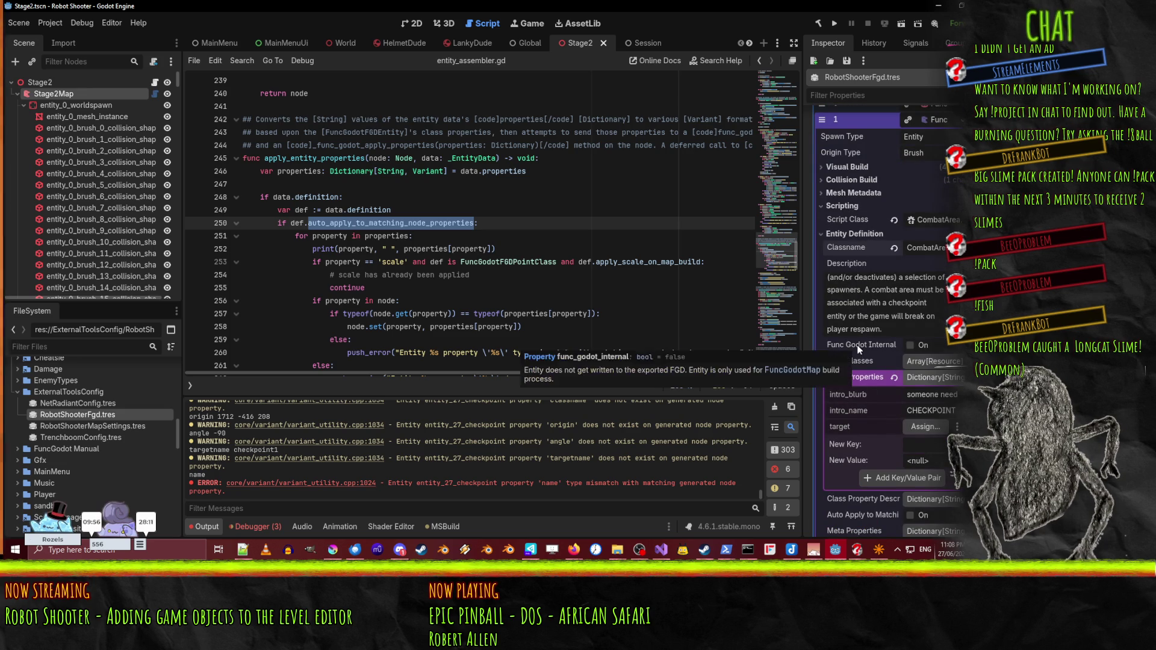
pyautogui.click(861, 205)
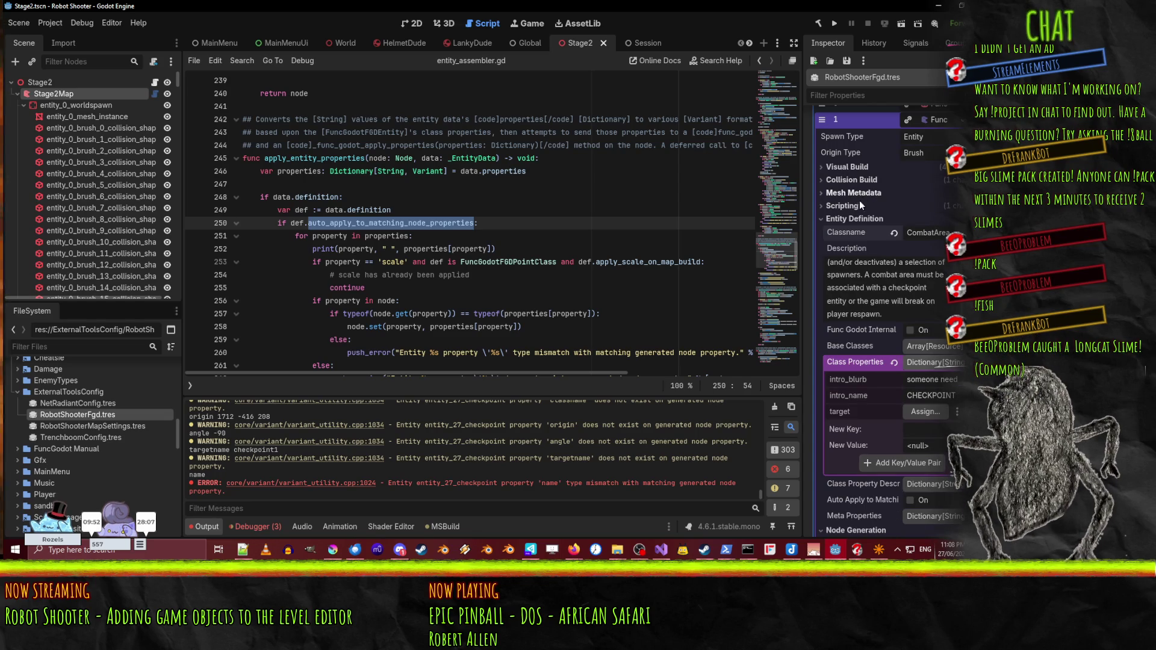
pyautogui.click(861, 205)
pyautogui.click(858, 197)
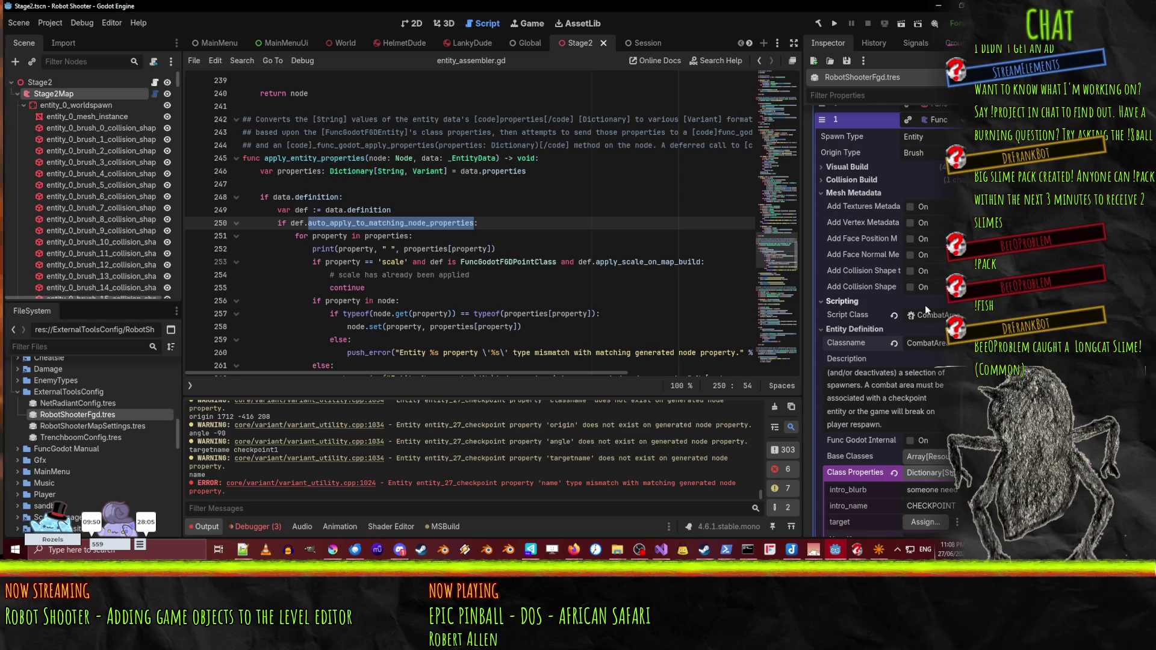
pyautogui.click(851, 180)
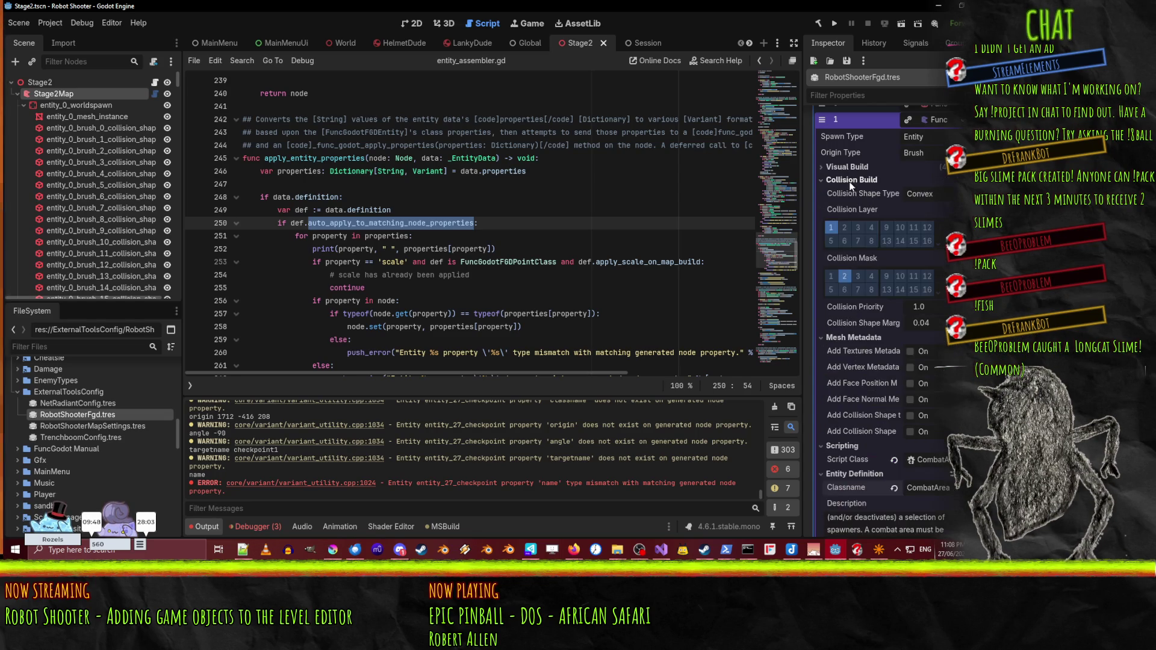
pyautogui.click(851, 179)
pyautogui.click(846, 167)
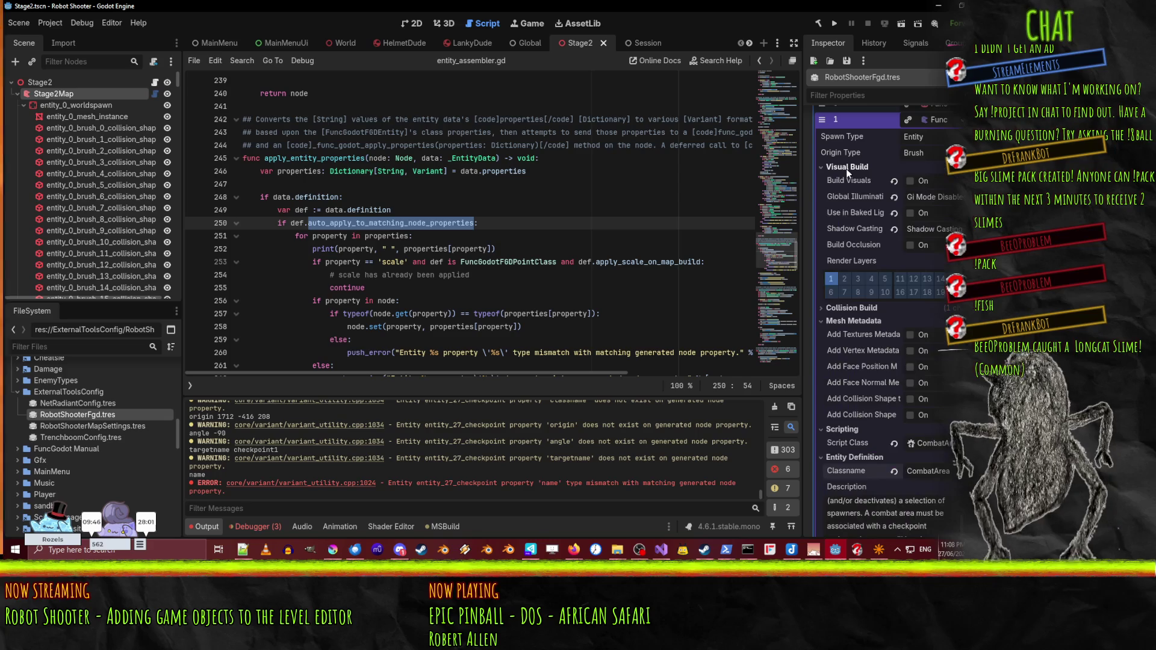
pyautogui.click(846, 167)
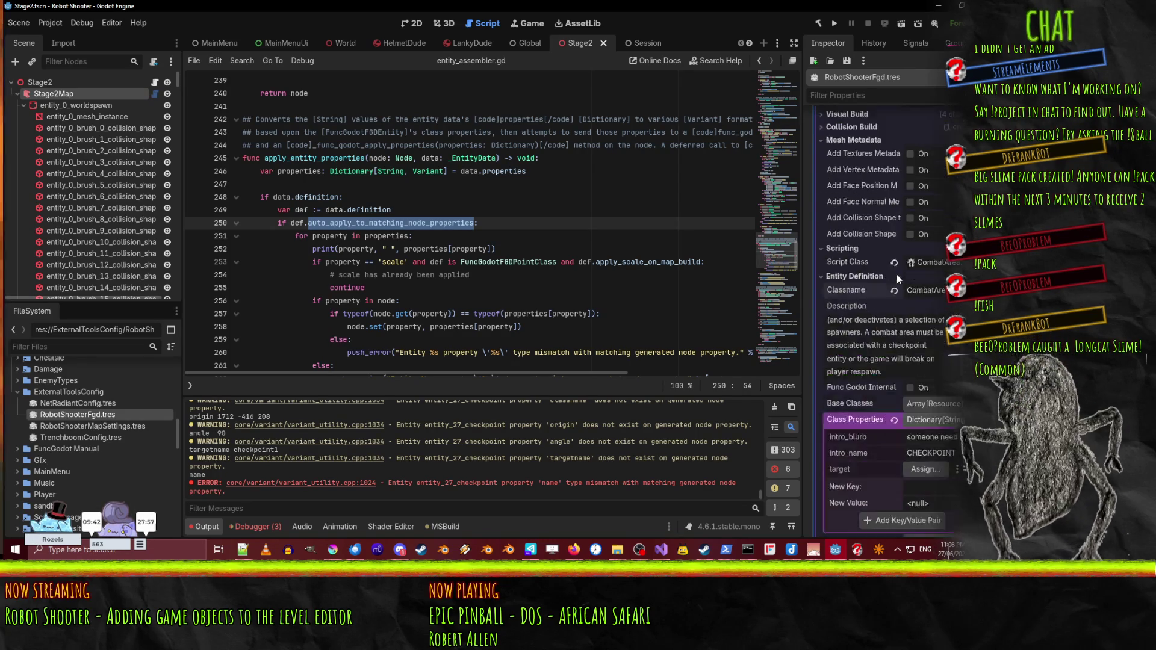
pyautogui.scroll(-5, 872, 388)
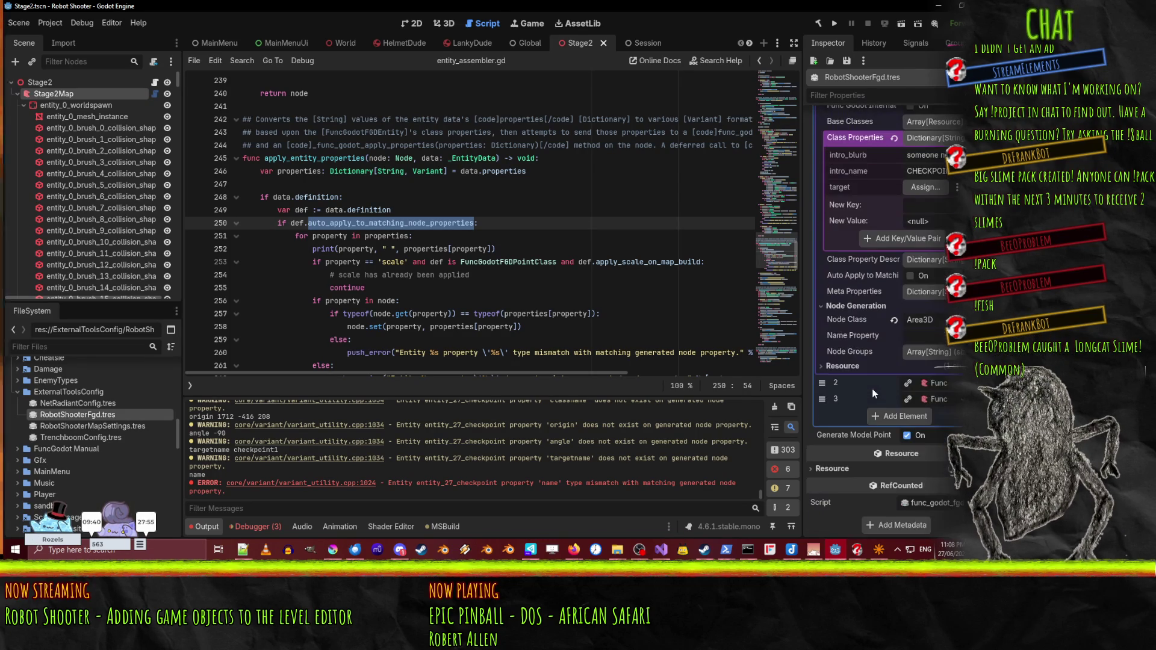
pyautogui.scroll(2, 865, 382)
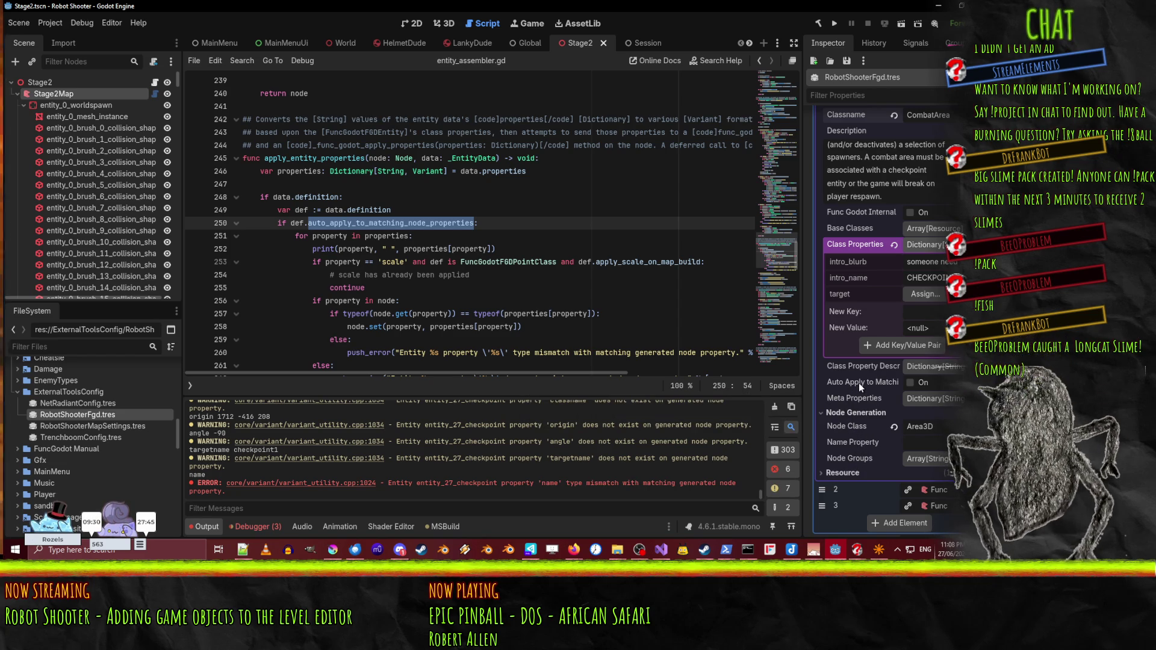
pyautogui.click(910, 382)
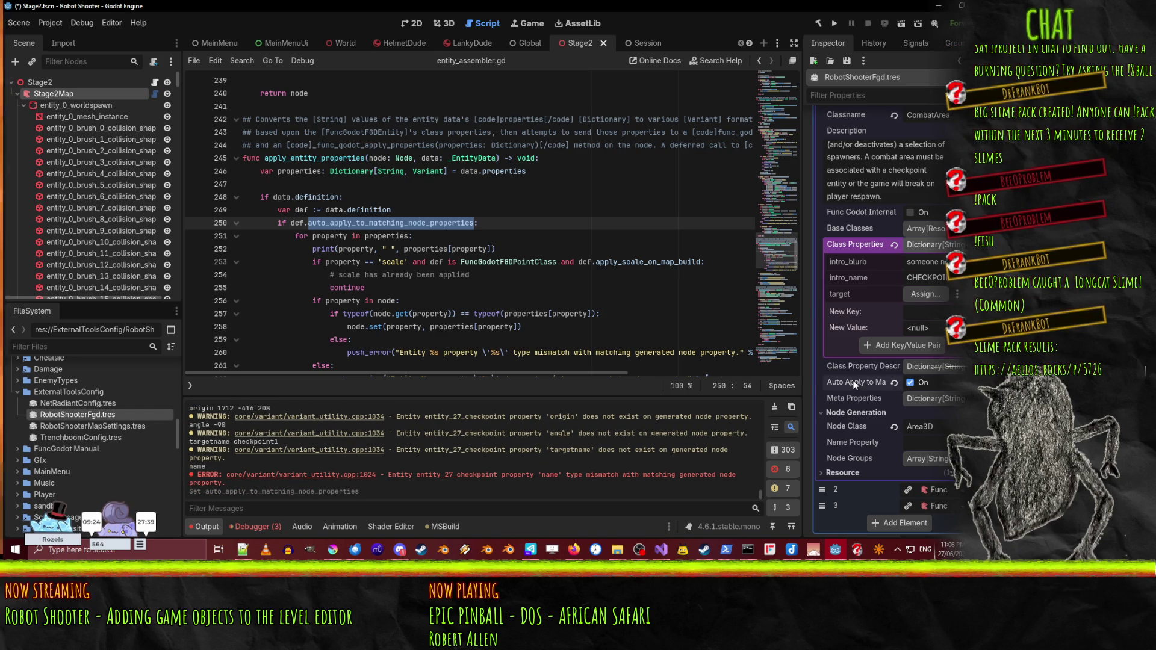
# - Expand the killplane and fourth entity definitions to check them, then save the Stage2 scene
pyautogui.scroll(-3, 853, 386)
pyautogui.click(937, 384)
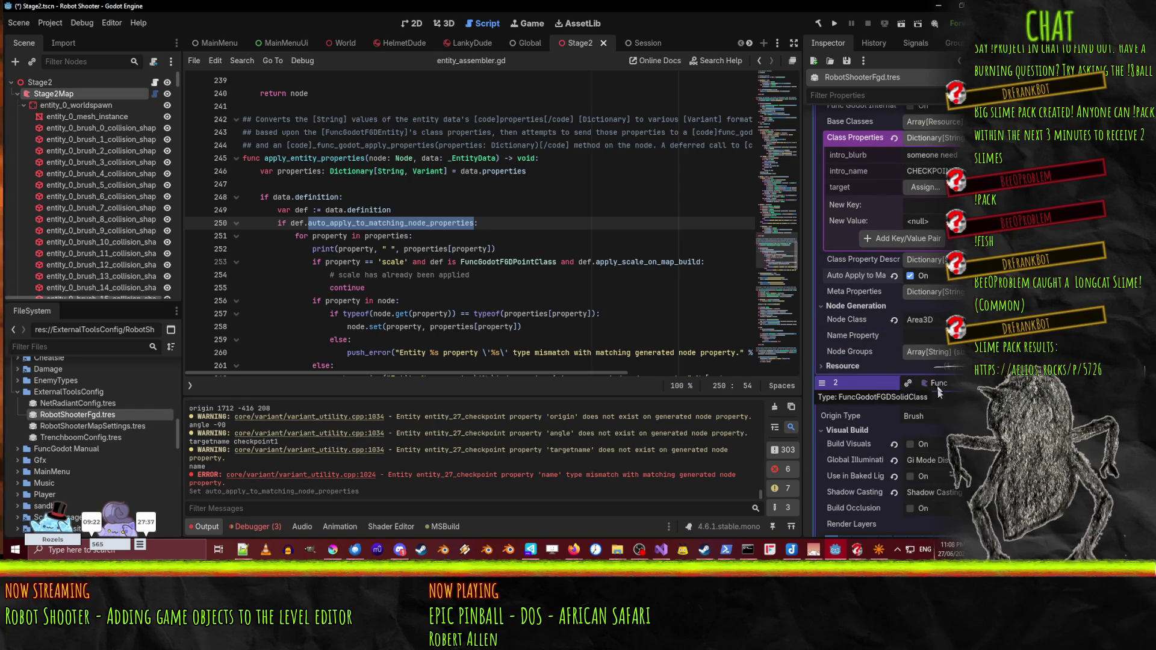
pyautogui.scroll(-5, 854, 391)
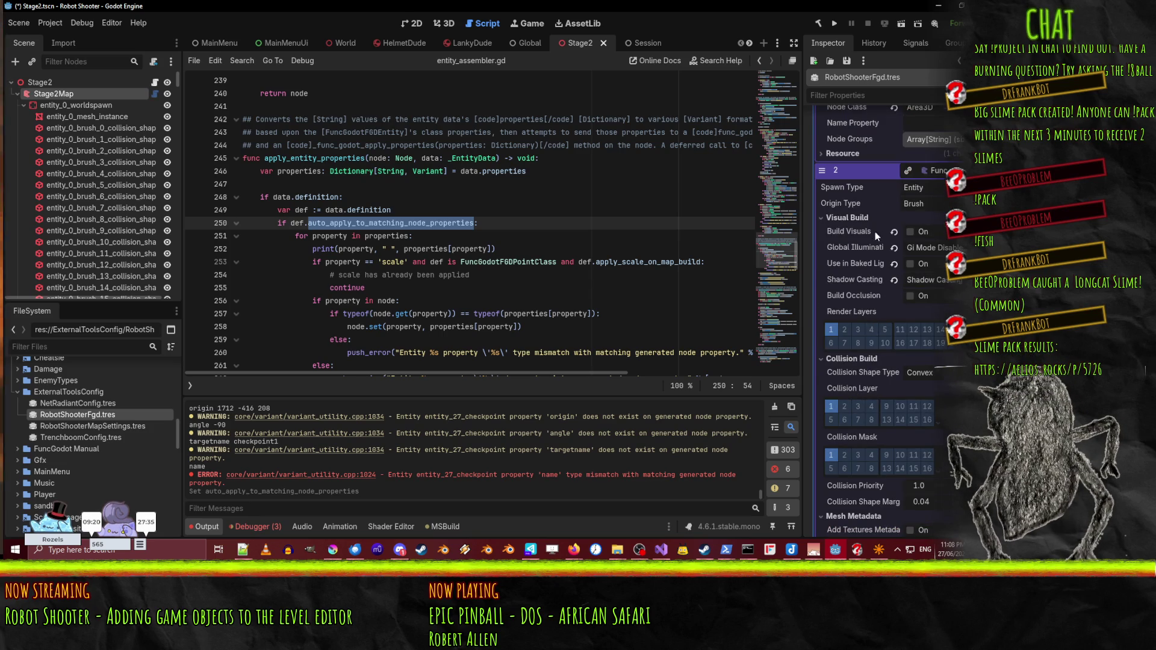
pyautogui.scroll(-6, 875, 233)
pyautogui.scroll(-5, 866, 364)
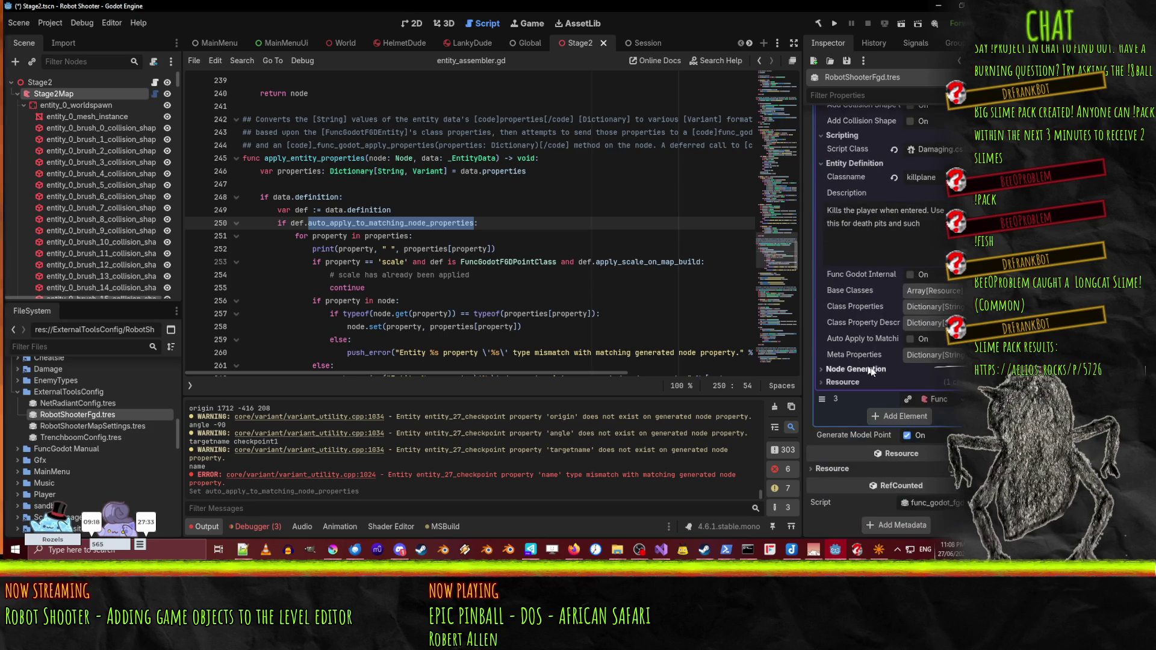
pyautogui.click(921, 398)
pyautogui.scroll(-3, 912, 400)
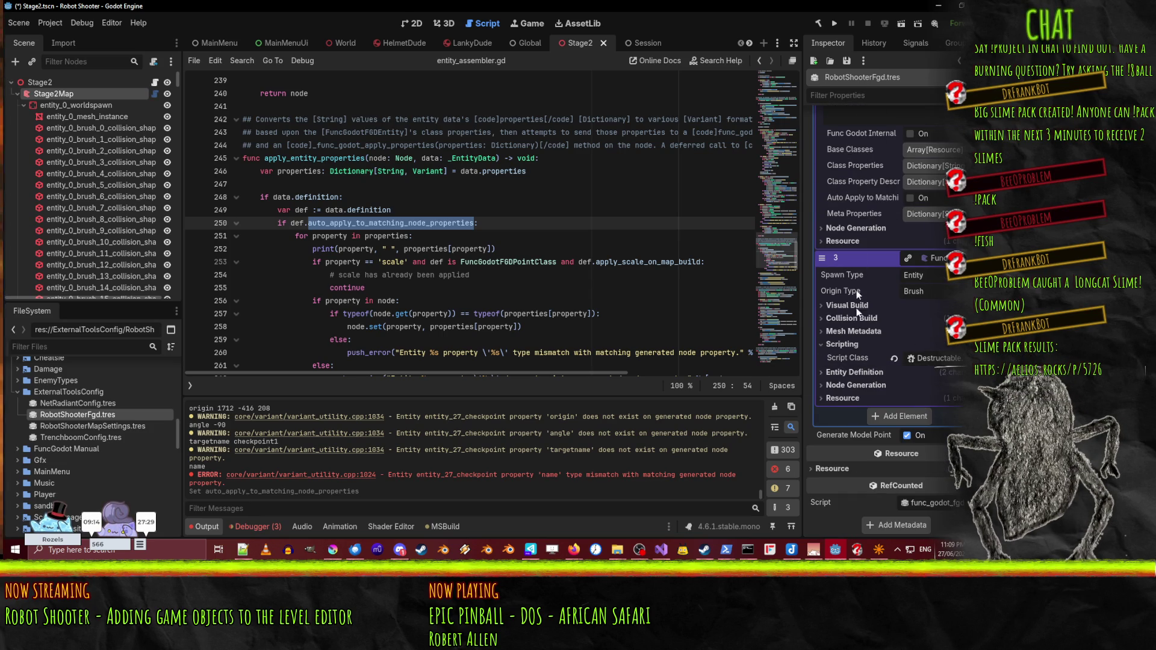
pyautogui.scroll(10, 872, 349)
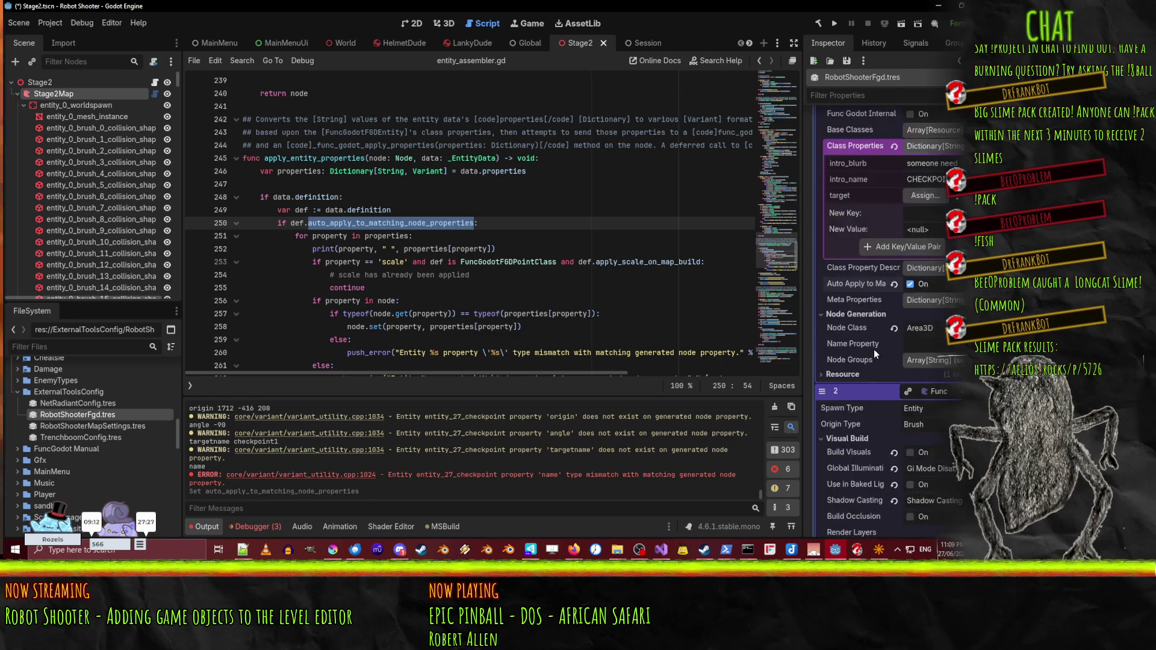
pyautogui.hotkey('ctrl', 's')
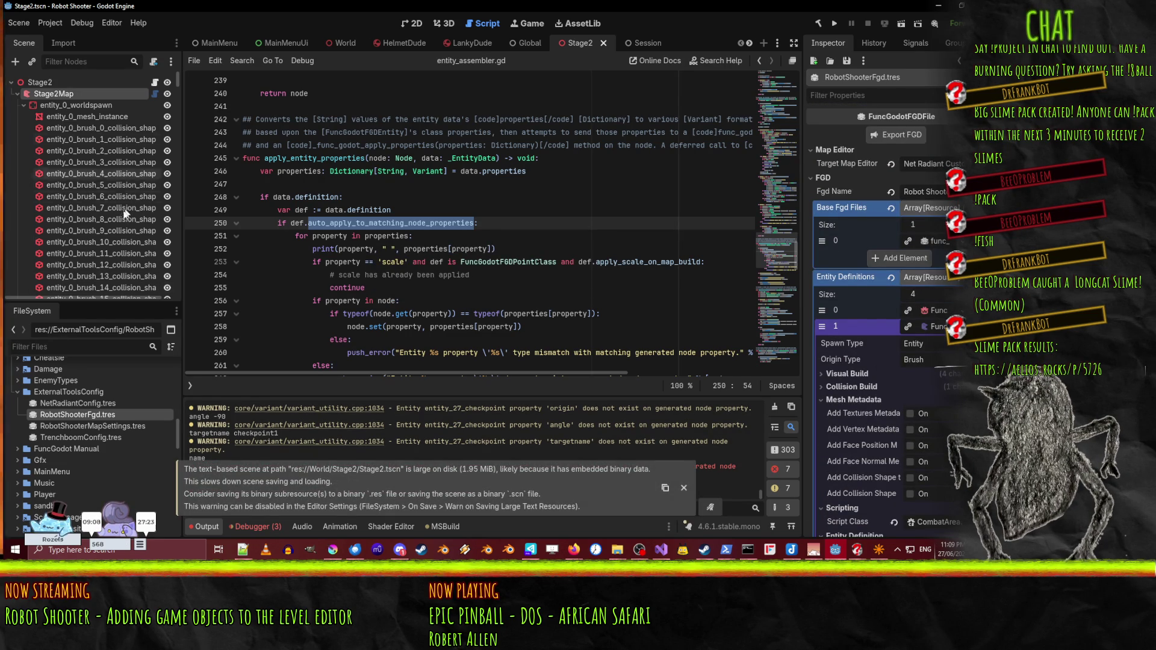
# - Select the Stage2Map node and rebuild the map with Build Map
pyautogui.click(70, 96)
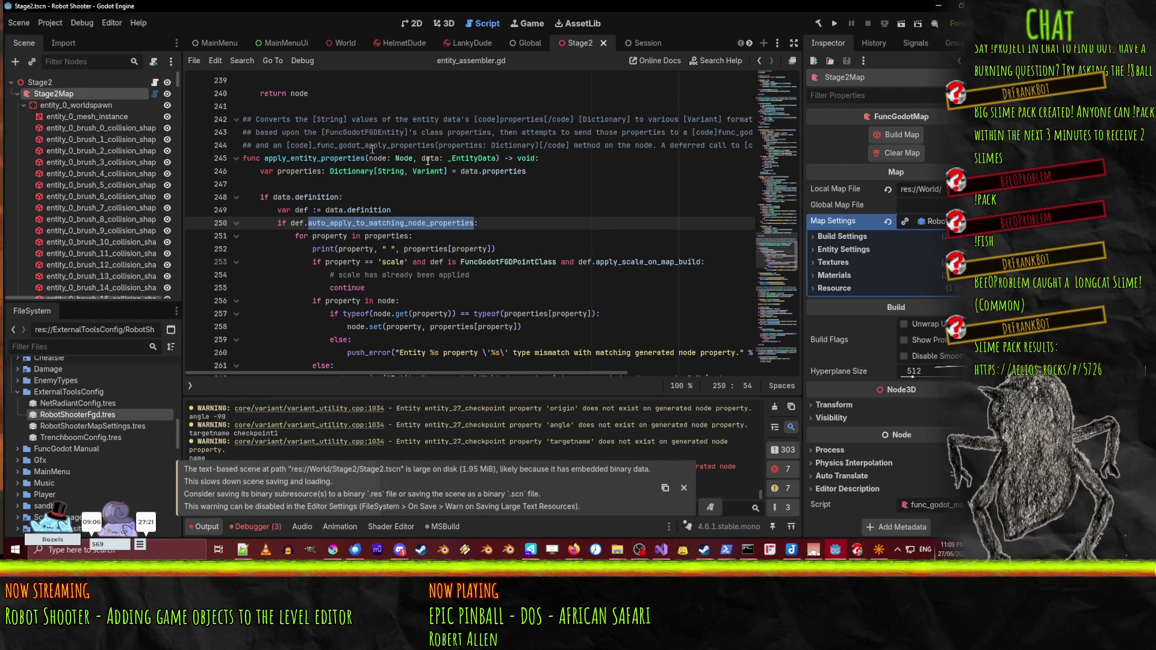
pyautogui.click(896, 134)
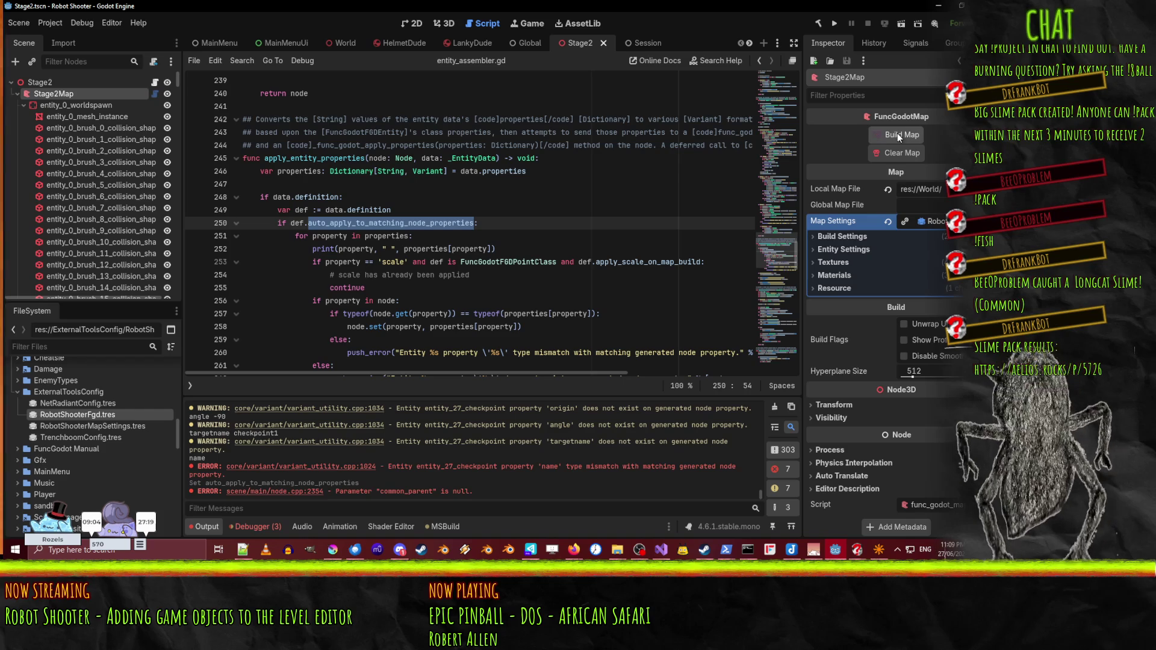
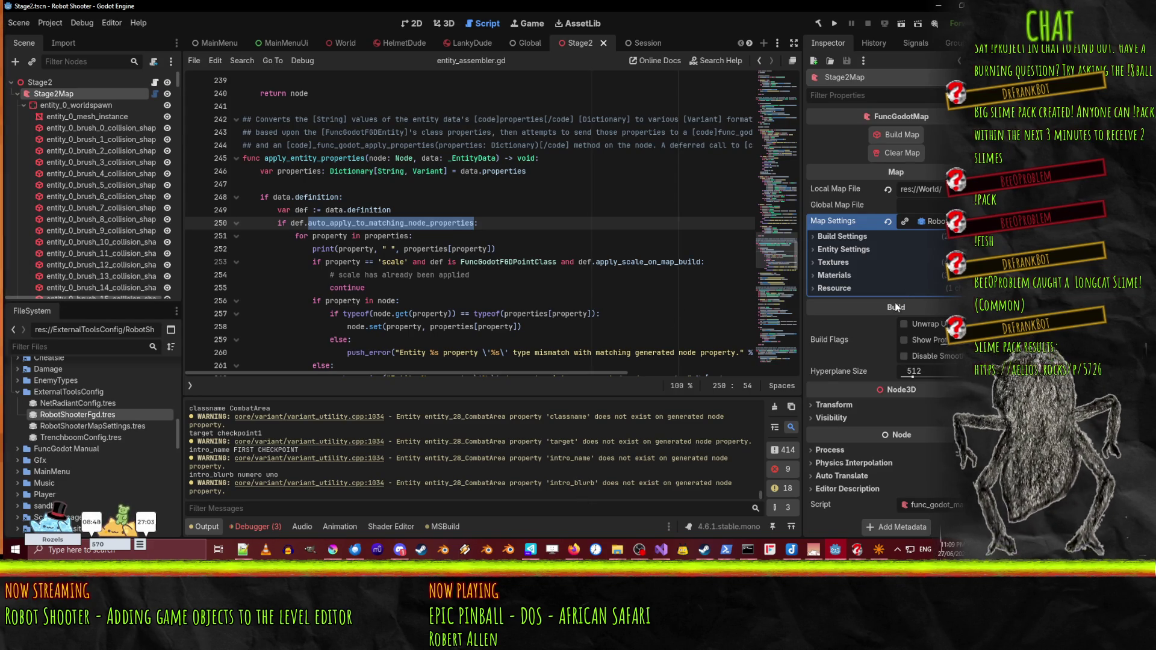
# - Open RobotShooterFgd.tres and expand the CombatArea definition to show intro_blurb, intro_name and target
pyautogui.click(852, 253)
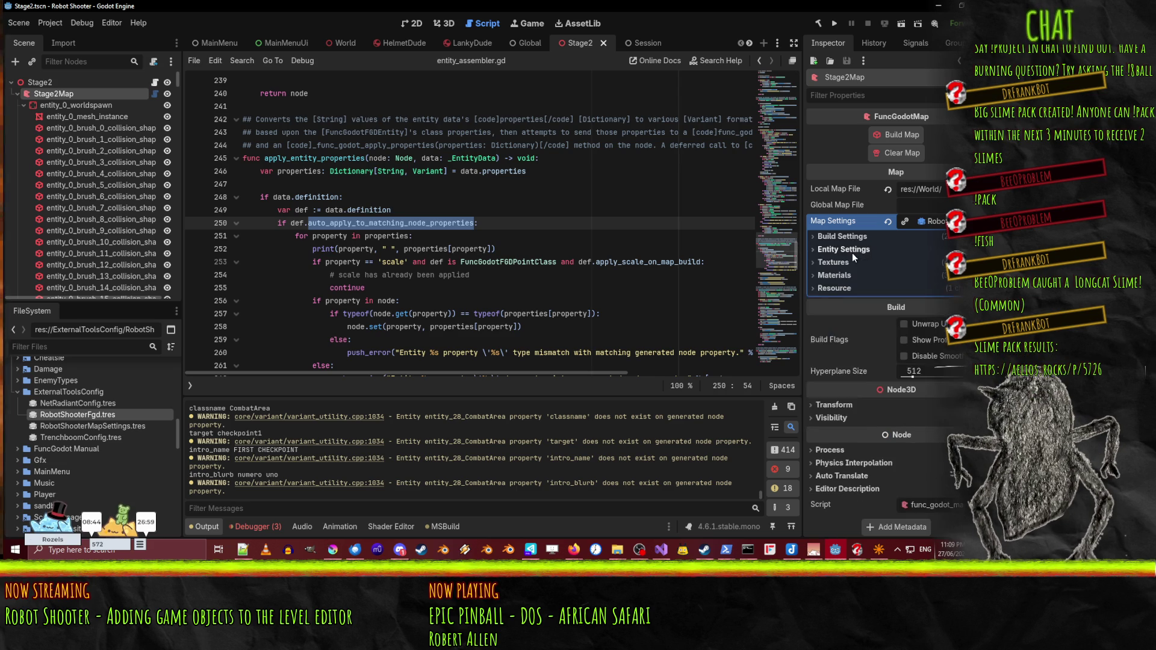
pyautogui.click(102, 414)
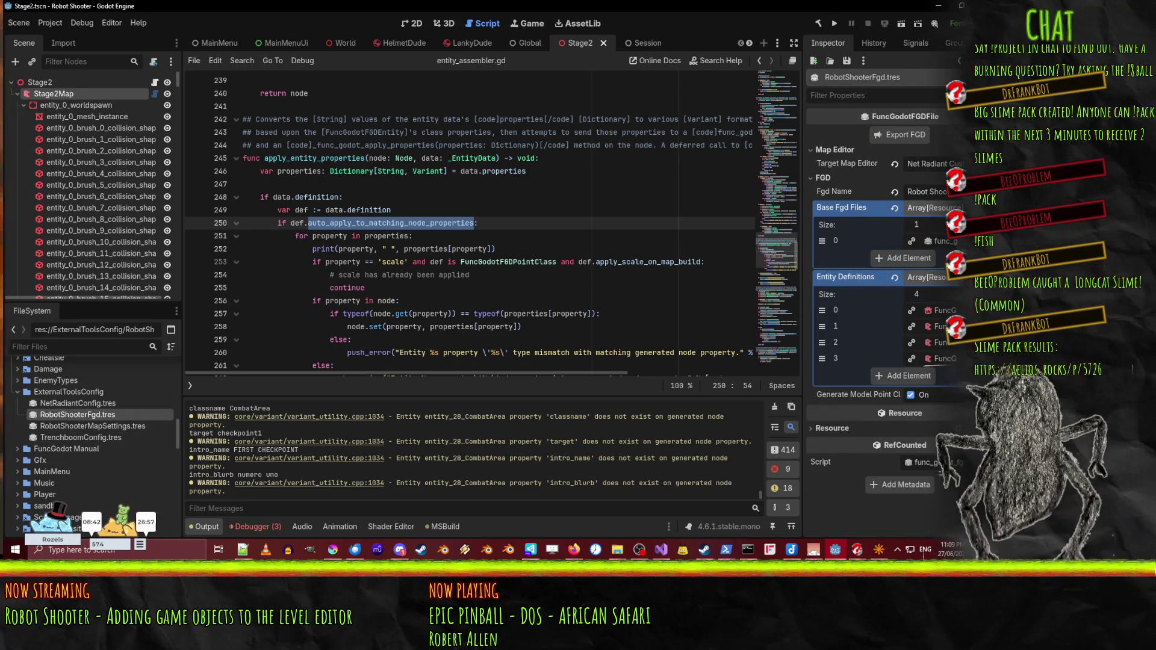
pyautogui.click(935, 327)
pyautogui.scroll(-5, 885, 271)
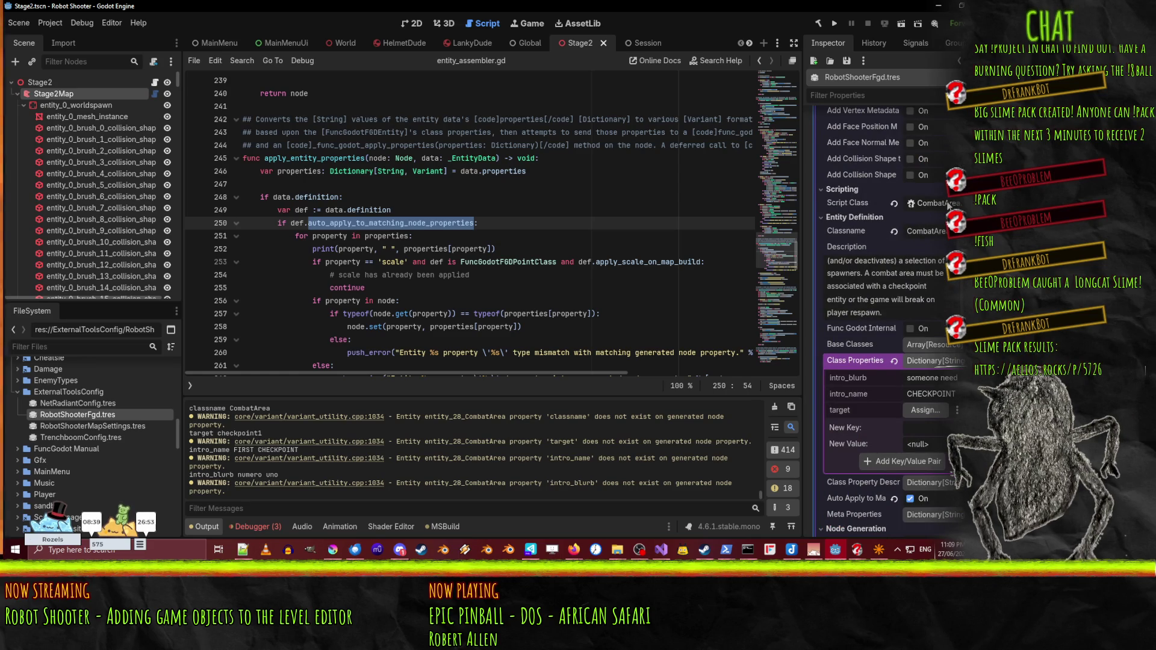
pyautogui.moveTo(802, 218); pyautogui.dragTo(735, 220)
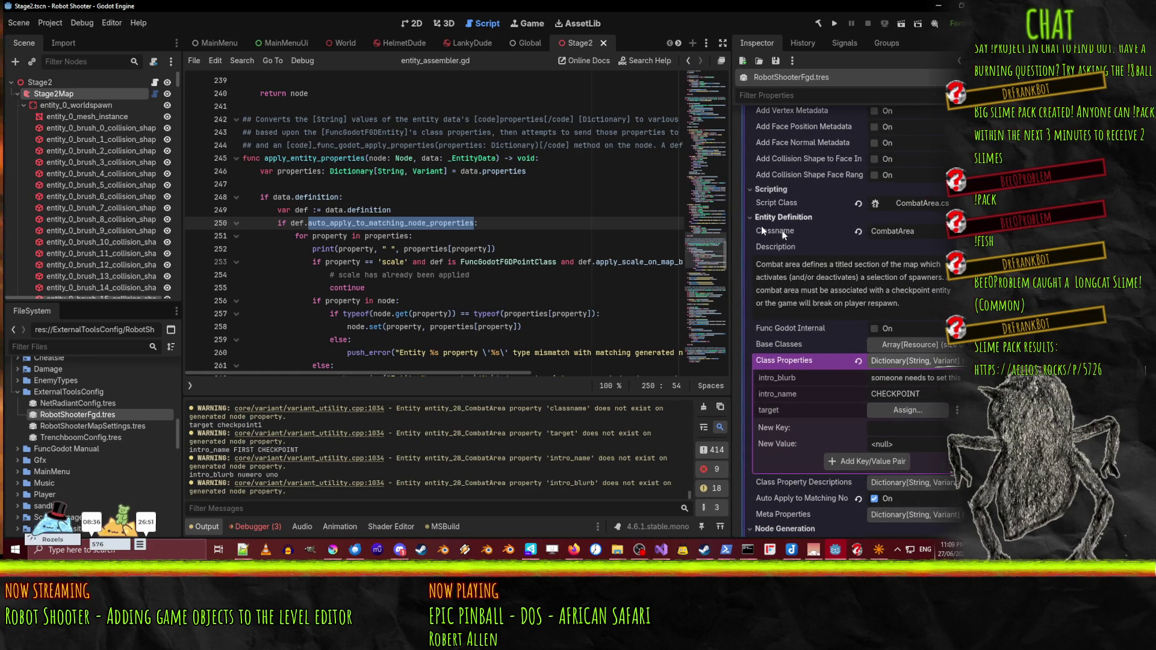
pyautogui.scroll(-2, 903, 206)
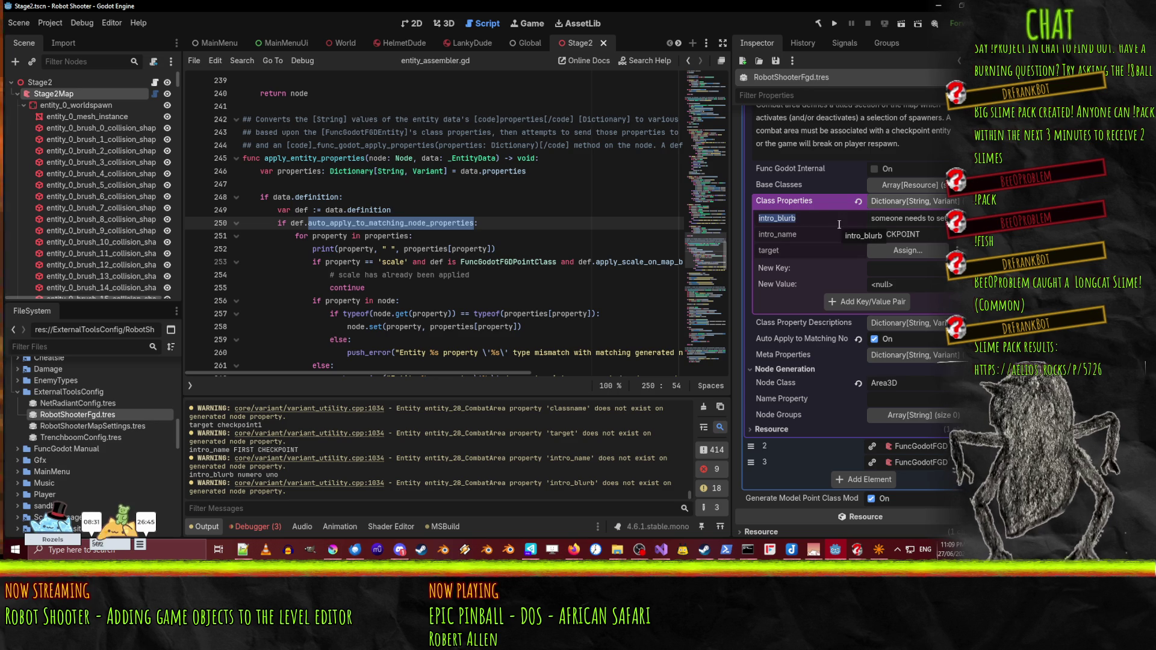
# - Look for a way to rename the intro_blurb key, then add an empty Class Properties entry
pyautogui.rightClick(795, 226)
pyautogui.click(794, 227)
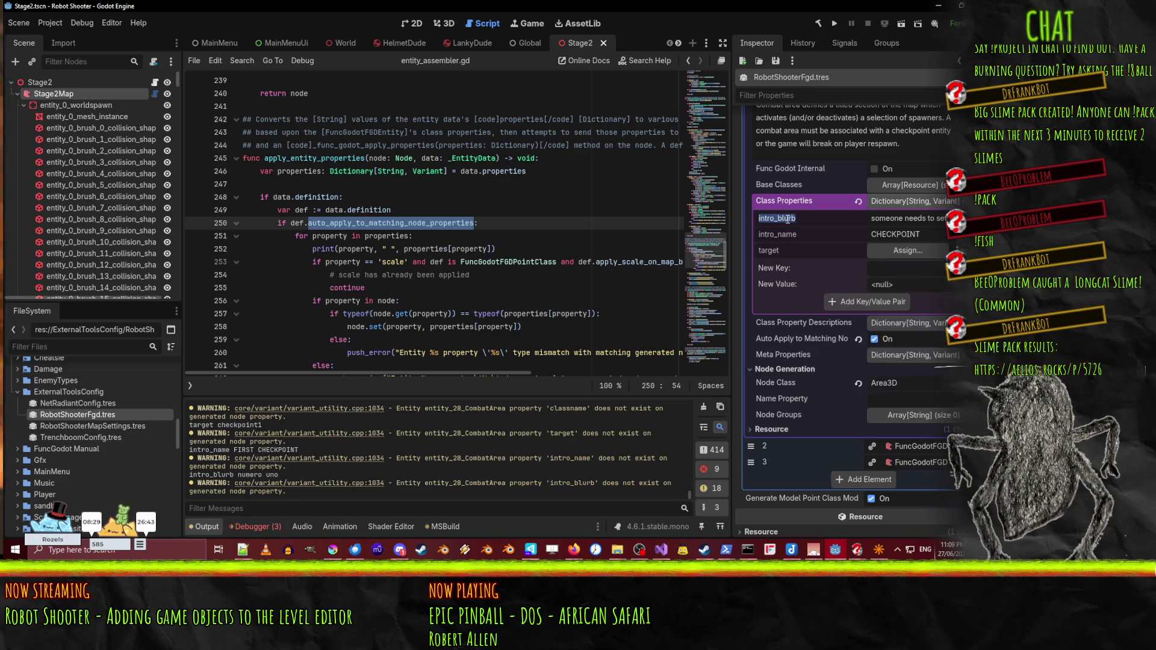
pyautogui.rightClick(802, 215)
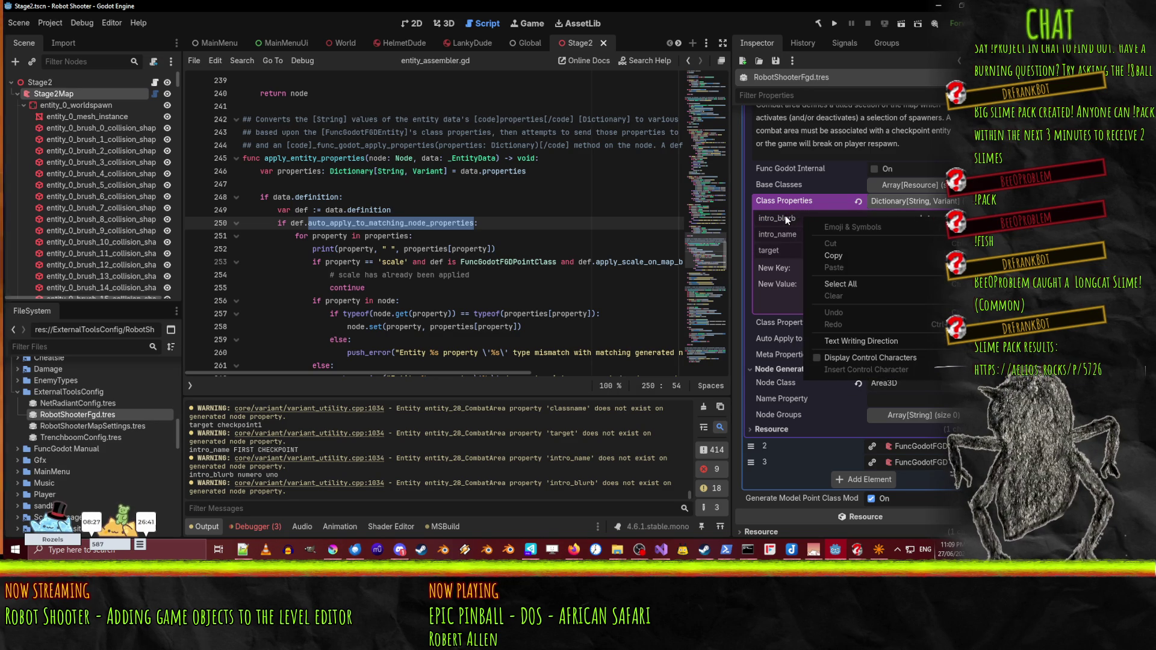
pyautogui.rightClick(785, 215)
pyautogui.press('Escape')
pyautogui.click(913, 201)
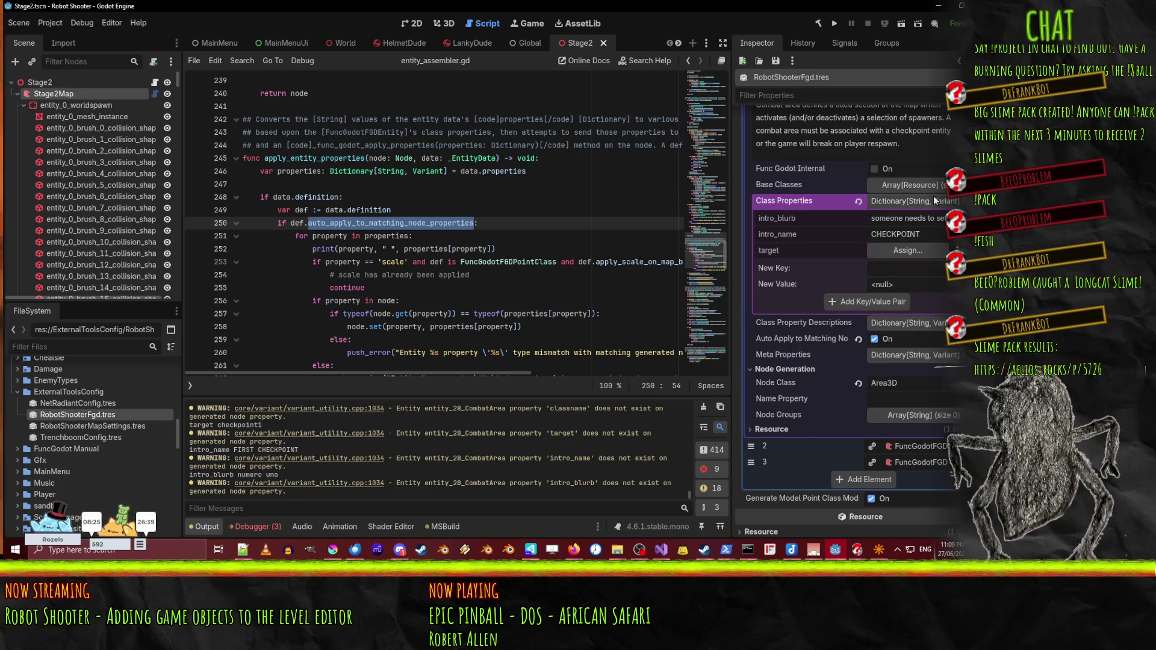
pyautogui.click(923, 245)
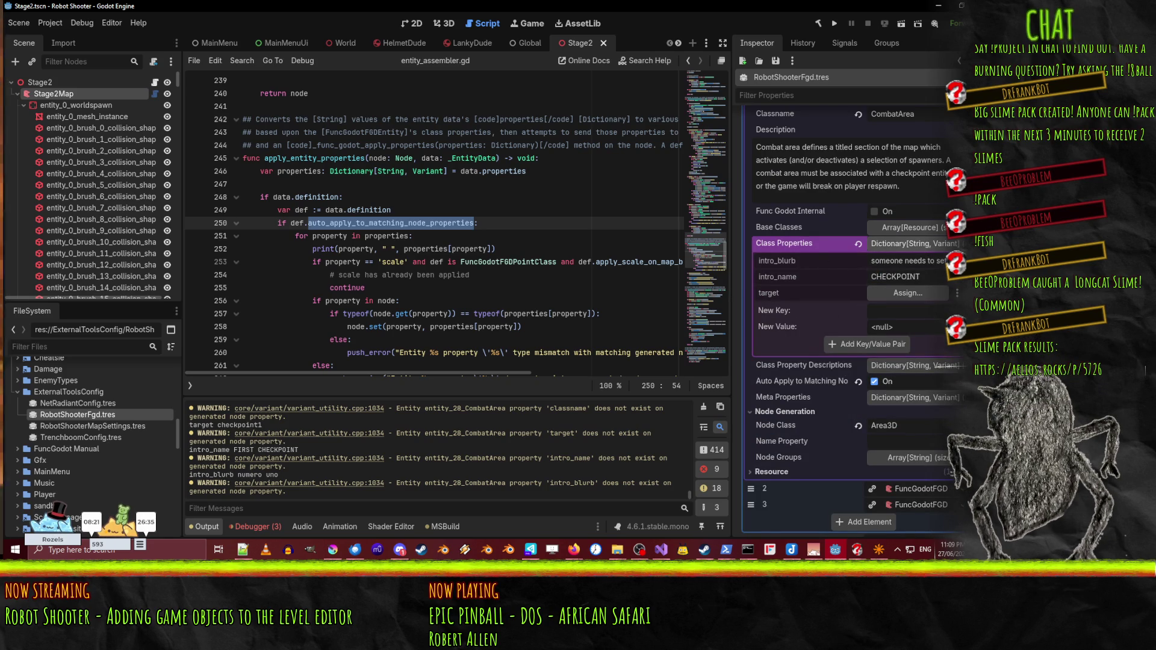
pyautogui.click(875, 344)
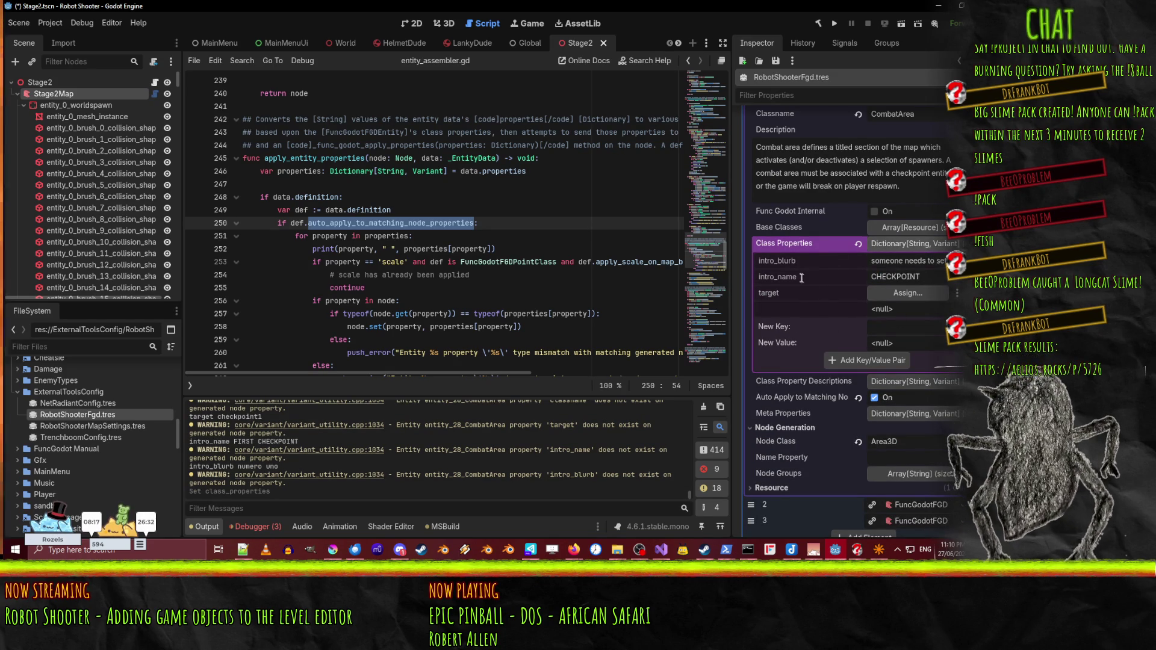
pyautogui.press('Return')
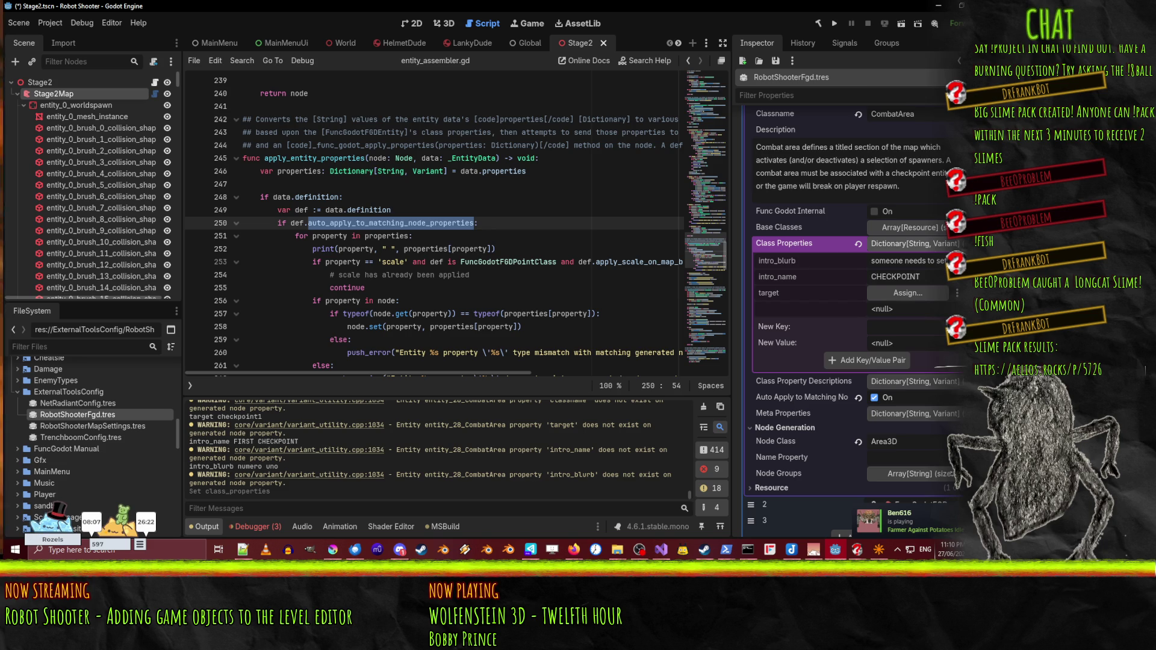
# - Remove the intro_blurb, intro_name and empty entries, and begin typing a new 'Intro' key
pyautogui.click(957, 293)
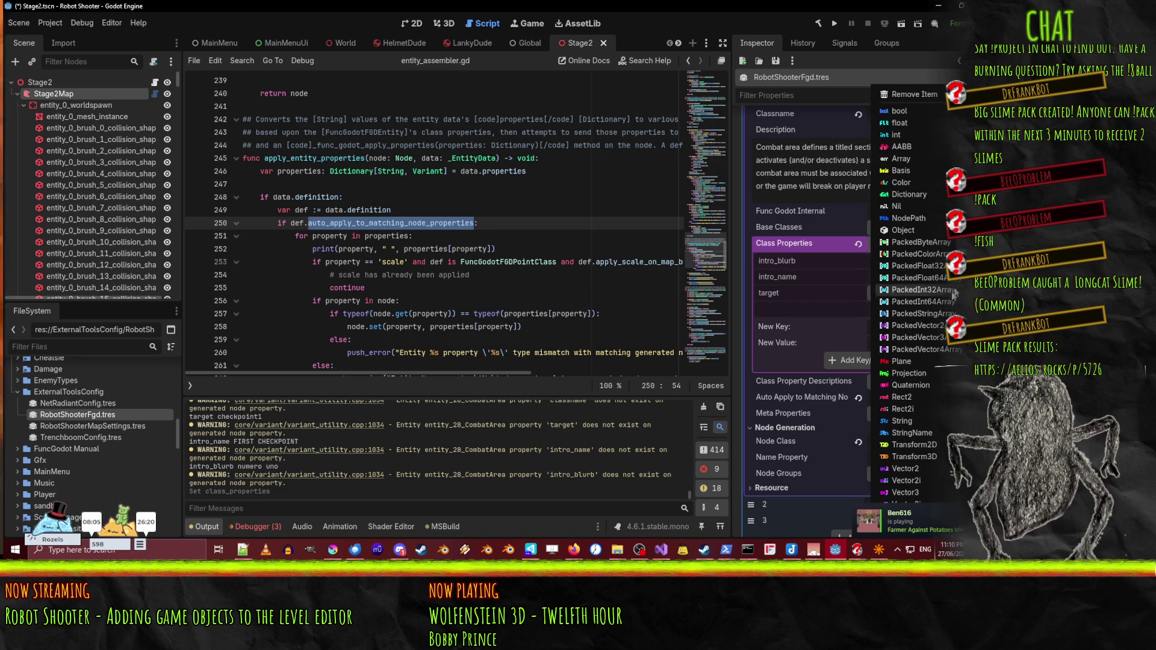
pyautogui.click(909, 95)
pyautogui.click(957, 260)
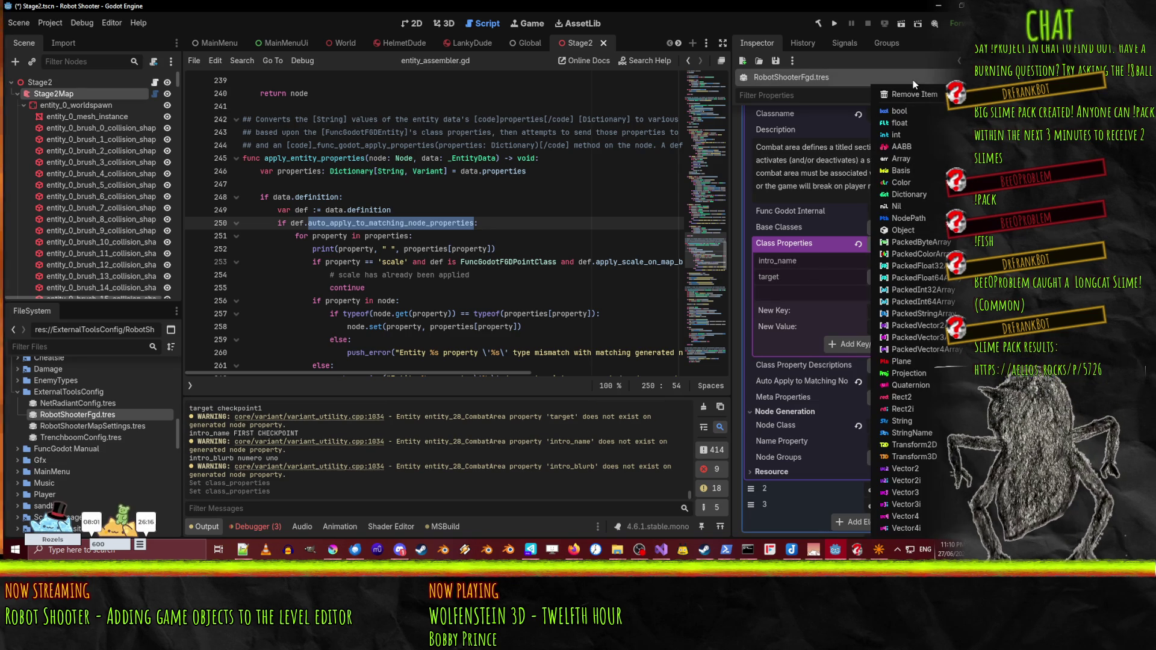
pyautogui.click(917, 96)
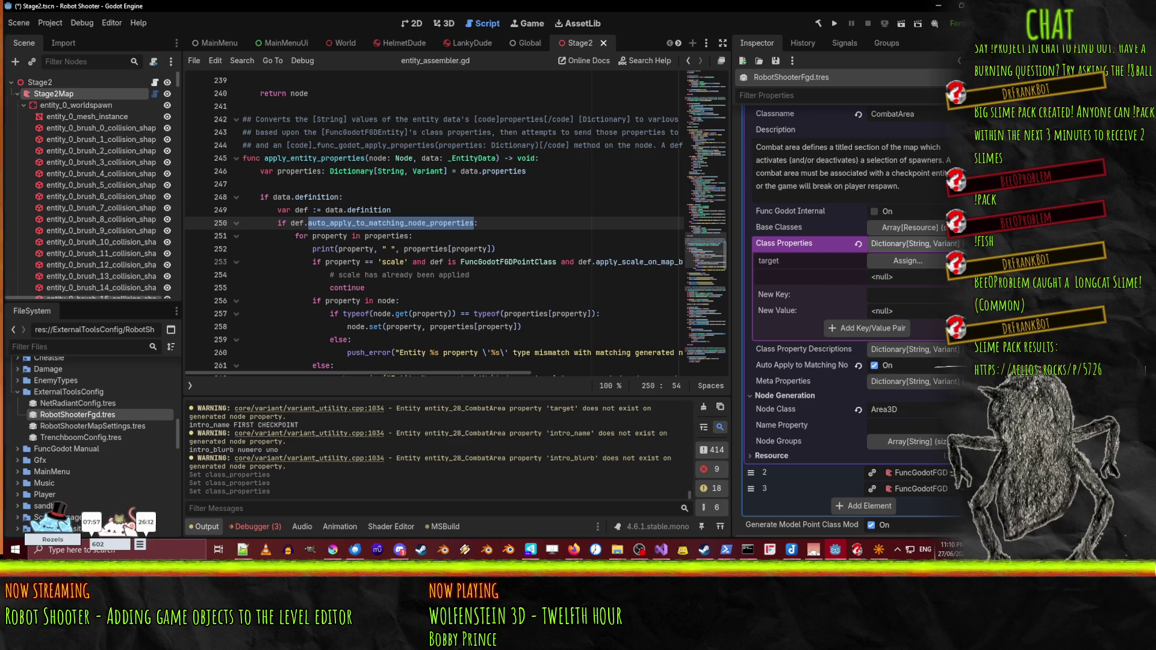
pyautogui.click(957, 277)
pyautogui.click(915, 103)
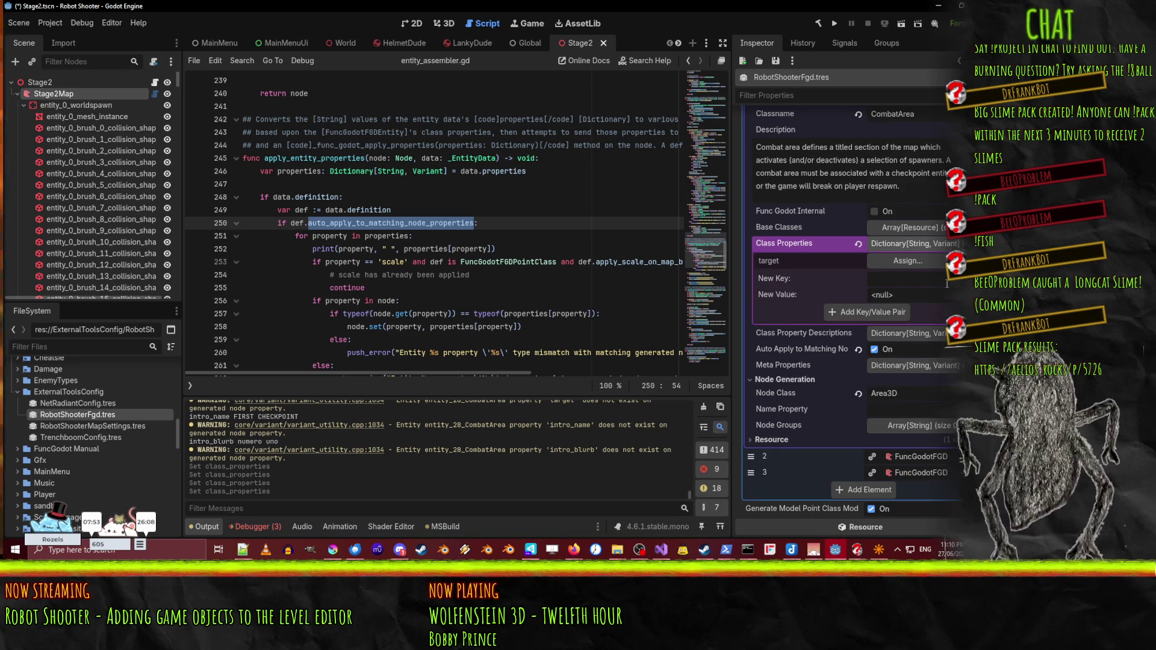
pyautogui.write('Intro')
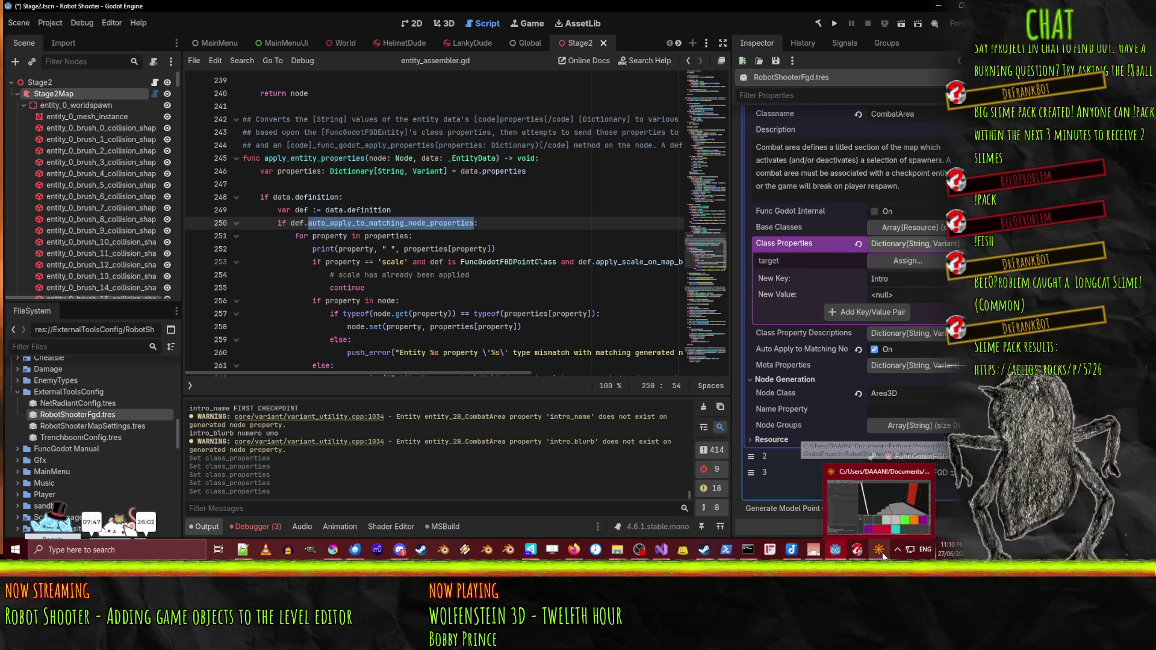
# - Add the IntroName String property with value CHECK POINT
pyautogui.moveTo(809, 554)
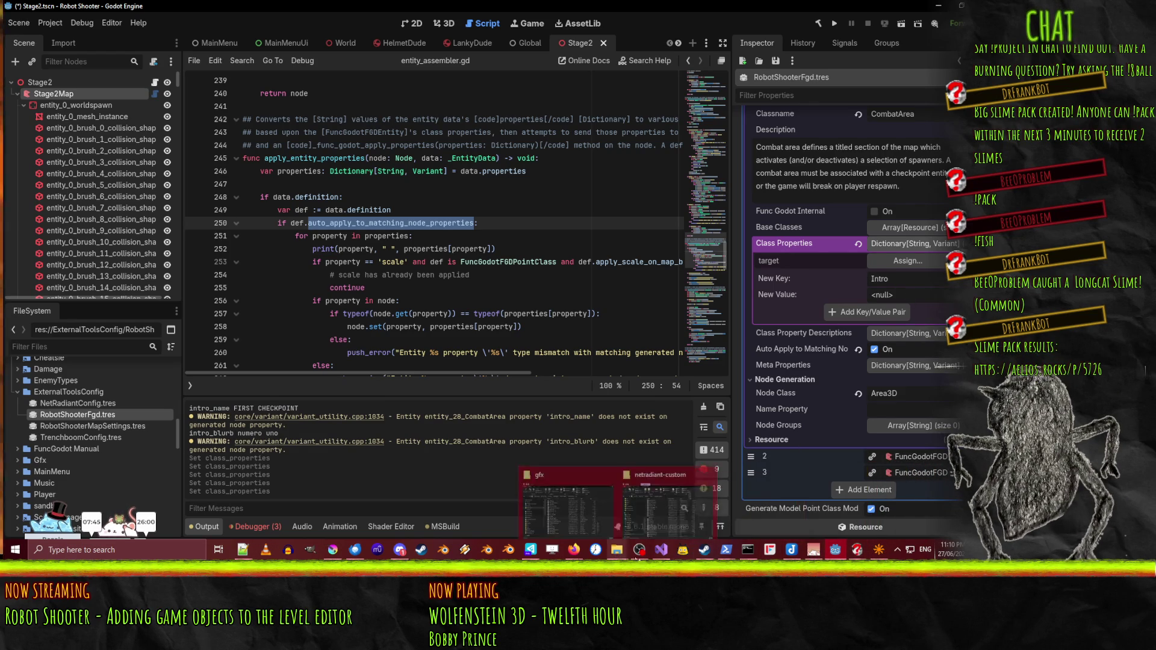
pyautogui.moveTo(661, 552)
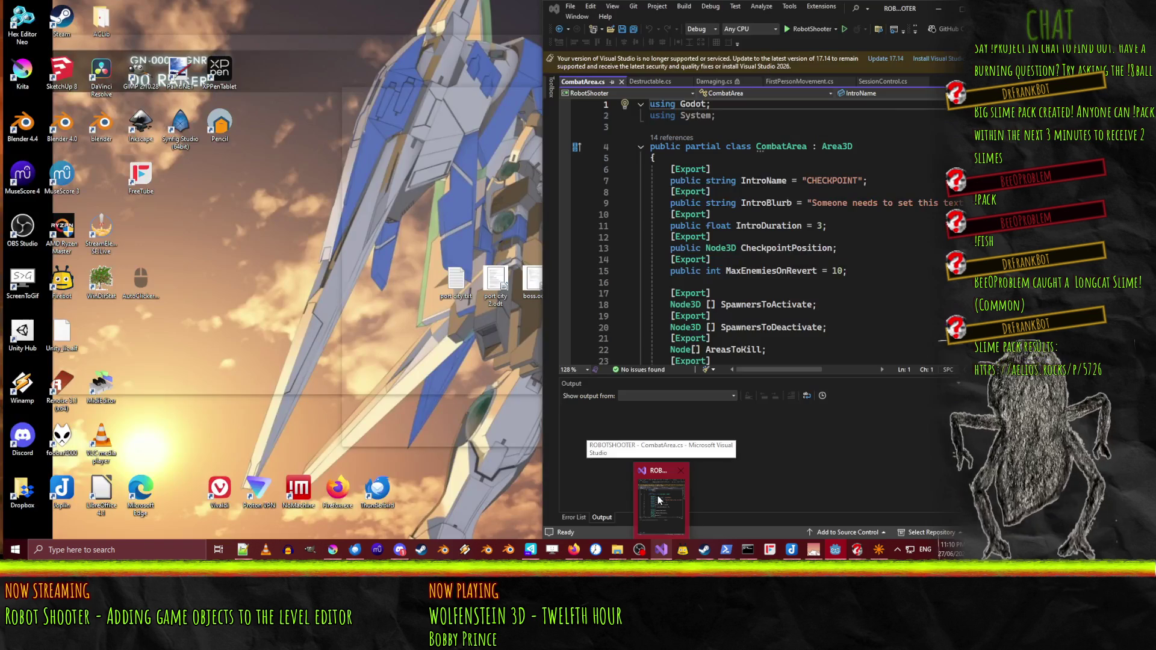
pyautogui.click(661, 505)
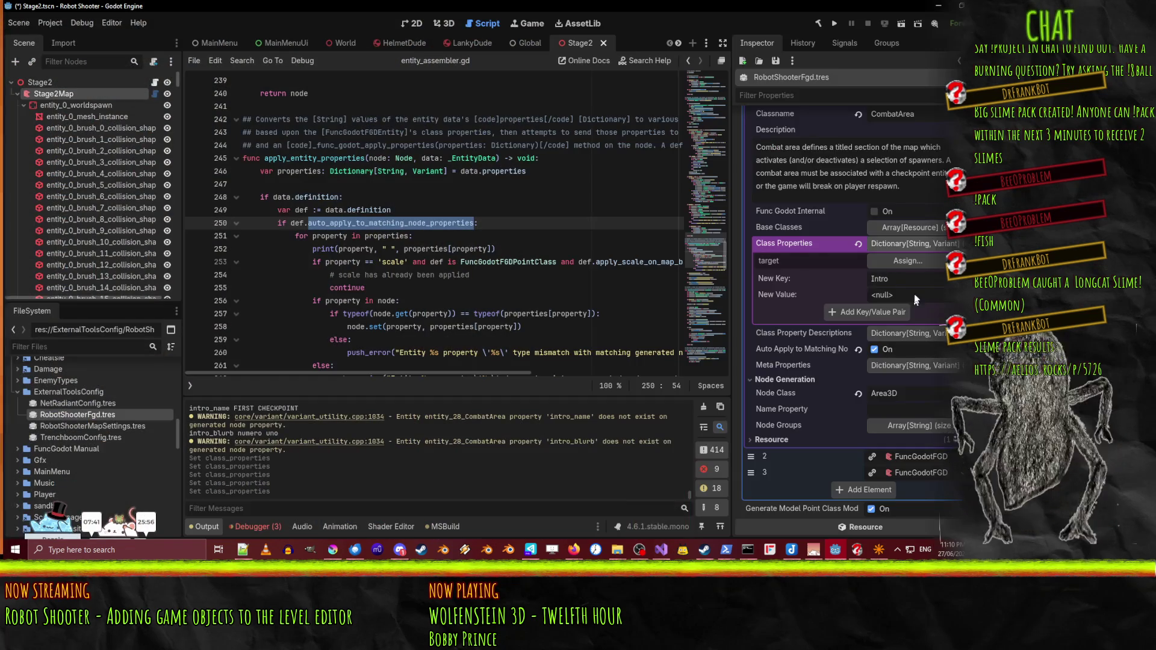
pyautogui.write('Name')
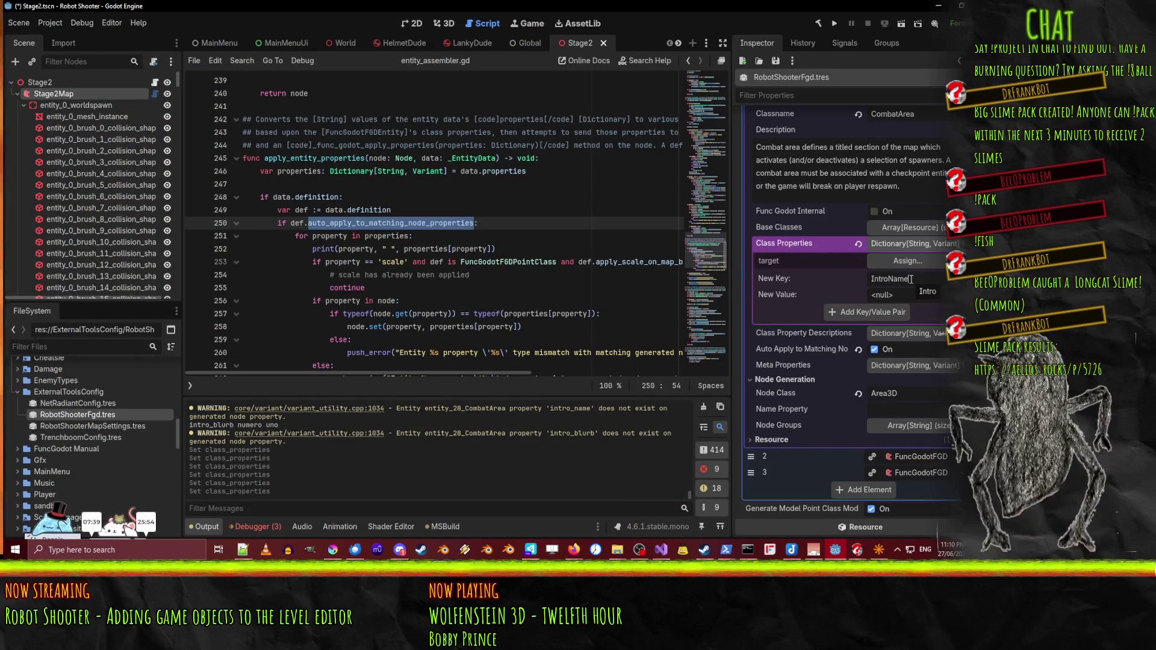
pyautogui.click(943, 295)
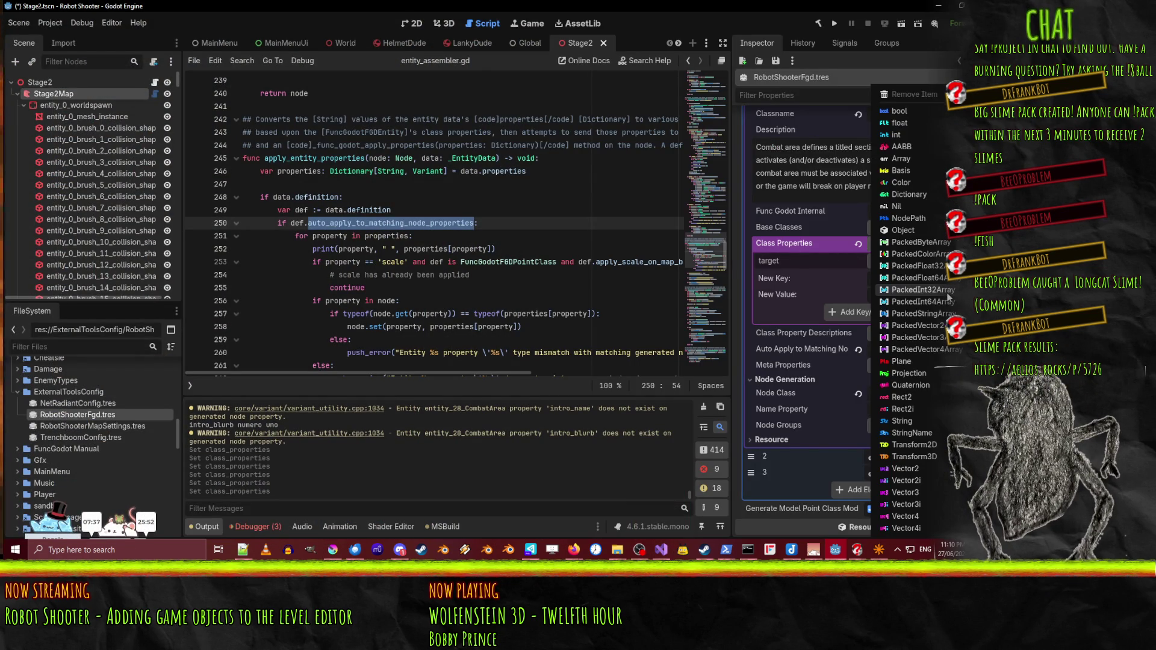
pyautogui.click(871, 291)
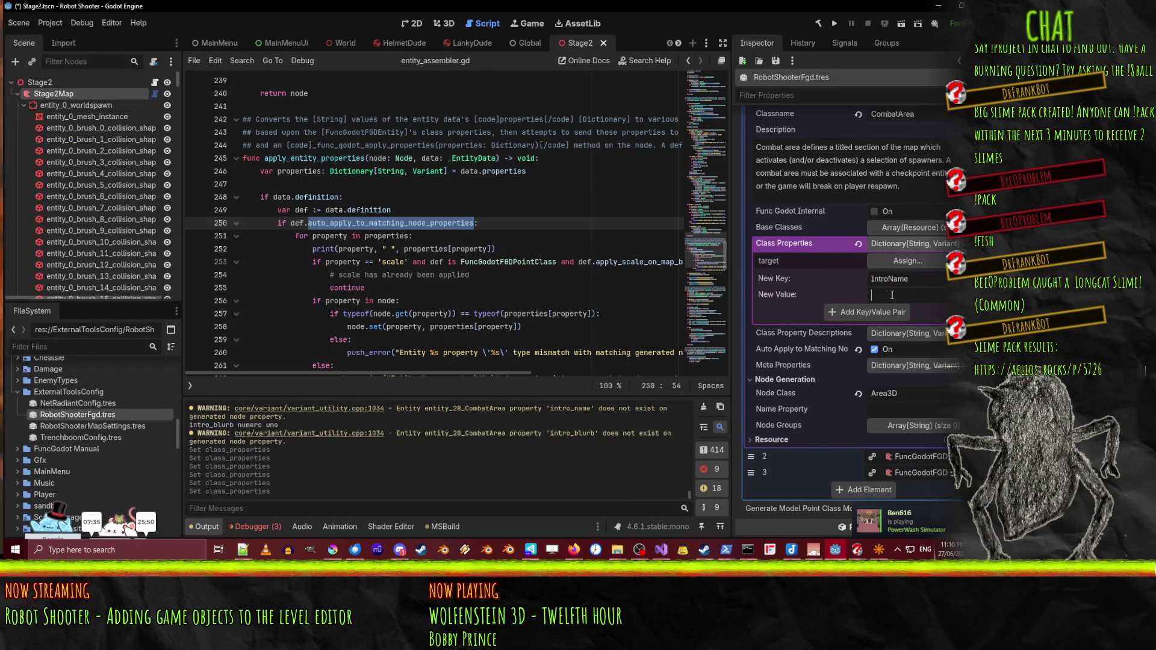
pyautogui.write('CHECK POINT')
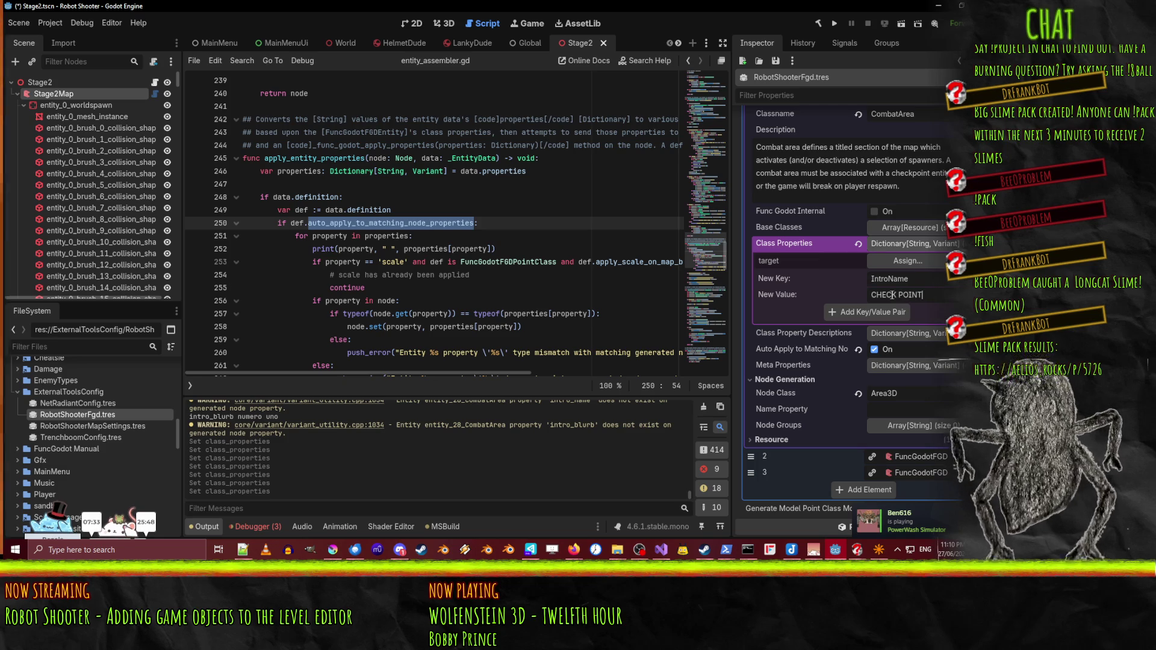
pyautogui.click(884, 312)
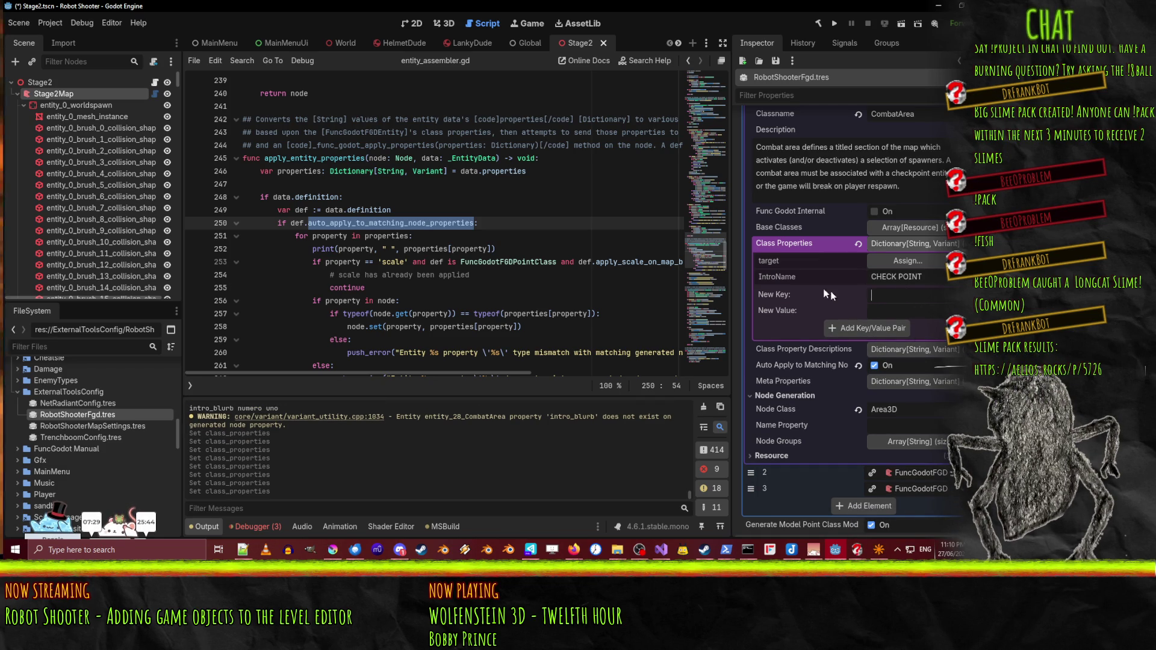
# - Add the IntroBlurb String property with its placeholder sentence and save the scene
pyautogui.write('IntroBlub')
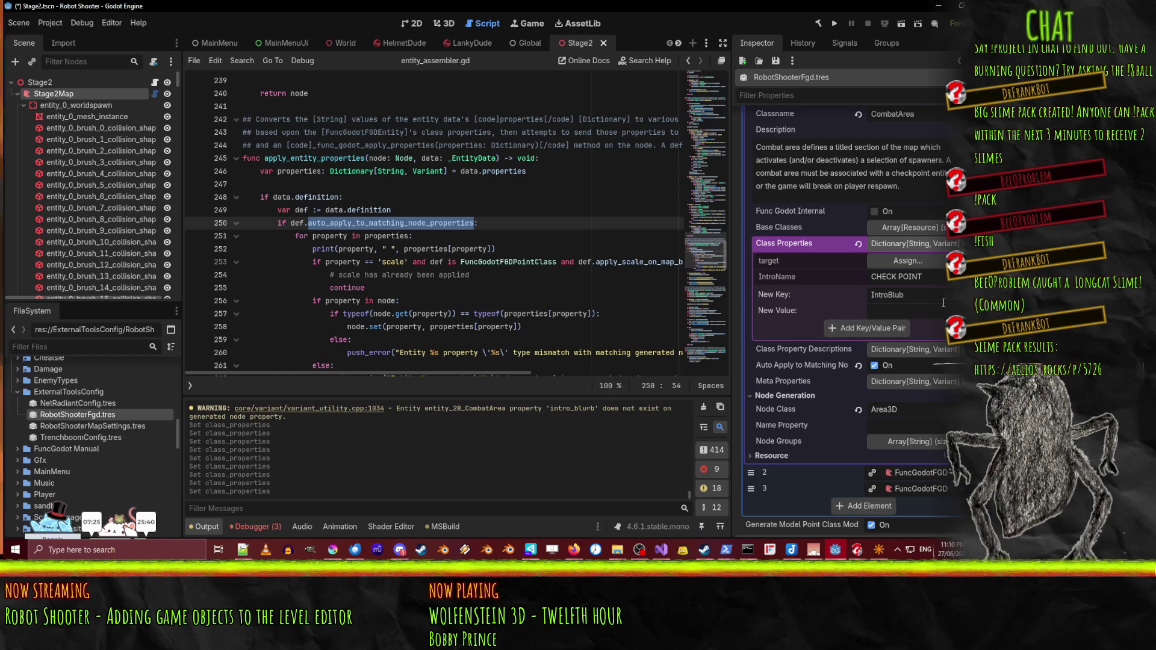
pyautogui.press('Right')
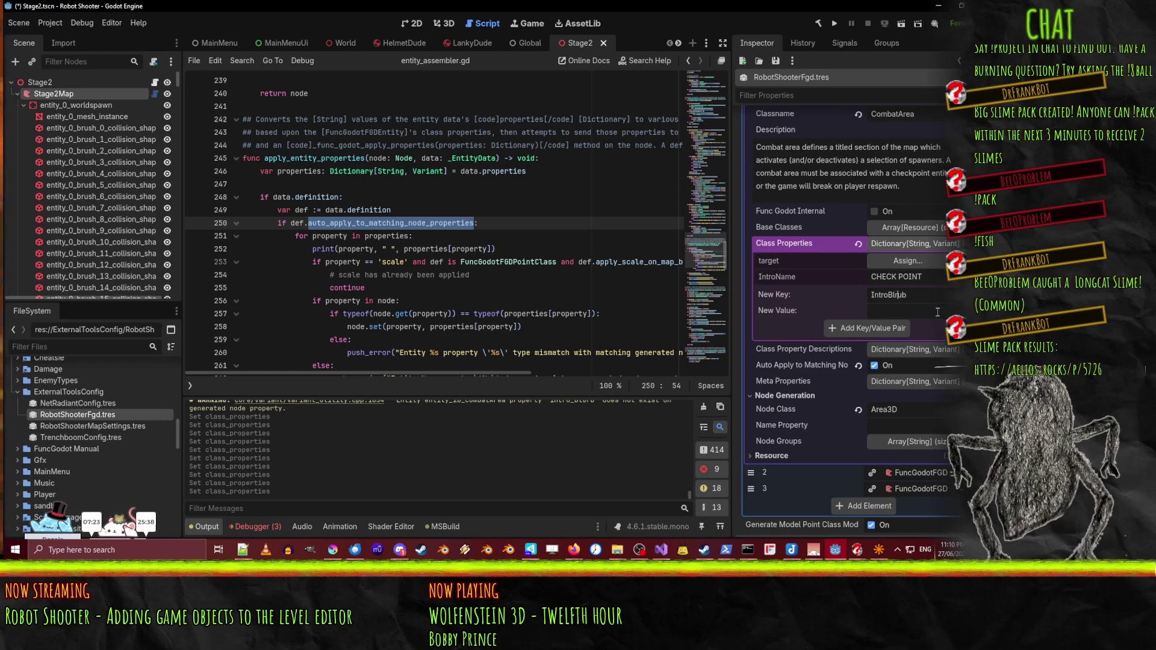
pyautogui.press('Right')
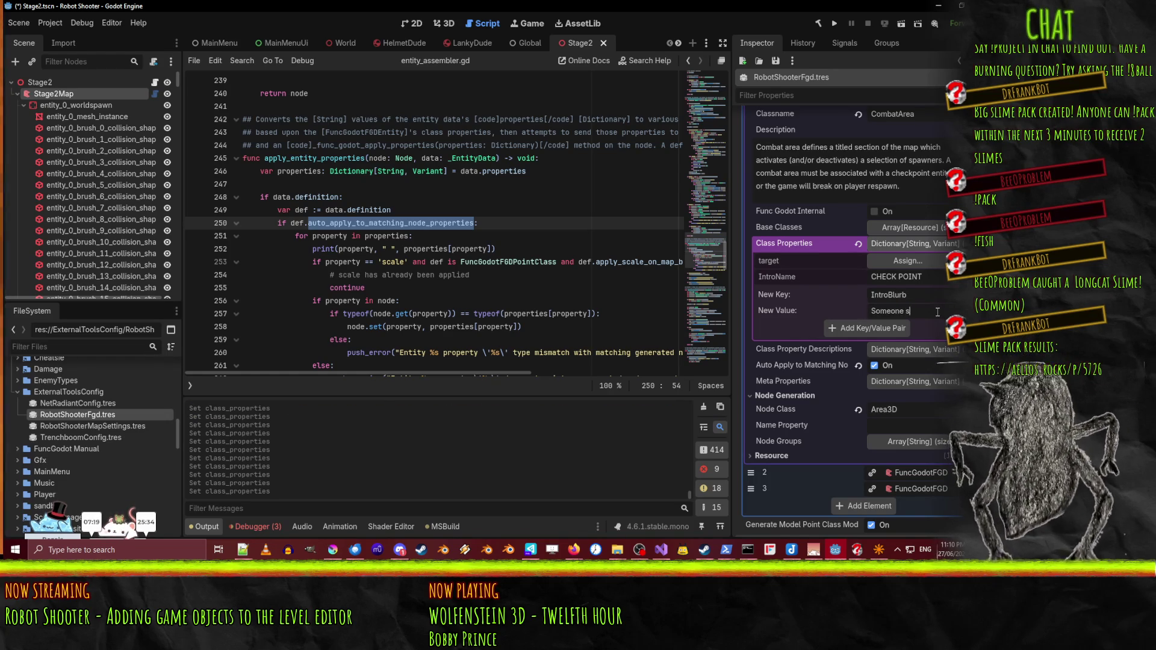
pyautogui.write('his')
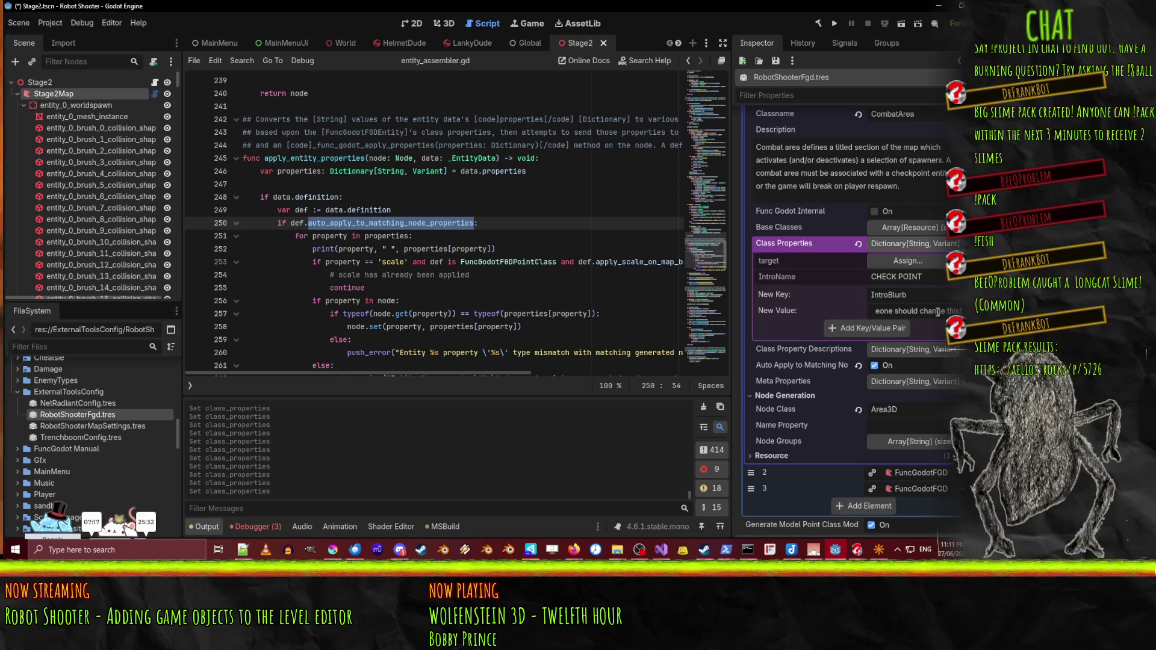
pyautogui.click(898, 329)
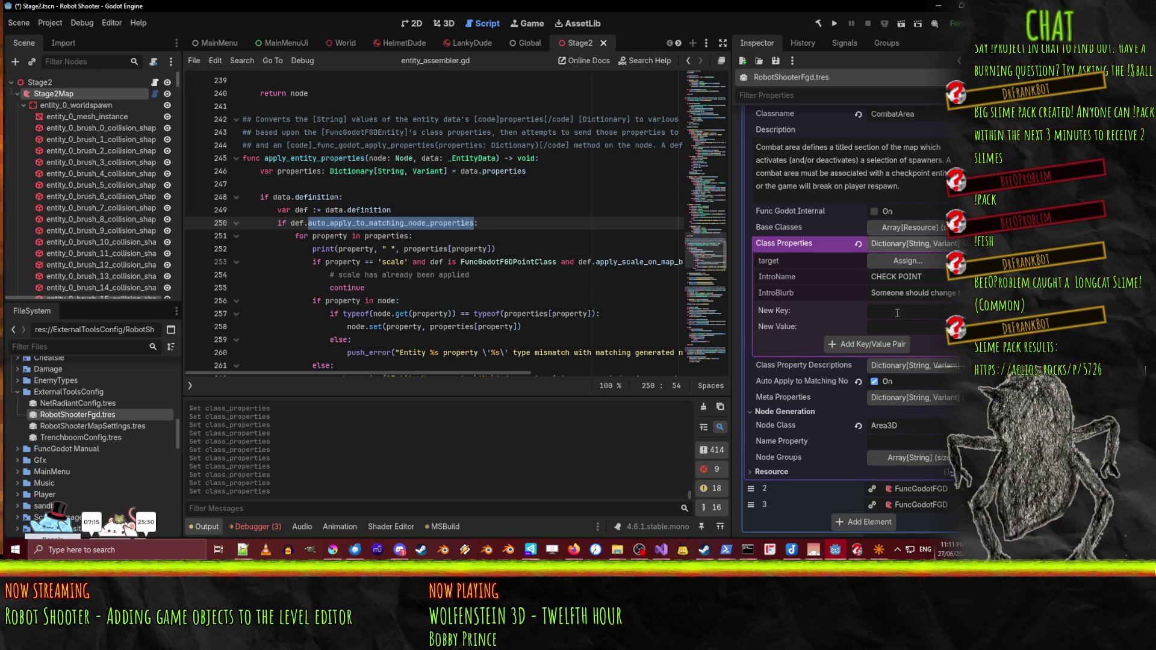
pyautogui.hotkey('ctrl', 's')
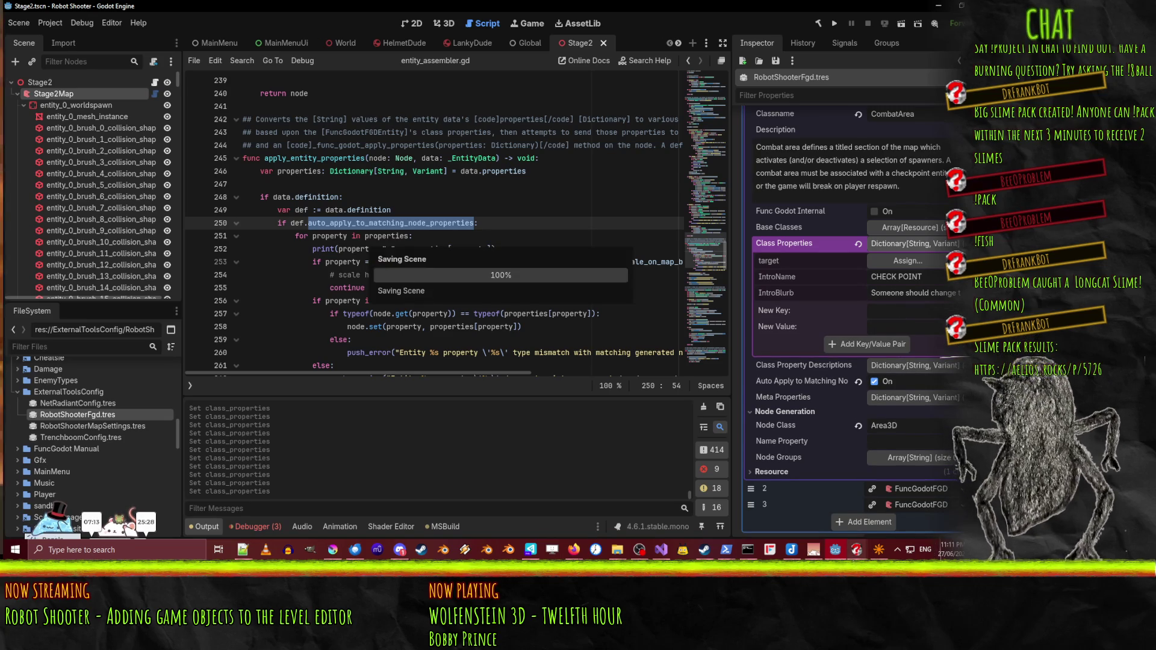
# - Export the gamepack from NetRadiantConfig.tres
pyautogui.hotkey('alt', 'Tab')
pyautogui.hotkey('alt', 'Tab')
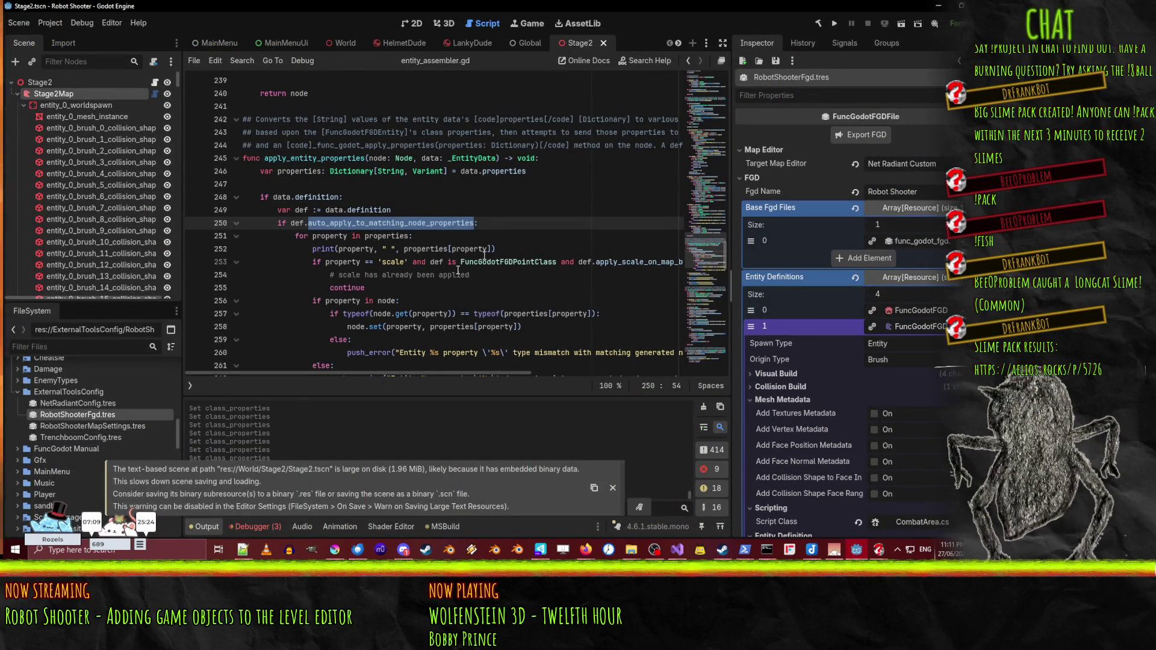
pyautogui.click(120, 403)
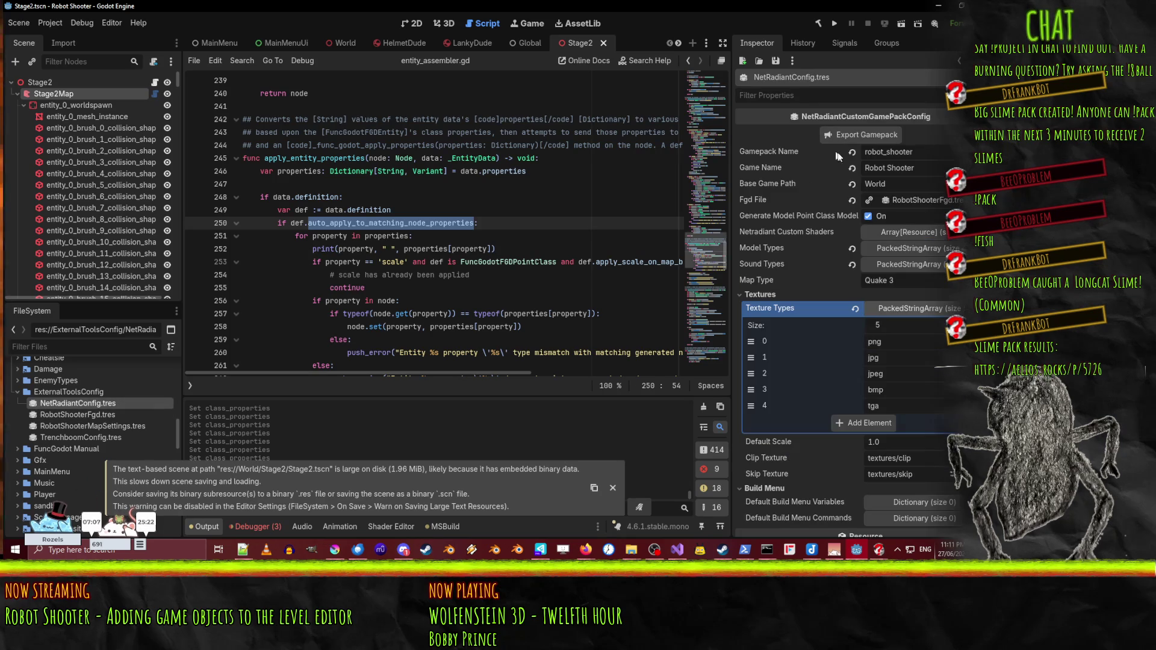
pyautogui.click(849, 135)
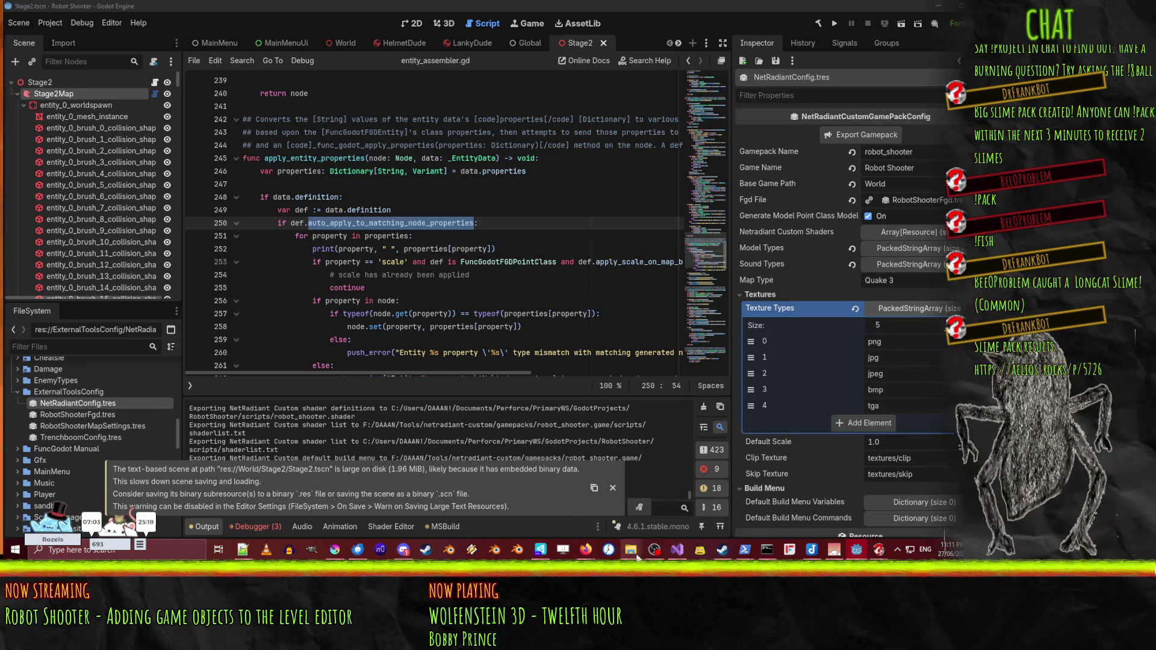
# - Launch radiant.exe from the netradiant-custom folder
pyautogui.moveTo(630, 549)
pyautogui.click(685, 487)
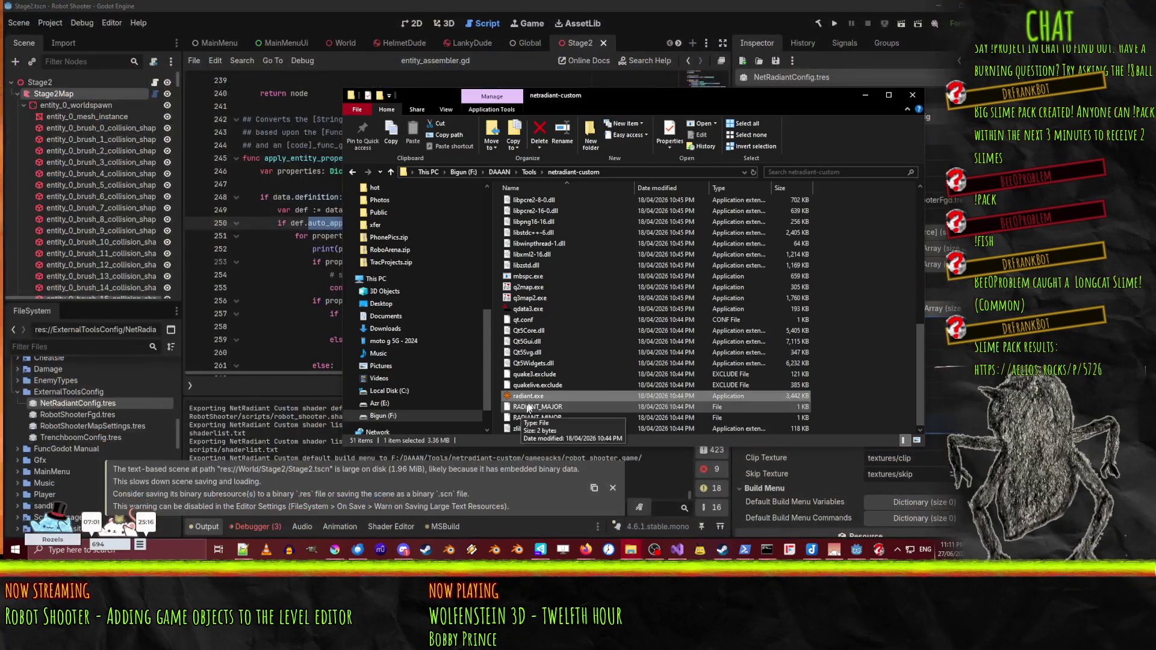
pyautogui.doubleClick(522, 397)
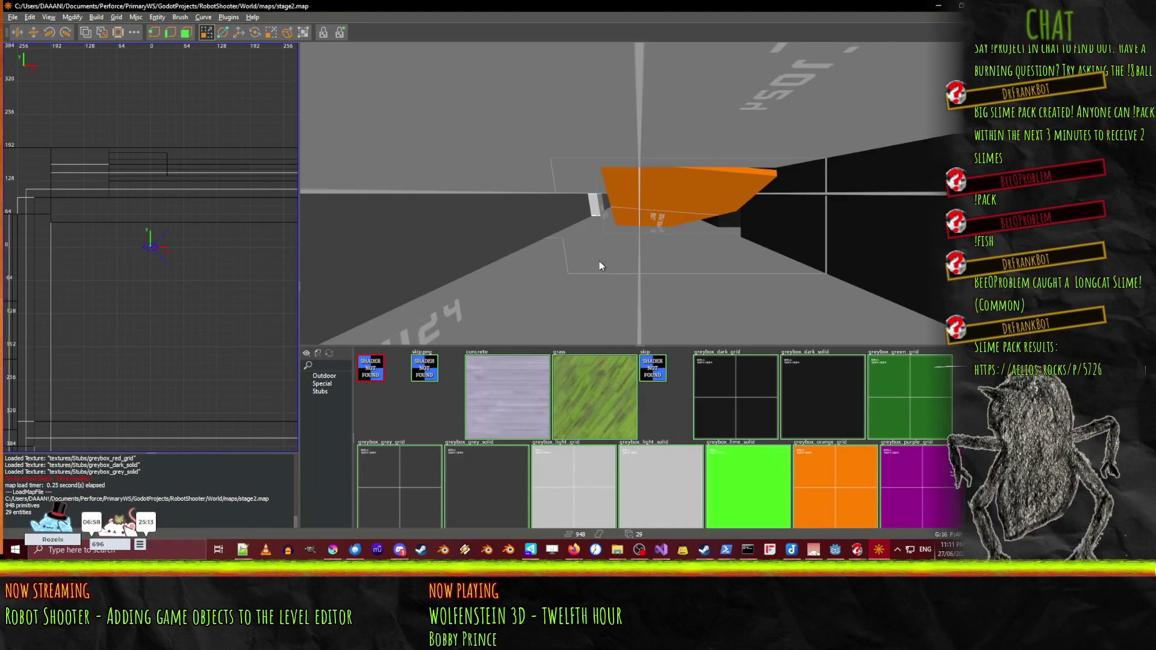
# - Select the CombatArea brush and delete its intro_blurb and intro_name keys
pyautogui.rightClick(598, 262)
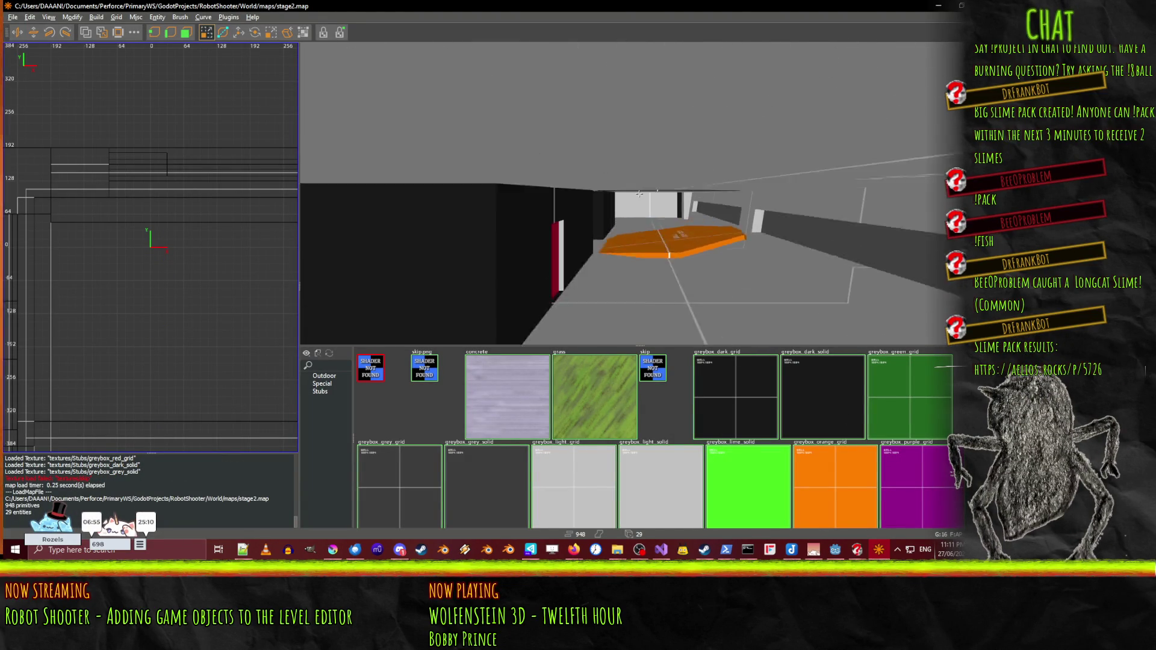
pyautogui.rightClick(635, 199)
pyautogui.keyDown('shift'); pyautogui.click(635, 198); pyautogui.keyUp('shift')
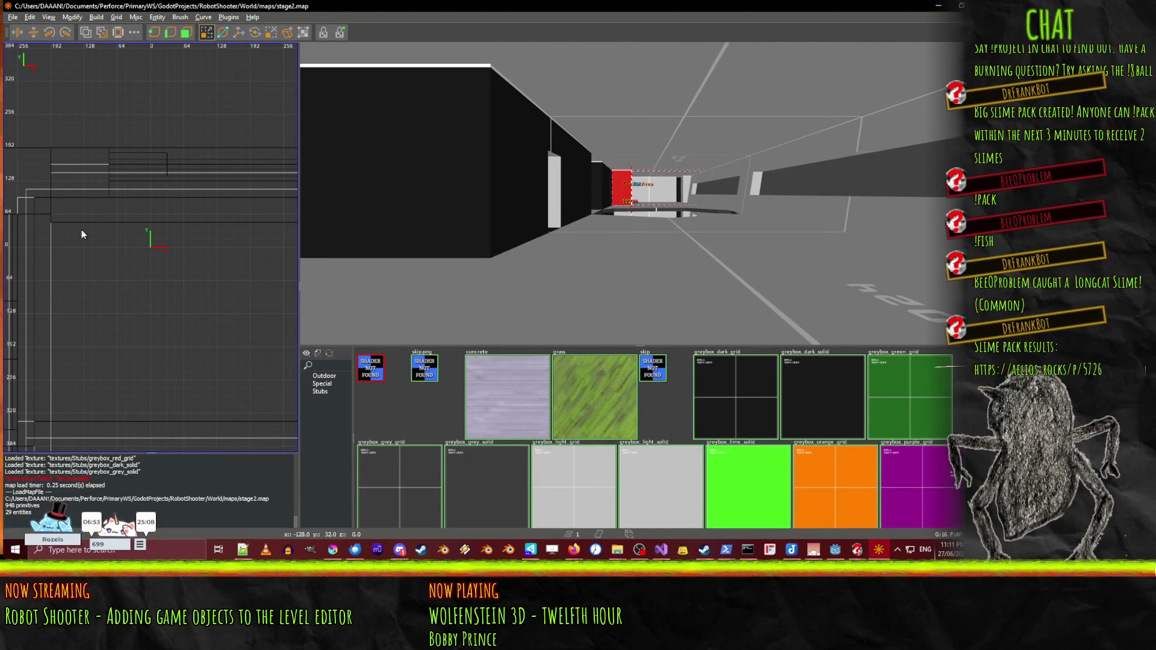
pyautogui.press('n')
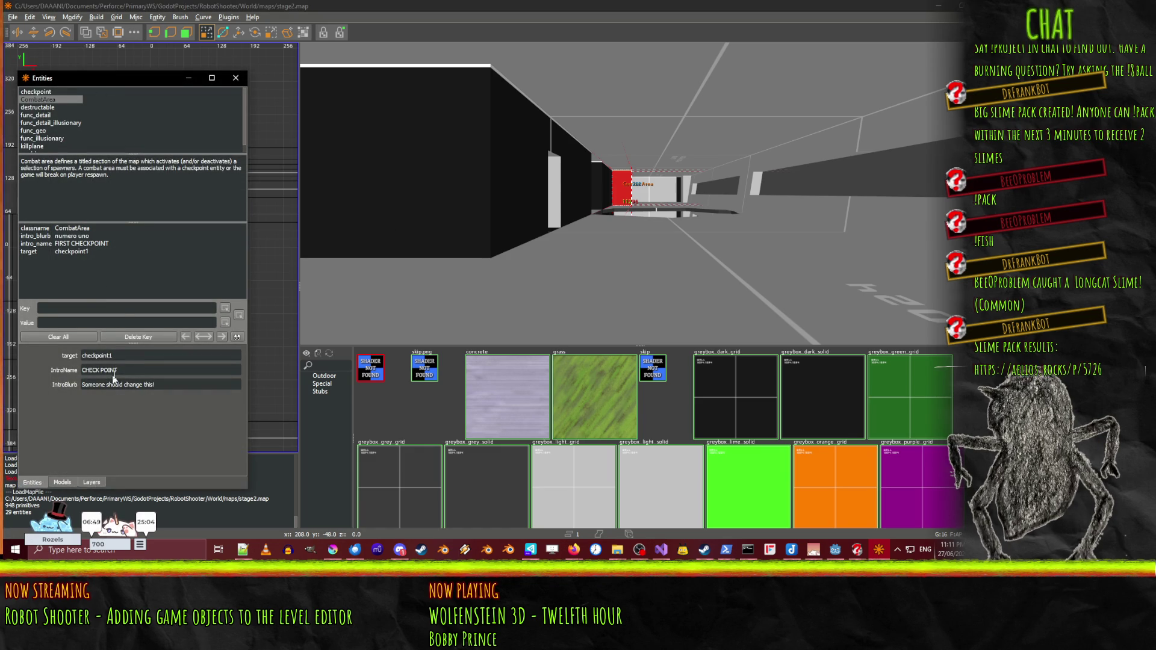
pyautogui.click(63, 237)
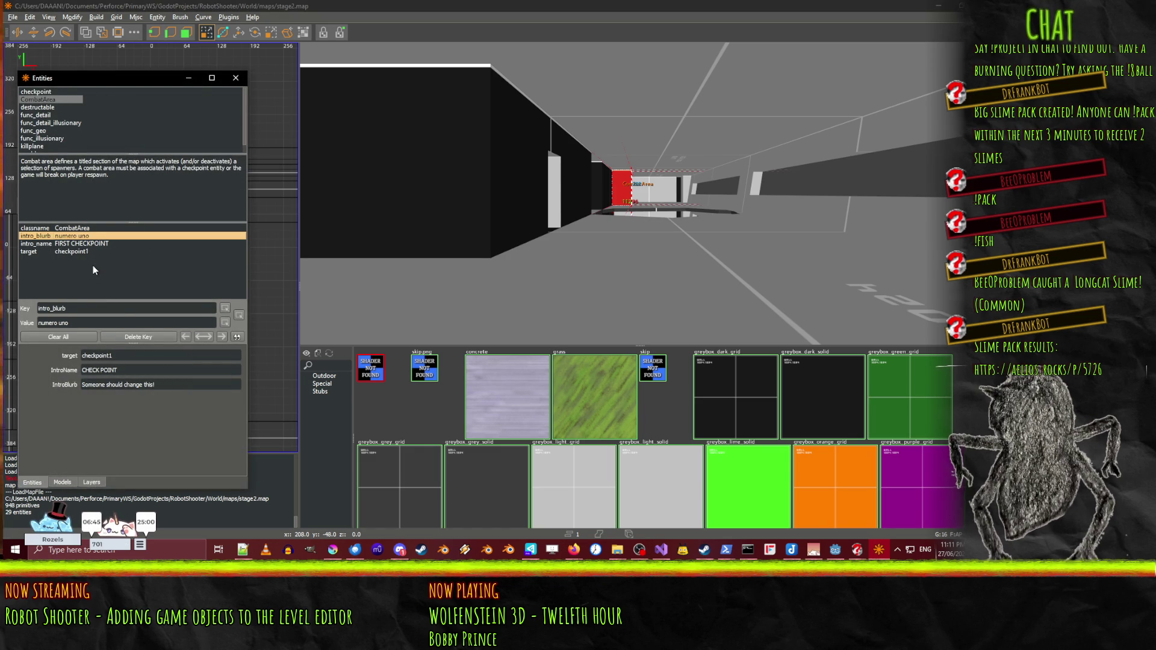
pyautogui.press('Delete')
pyautogui.click(80, 237)
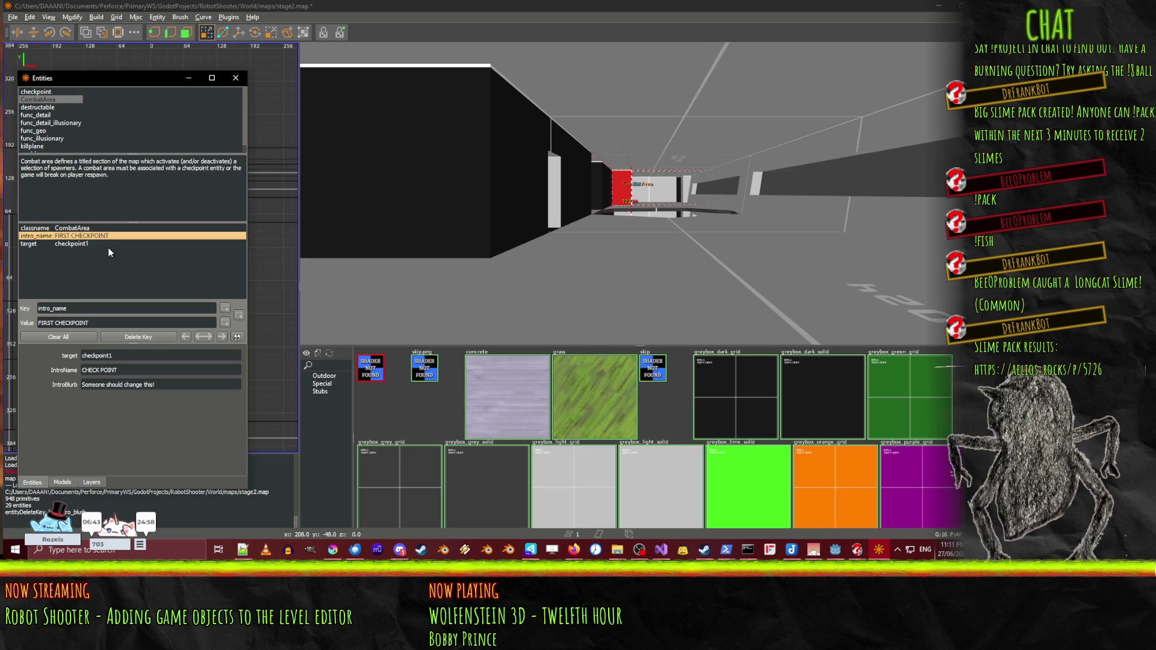
pyautogui.press('Delete')
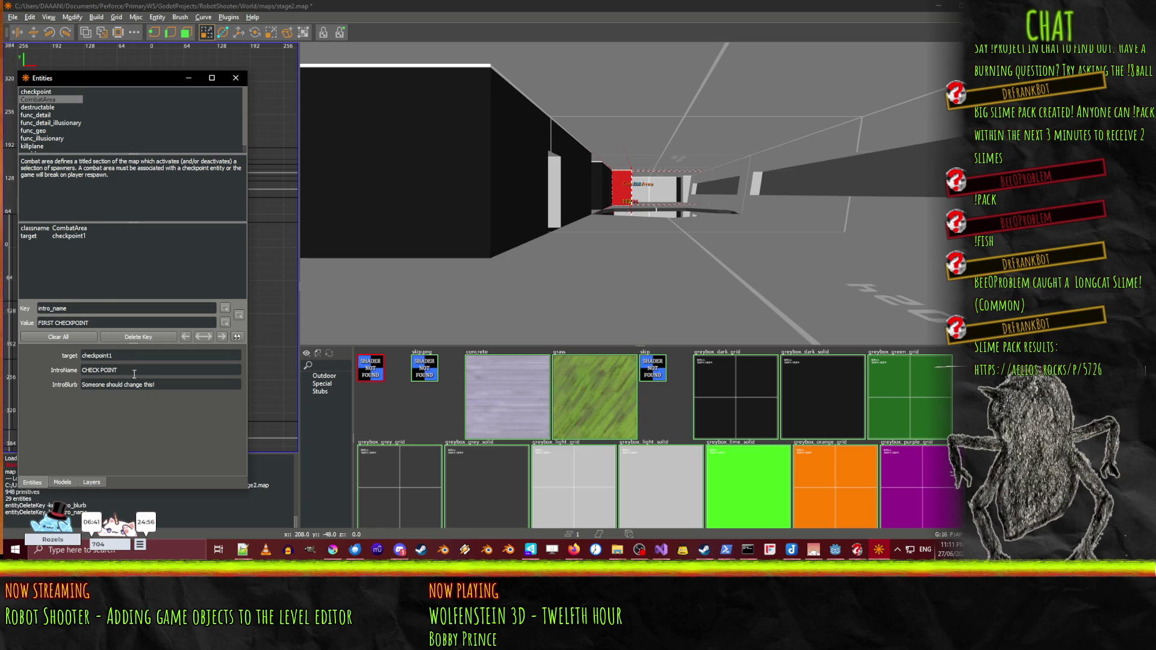
# - Change the IntroName value to 'CHECC POIT!'
pyautogui.click(129, 371)
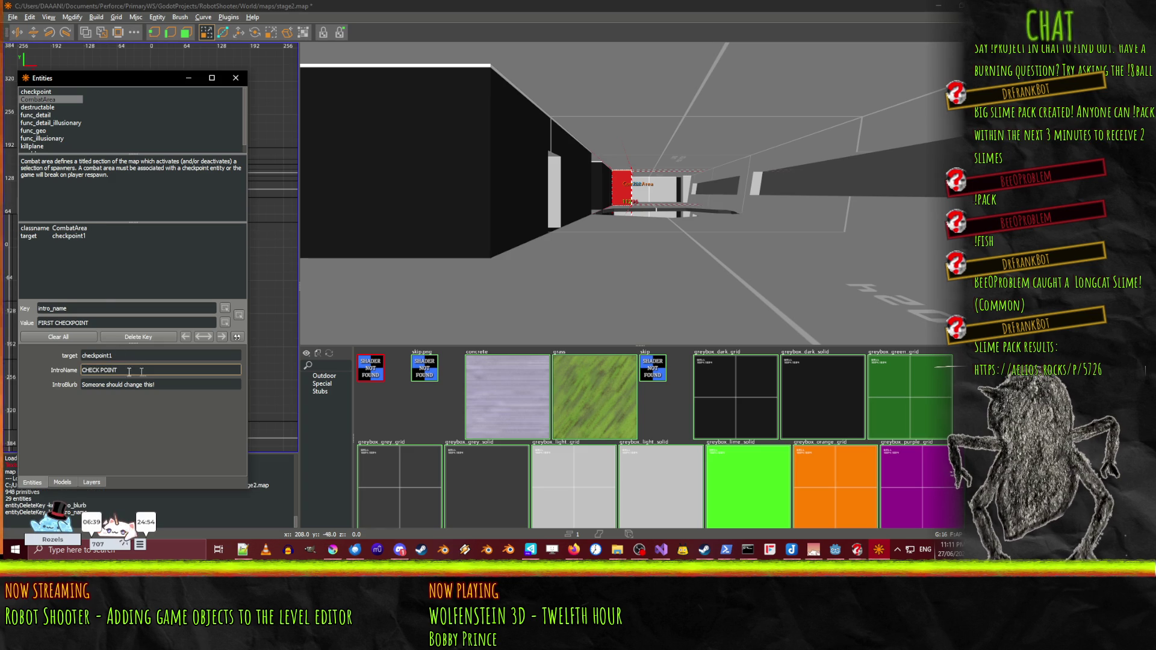
pyautogui.click(189, 381)
pyautogui.click(159, 356)
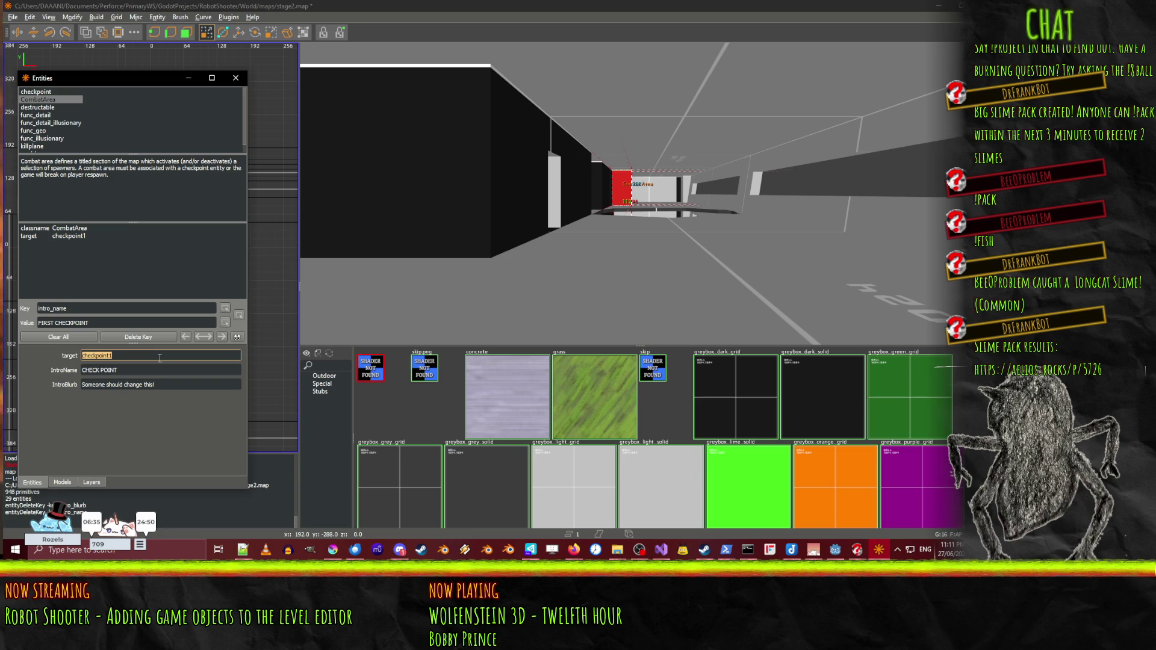
pyautogui.click(128, 369)
pyautogui.click(128, 369)
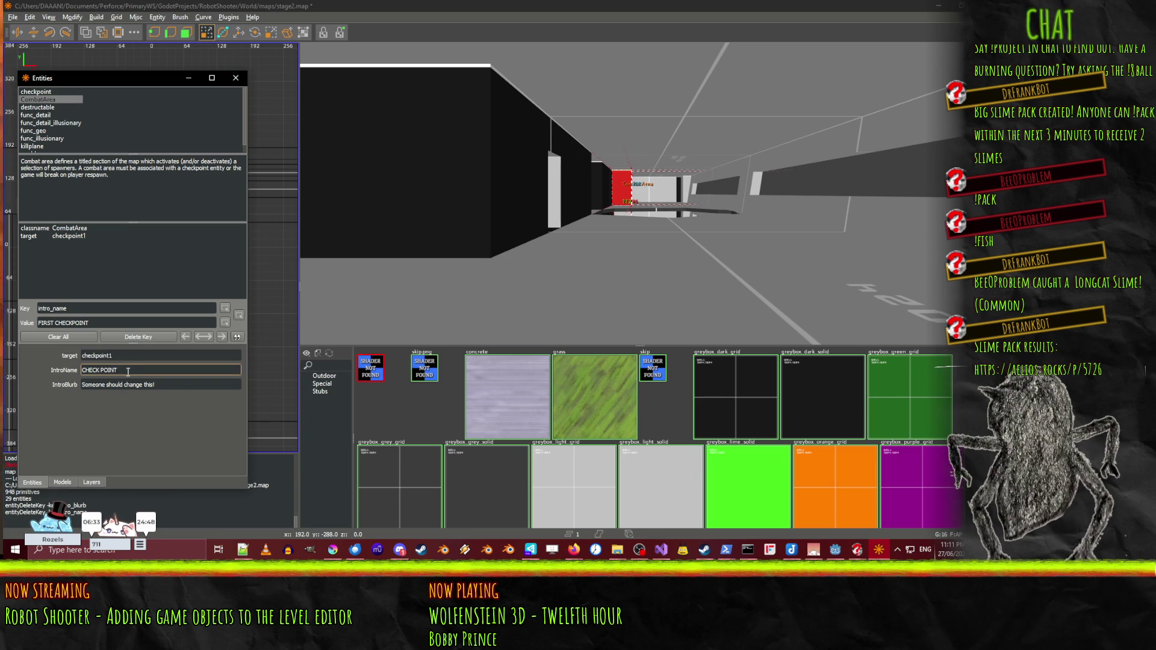
pyautogui.click(98, 374)
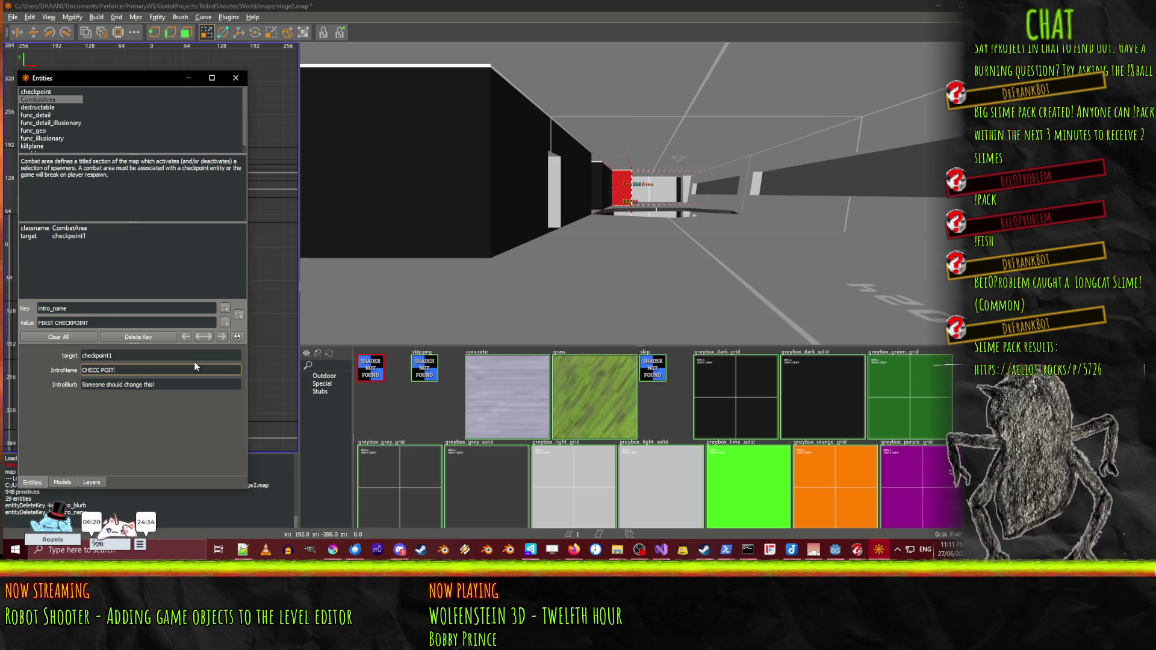
pyautogui.click(176, 385)
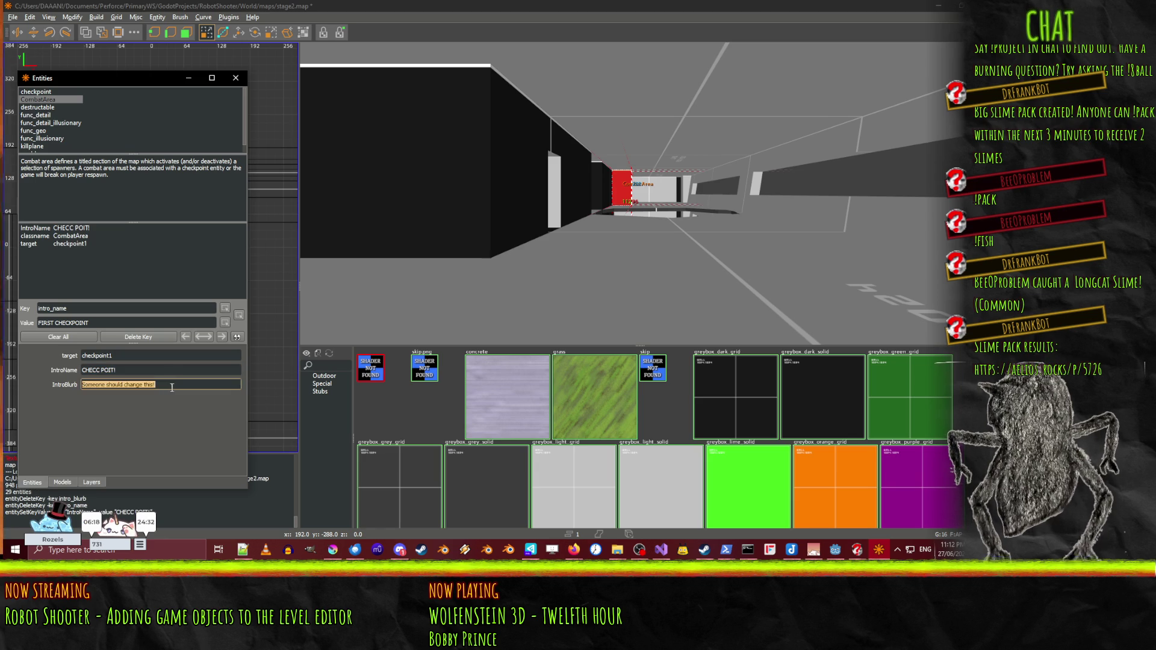
# - Change the IntroBlurb value to 'should Someone change this?'
pyautogui.press('Home')
pyautogui.press('Delete')
pyautogui.press('Delete')
pyautogui.press('Delete')
pyautogui.press('Right')
pyautogui.press('Right')
pyautogui.press('Right')
pyautogui.write('Someone')
pyautogui.press('End')
pyautogui.press('BackSpace')
pyautogui.write('?')
# - Save stage2.map, recheck the entity properties, and return to Godot
pyautogui.click(235, 79)
pyautogui.hotkey('ctrl', 's')
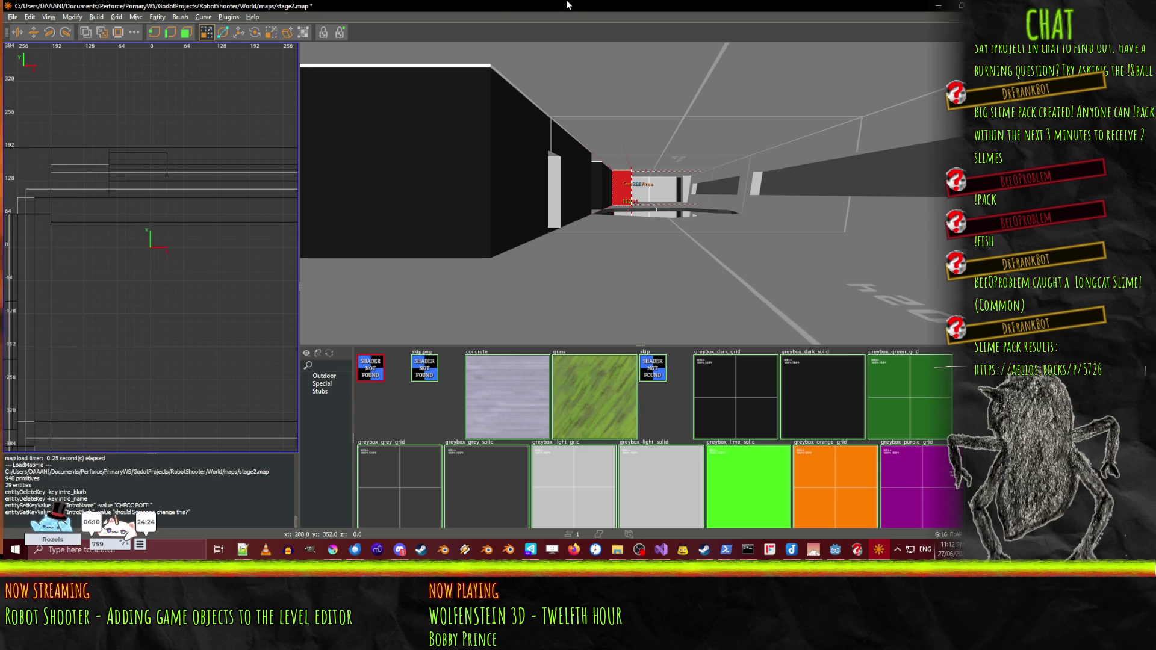
pyautogui.press('n')
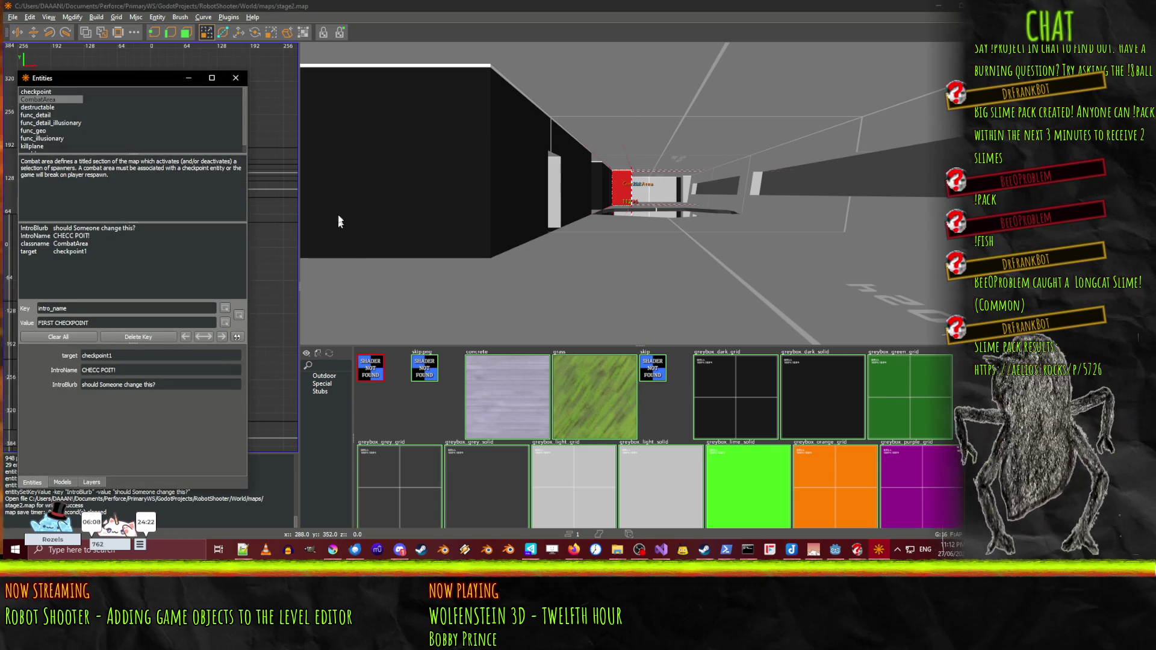
pyautogui.click(236, 78)
pyautogui.hotkey('alt', 'Tab')
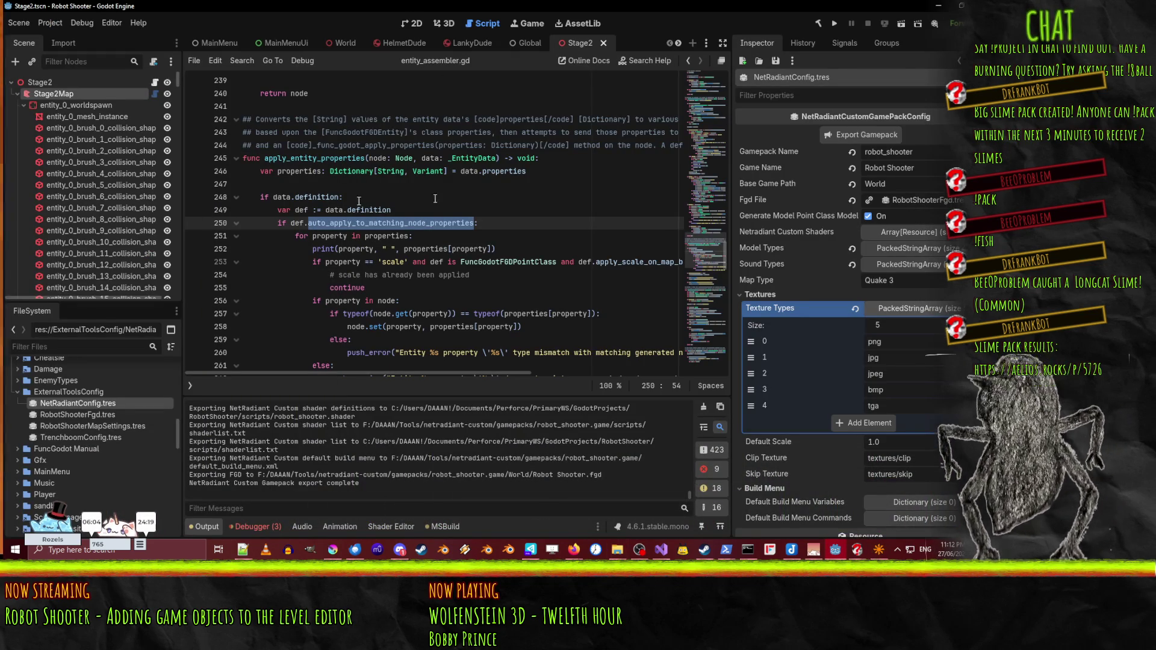
# - Rebuild Stage2Map and inspect entity_28_CombatArea's Intro Name and Intro Blurb values
pyautogui.click(64, 106)
pyautogui.click(53, 94)
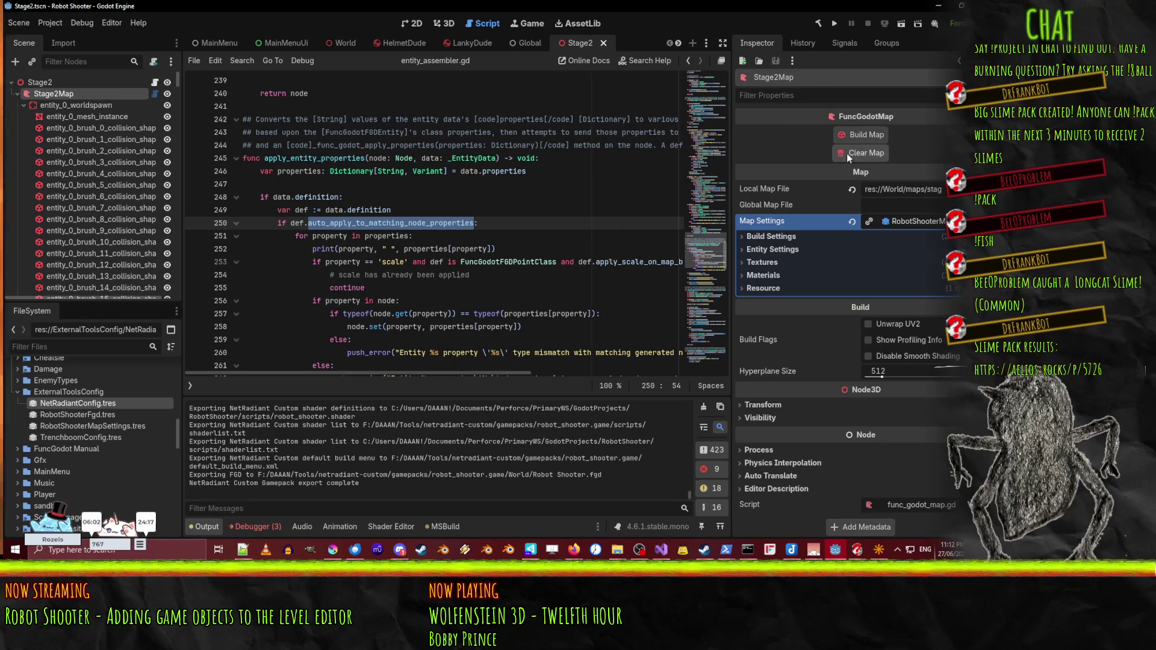
pyautogui.click(851, 134)
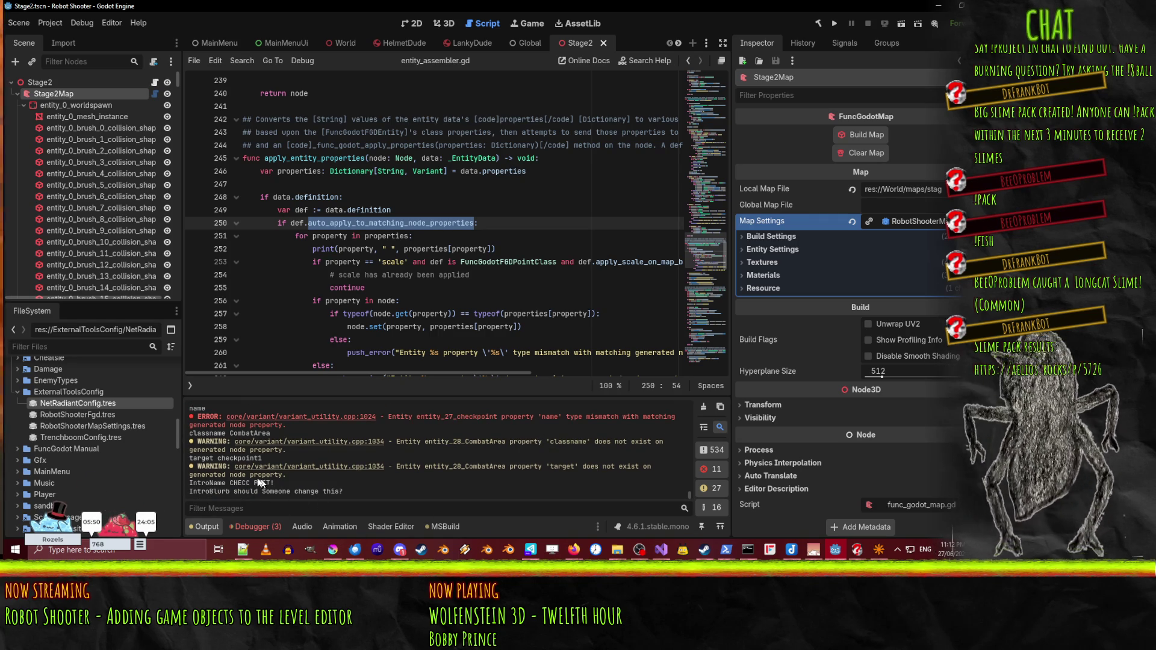
pyautogui.moveTo(177, 81); pyautogui.dragTo(182, 299)
pyautogui.click(89, 270)
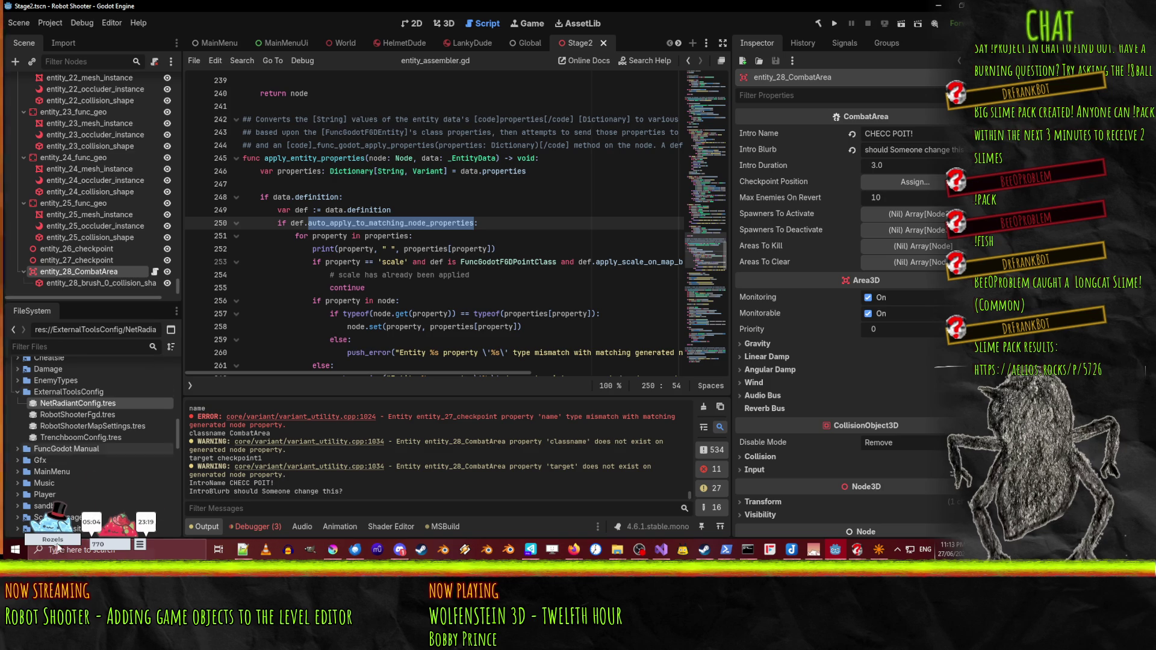
pyautogui.click(78, 415)
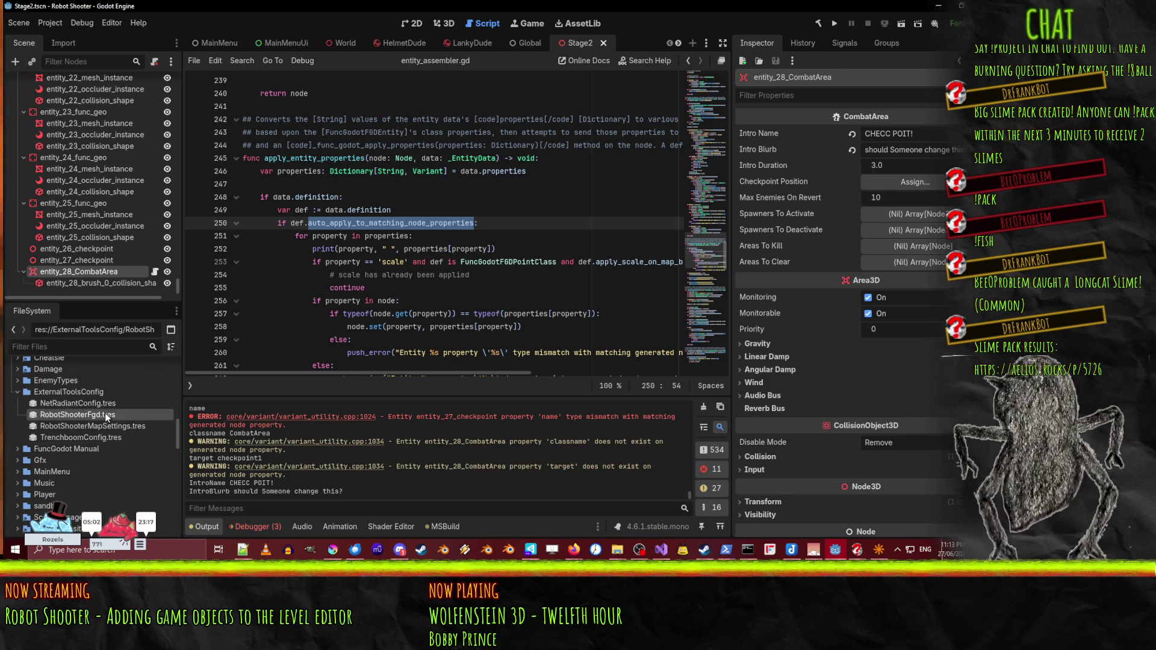
pyautogui.click(926, 330)
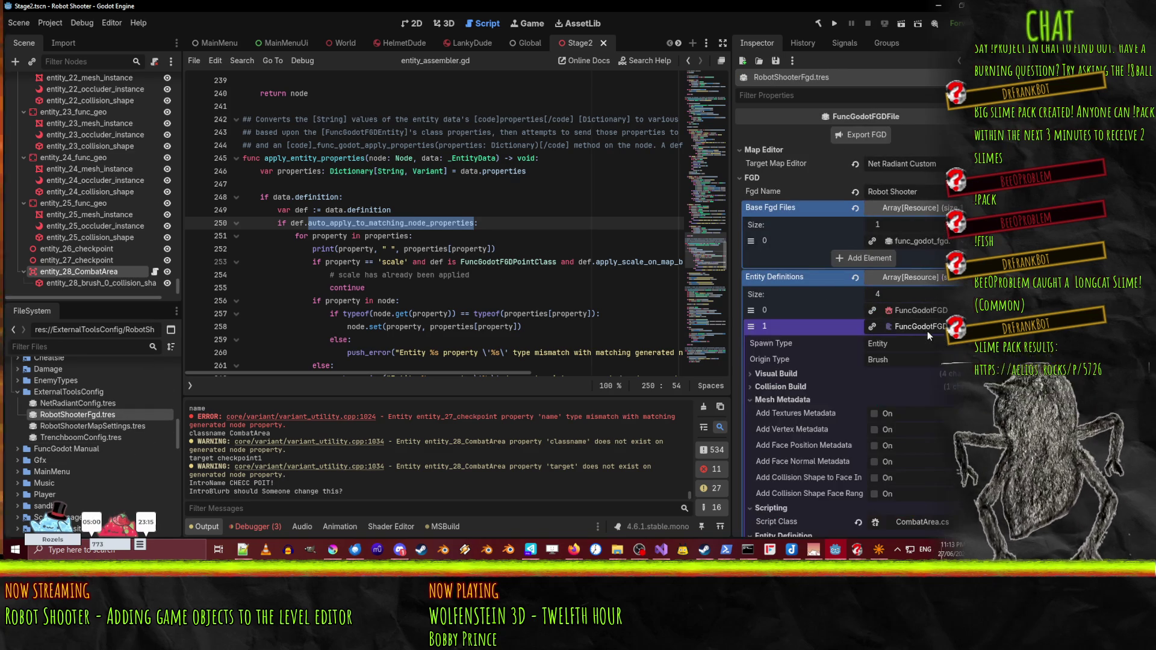
pyautogui.scroll(-2, 927, 331)
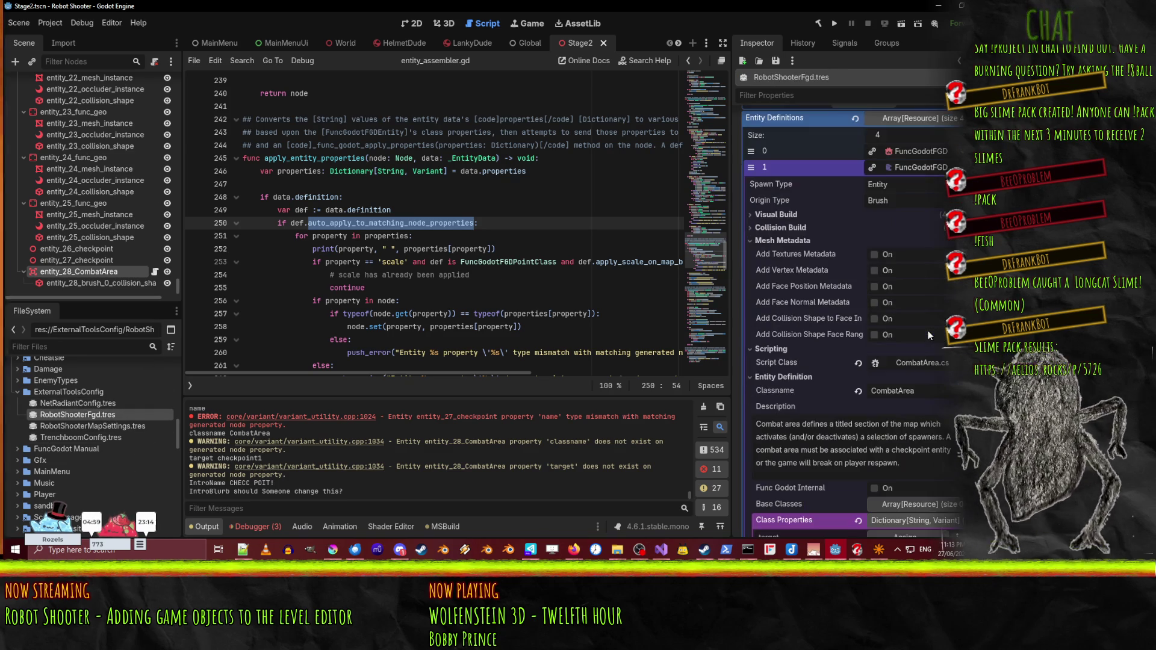
pyautogui.click(801, 241)
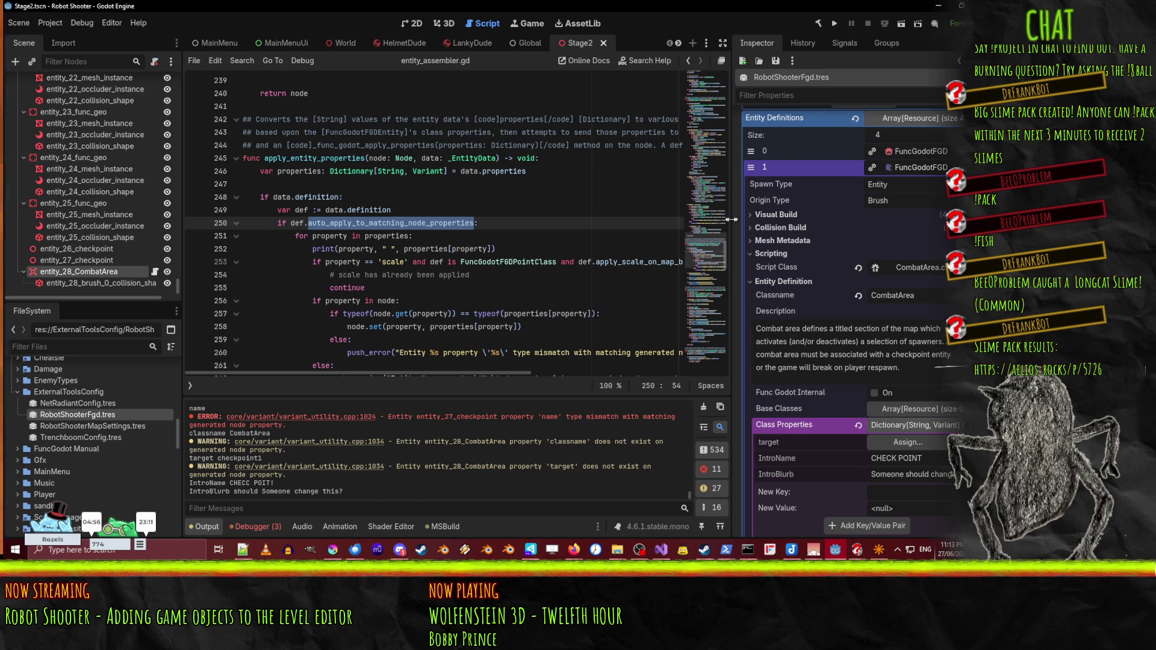
pyautogui.scroll(-3, 804, 287)
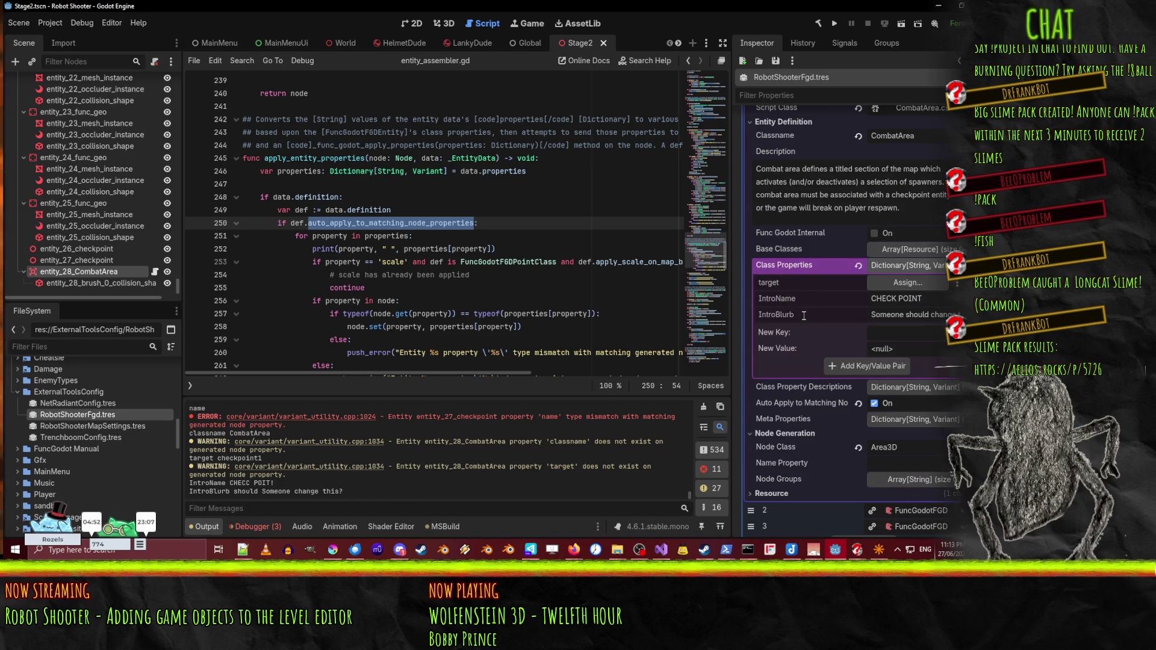
pyautogui.scroll(-1, 802, 299)
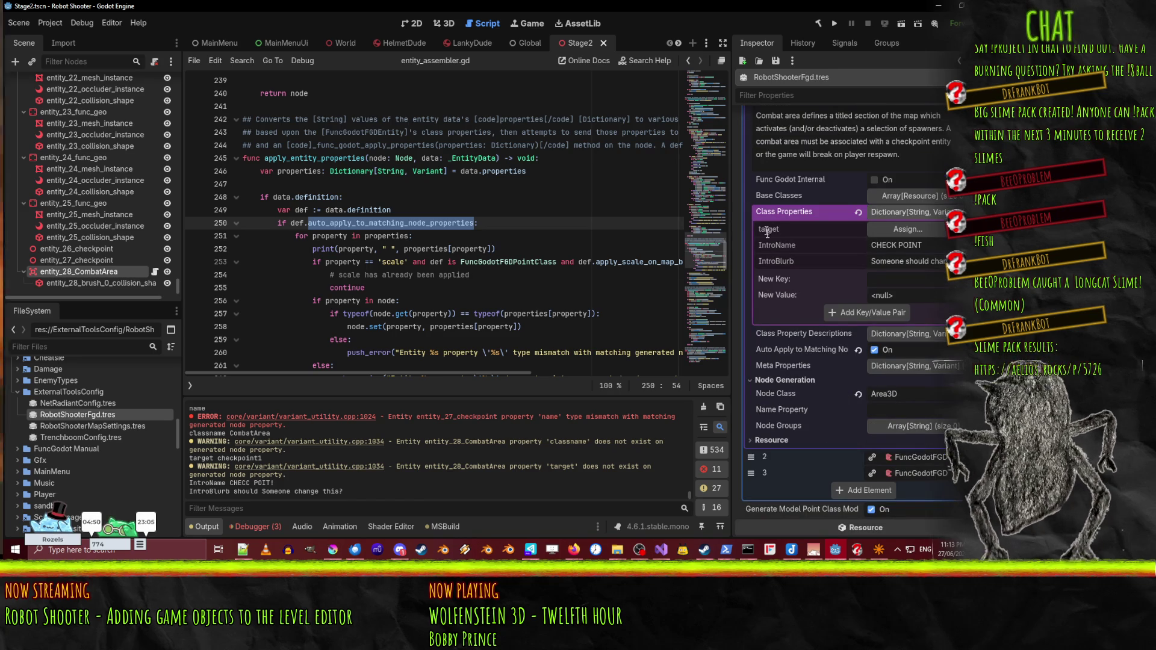
pyautogui.moveTo(804, 369)
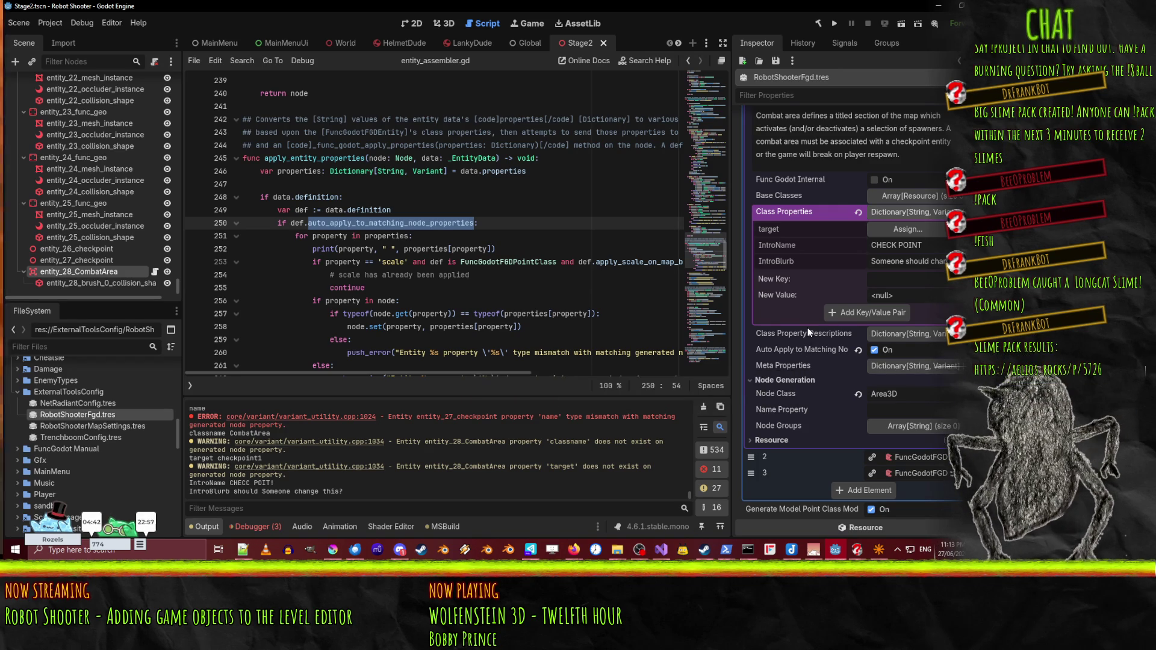
pyautogui.moveTo(818, 334)
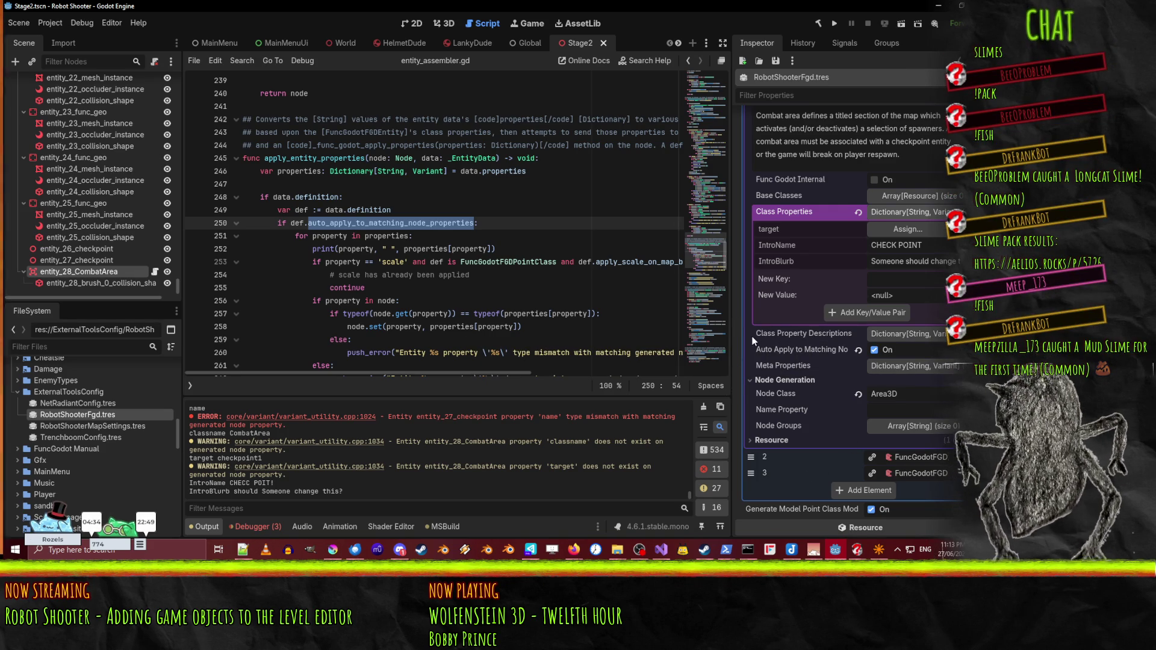
pyautogui.moveTo(794, 423)
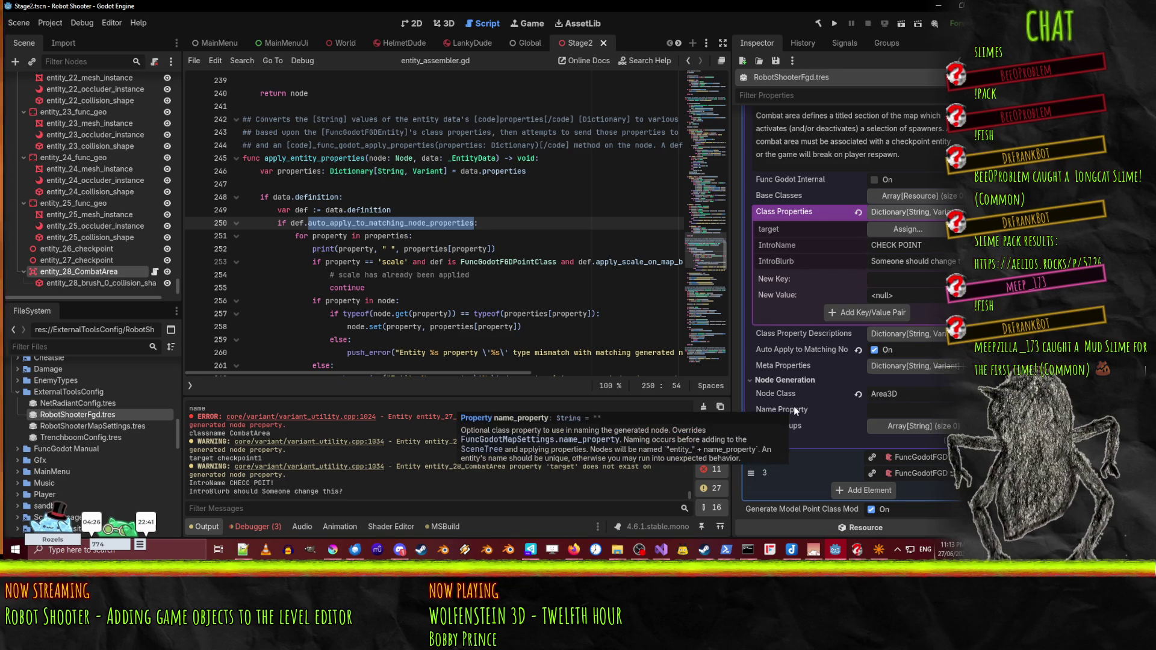
pyautogui.moveTo(791, 412)
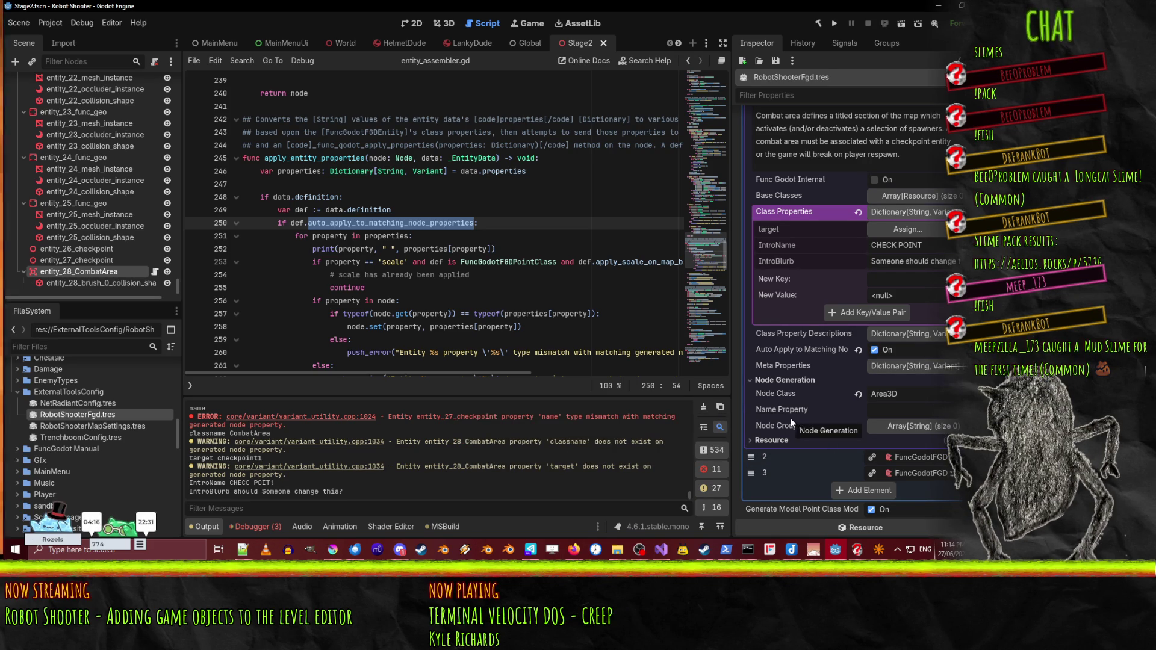
pyautogui.scroll(1, 790, 413)
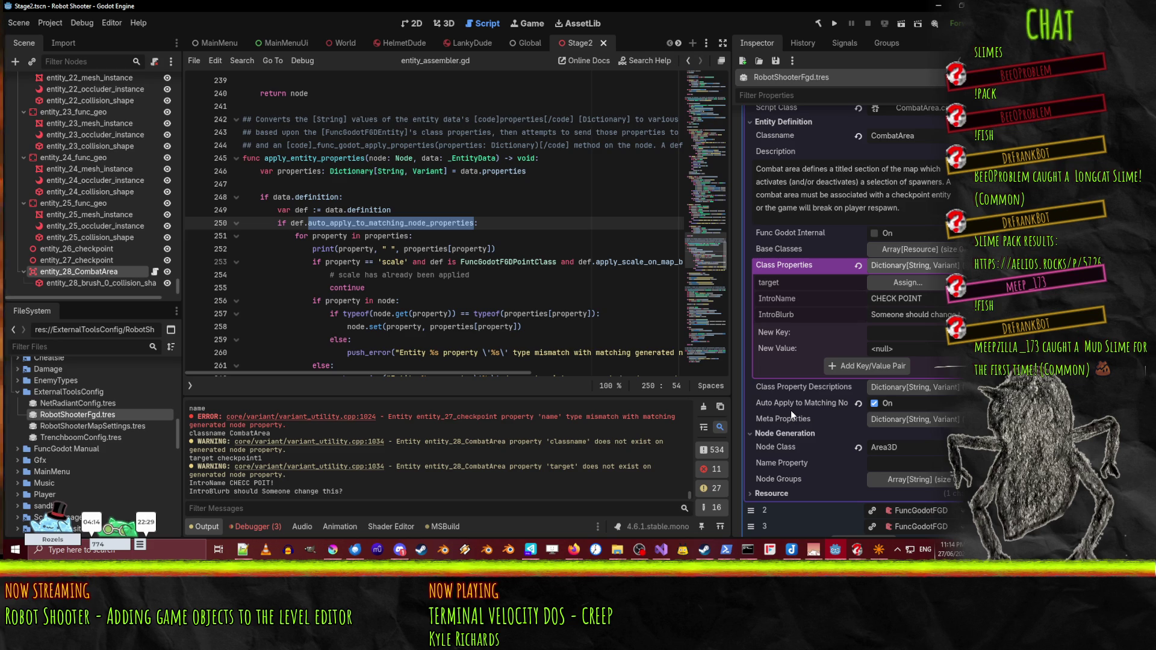
pyautogui.scroll(-1, 790, 410)
pyautogui.scroll(1, 796, 393)
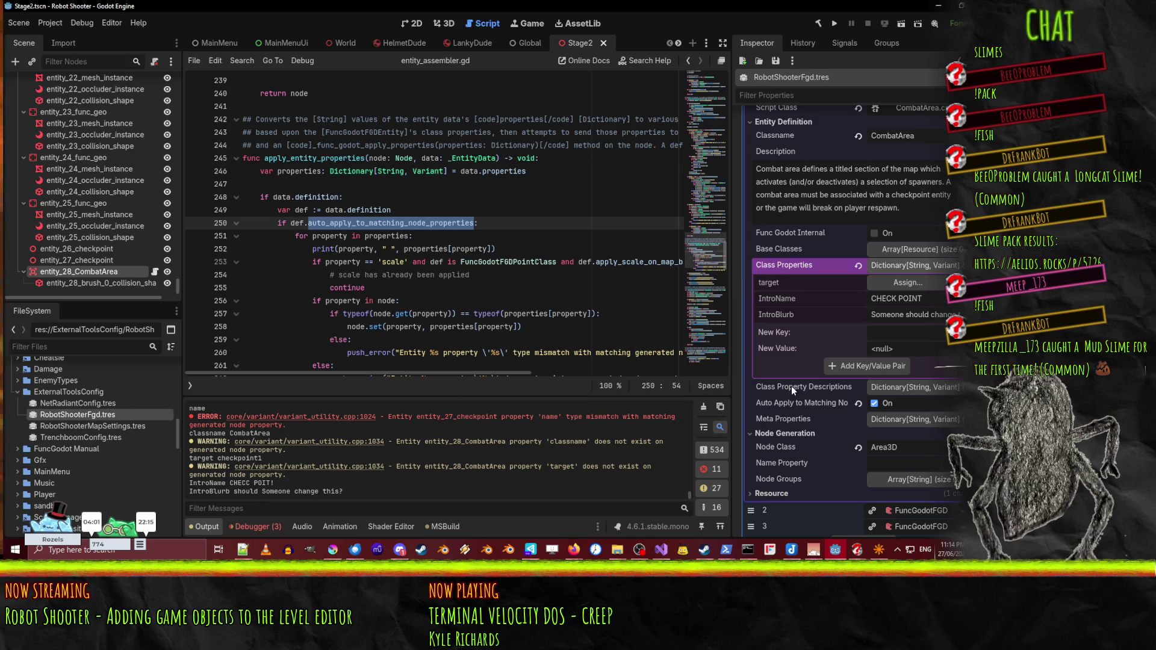
pyautogui.scroll(2, 791, 385)
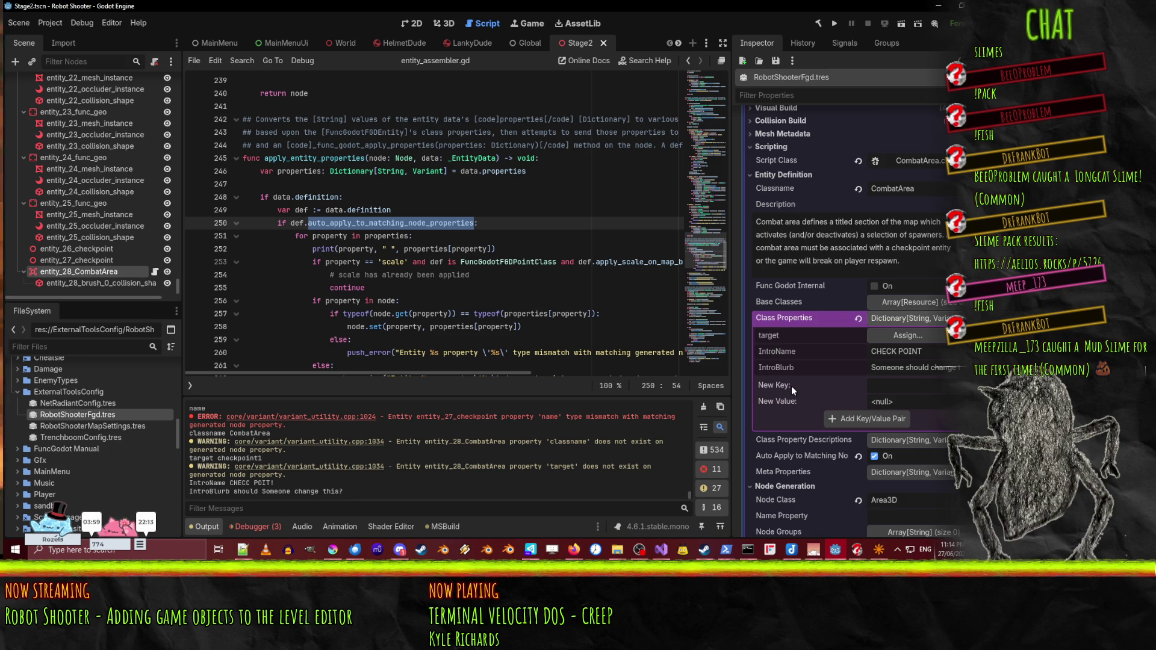
pyautogui.scroll(2, 791, 385)
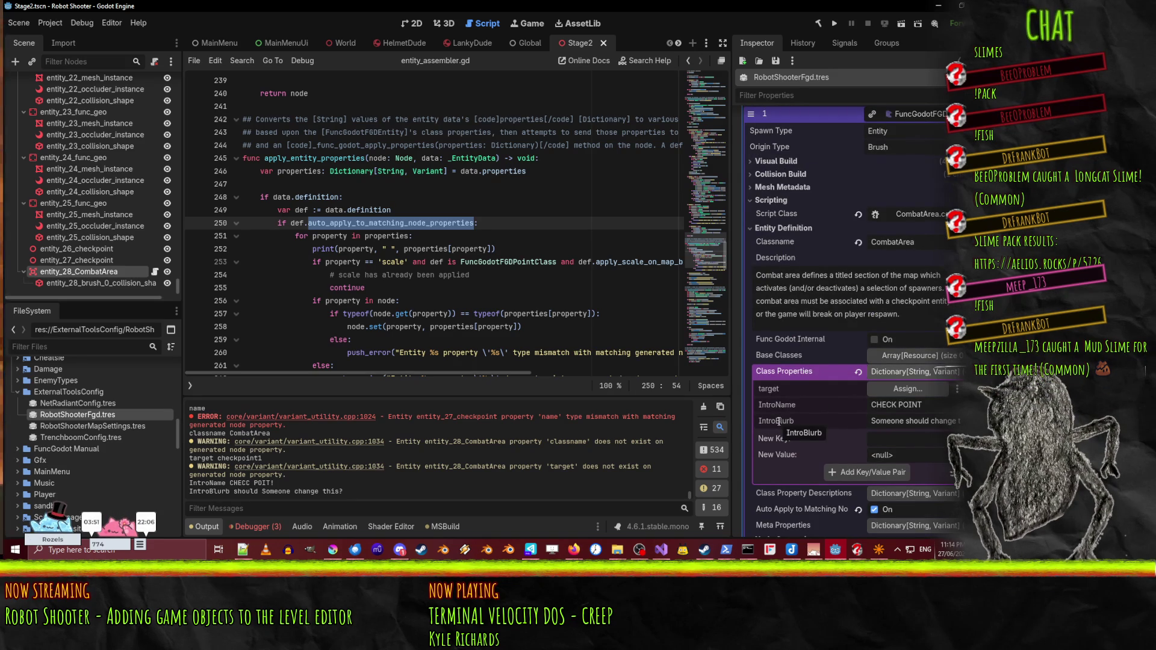
pyautogui.scroll(-3, 780, 427)
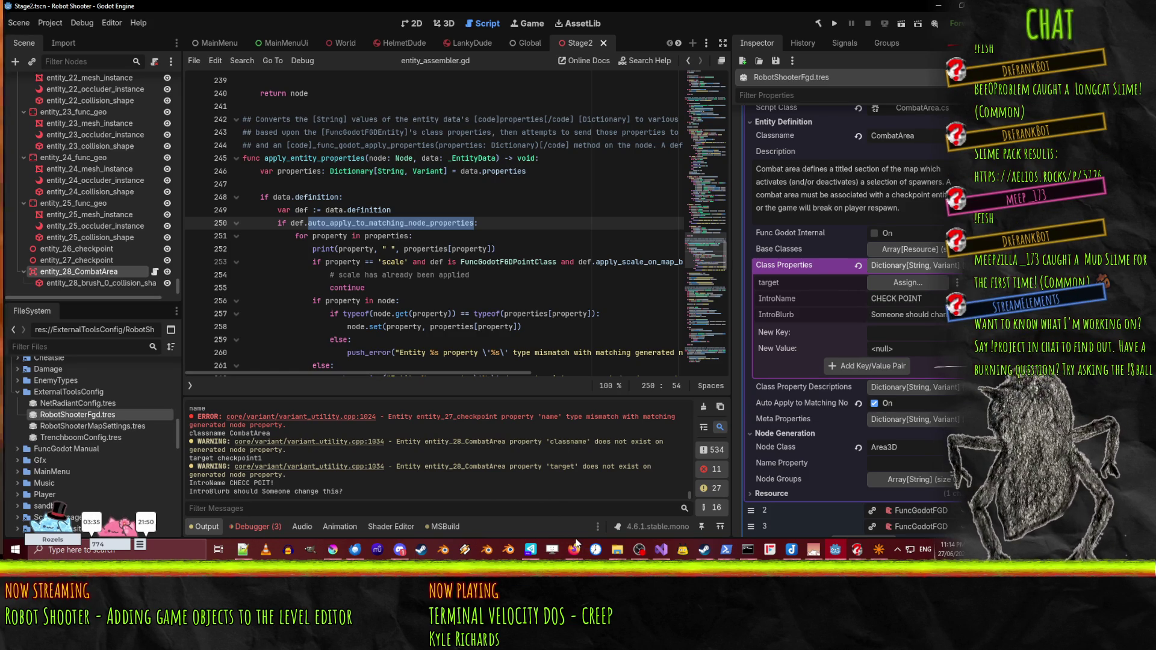
pyautogui.scroll(-4, 518, 283)
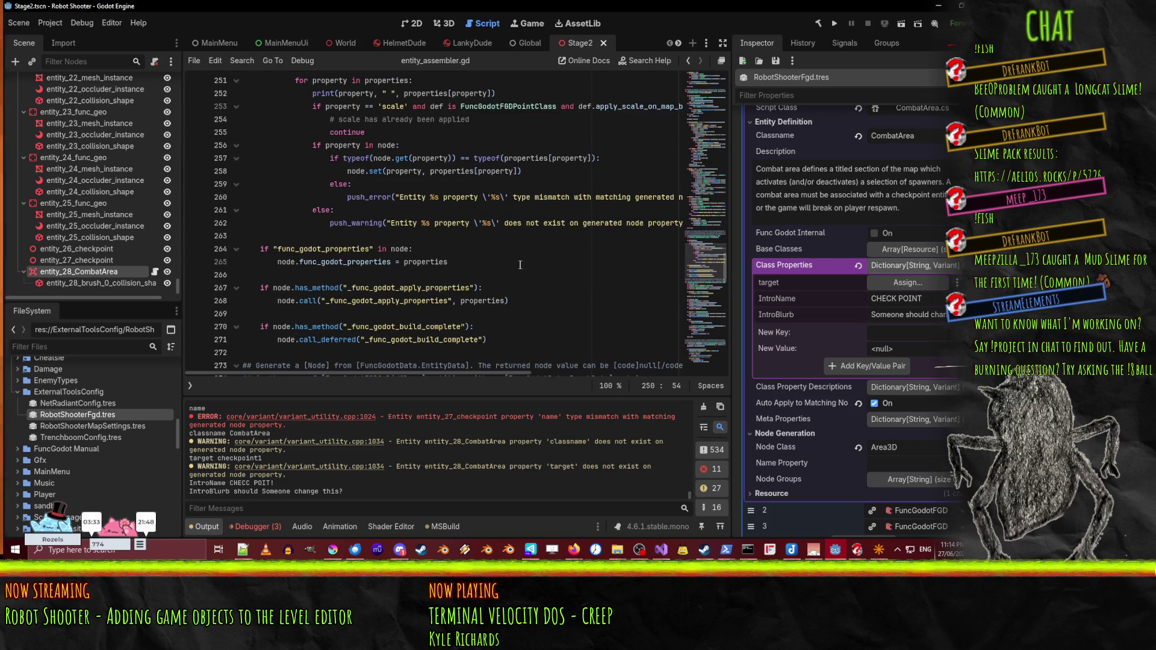
# - Select the _func_godot_apply_properties method name in entity_assembler.gd
pyautogui.scroll(-1, 520, 265)
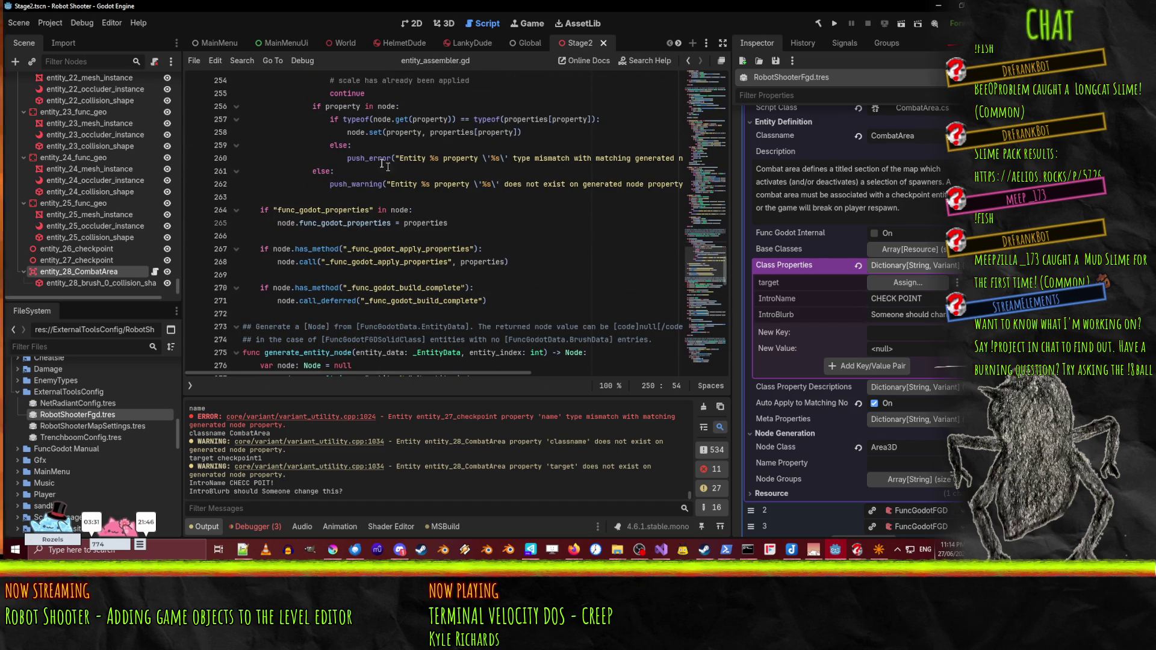
pyautogui.doubleClick(389, 250)
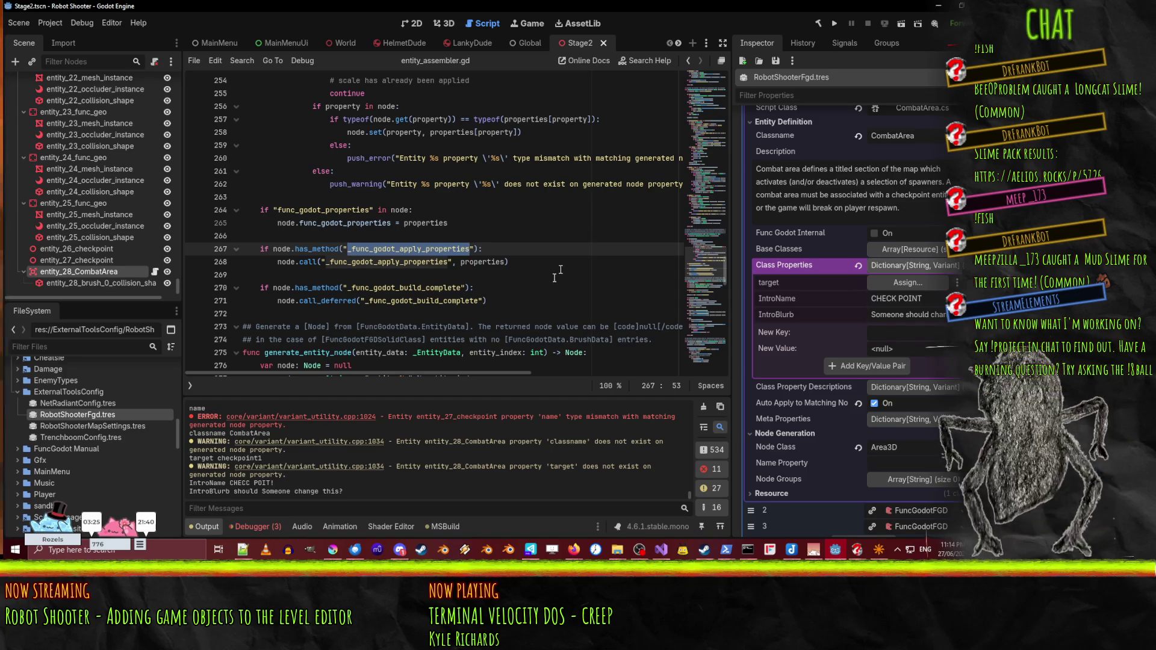
pyautogui.click(530, 262)
pyautogui.doubleClick(429, 250)
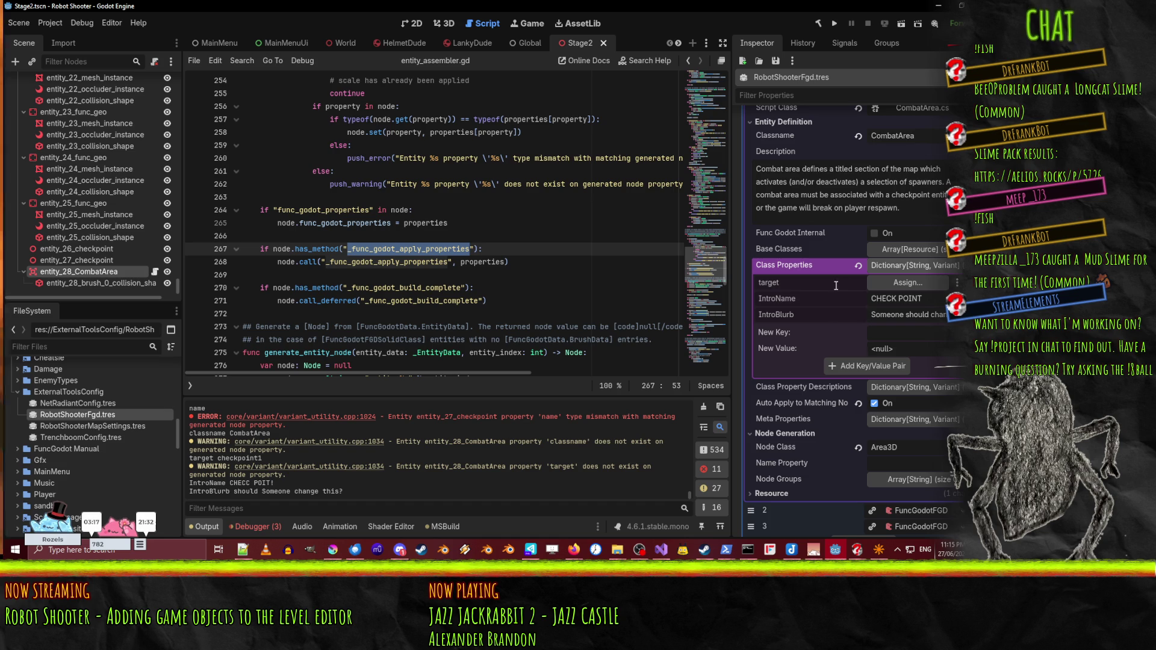
pyautogui.click(541, 262)
pyautogui.scroll(2, 545, 267)
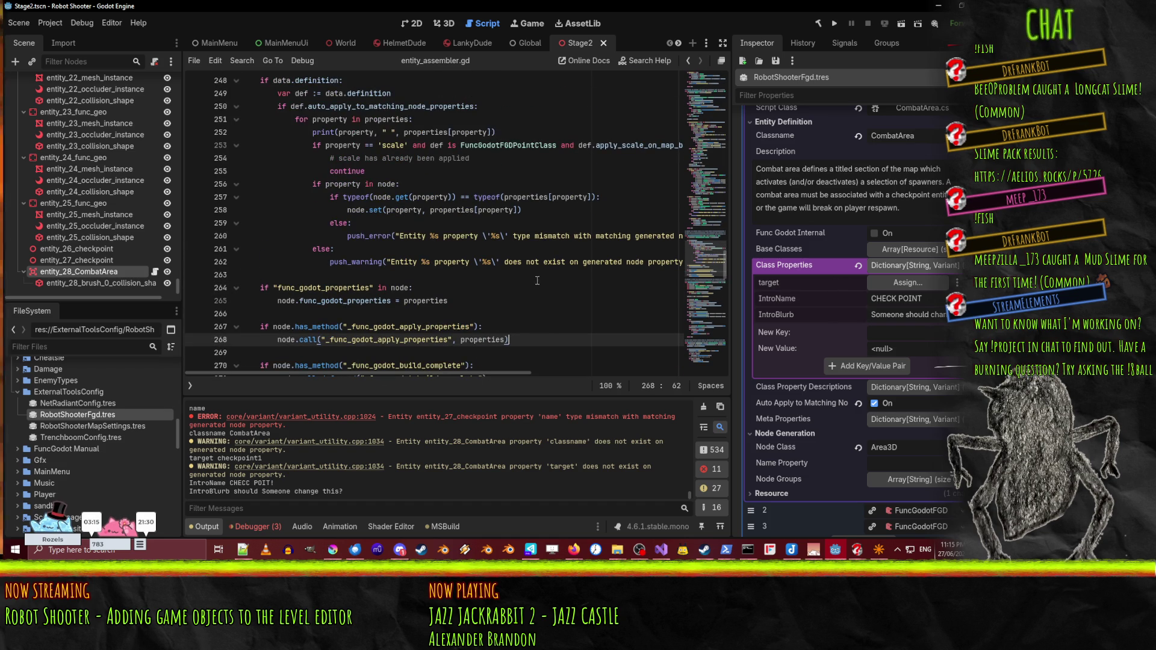
# - Delete the per-property debug print line from the property loop and save the script
pyautogui.click(374, 246)
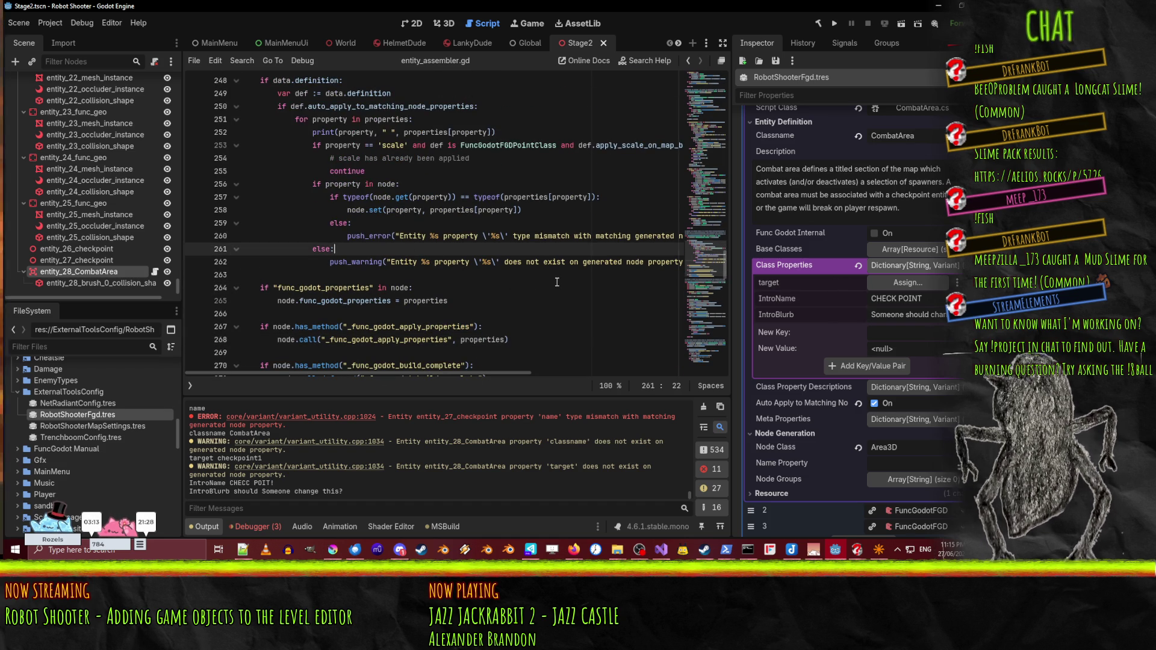
pyautogui.press('Up')
pyautogui.press('Up')
pyautogui.press('Up')
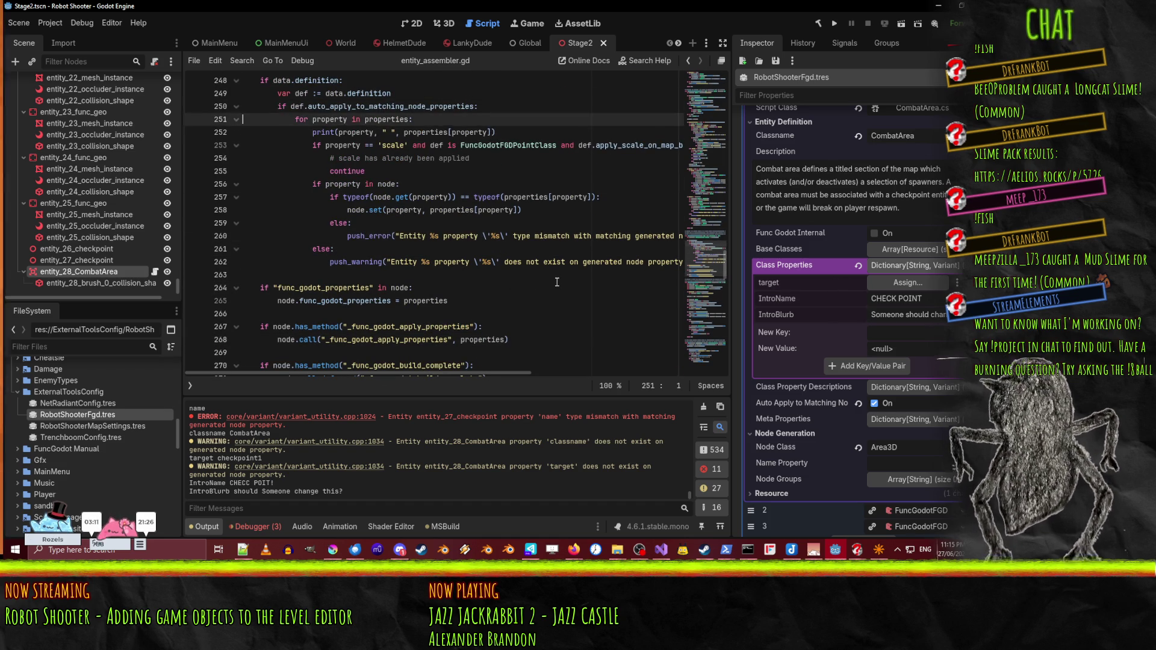
pyautogui.press('Down')
pyautogui.hotkey('ctrl', 'shift', 'k')
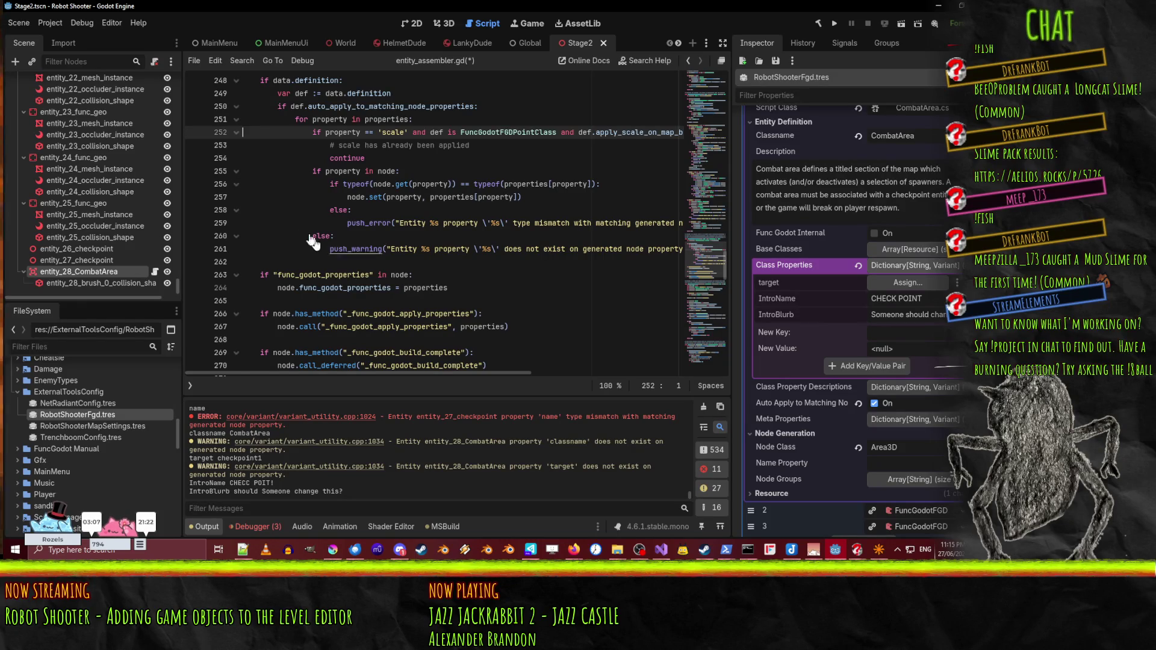
pyautogui.hotkey('ctrl', 's')
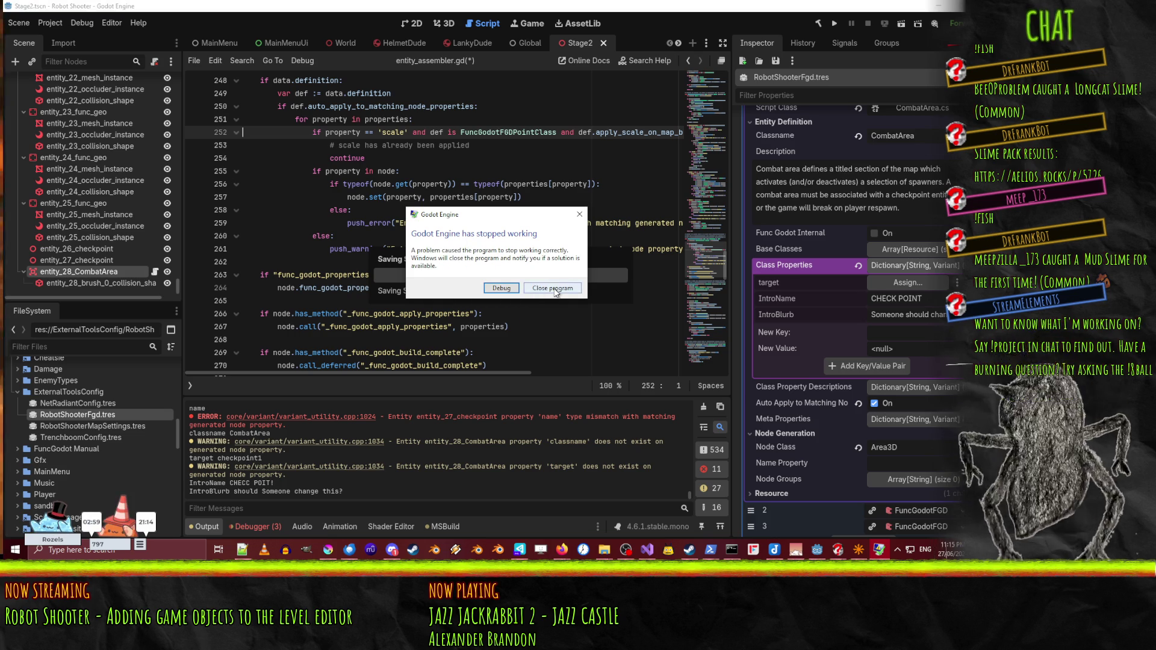
# - Close the crashed Godot and launch Godot 4.6.1 from F:\DAAAN\Godot\Godot_v4.6.1-stable-win64
pyautogui.click(552, 288)
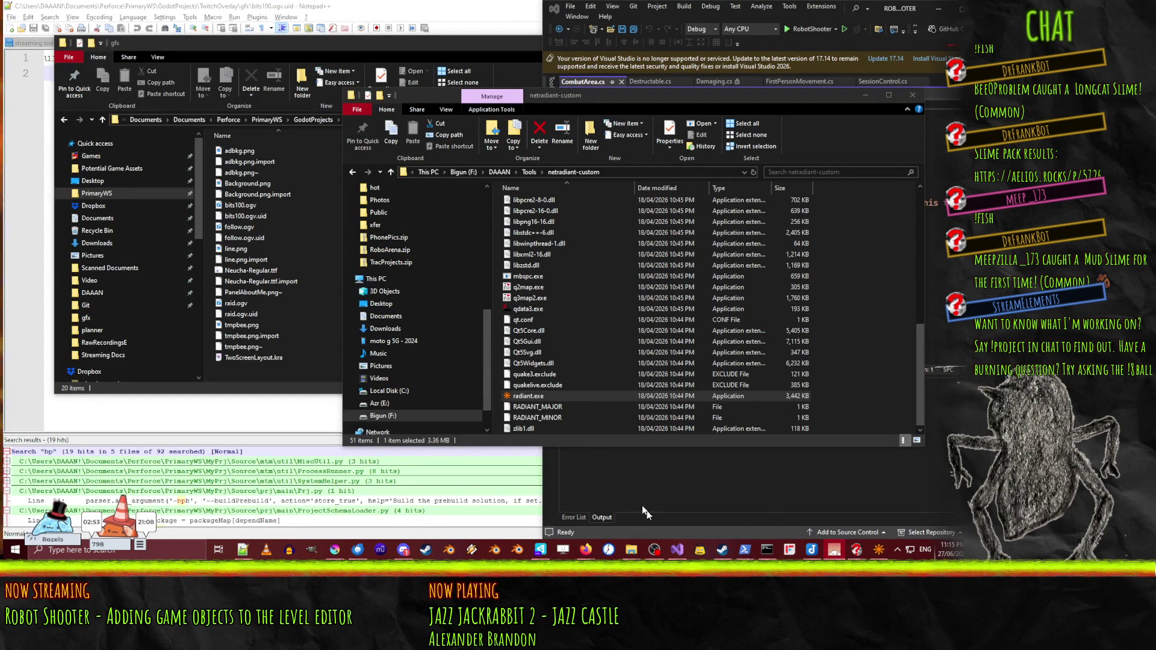
pyautogui.rightClick(499, 172)
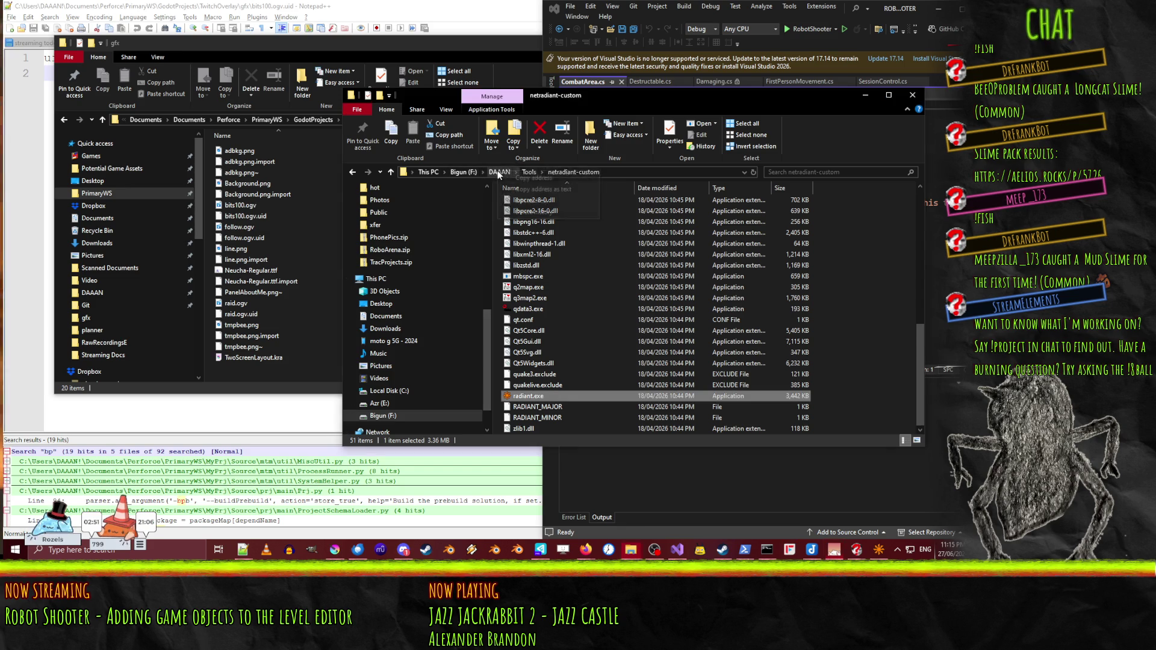
pyautogui.click(854, 141)
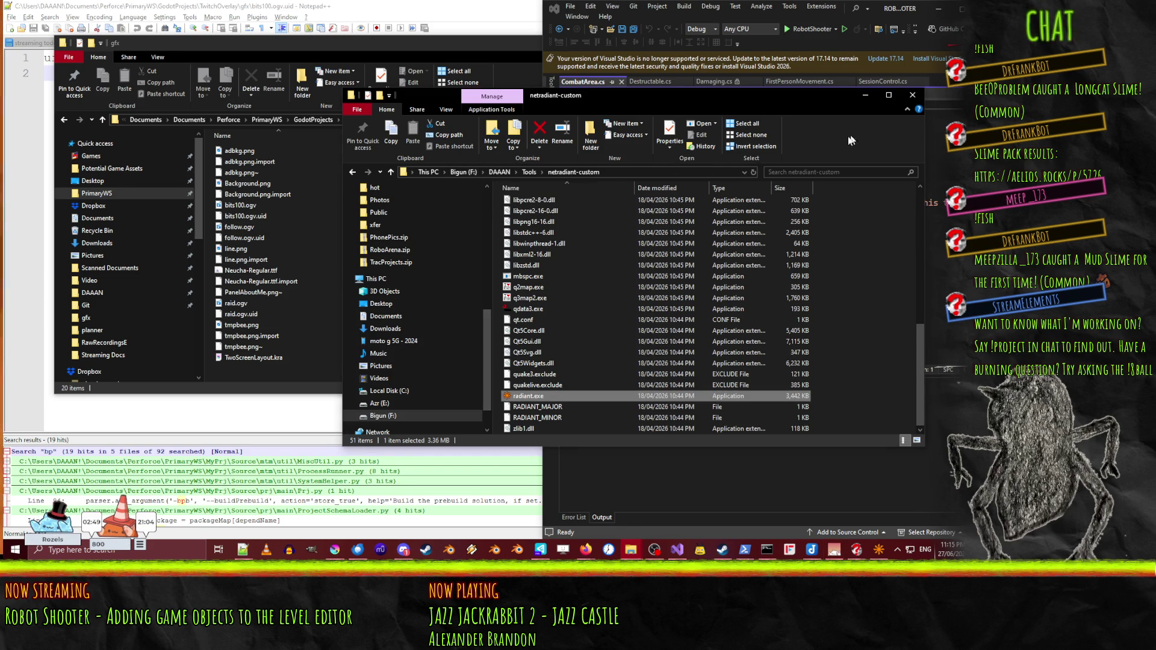
pyautogui.rightClick(409, 416)
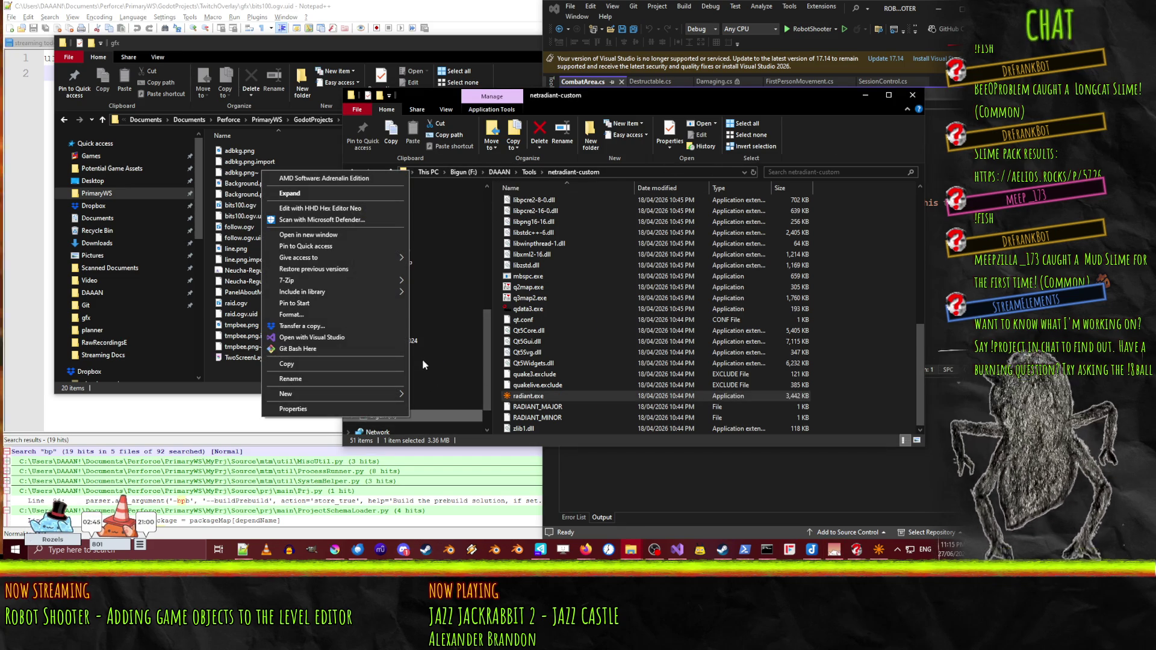
pyautogui.click(327, 239)
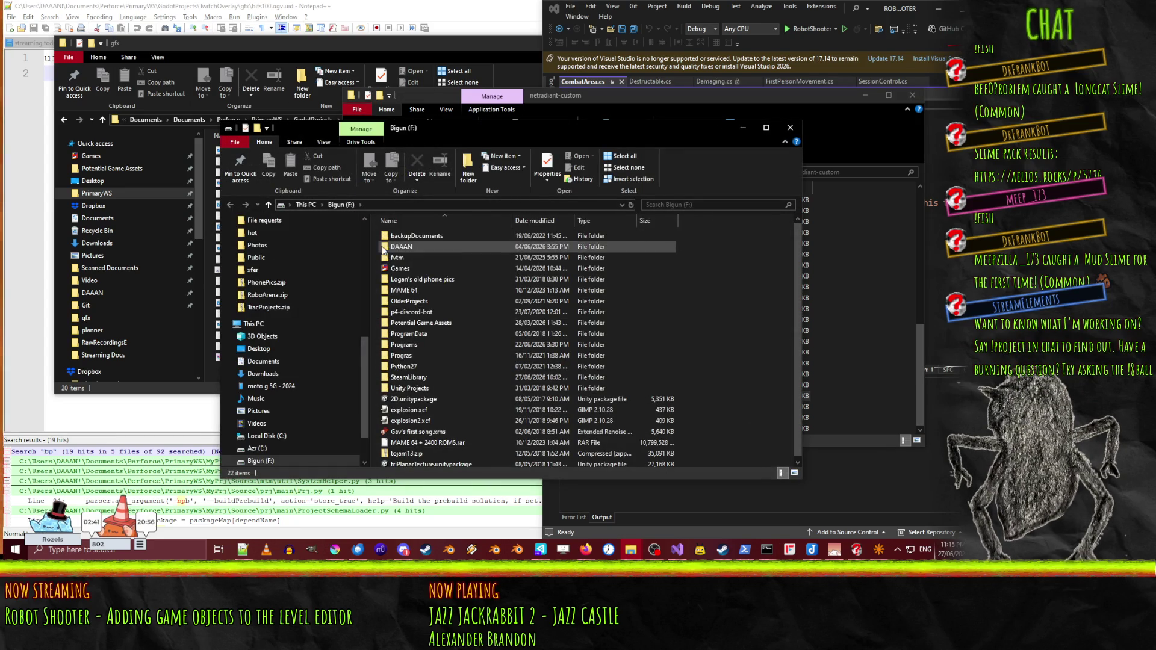
pyautogui.doubleClick(402, 247)
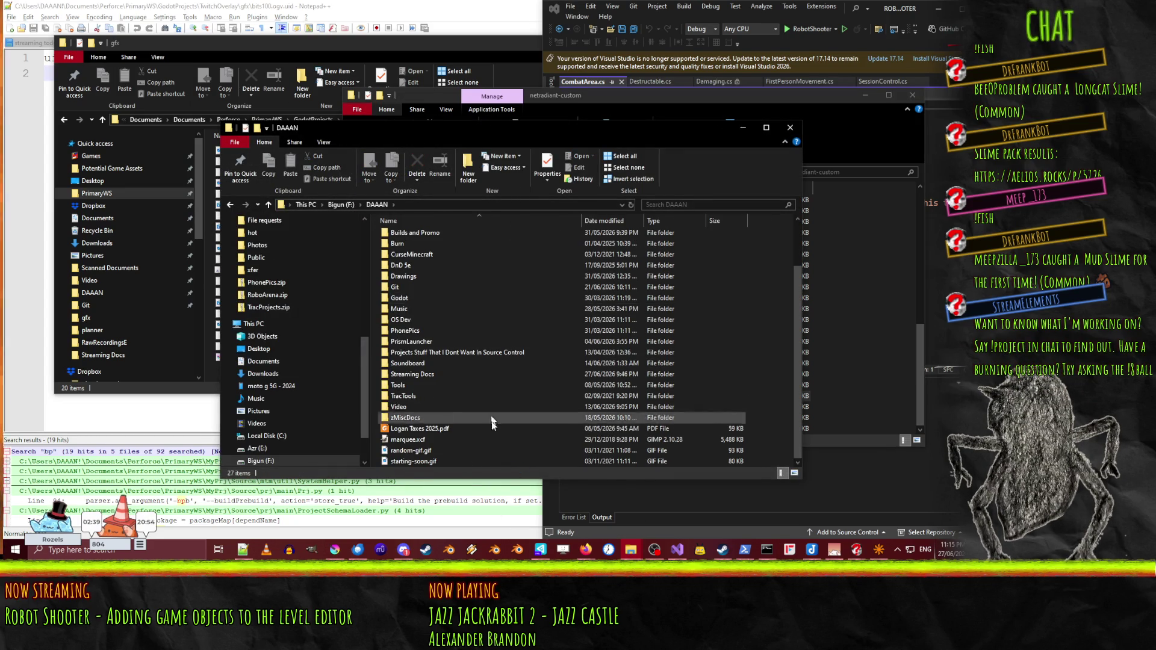
pyautogui.doubleClick(417, 297)
pyautogui.doubleClick(443, 259)
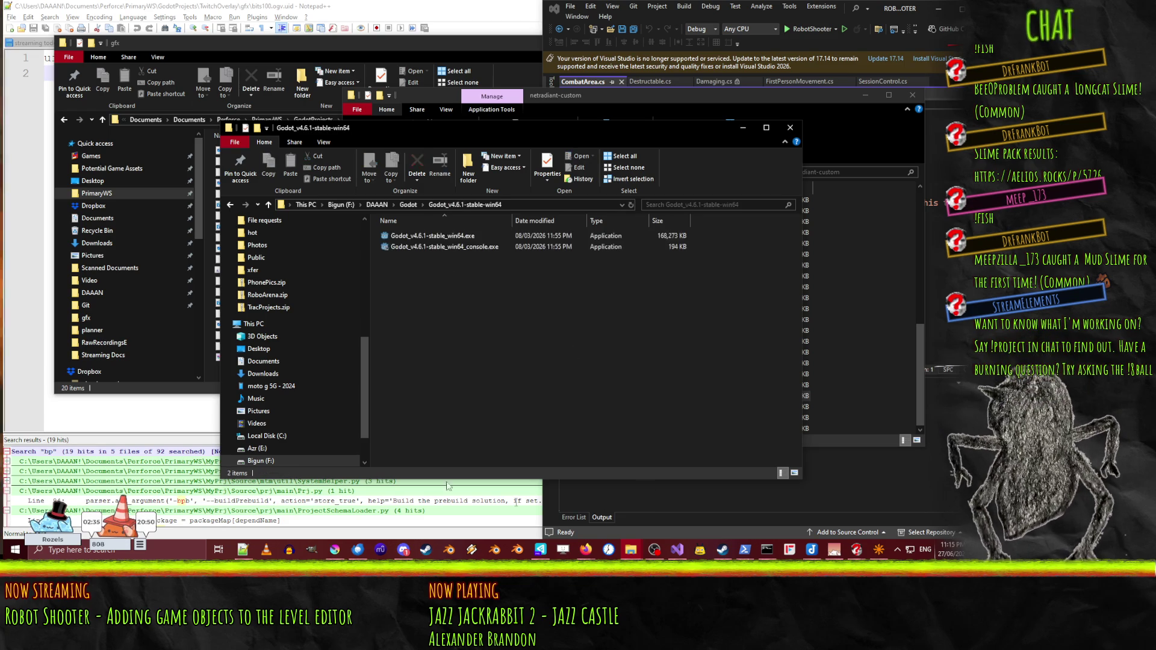
pyautogui.doubleClick(433, 236)
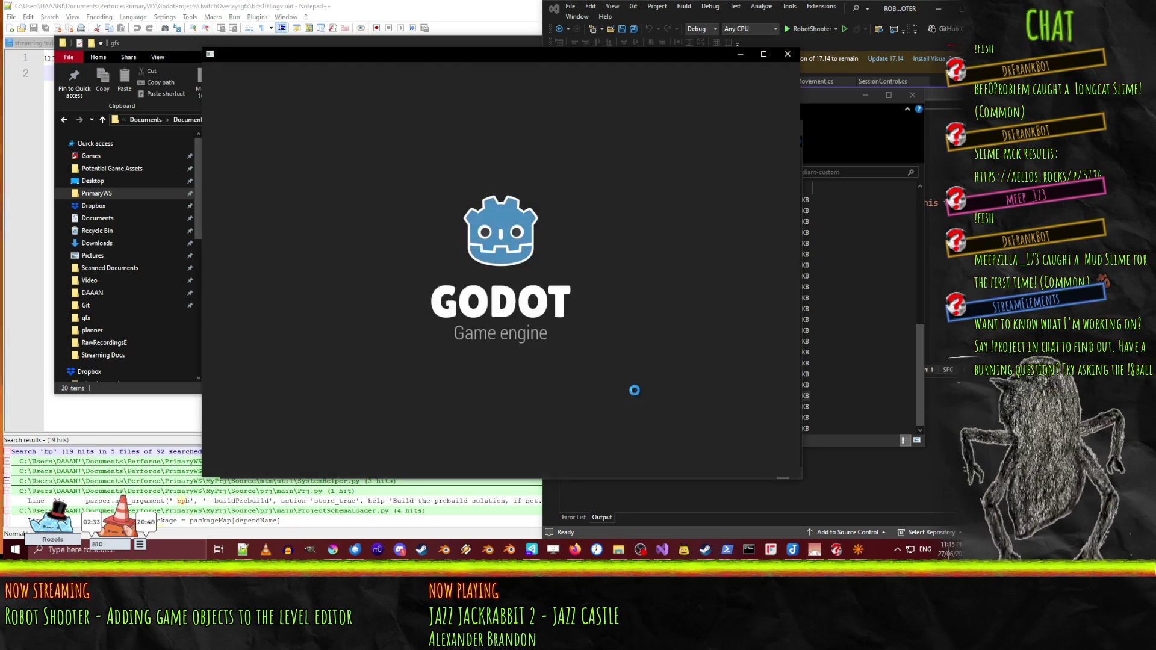
# - Launch the Godot_v4.6.1-stable_mono_win64 build instead and open the Robot Shooter project
pyautogui.click(787, 54)
pyautogui.click(408, 207)
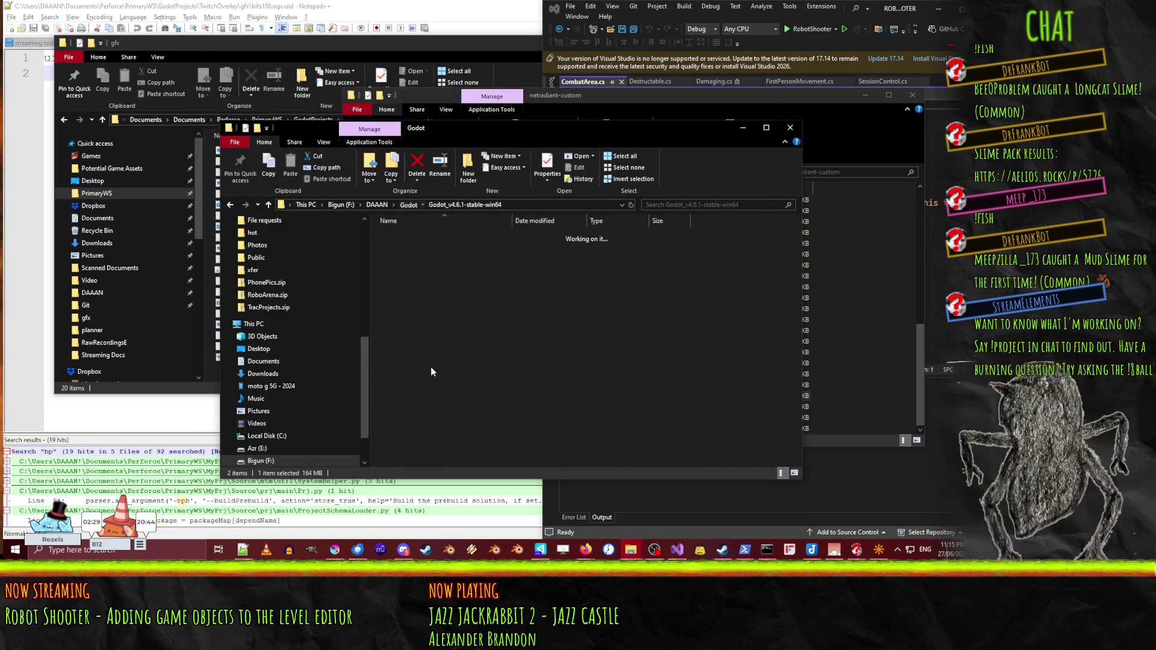
pyautogui.doubleClick(433, 246)
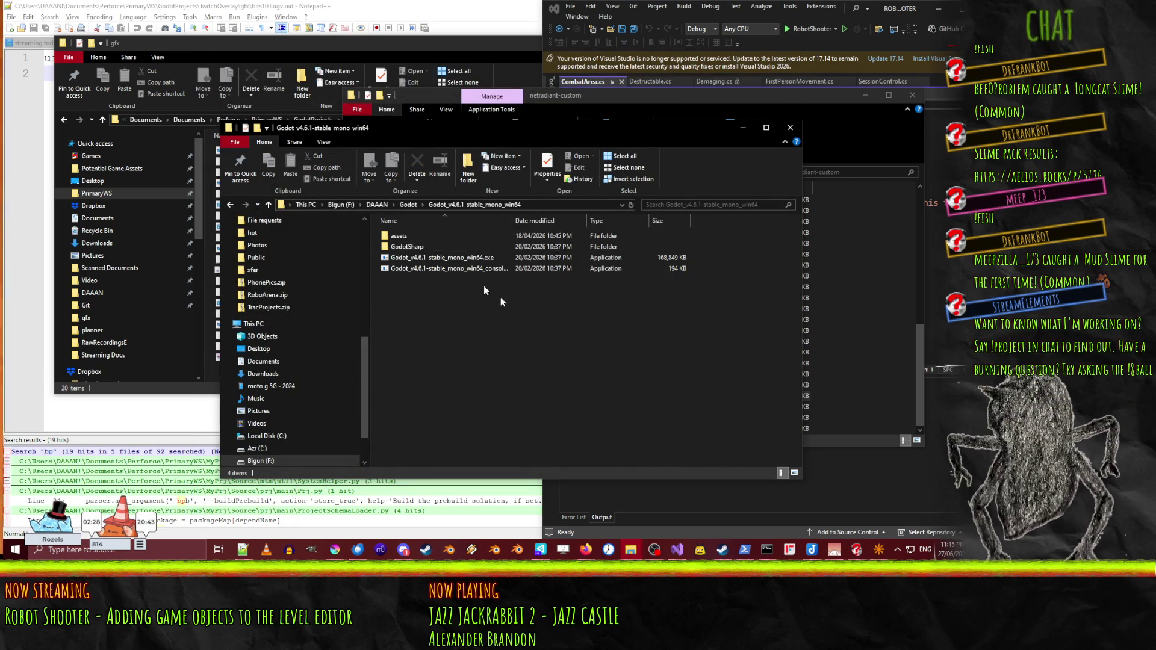
pyautogui.doubleClick(405, 259)
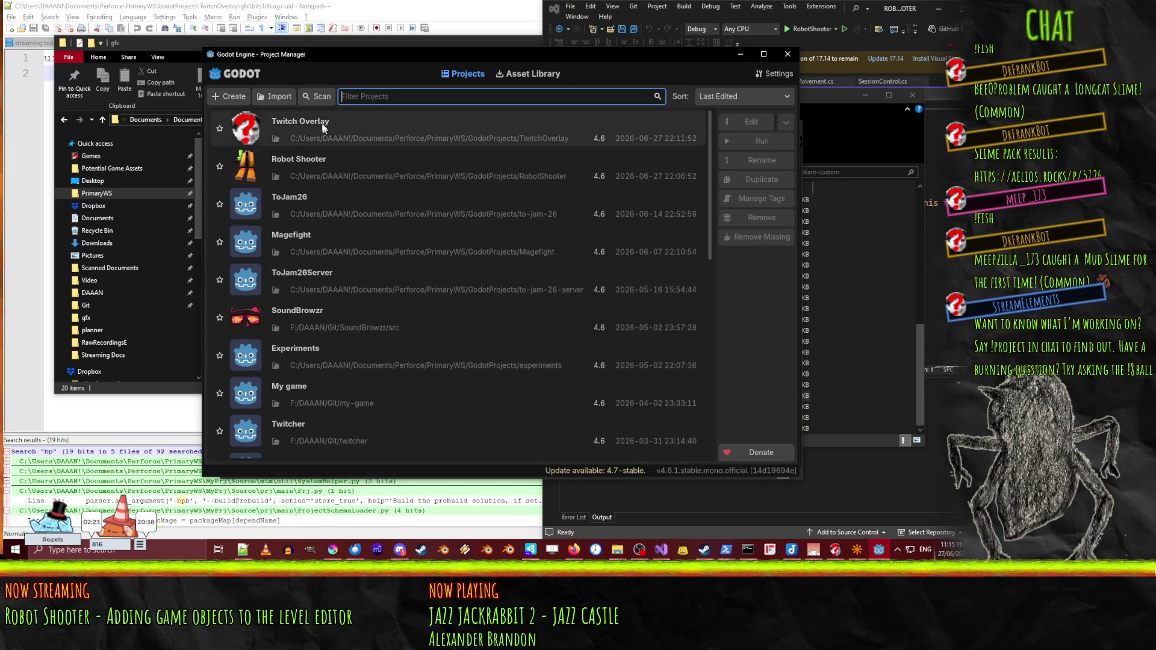
pyautogui.doubleClick(325, 172)
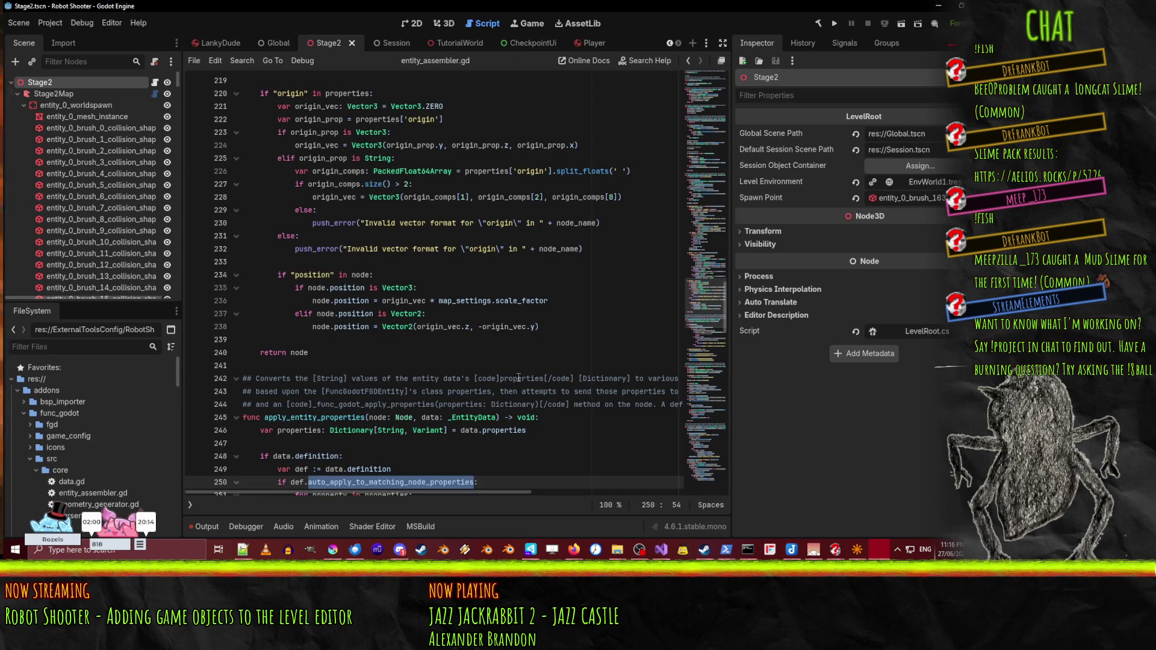
# - Browse the Scene menu in the reopened project, then switch to CombatArea.cs in Visual Studio
pyautogui.click(518, 377)
pyautogui.click(456, 248)
pyautogui.click(18, 24)
pyautogui.click(19, 24)
pyautogui.click(20, 24)
pyautogui.click(19, 24)
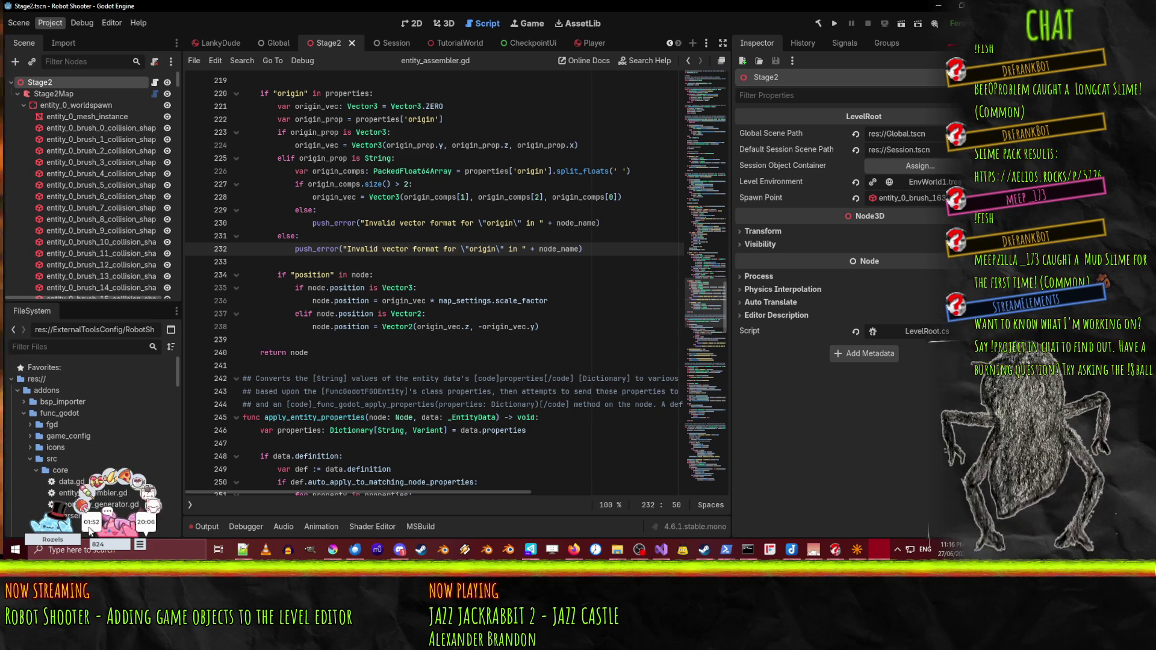
pyautogui.click(661, 549)
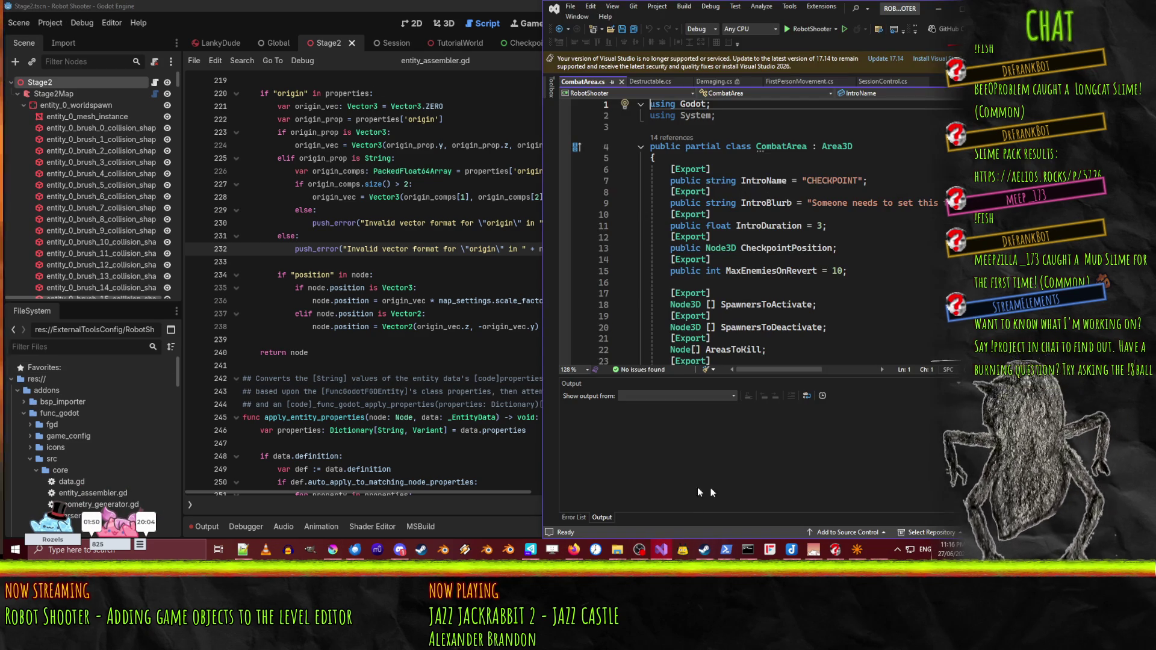
# - Maximize Visual Studio and declare 'private void _func_godot_apply_properties' above the _Ready comment
pyautogui.press('super+Up')
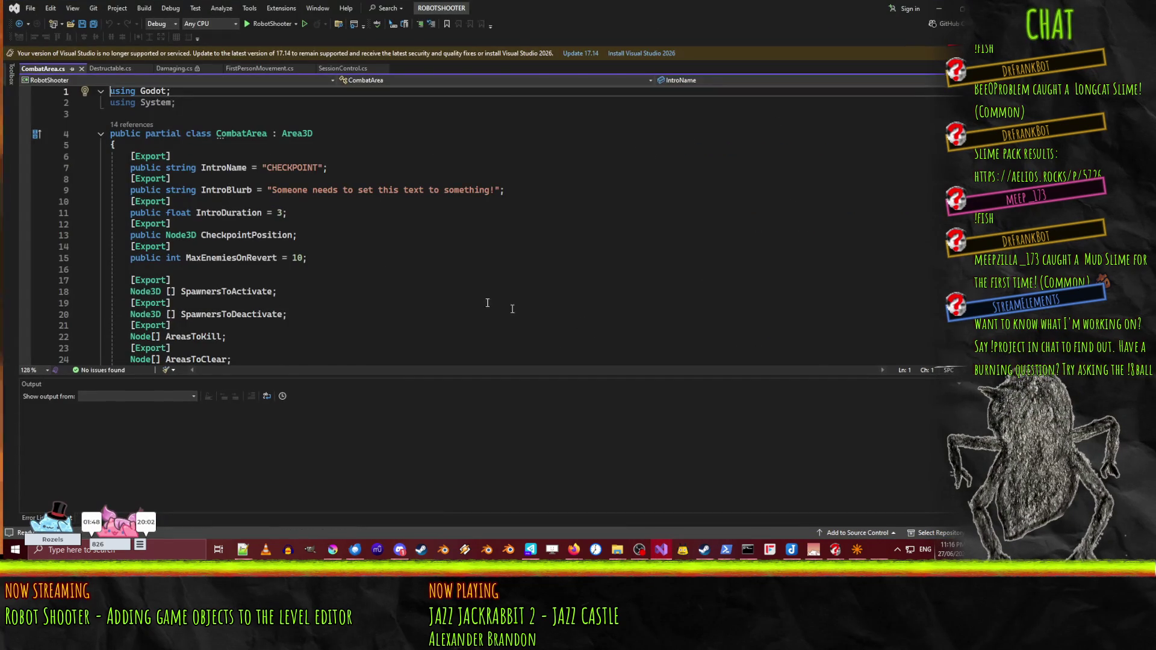
pyautogui.click(308, 280)
pyautogui.scroll(-9, 309, 277)
pyautogui.scroll(3, 308, 277)
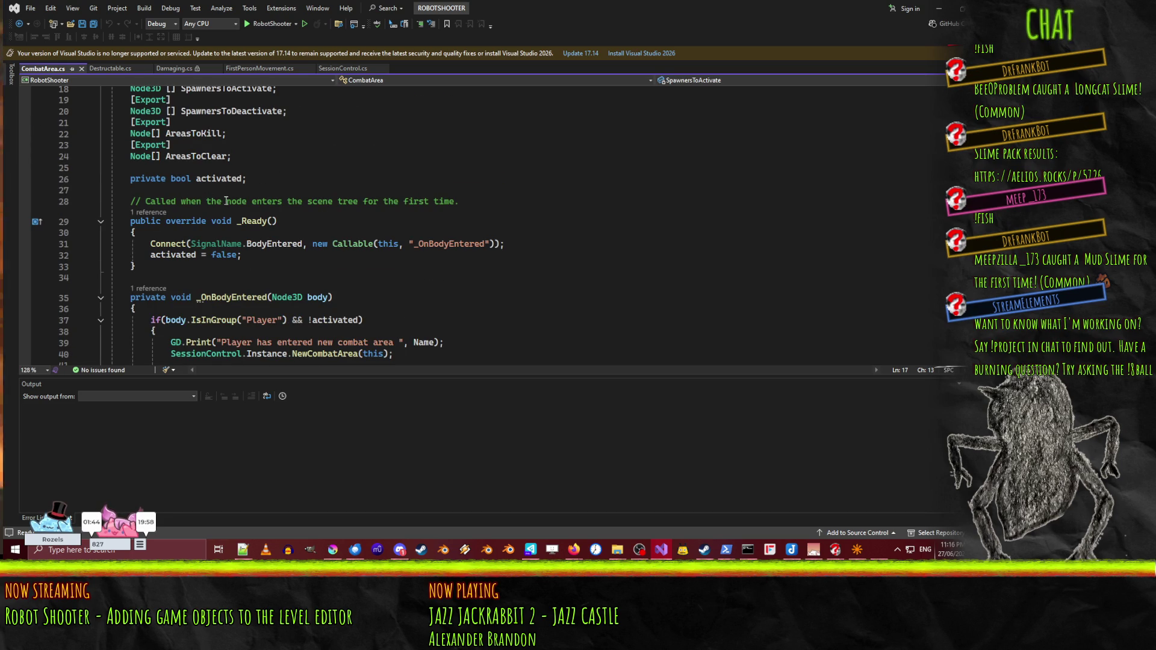
pyautogui.click(540, 191)
pyautogui.press('Return')
pyautogui.press('Return')
pyautogui.press('Up')
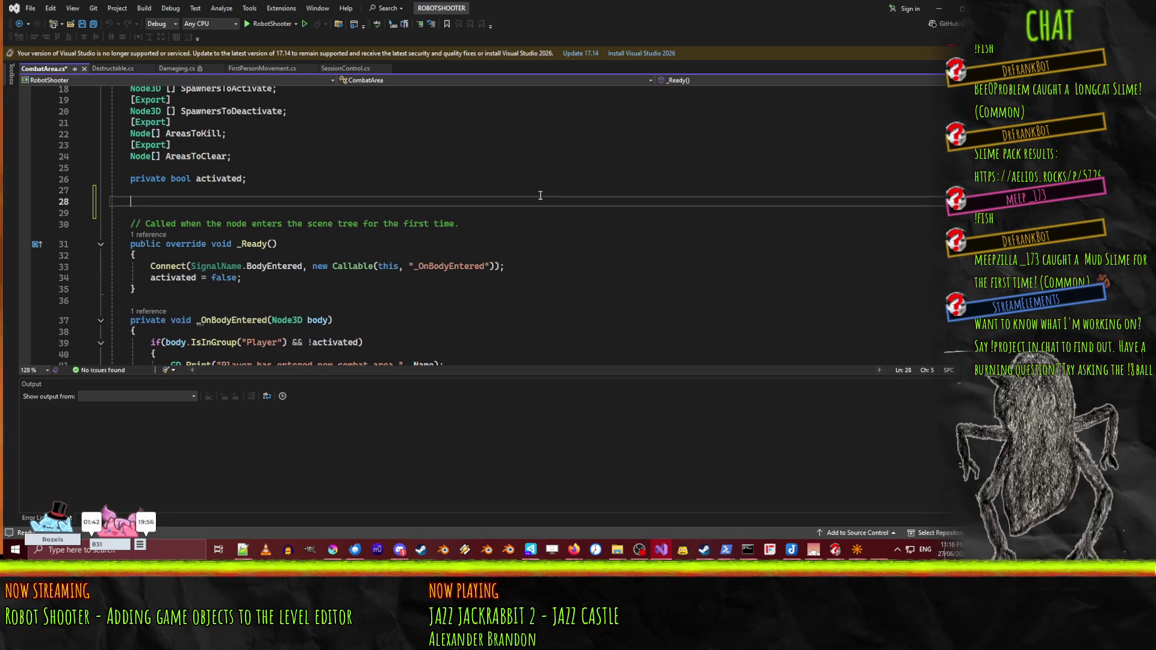
pyautogui.write('private void')
pyautogui.press('Tab')
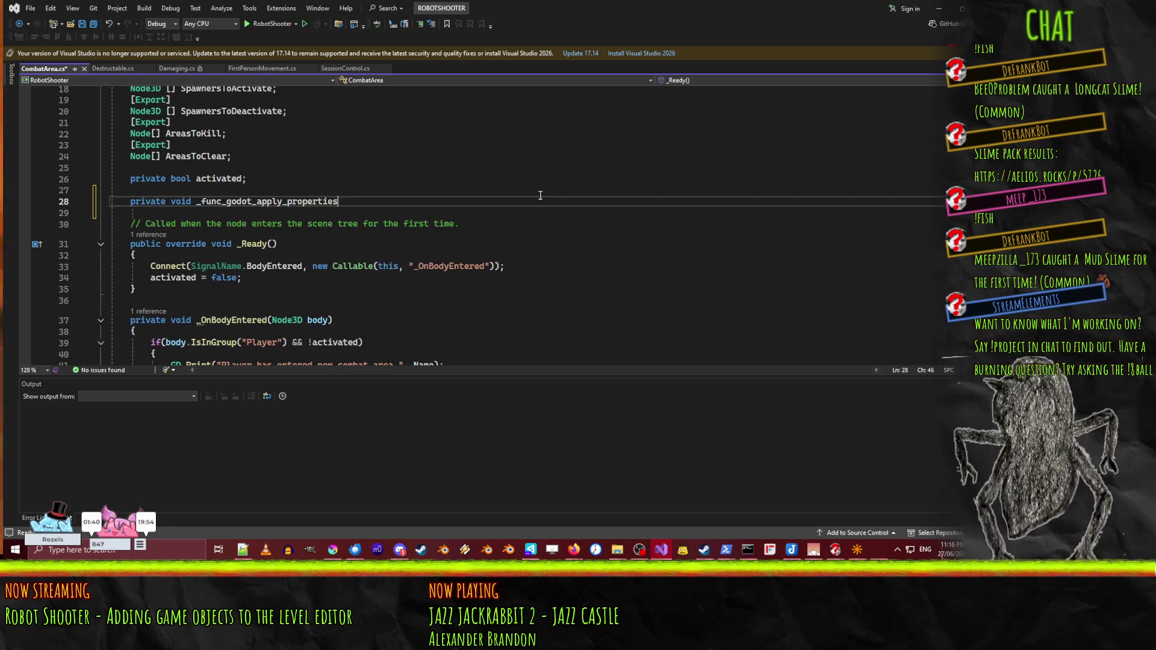
# - Rename the method to _FuncGodotApplyProperties()
pyautogui.press('Home')
pyautogui.press('Right')
pyautogui.press('Right')
pyautogui.press('Delete')
pyautogui.write('F')
pyautogui.press('Right')
pyautogui.press('Right')
pyautogui.press('Right')
pyautogui.press('Delete')
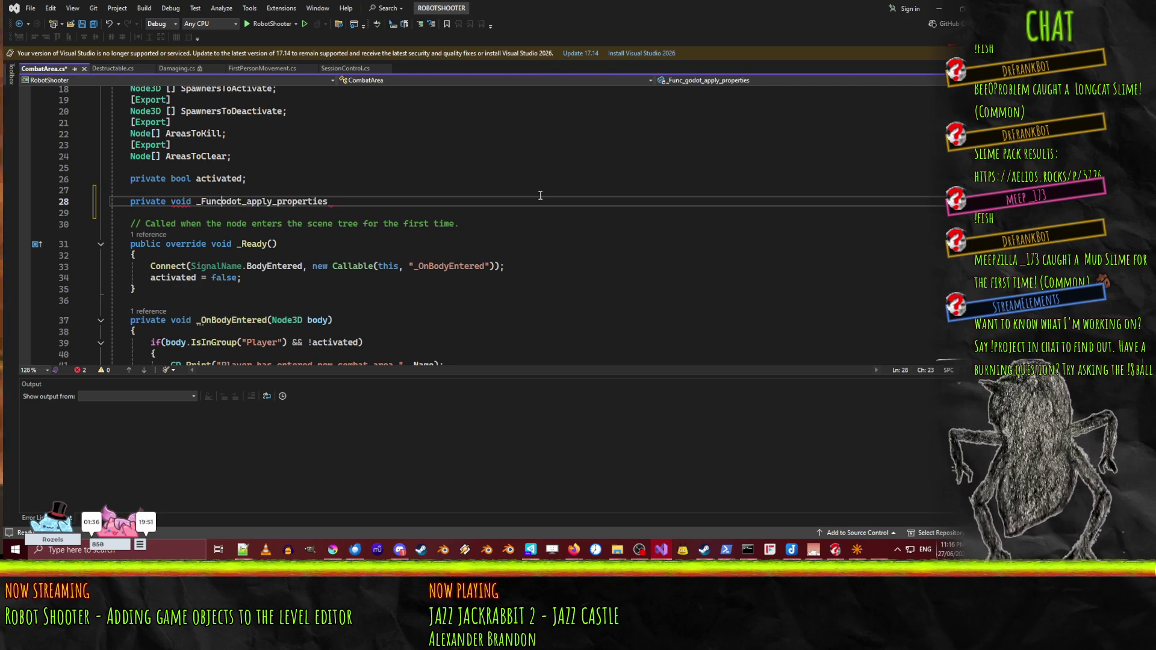
pyautogui.press('Right')
pyautogui.press('Right')
pyautogui.press('Right')
pyautogui.press('Delete')
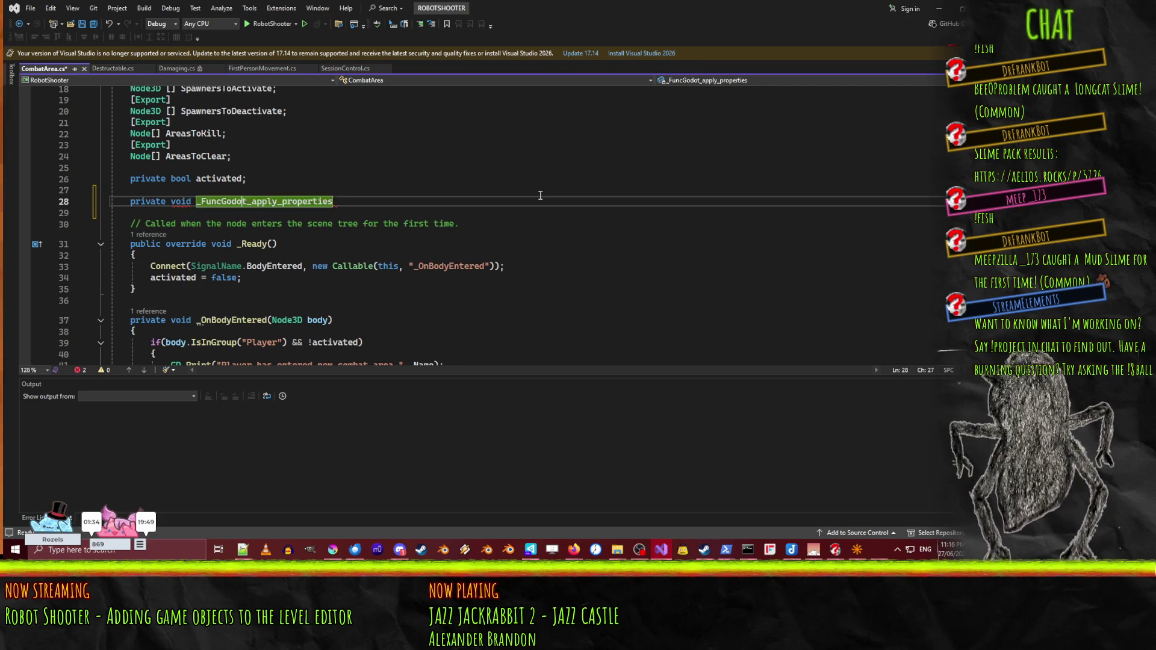
pyautogui.press('Right')
pyautogui.press('Right')
pyautogui.press('Delete')
pyautogui.press('Delete')
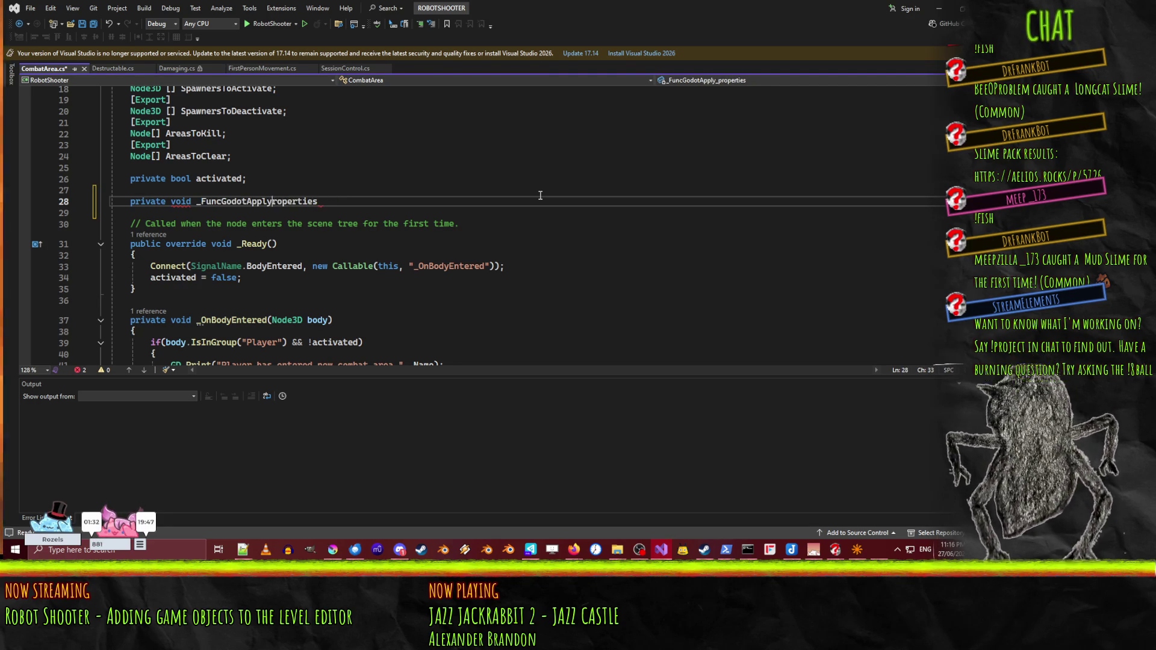
pyautogui.write('()')
# - Give _FuncGodotApplyProperties an empty method body in braces
pyautogui.press('Return')
pyautogui.write('{')
pyautogui.press('Return')
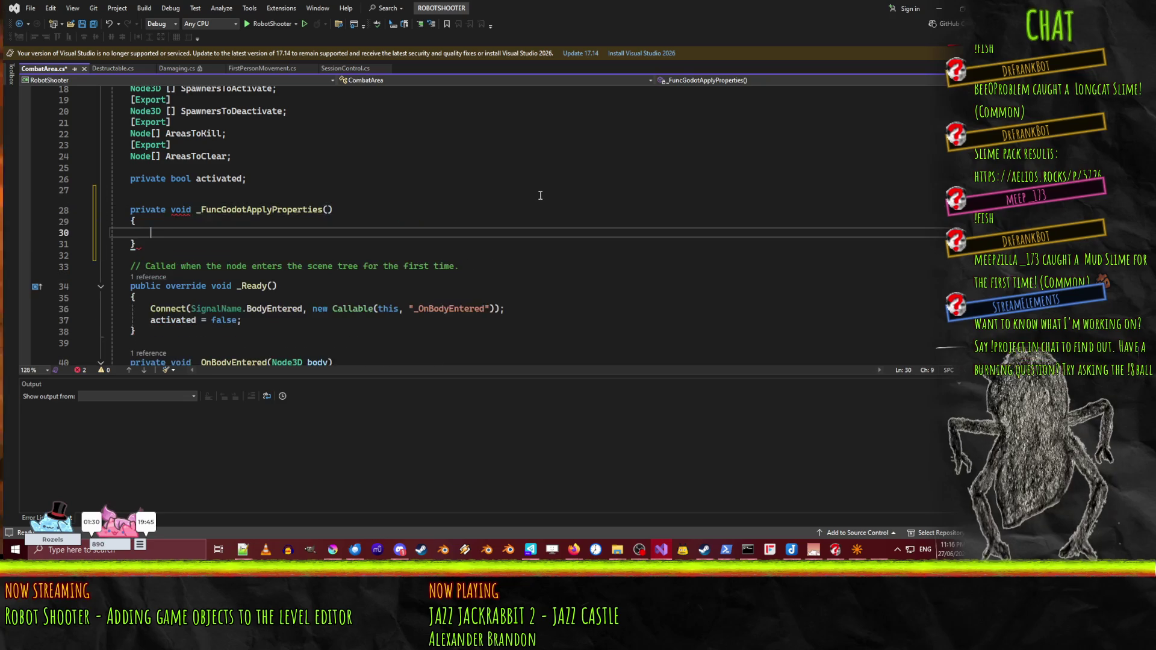
pyautogui.click(656, 552)
pyautogui.click(656, 551)
pyautogui.moveTo(573, 550)
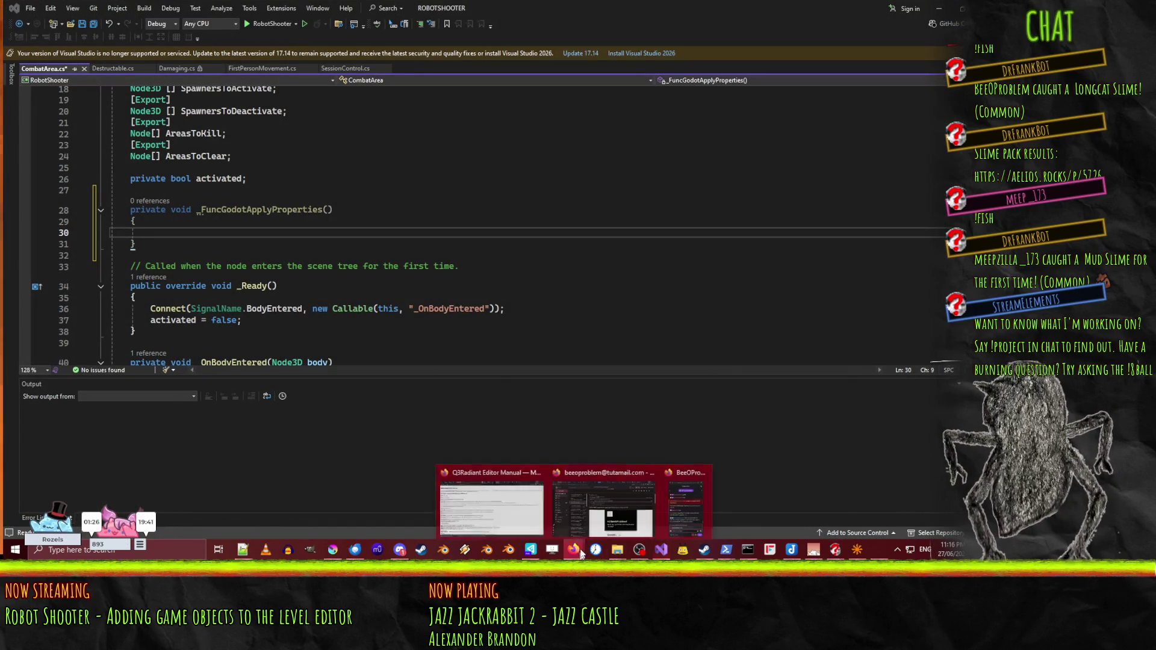
pyautogui.moveTo(494, 527)
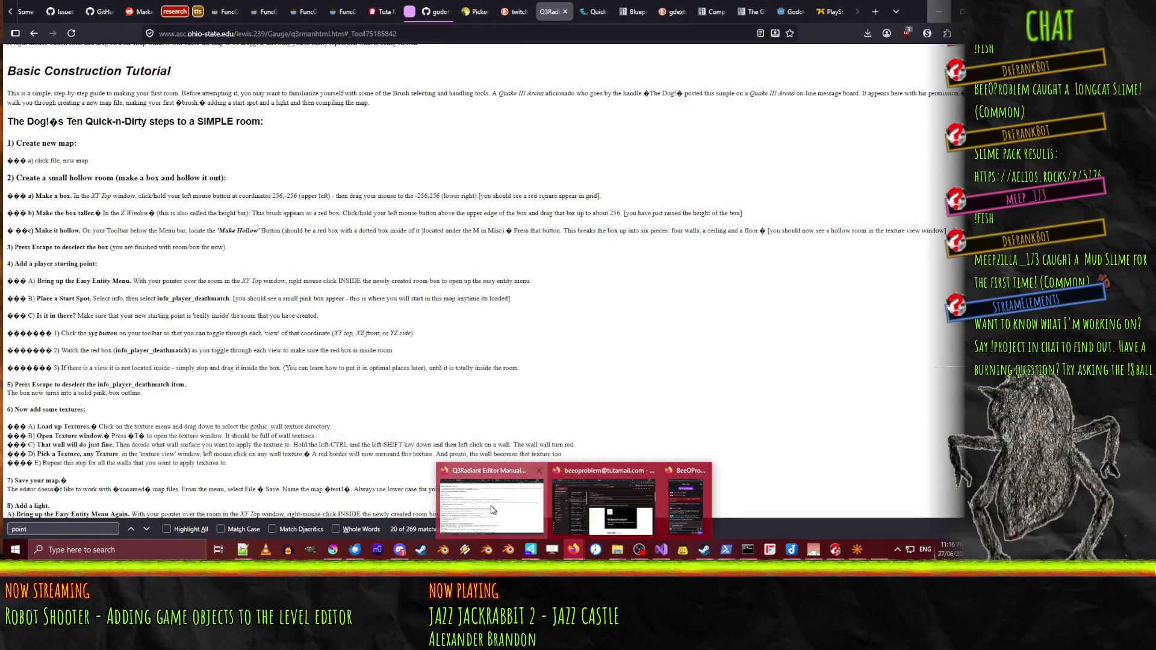
pyautogui.click(492, 510)
pyautogui.click(266, 6)
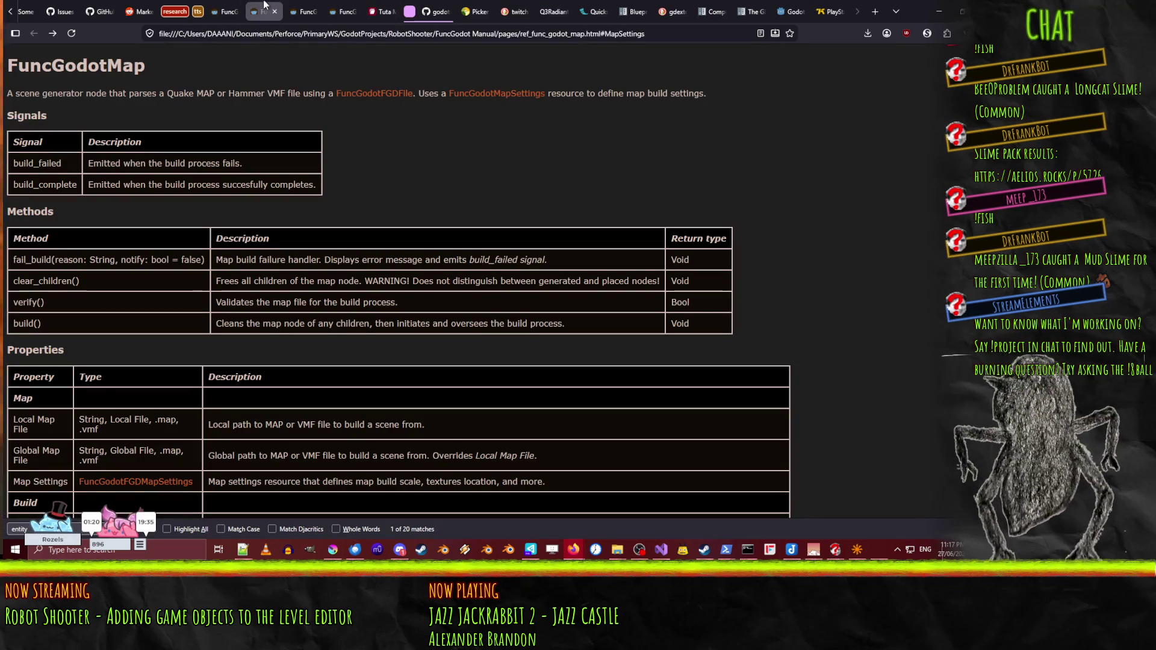
pyautogui.hotkey('ctrl', 'shift', 'Tab')
pyautogui.hotkey('ctrl', 'Tab')
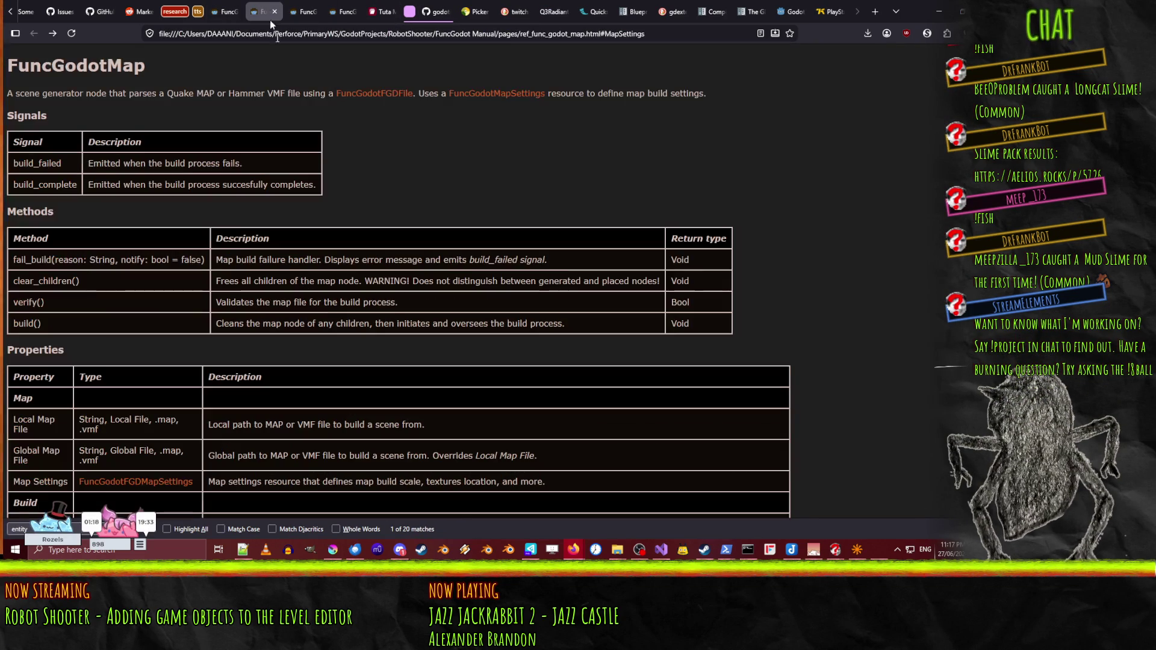
pyautogui.click(928, 5)
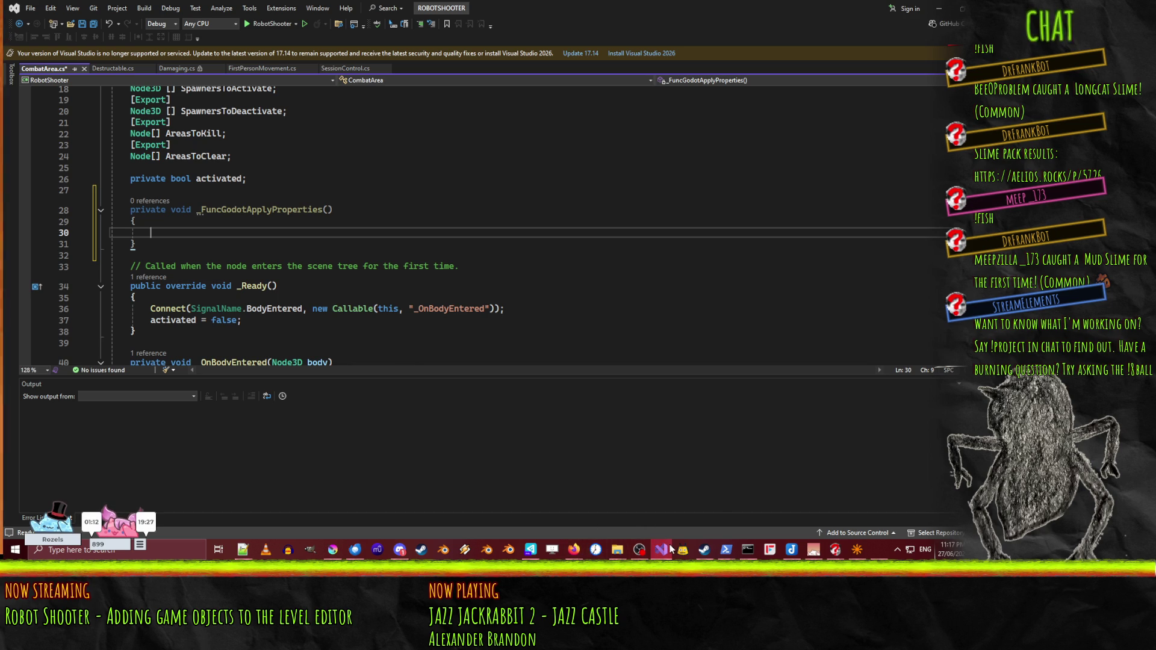
pyautogui.moveTo(669, 545)
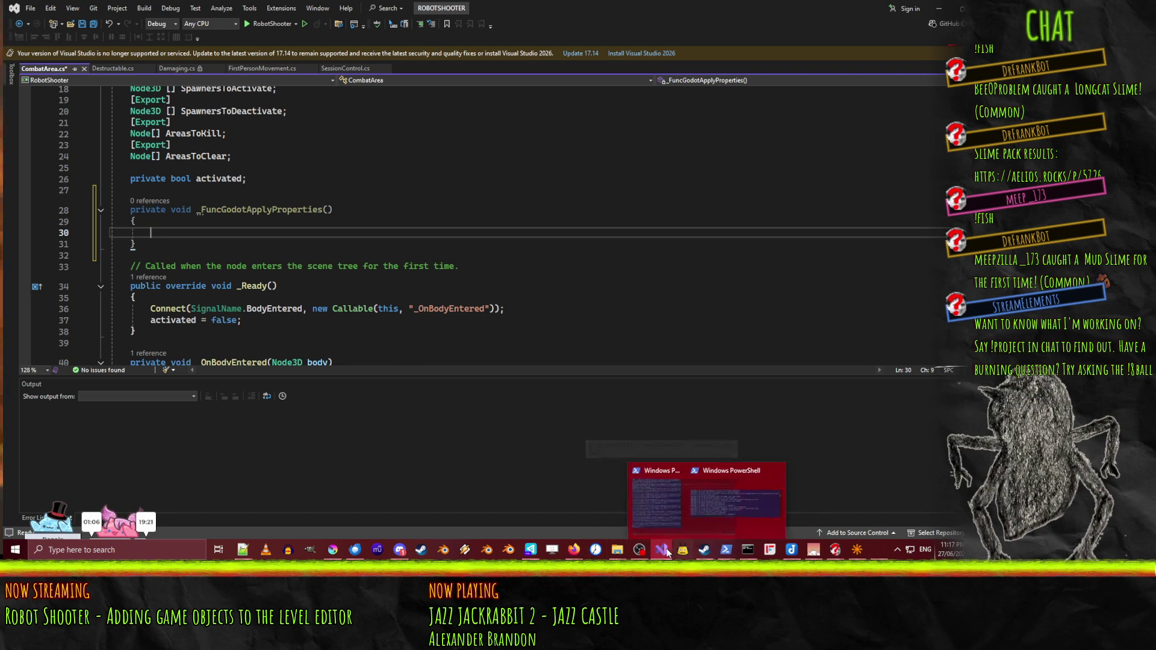
pyautogui.moveTo(834, 553)
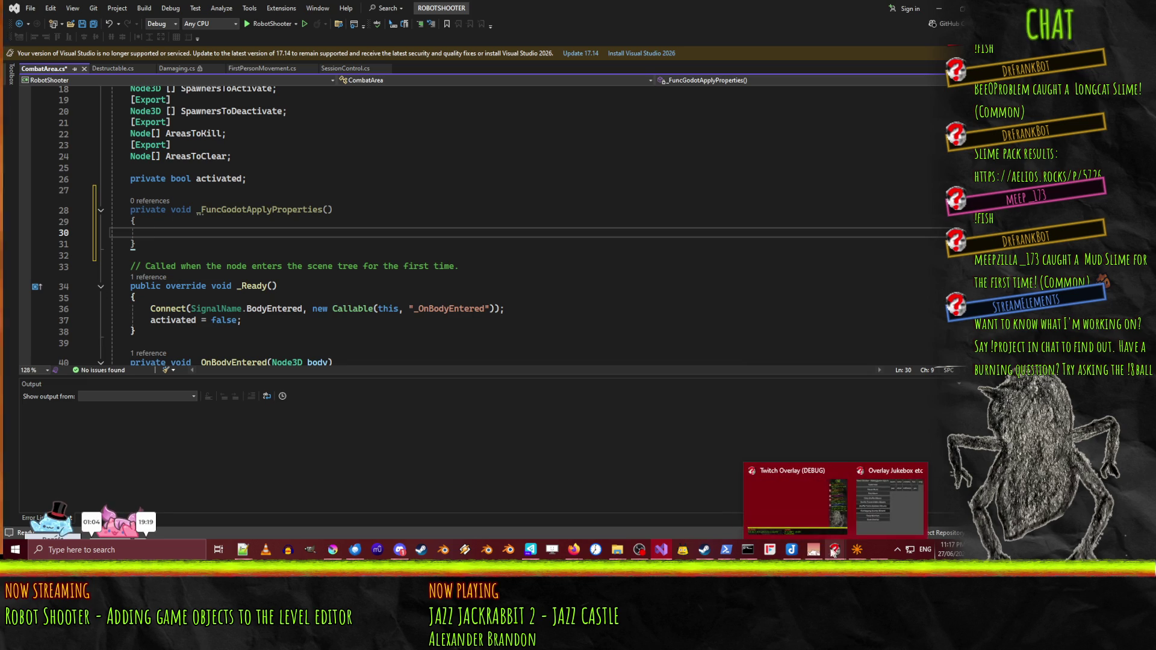
pyautogui.click(879, 550)
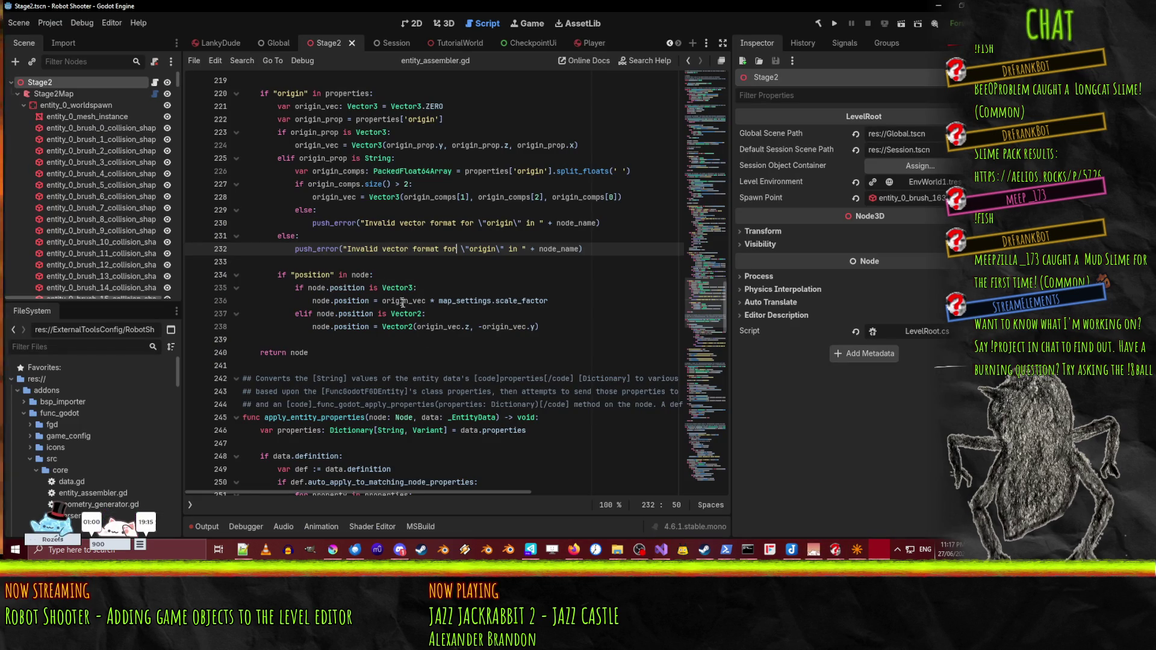
pyautogui.scroll(4, 396, 337)
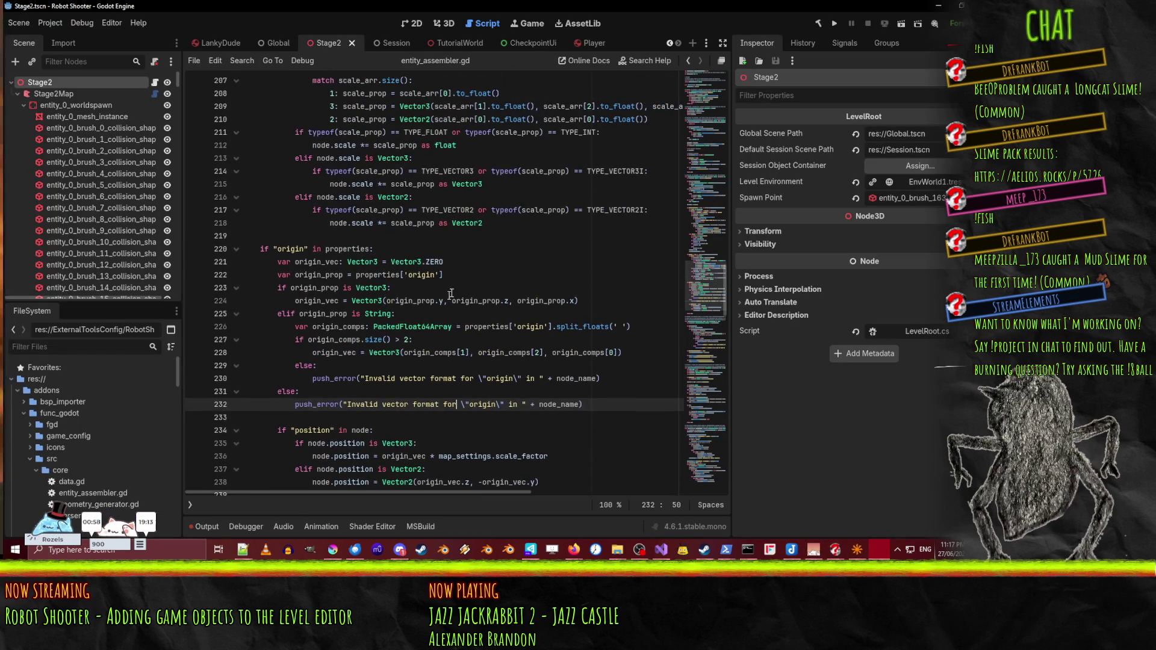
pyautogui.hotkey('ctrl', 'f')
pyautogui.write('_func_godot_apply_properties')
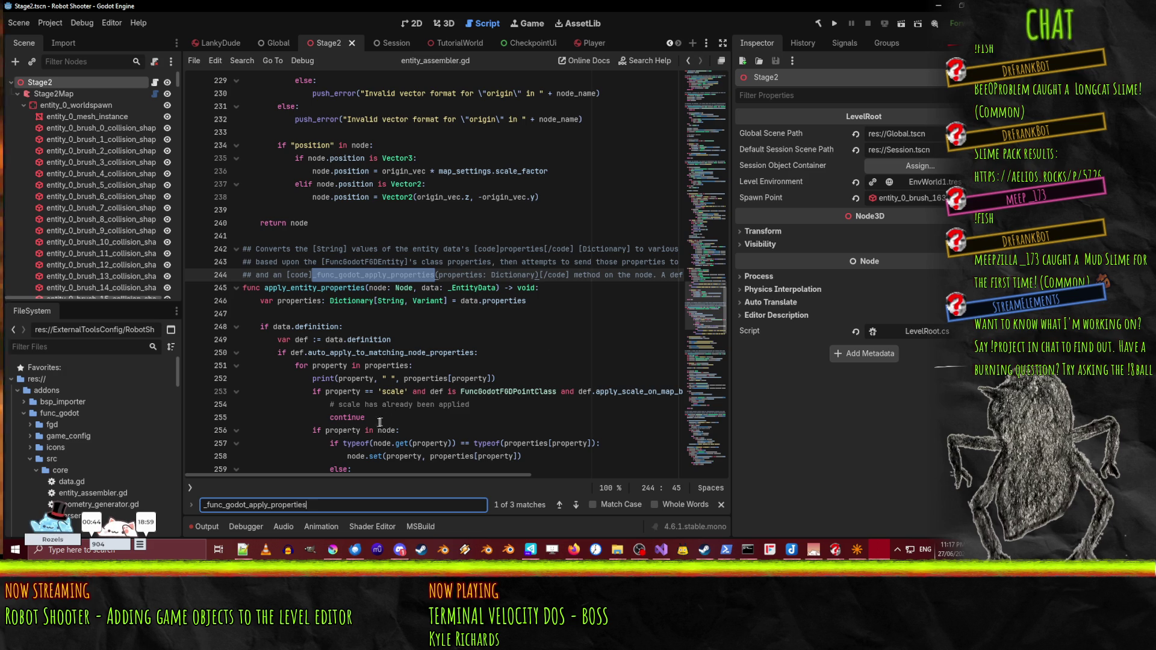
pyautogui.moveTo(394, 475); pyautogui.dragTo(469, 476)
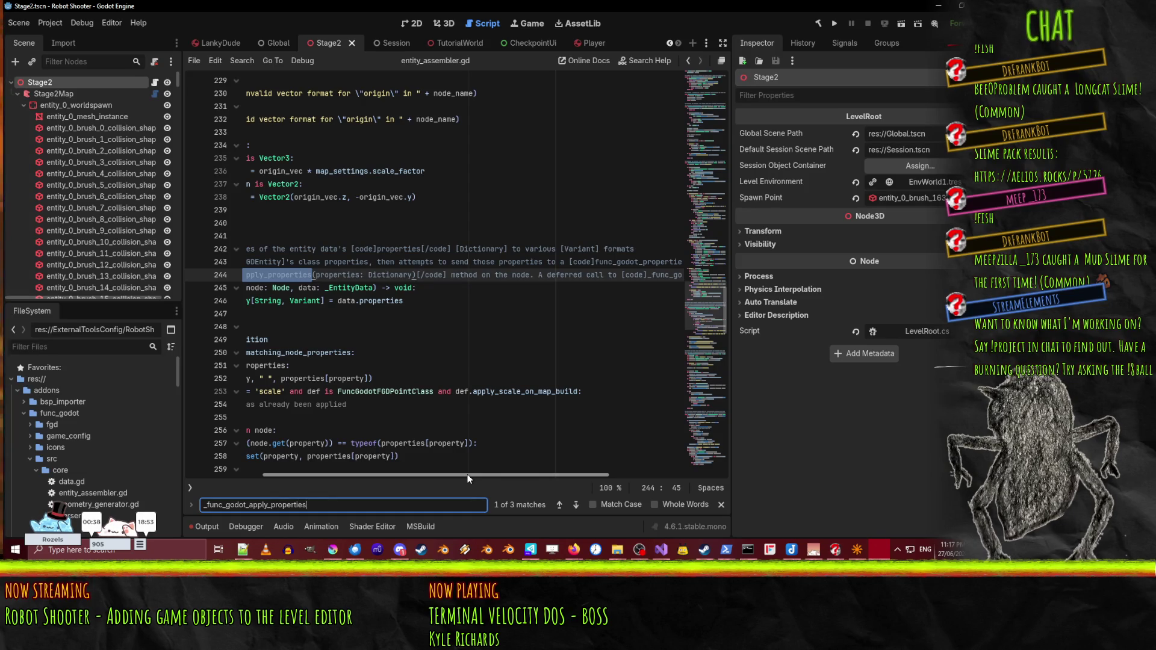
pyautogui.moveTo(468, 475)
pyautogui.mouseDown()
pyautogui.moveTo(615, 466)
pyautogui.moveTo(392, 460)
pyautogui.mouseUp()
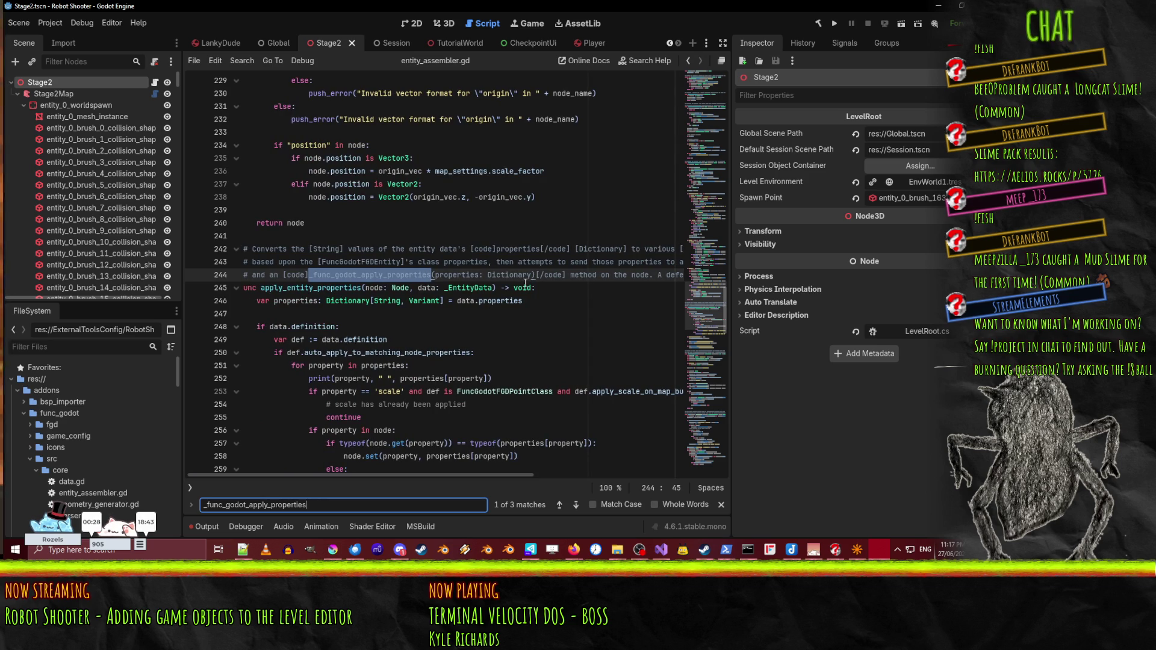
pyautogui.hotkey('alt', 'Tab')
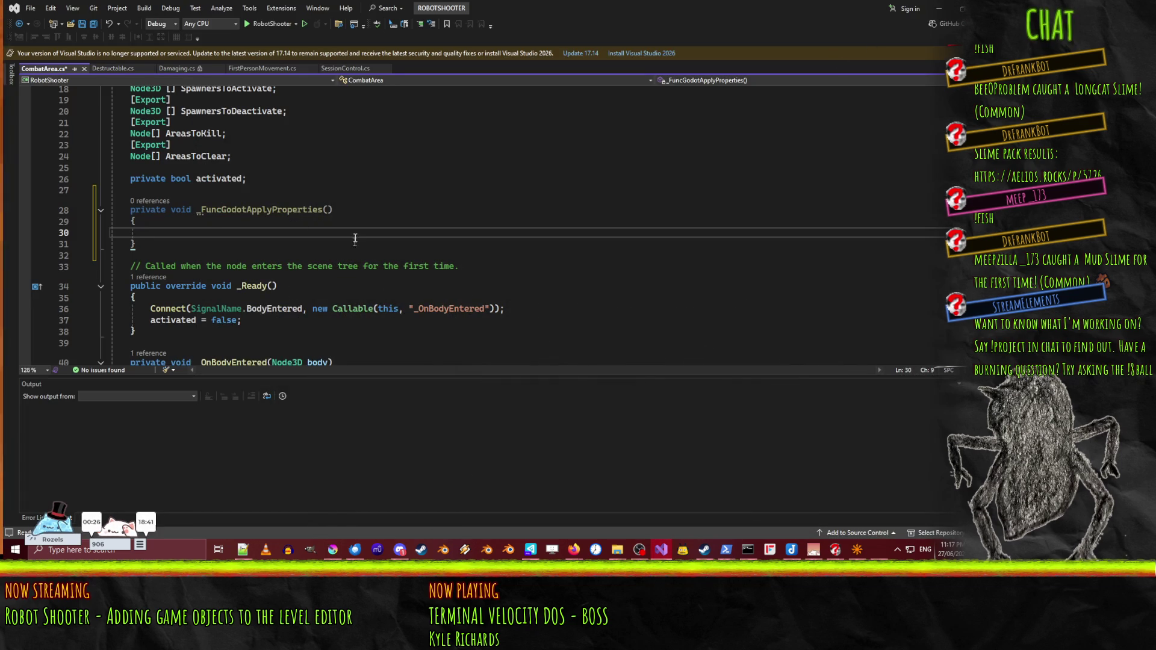
# - Add a Godot Dictionary parameter named properties to _FuncGodotApplyProperties
pyautogui.click(329, 209)
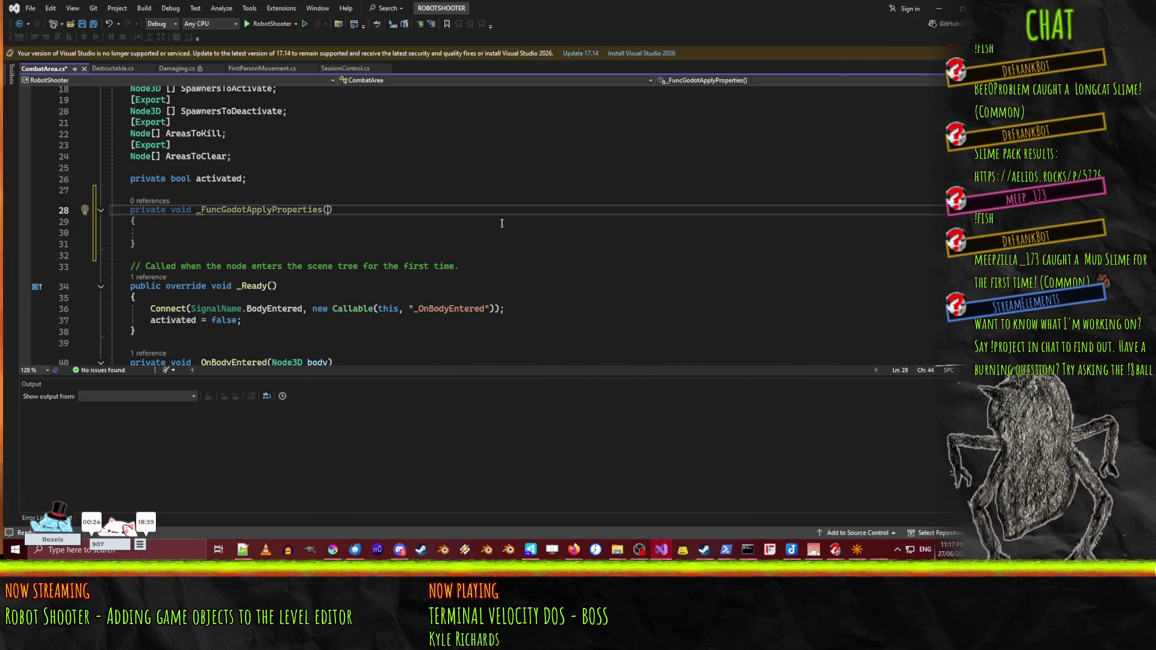
pyautogui.write('Godot.Dictiona')
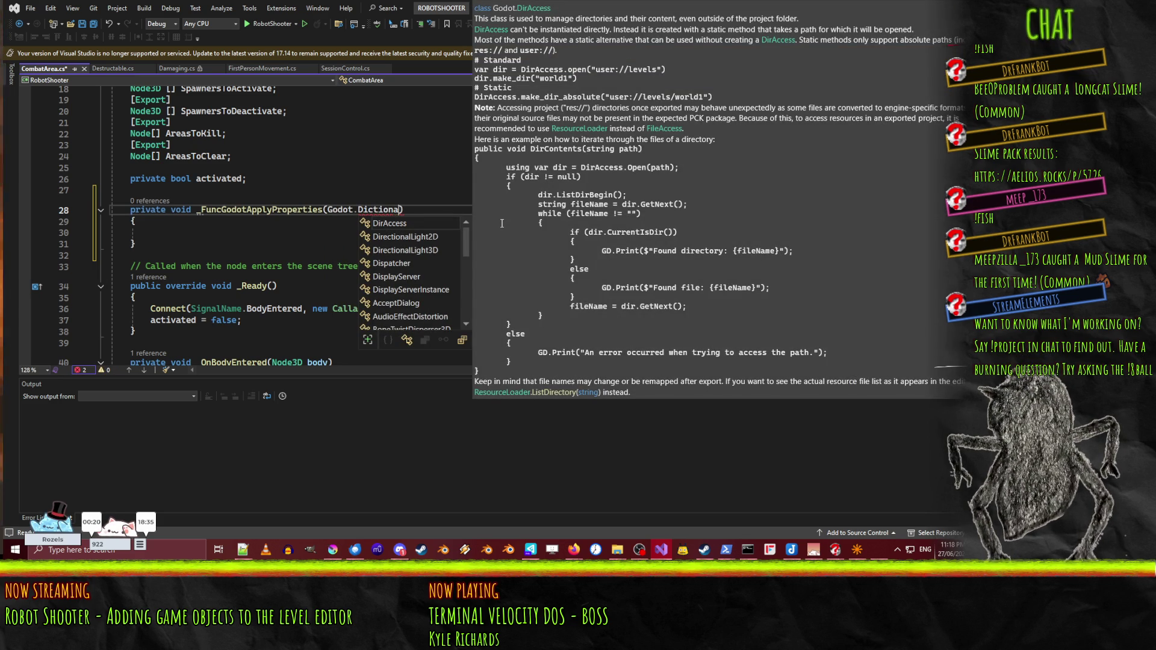
pyautogui.press('BackSpace')
pyautogui.press('BackSpace')
pyautogui.press('BackSpace')
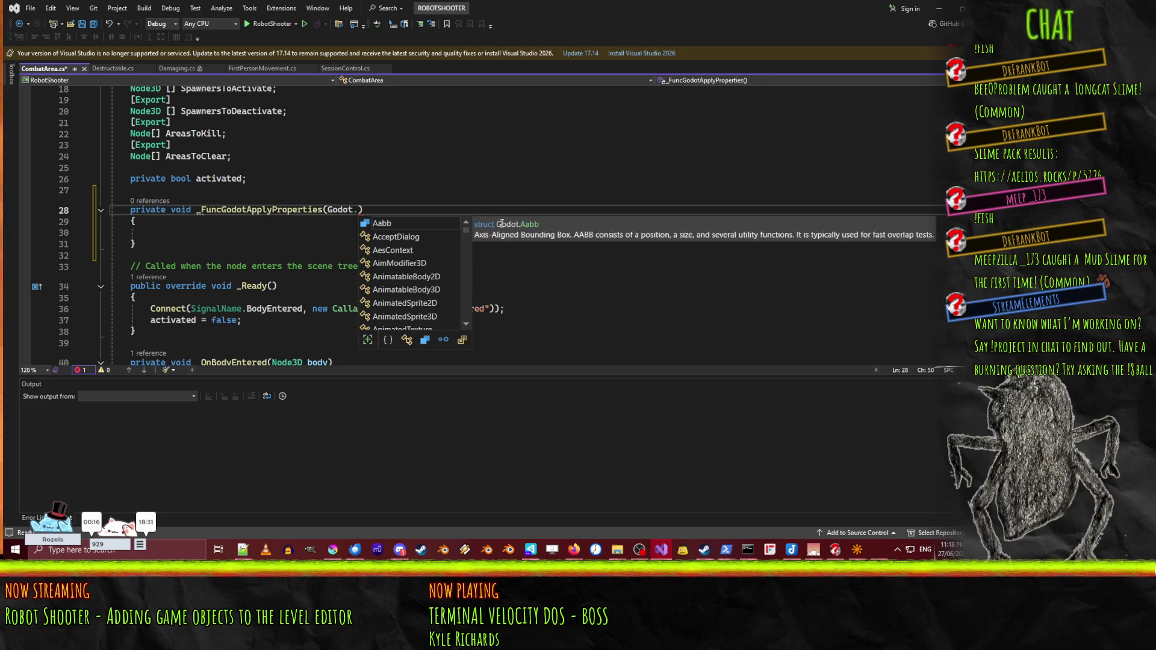
pyautogui.press('BackSpace')
pyautogui.press('BackSpace')
pyautogui.press('BackSpace')
pyautogui.write('Dic')
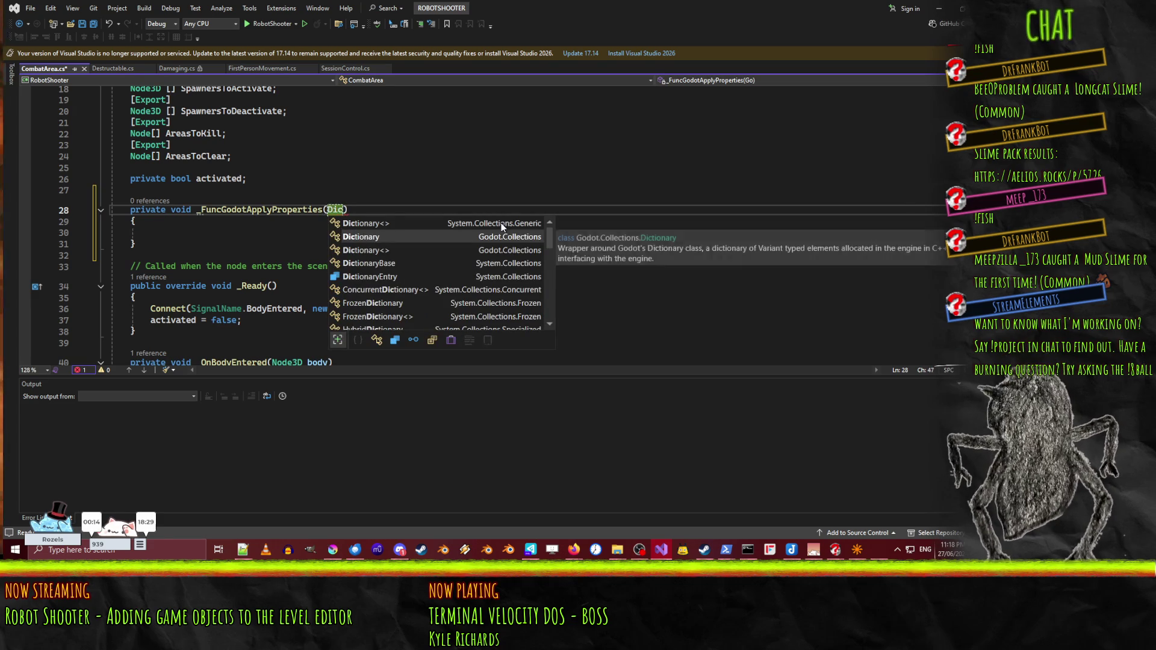
pyautogui.press('Tab')
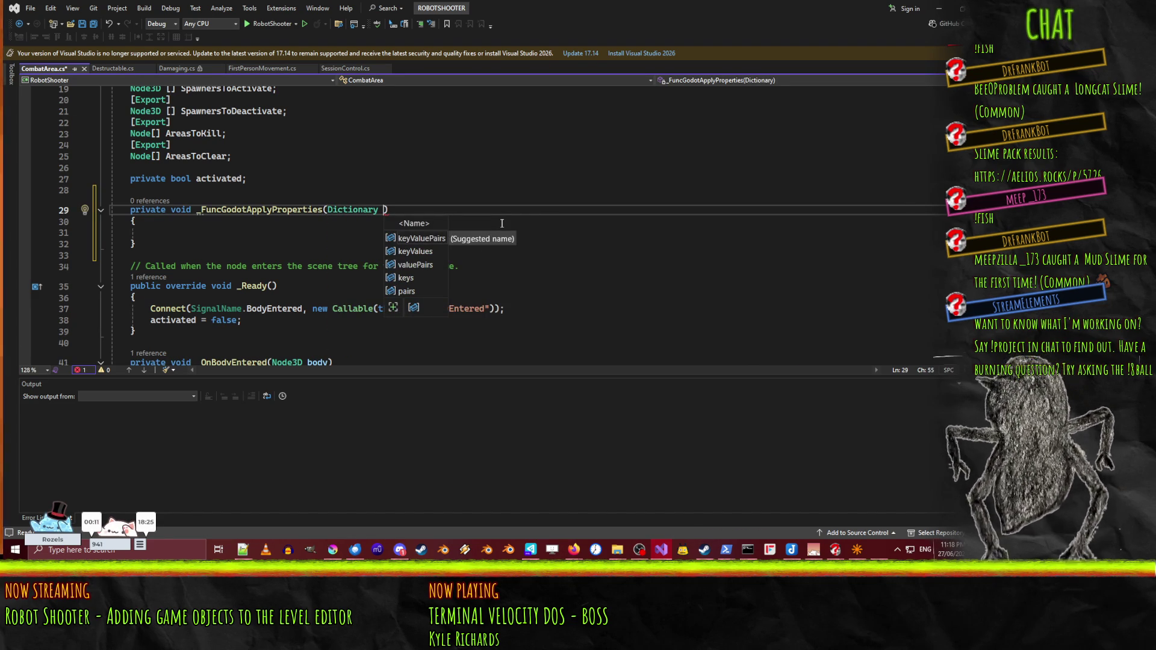
pyautogui.write('properties')
pyautogui.press('Escape')
# - In the method body, set CheckpointPosition to properties["target"] cast as Node3D
pyautogui.press('Down')
pyautogui.press('Down')
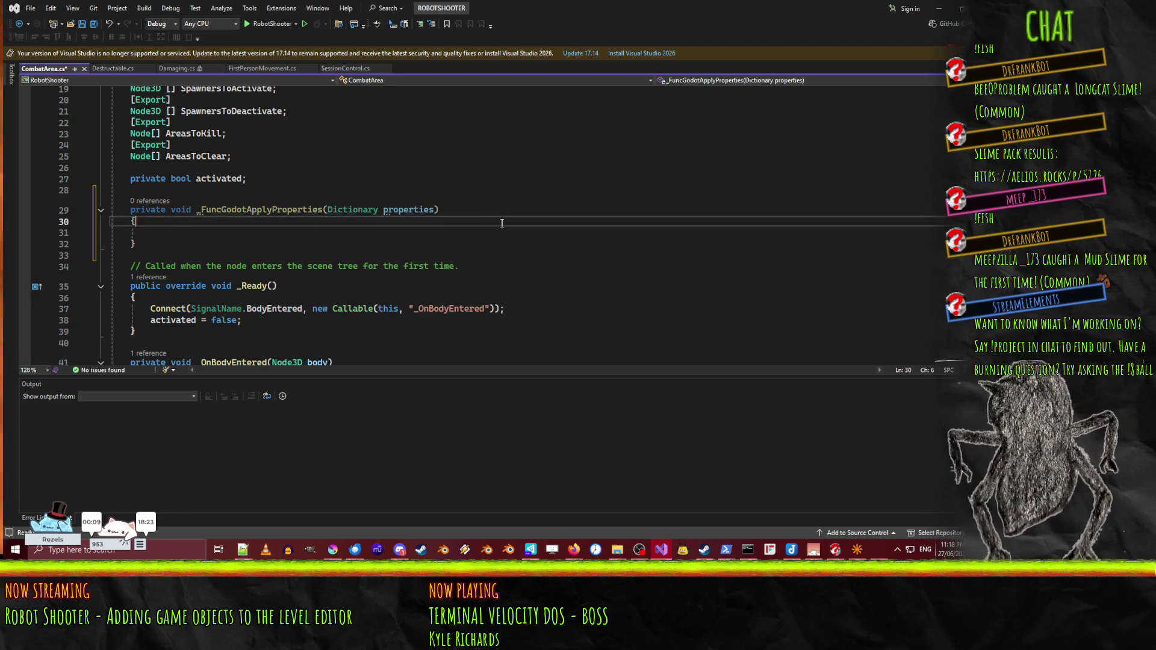
pyautogui.write('propert')
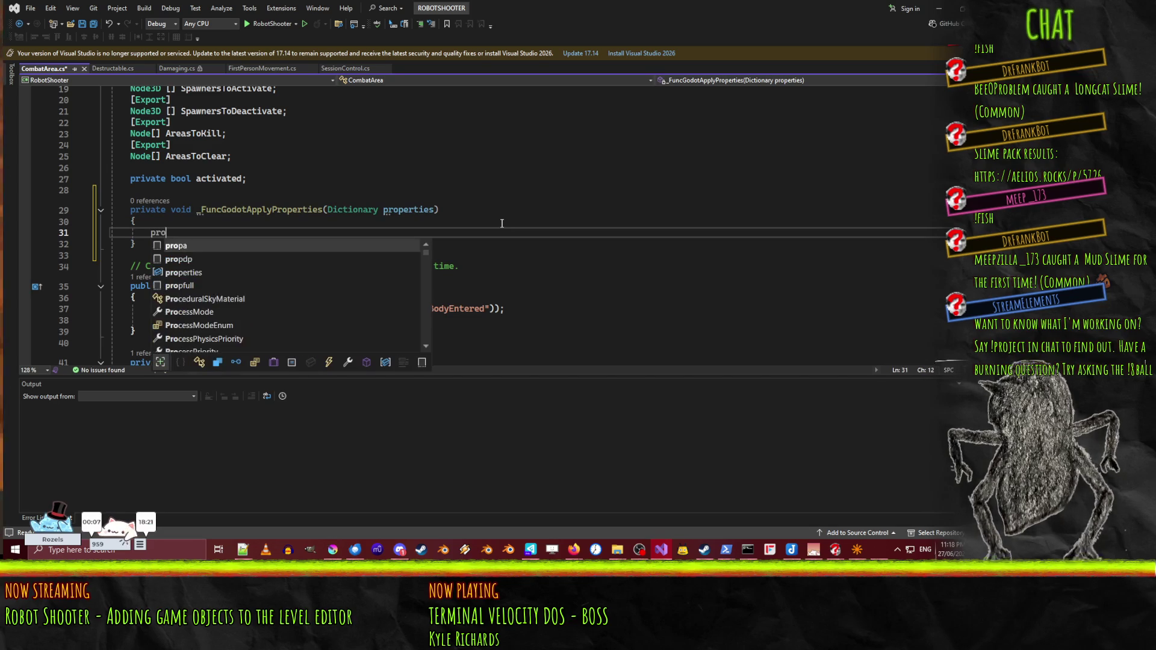
pyautogui.press('Down')
pyautogui.write('(')
pyautogui.hotkey('ctrl', 'z')
pyautogui.write('y[')
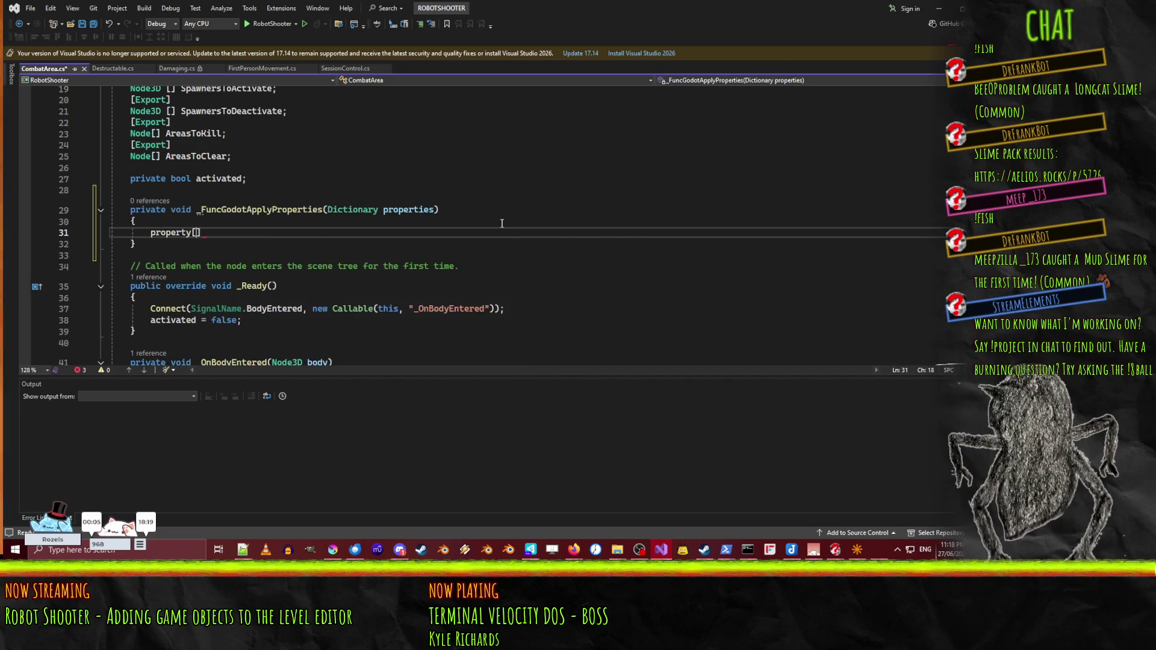
pyautogui.write('[')
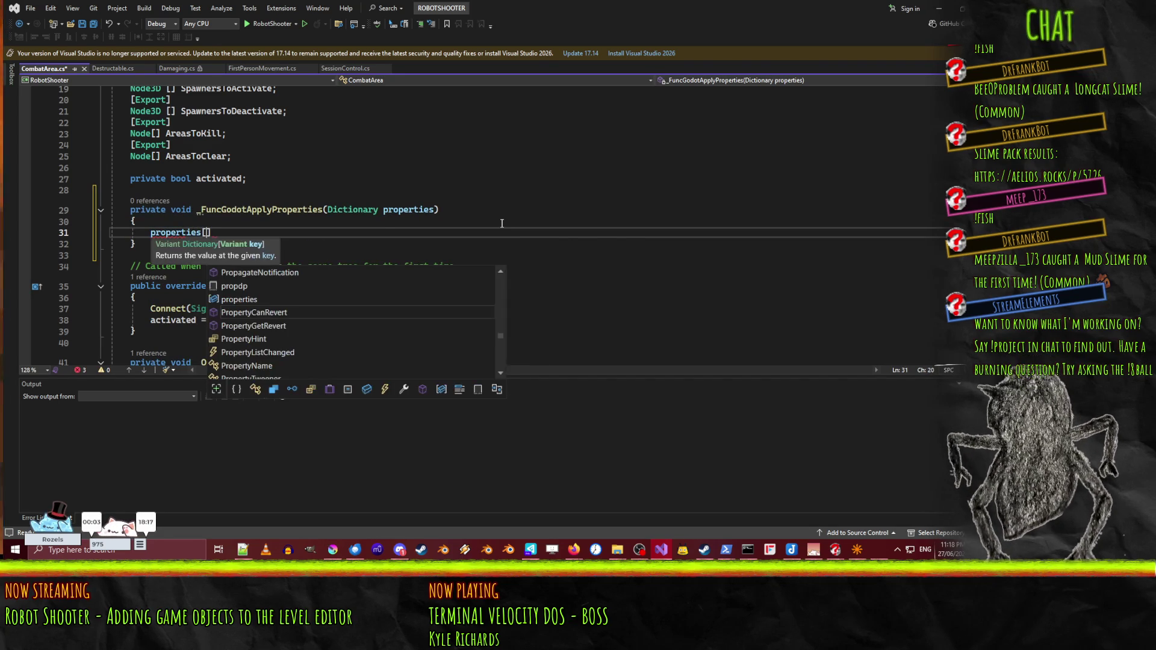
pyautogui.write('"target')
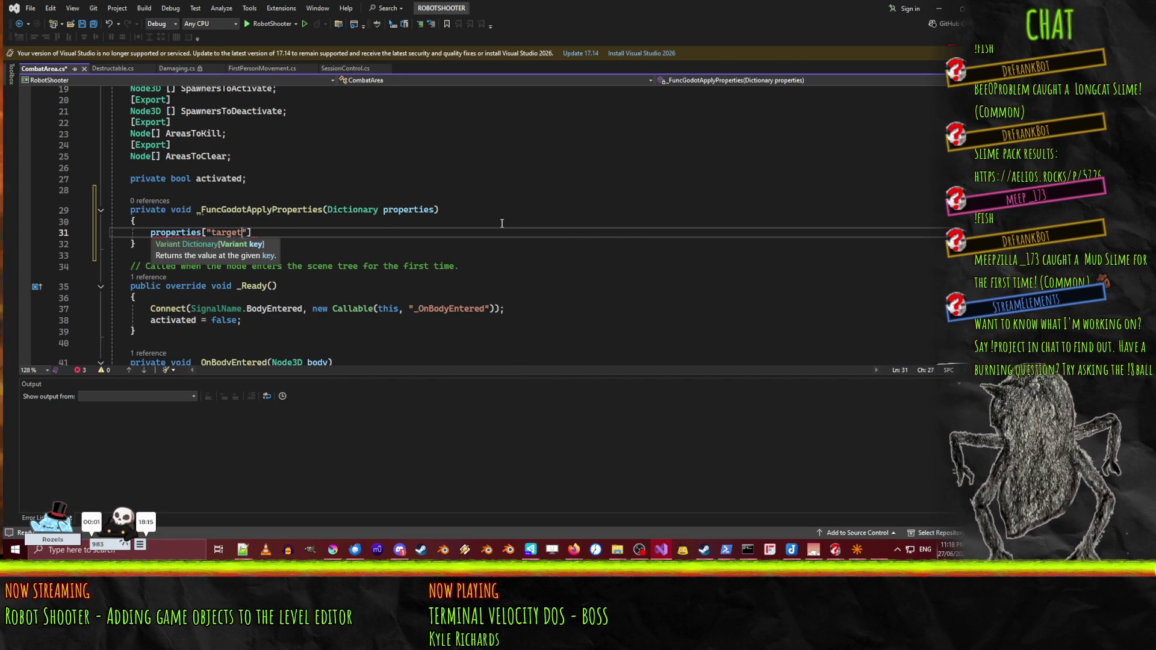
pyautogui.write('"]')
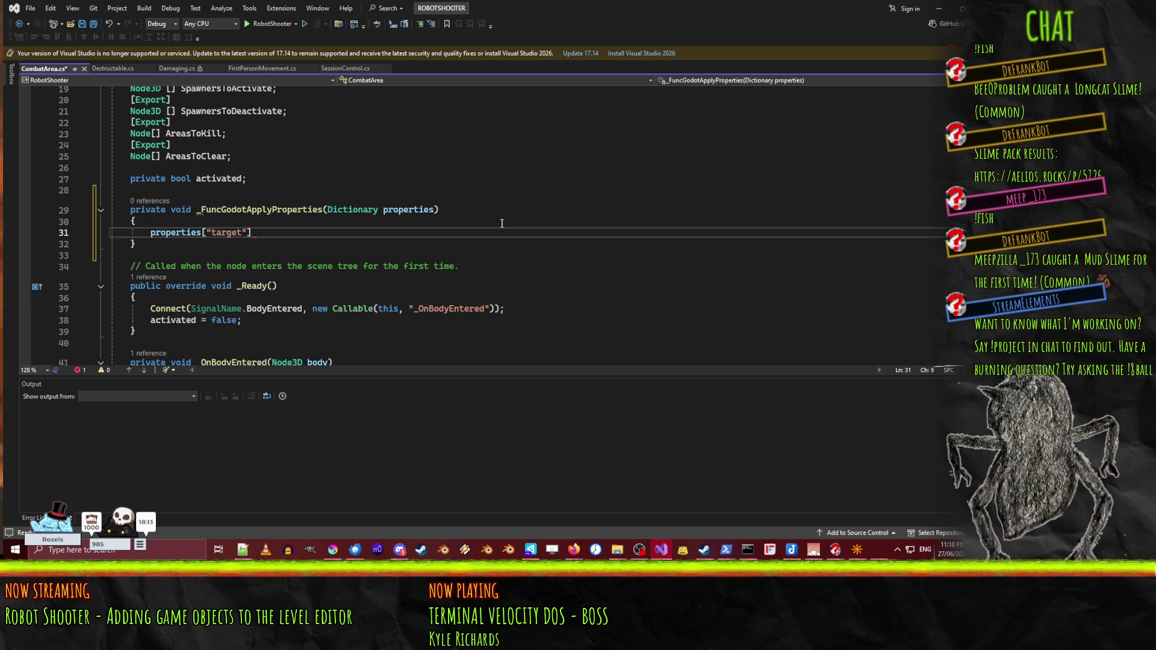
pyautogui.scroll(4, 491, 224)
pyautogui.scroll(3, 473, 226)
pyautogui.scroll(-2, 464, 229)
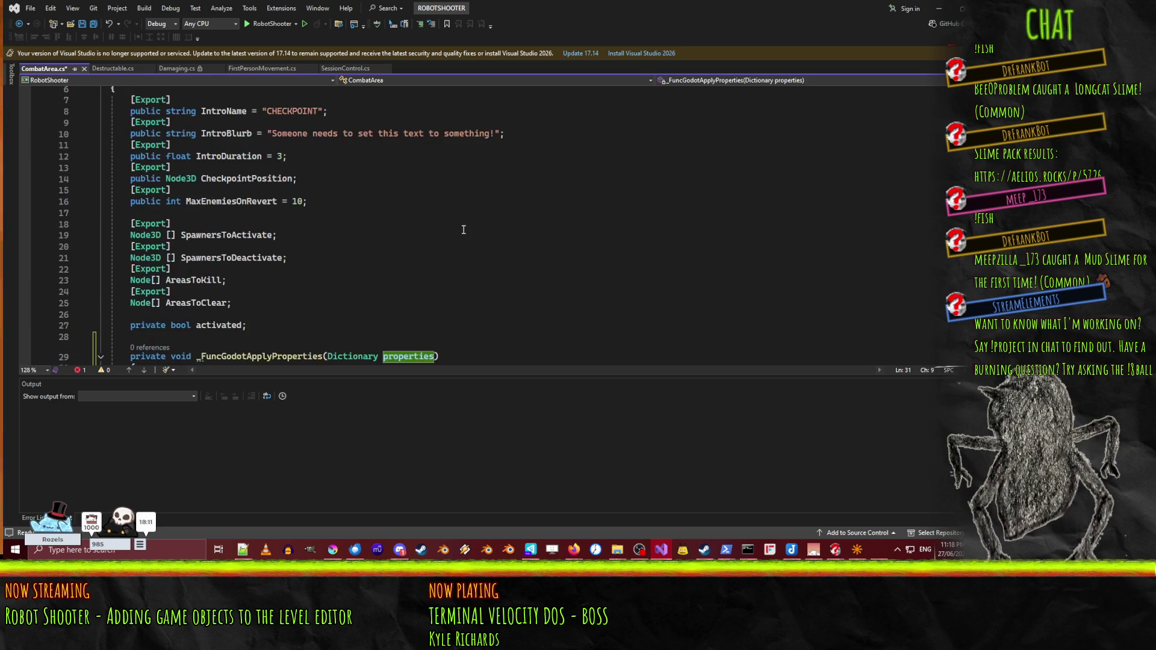
pyautogui.write('CheckpointP')
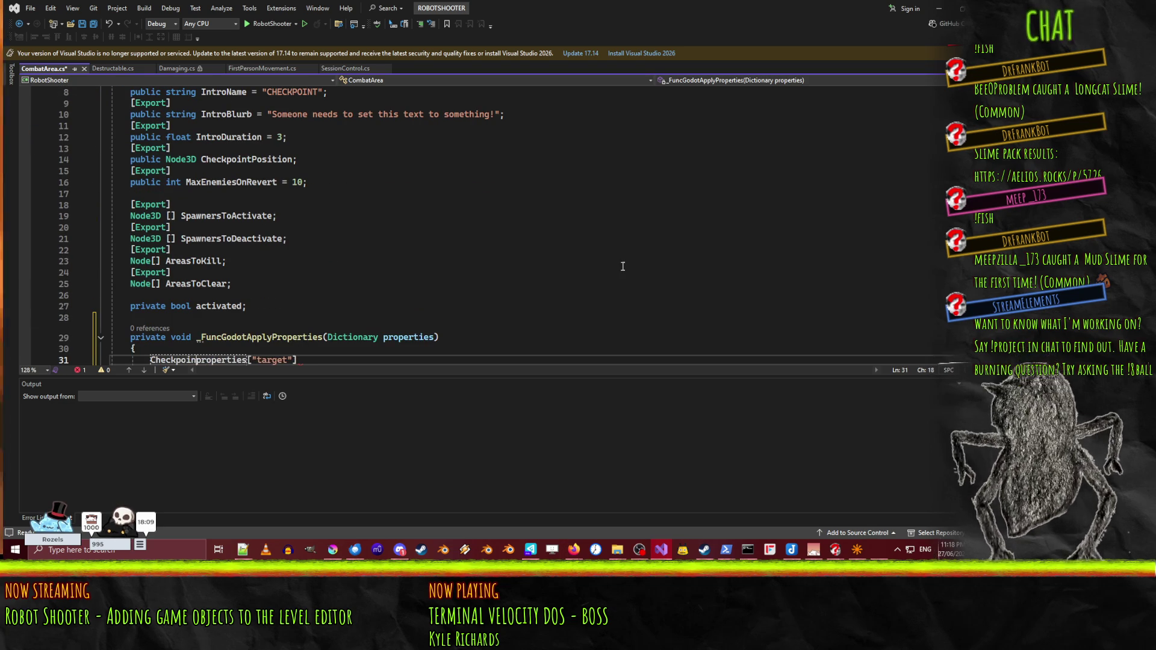
pyautogui.press('Tab')
pyautogui.write('=')
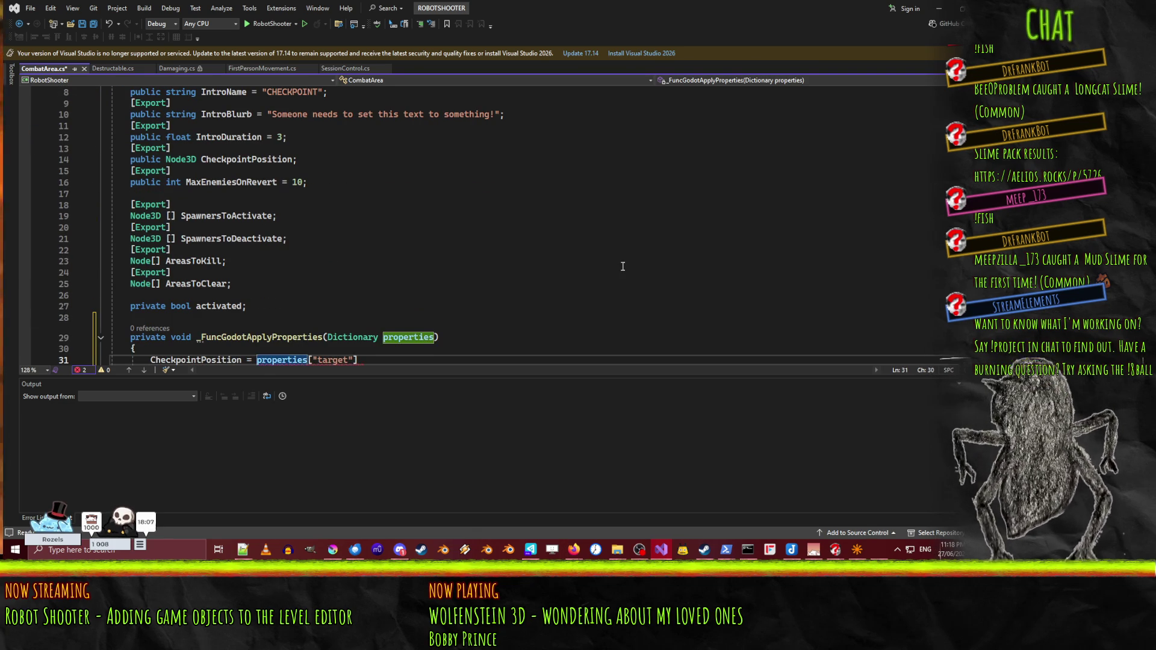
pyautogui.press('End')
pyautogui.write('as')
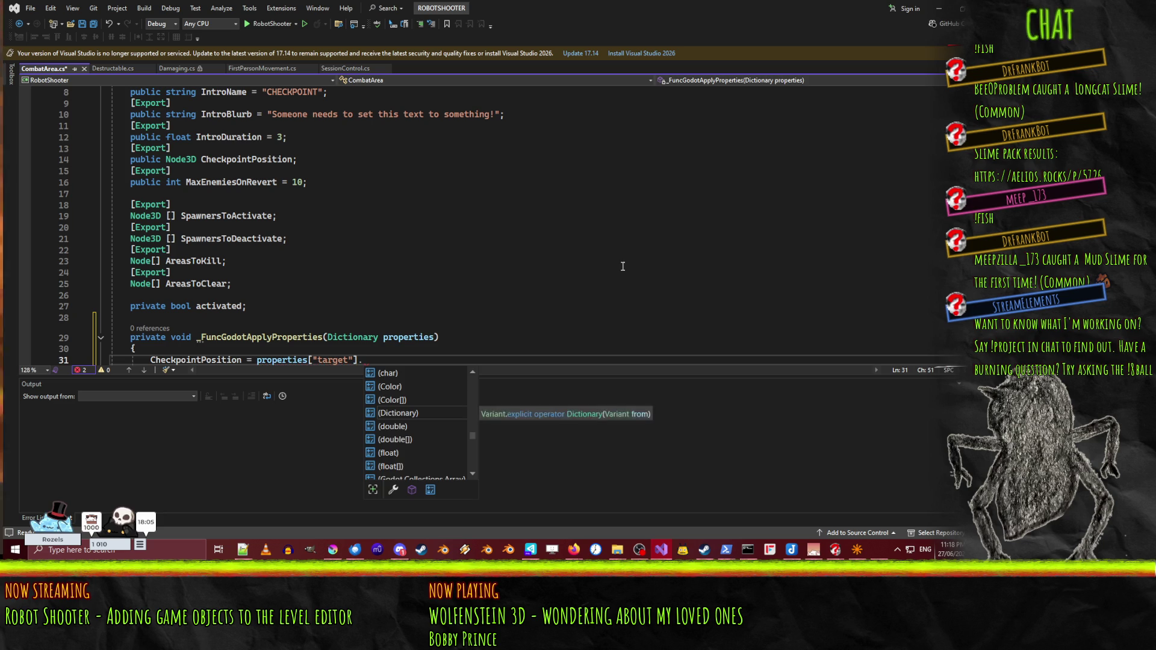
pyautogui.write(' Node')
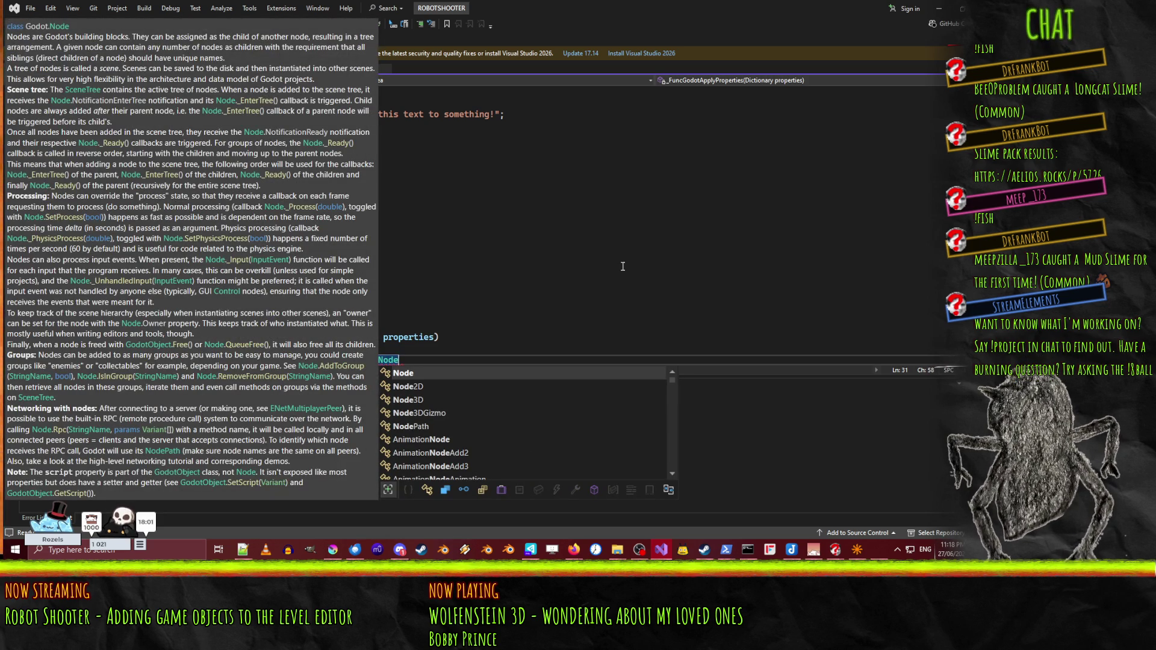
pyautogui.write('3')
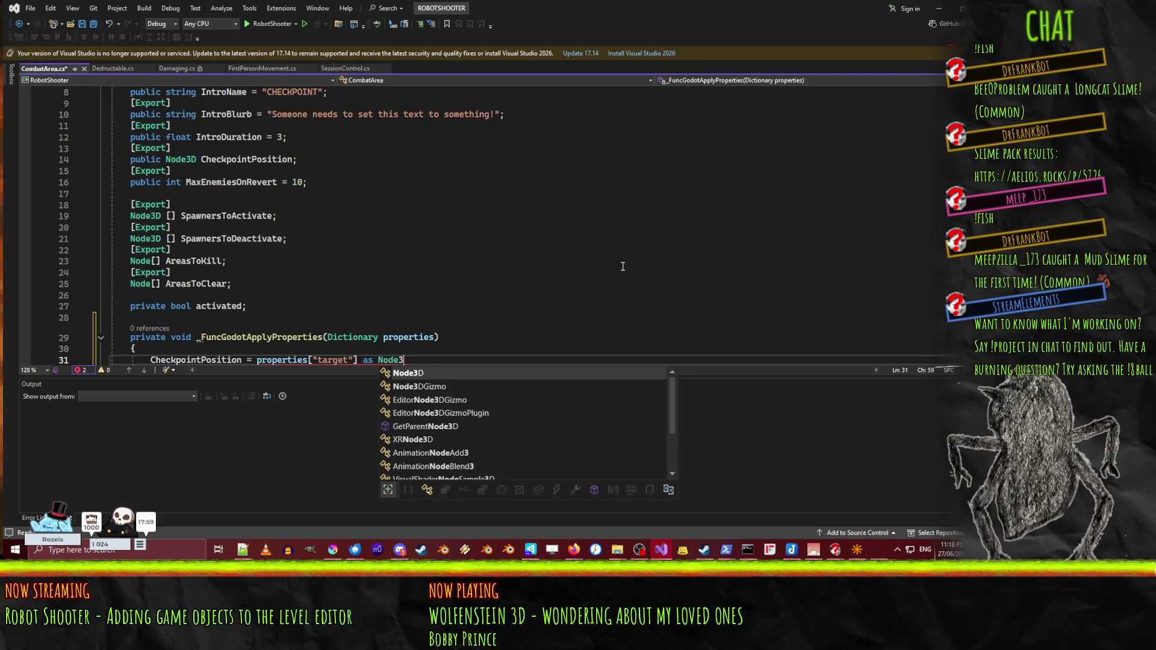
pyautogui.write('D;')
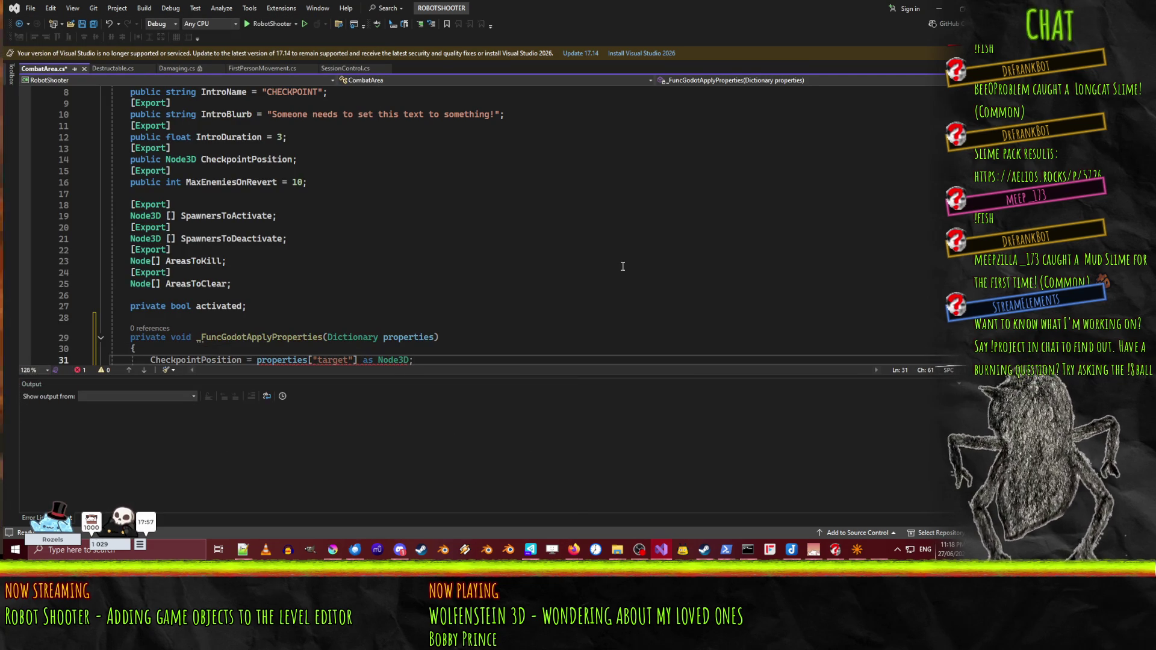
# - Save the script and replace the Node3D cast with .AsNodePath on the target lookup
pyautogui.hotkey('ctrl', 's')
pyautogui.press('Left')
pyautogui.press('Left')
pyautogui.press('Left')
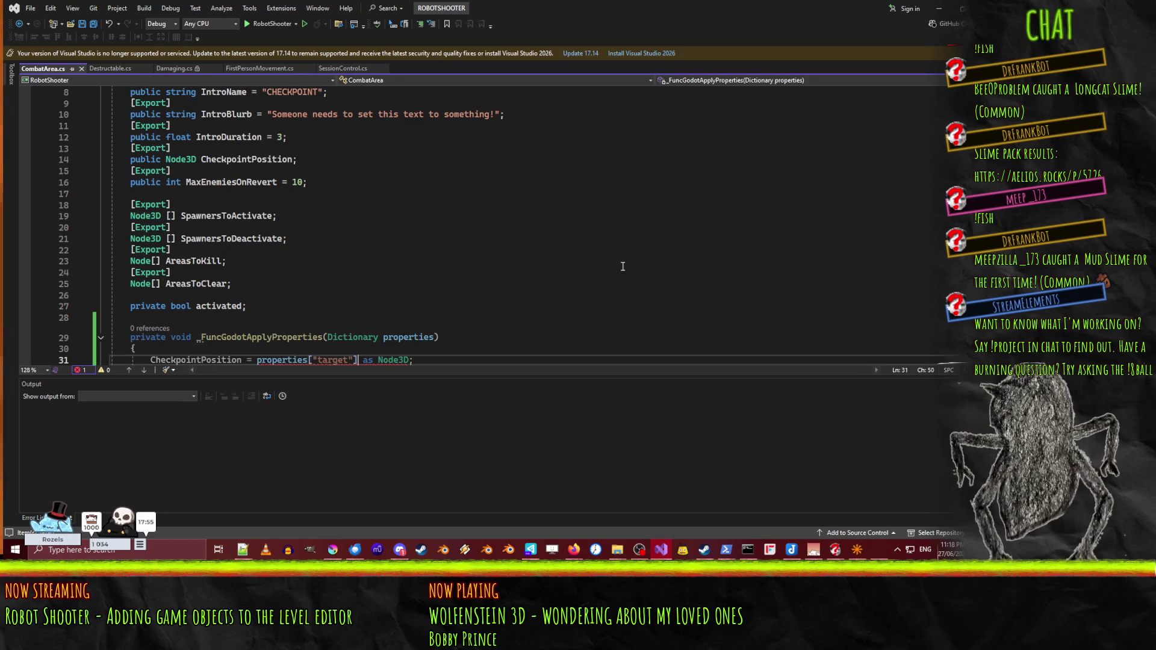
pyautogui.scroll(-3, 622, 266)
pyautogui.hotkey('ctrl', 'shift', 'Right')
pyautogui.hotkey('ctrl', 'shift', 'Right')
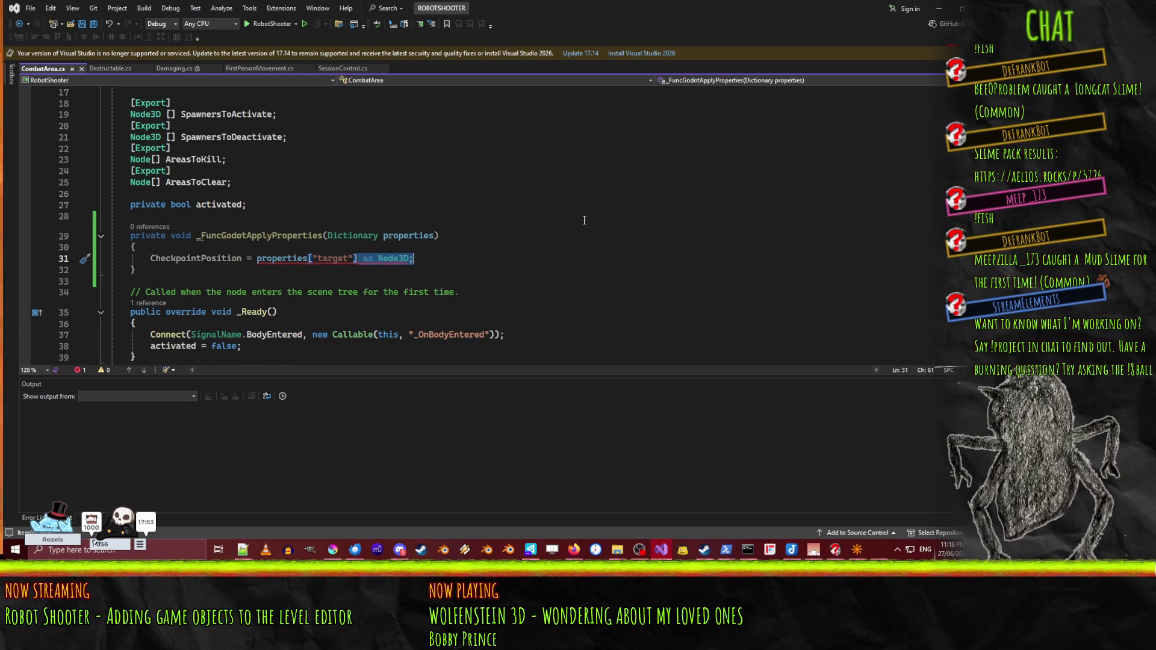
pyautogui.press('BackSpace')
pyautogui.write('.asno')
pyautogui.press('BackSpace')
pyautogui.press('BackSpace')
pyautogui.write('no')
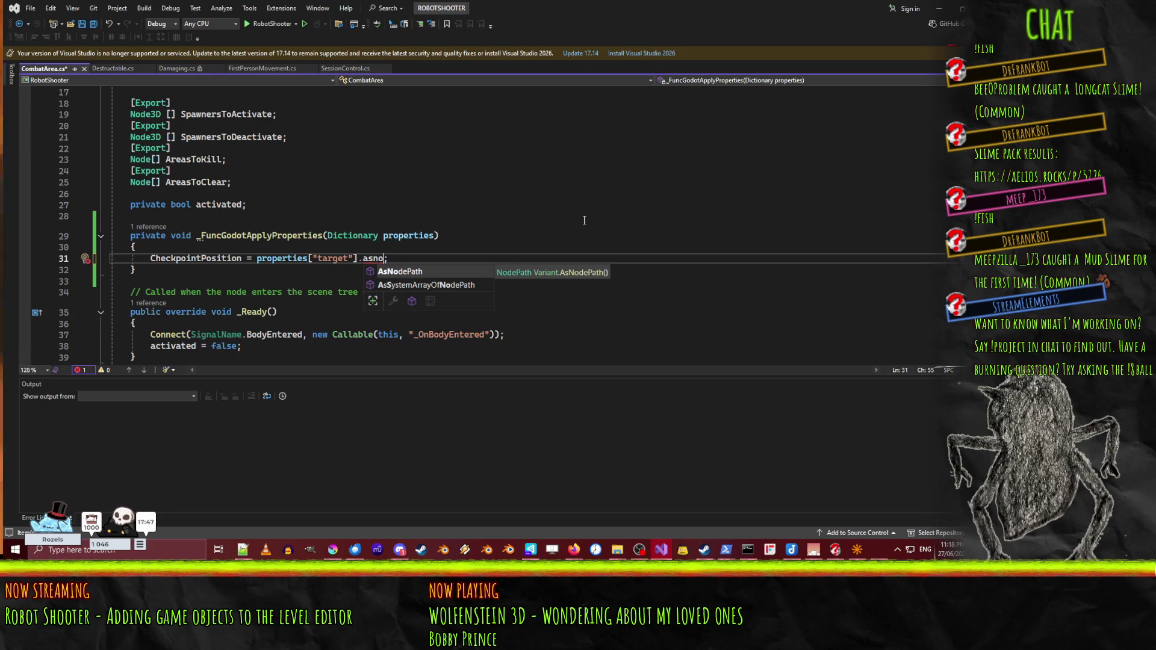
pyautogui.press('Tab')
pyautogui.click(261, 258)
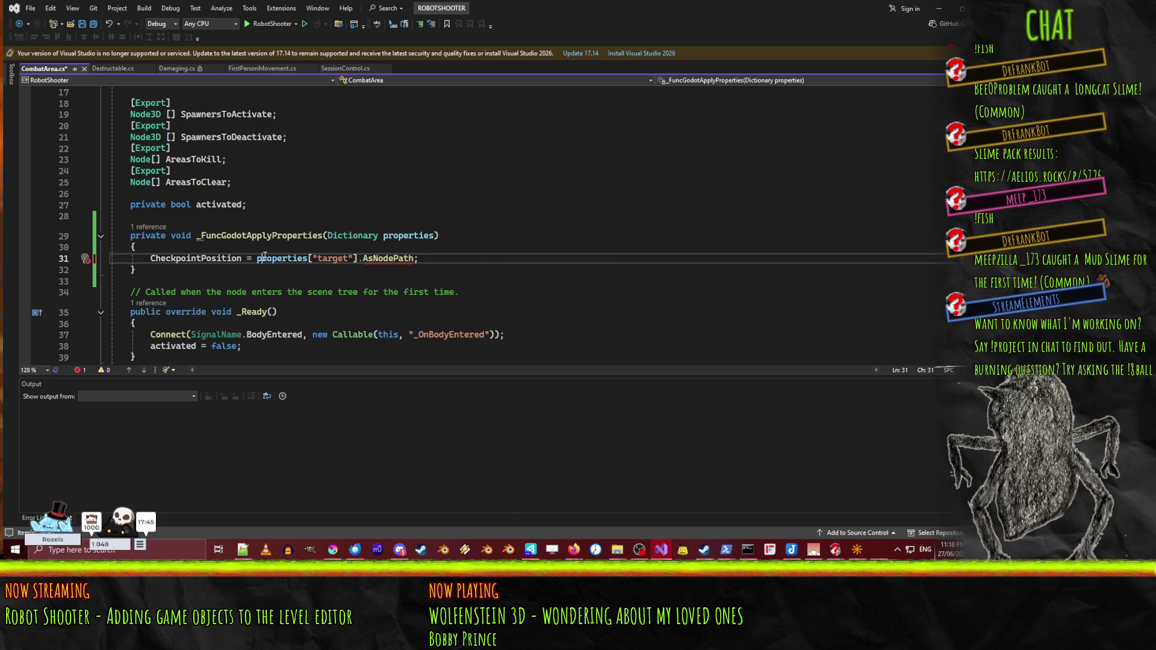
# - Try GetTree() member completions, leaving GetTree().get on the CheckpointPosition line
pyautogui.write('GetTree')
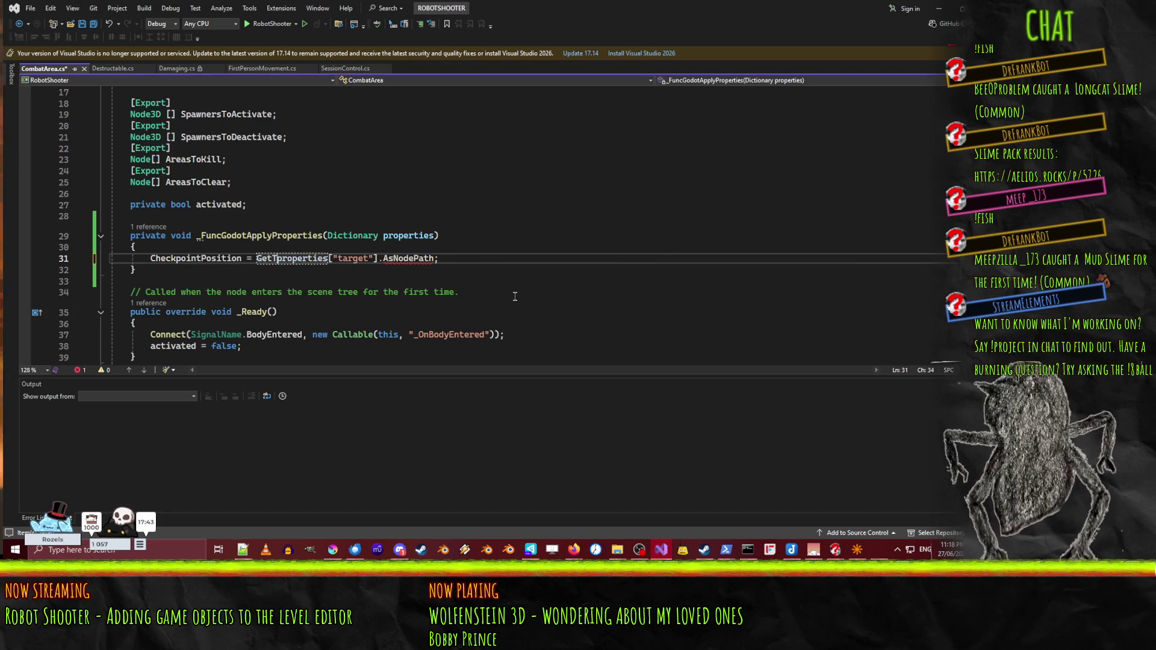
pyautogui.write('().fin')
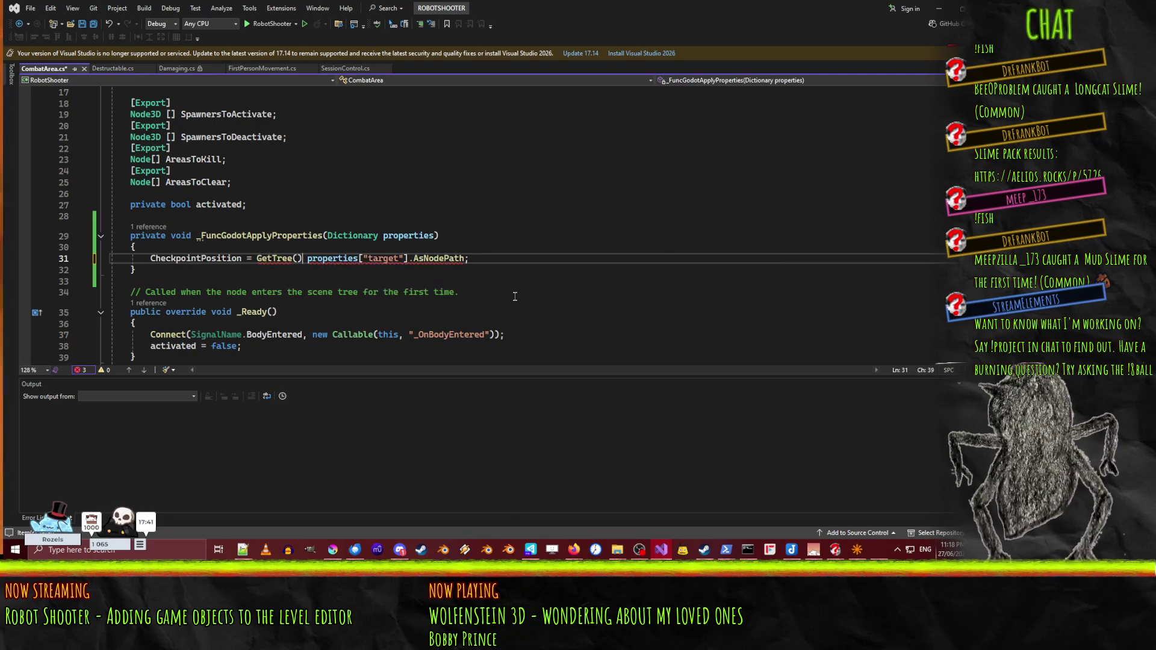
pyautogui.press('BackSpace')
pyautogui.press('BackSpace')
pyautogui.press('BackSpace')
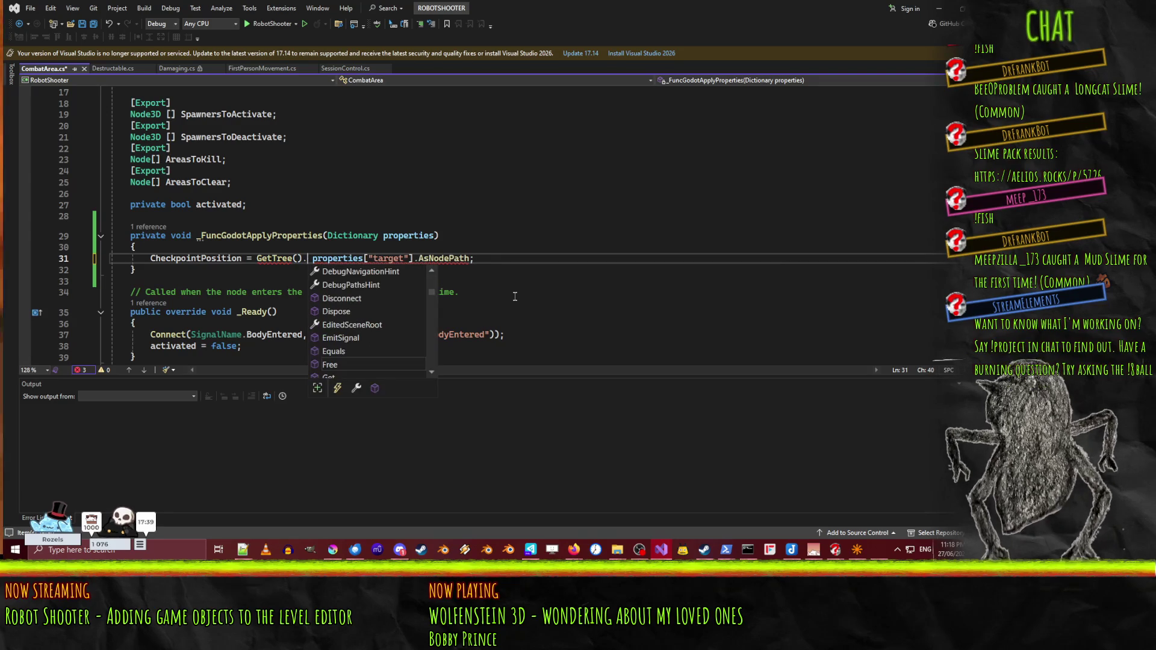
pyautogui.press('pagedown')
pyautogui.press('pagedown')
pyautogui.press('pagedown')
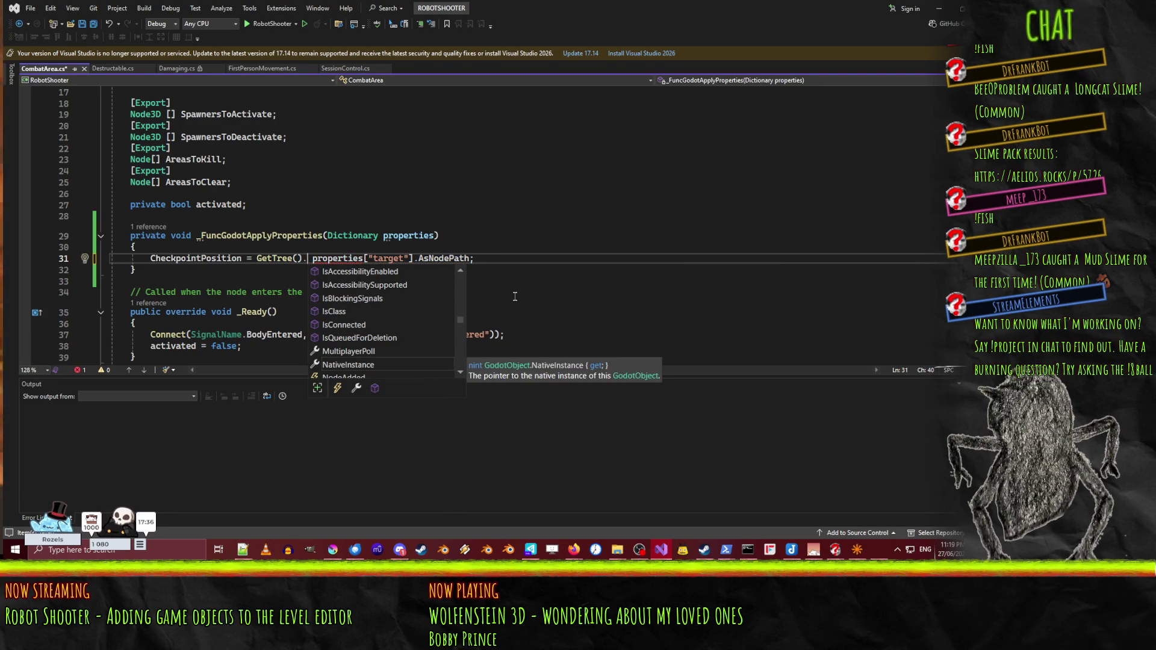
pyautogui.write('Root.fin')
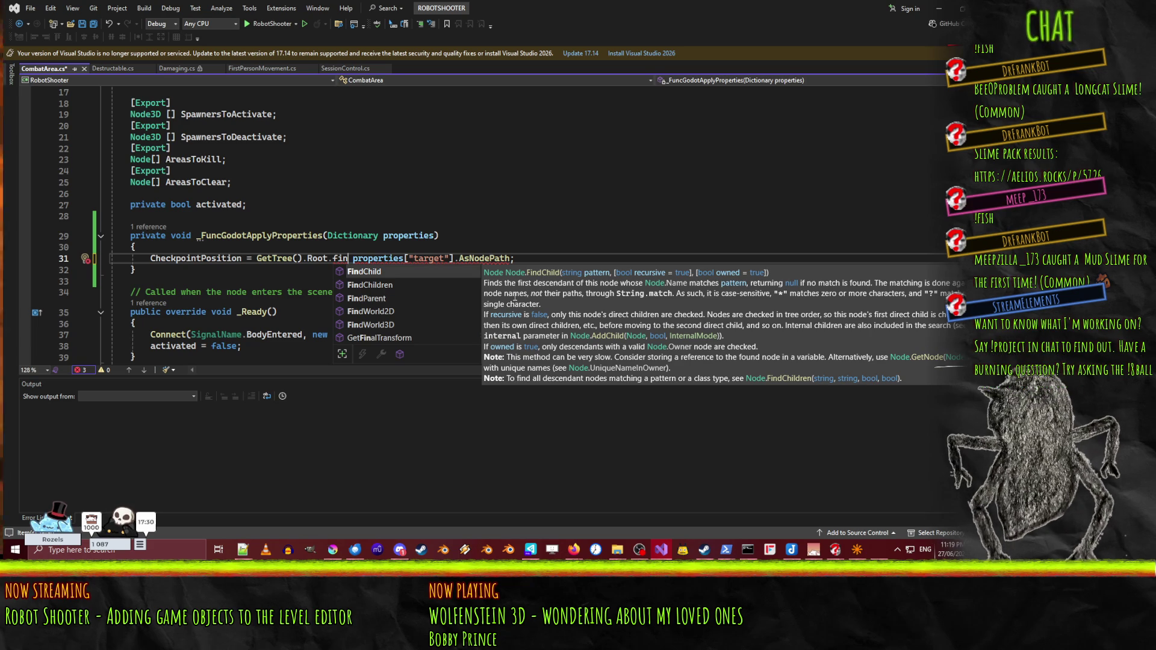
pyautogui.press('BackSpace')
pyautogui.press('BackSpace')
pyautogui.press('BackSpace')
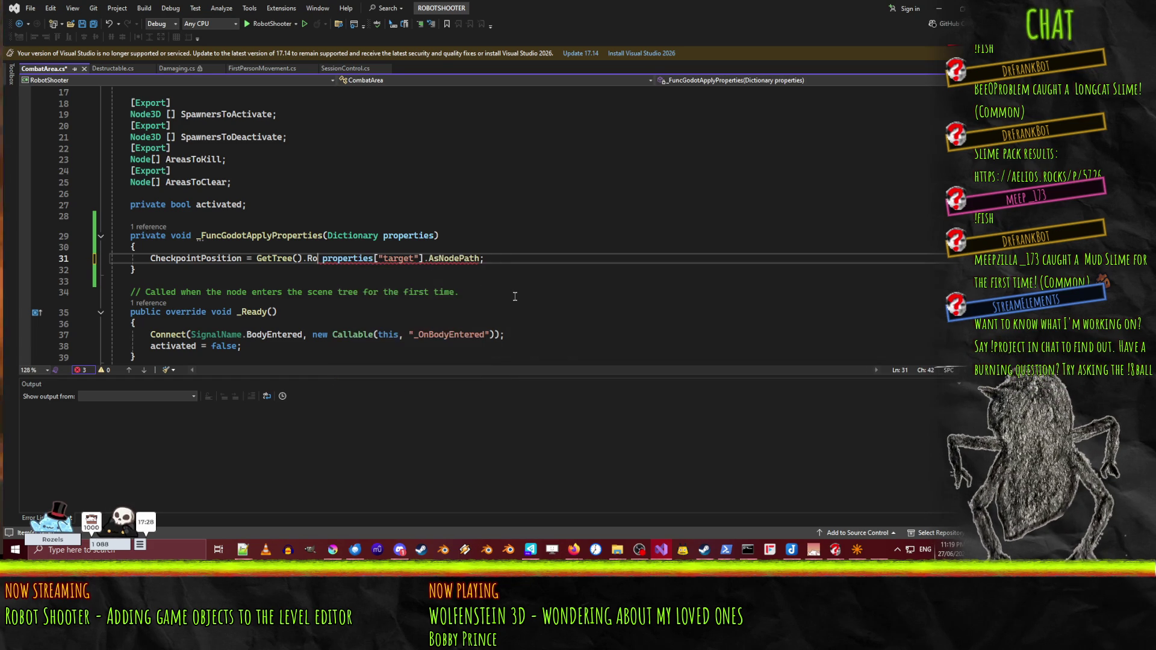
pyautogui.write('node')
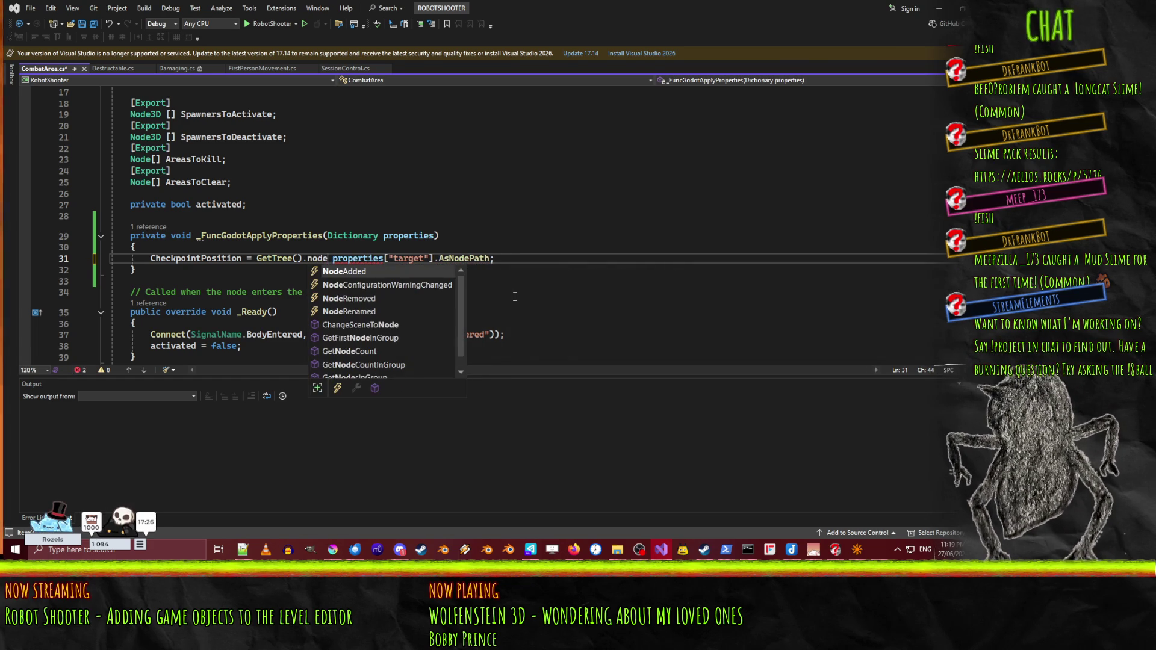
pyautogui.press('BackSpace')
pyautogui.press('BackSpace')
pyautogui.press('BackSpace')
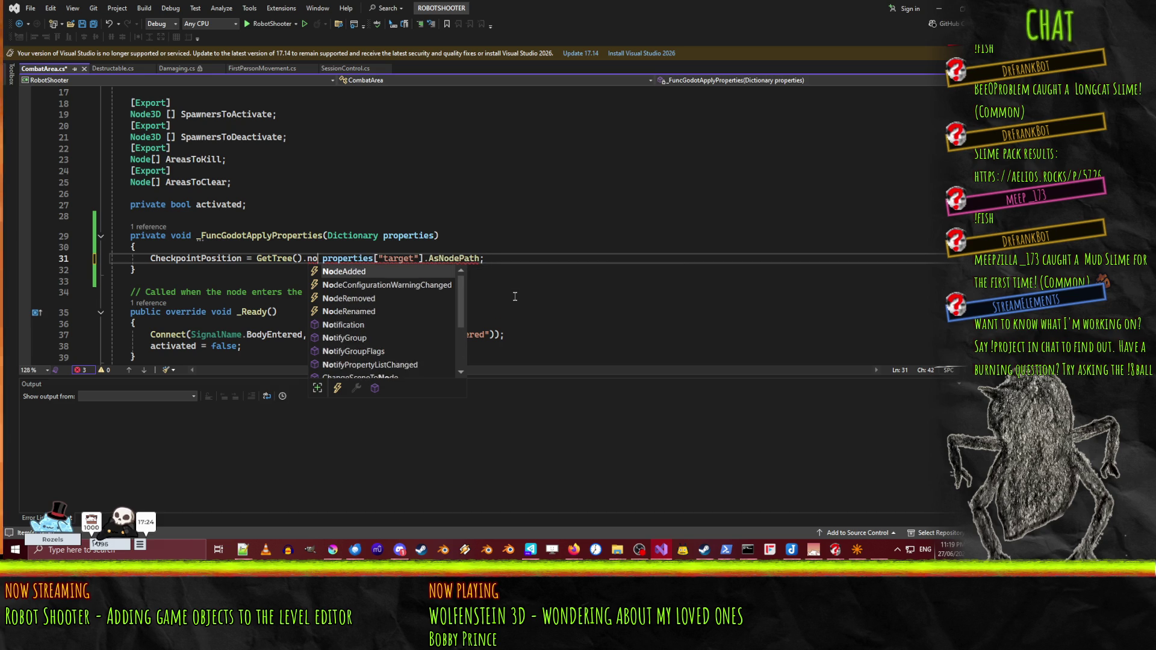
pyautogui.write('getn')
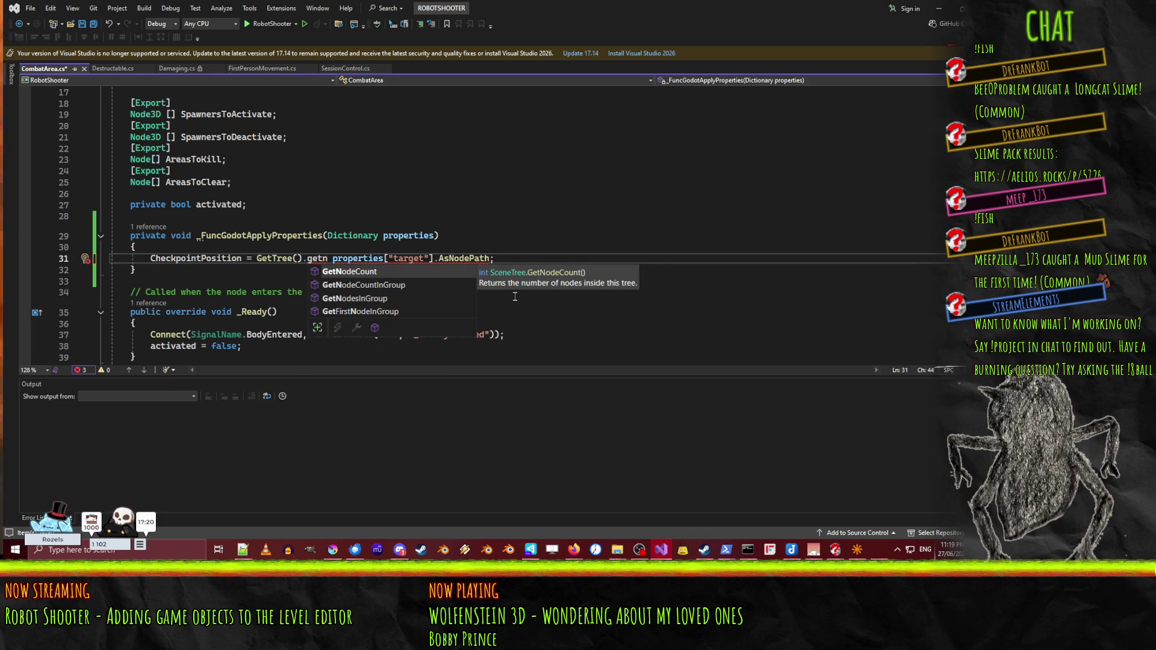
pyautogui.press('BackSpace')
pyautogui.click(545, 237)
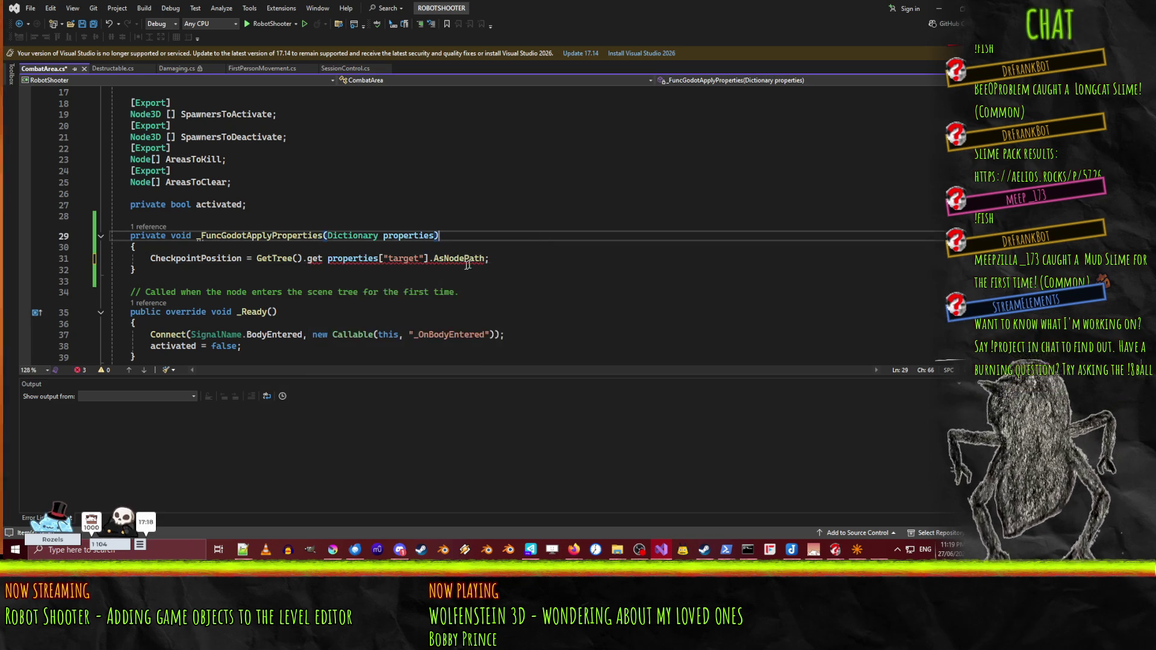
pyautogui.moveTo(457, 258)
pyautogui.click(327, 260)
pyautogui.click(322, 269)
# - Move properties["target"].AsNodePath into a new 'var path' line above the assignment, then switch to Firefox
pyautogui.click(327, 259)
pyautogui.hotkey('shift', 'alt', '=')
pyautogui.hotkey('shift', 'alt', '=')
pyautogui.hotkey('ctrl', 'x')
pyautogui.hotkey('ctrl', 'Return')
pyautogui.write('var path =')
pyautogui.hotkey('ctrl', 'v')
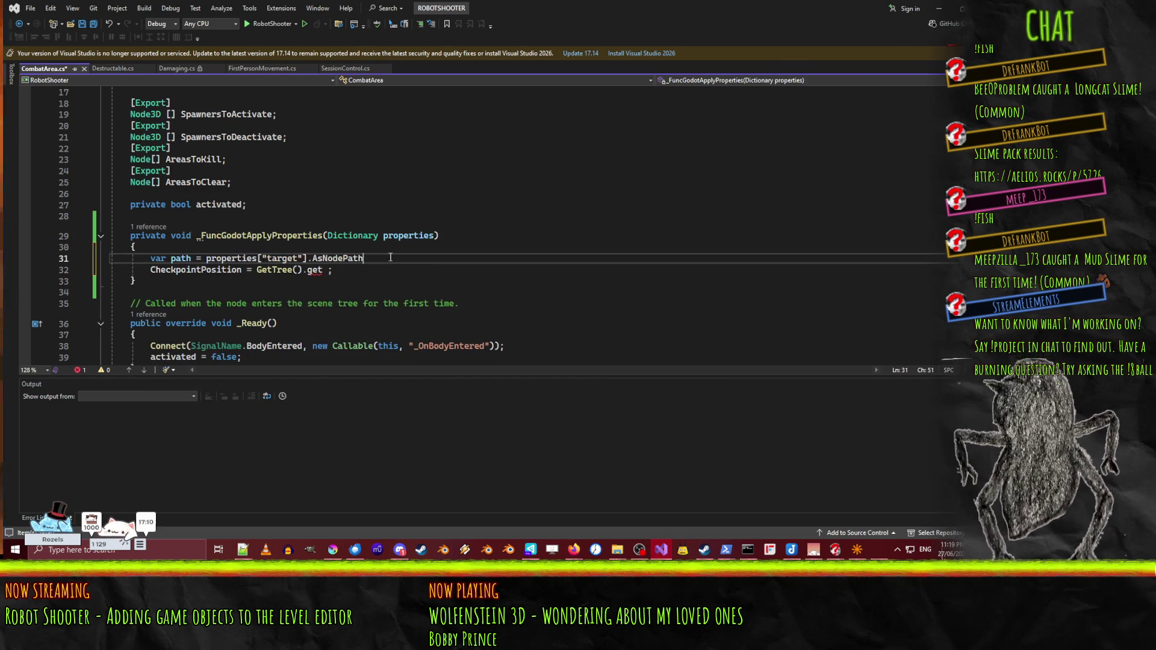
pyautogui.write(';')
pyautogui.press('Return')
pyautogui.write('path.get')
pyautogui.press('BackSpace')
pyautogui.press('BackSpace')
pyautogui.press('BackSpace')
pyautogui.hotkey('ctrl', 'shift', 'Left')
pyautogui.press('BackSpace')
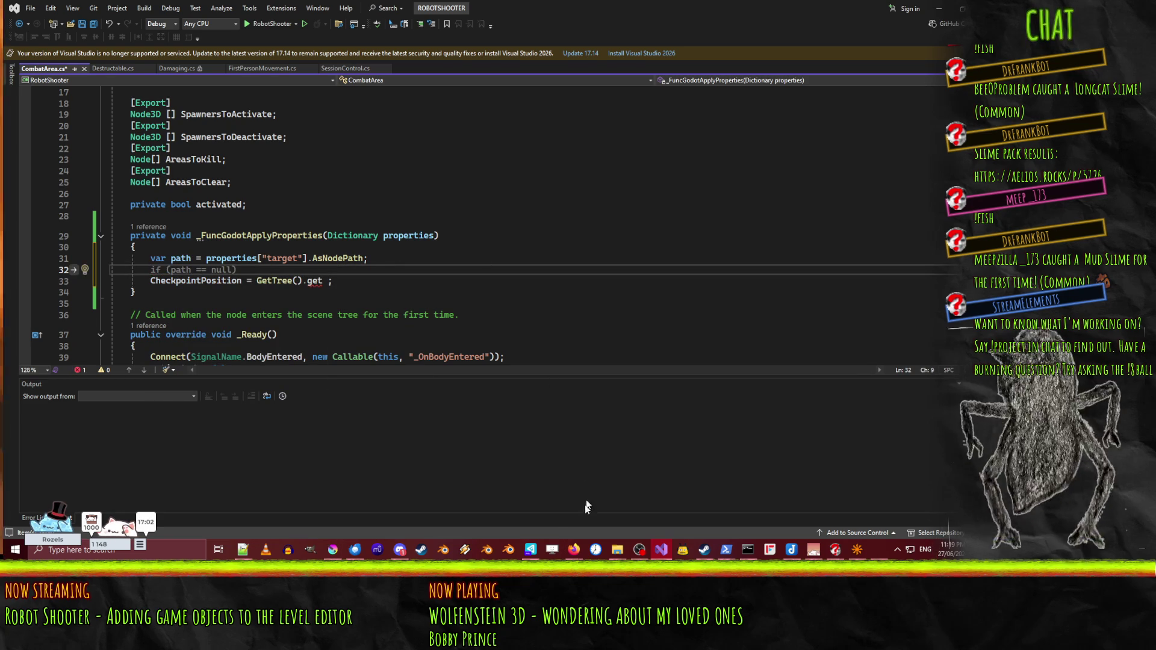
pyautogui.moveTo(573, 549)
pyautogui.click(518, 509)
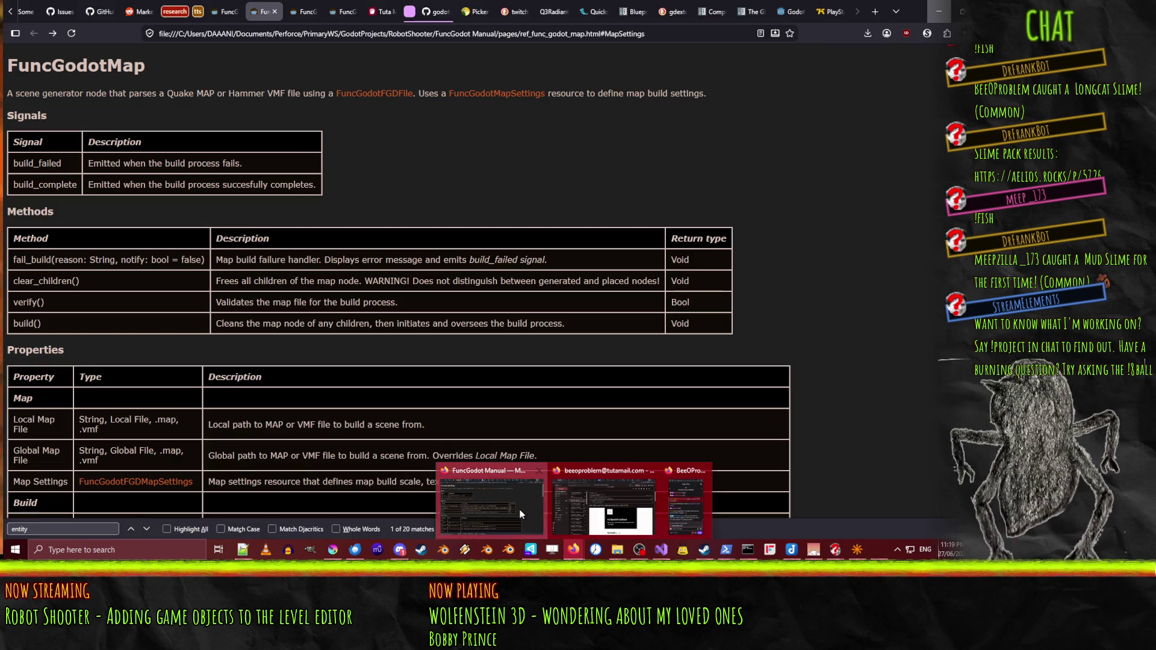
# - Search 'godot nodepath', read the NodePath docs and Node.get_node(), then minimize Firefox
pyautogui.click(830, 12)
pyautogui.click(299, 34)
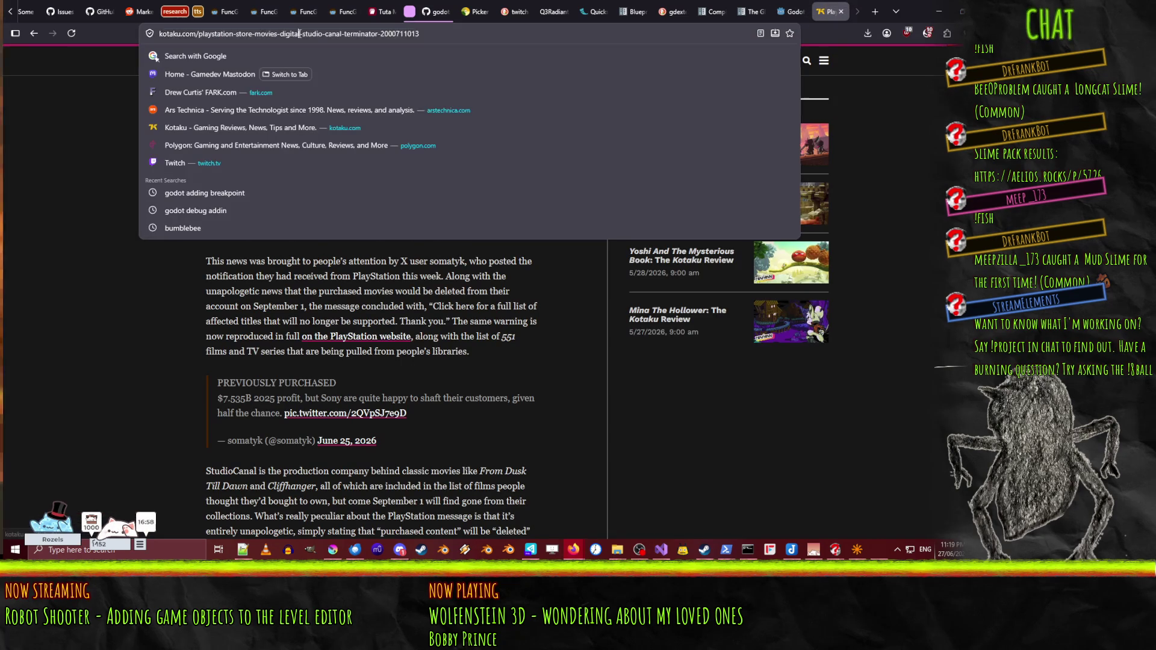
pyautogui.hotkey('ctrl', 'a')
pyautogui.write('godot nodepath')
pyautogui.press('Return')
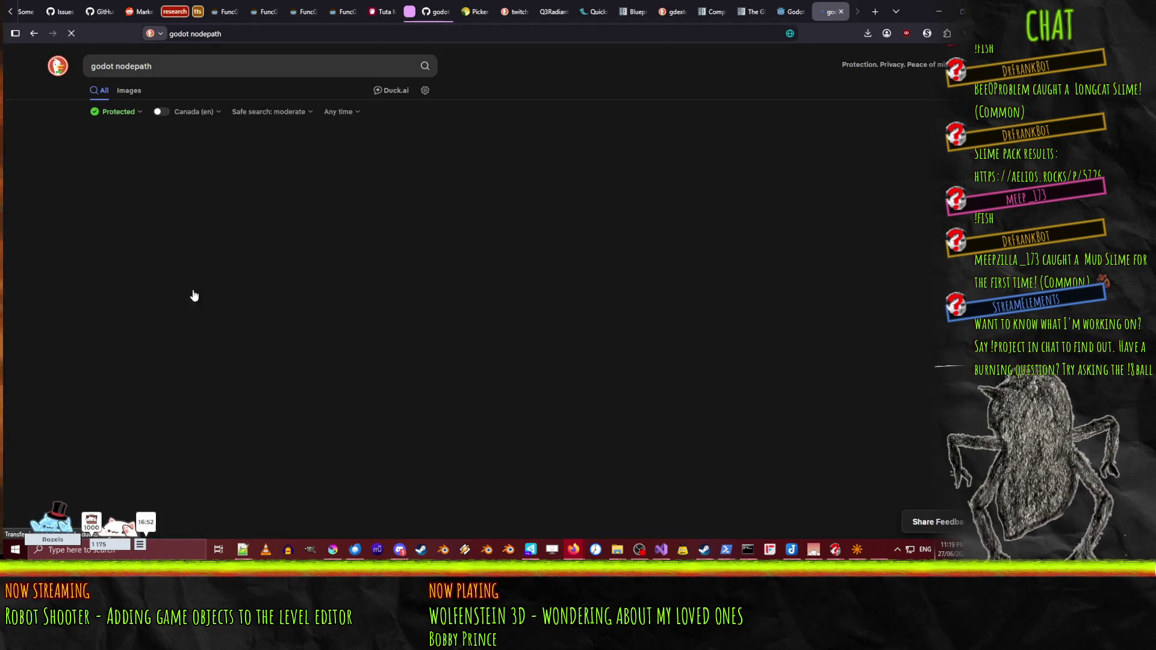
pyautogui.click(243, 157)
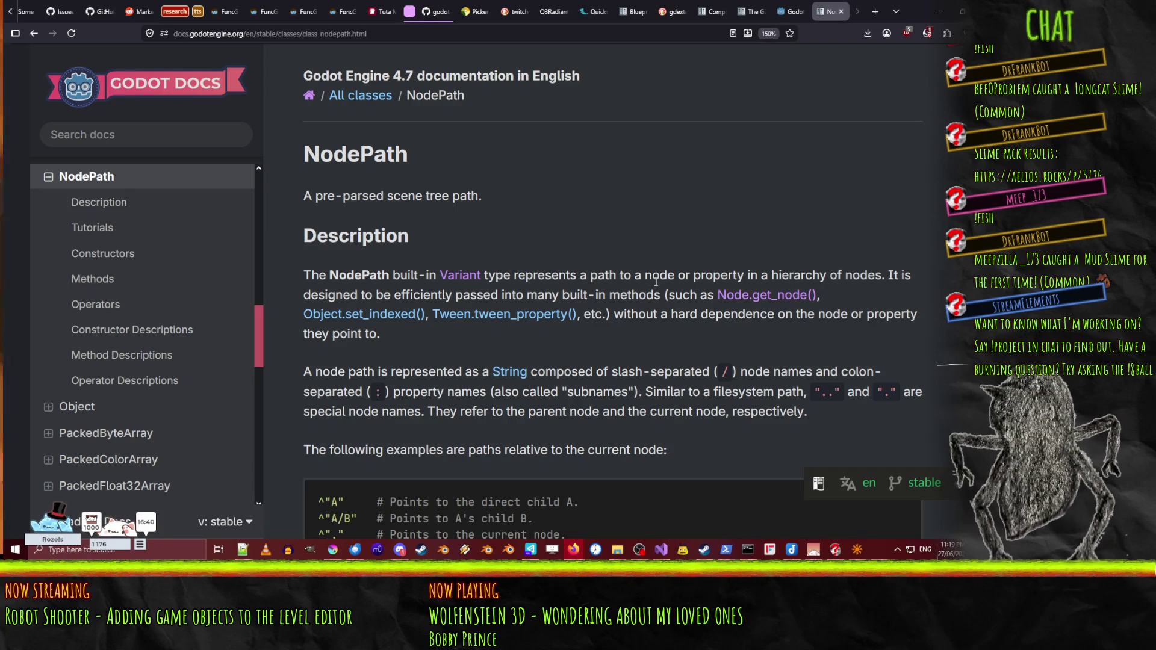
pyautogui.click(754, 298)
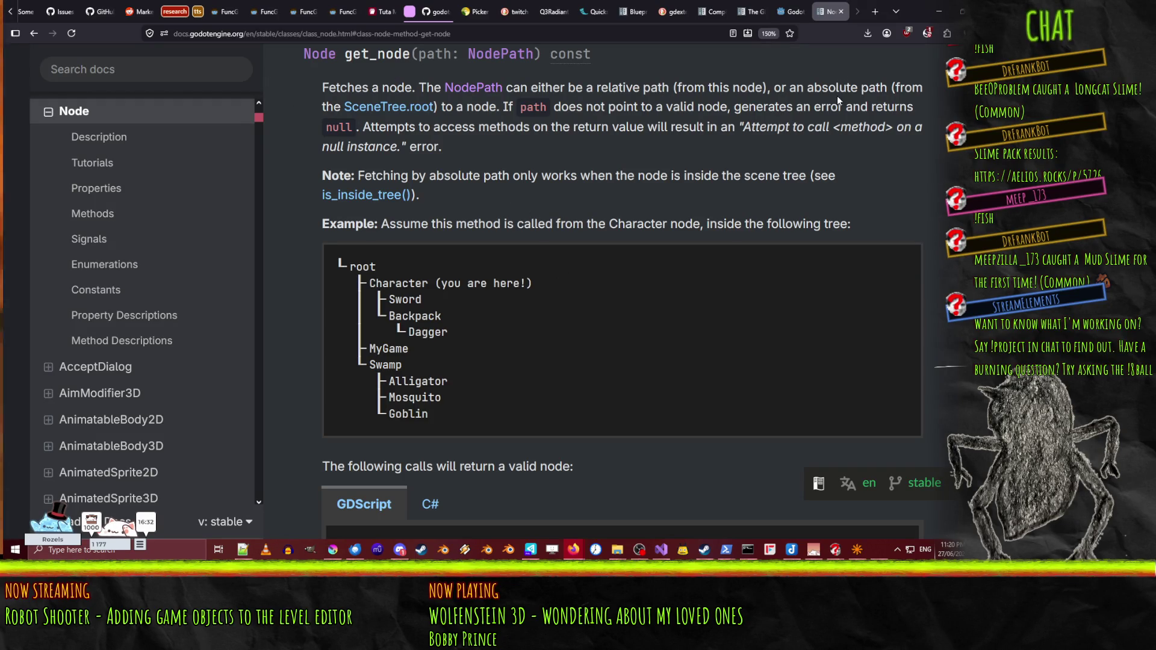
pyautogui.click(939, 10)
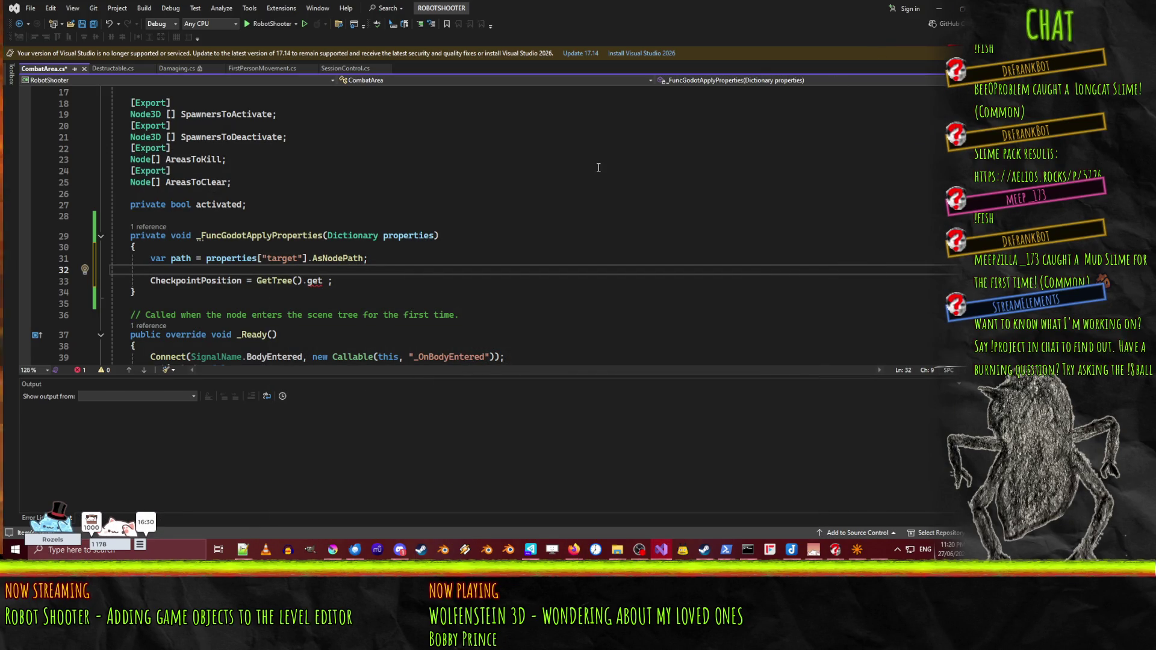
# - Change the assignment to CheckpointPosition = GetNode<Node3D>(path), tidy the method, and minimize Visual Studio
pyautogui.click(313, 281)
pyautogui.press('BackSpace')
pyautogui.press('BackSpace')
pyautogui.press('BackSpace')
pyautogui.write('GetNode(')
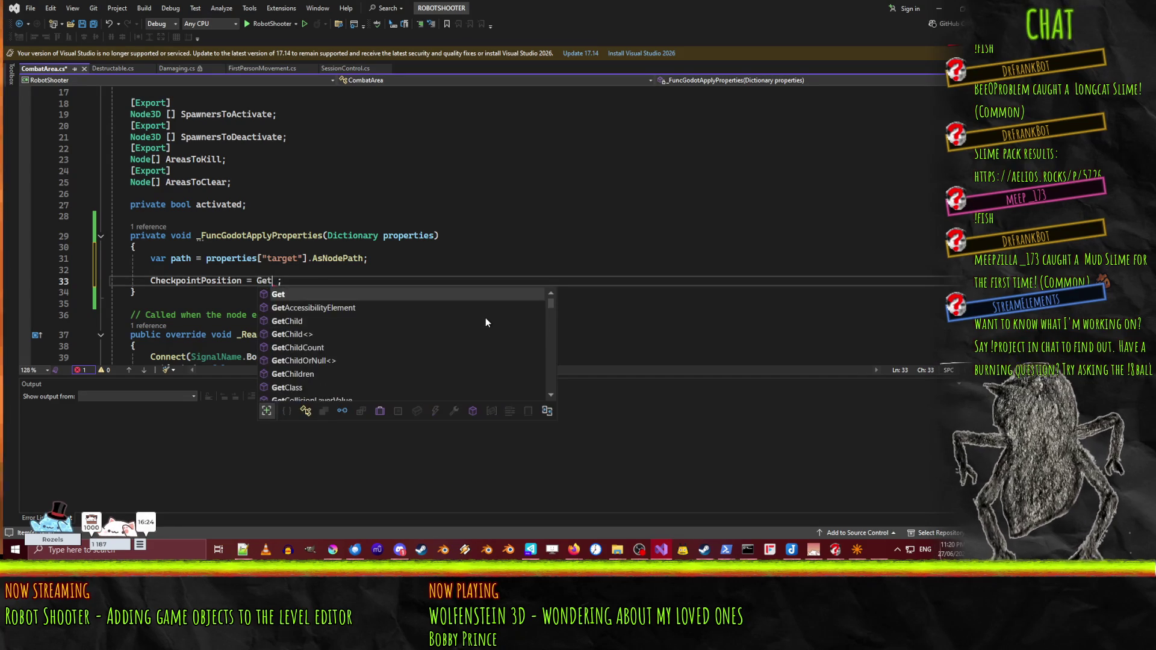
pyautogui.hotkey('ctrl', 'space')
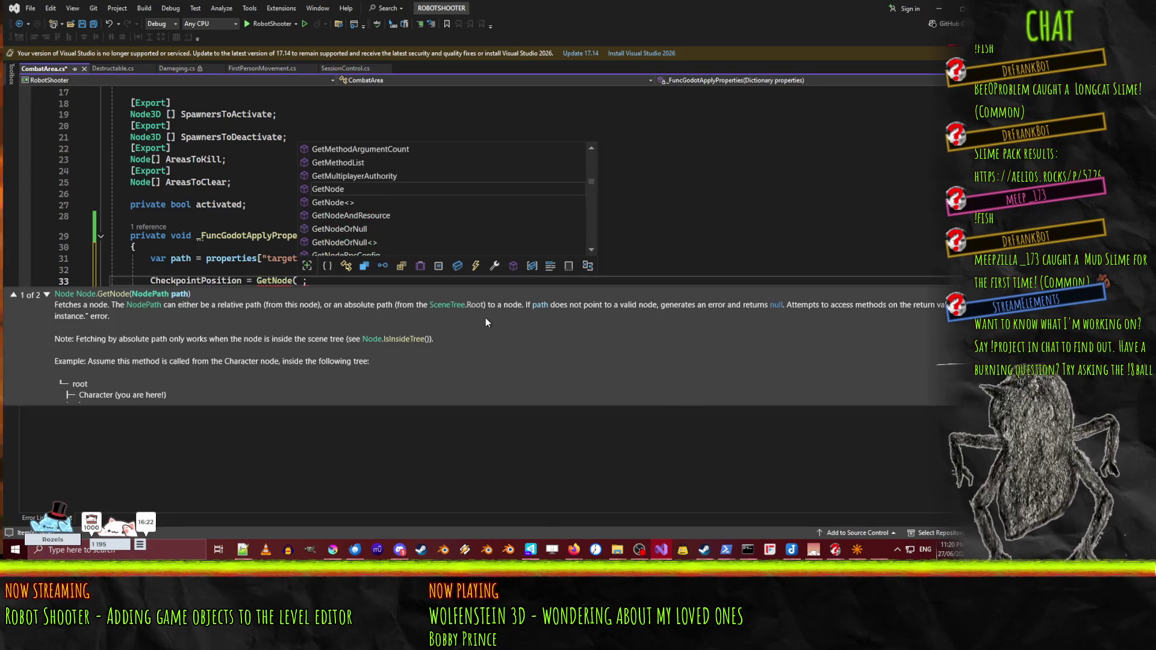
pyautogui.press('BackSpace')
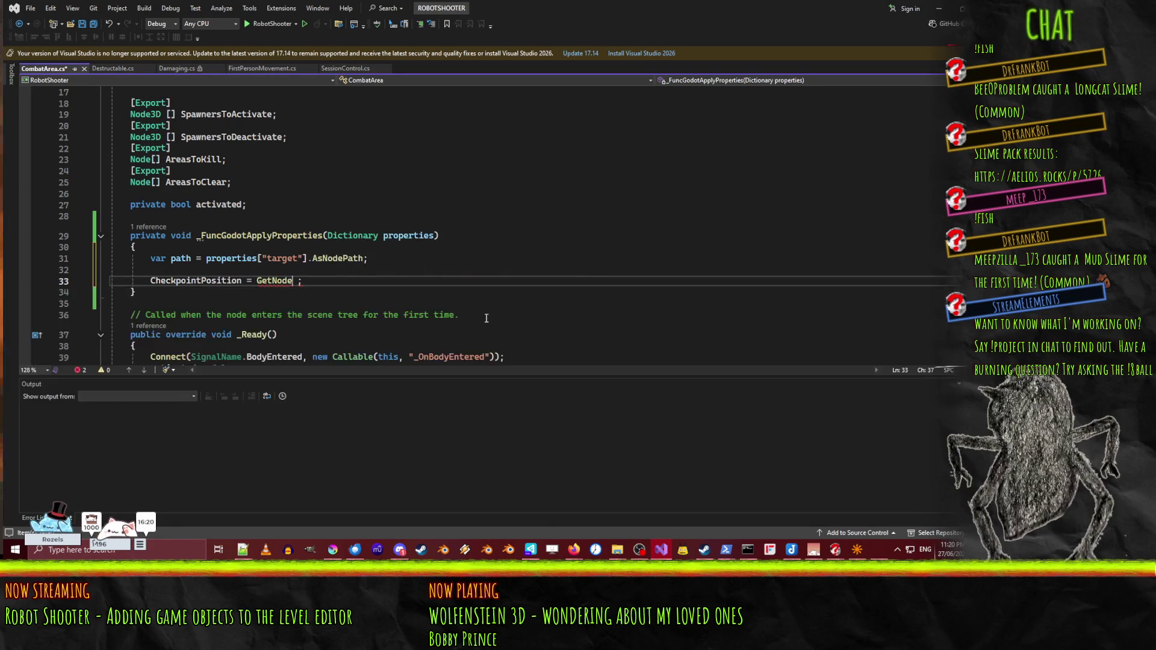
pyautogui.write('<Node3D')
pyautogui.write('>(path)')
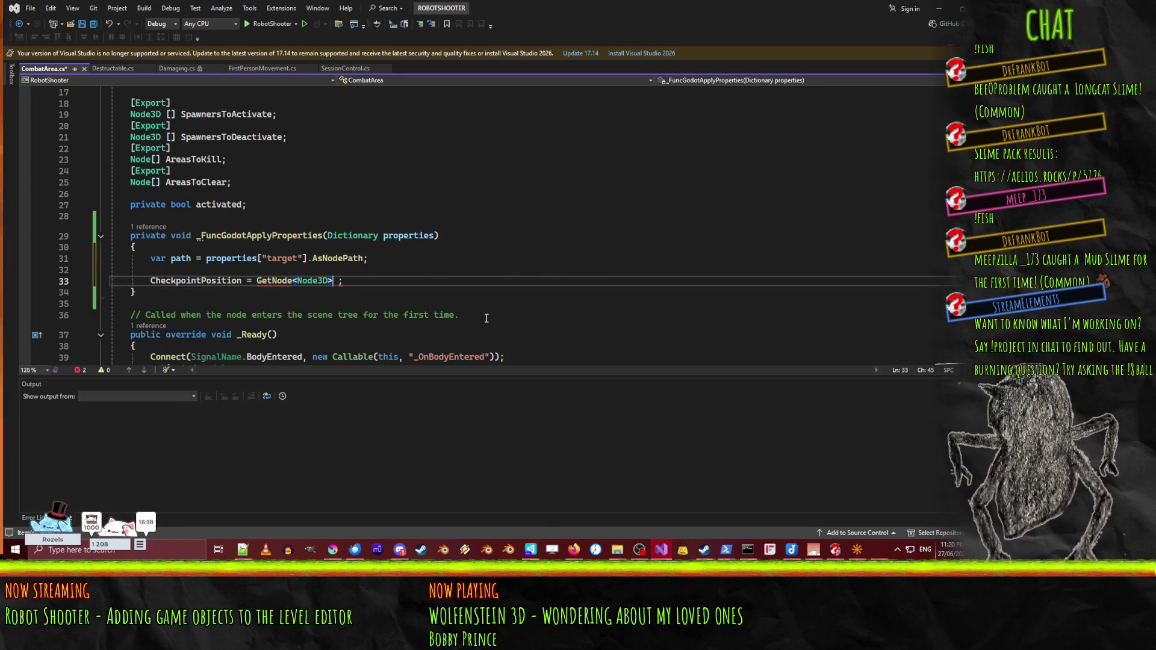
pyautogui.press('Tab')
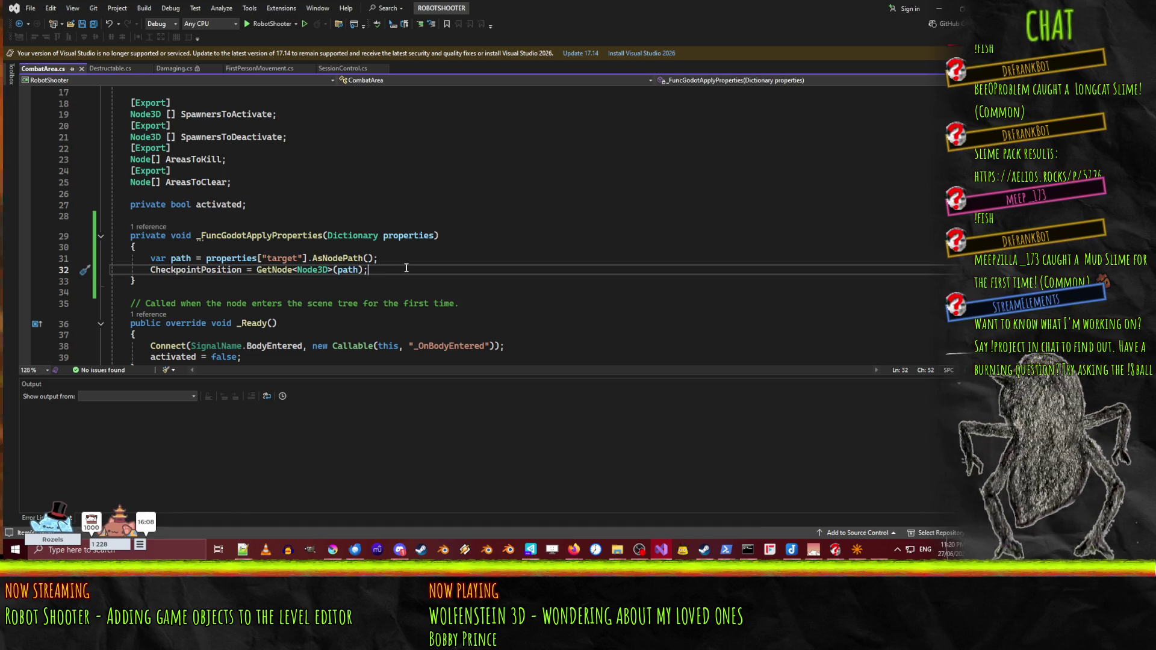
pyautogui.click(938, 8)
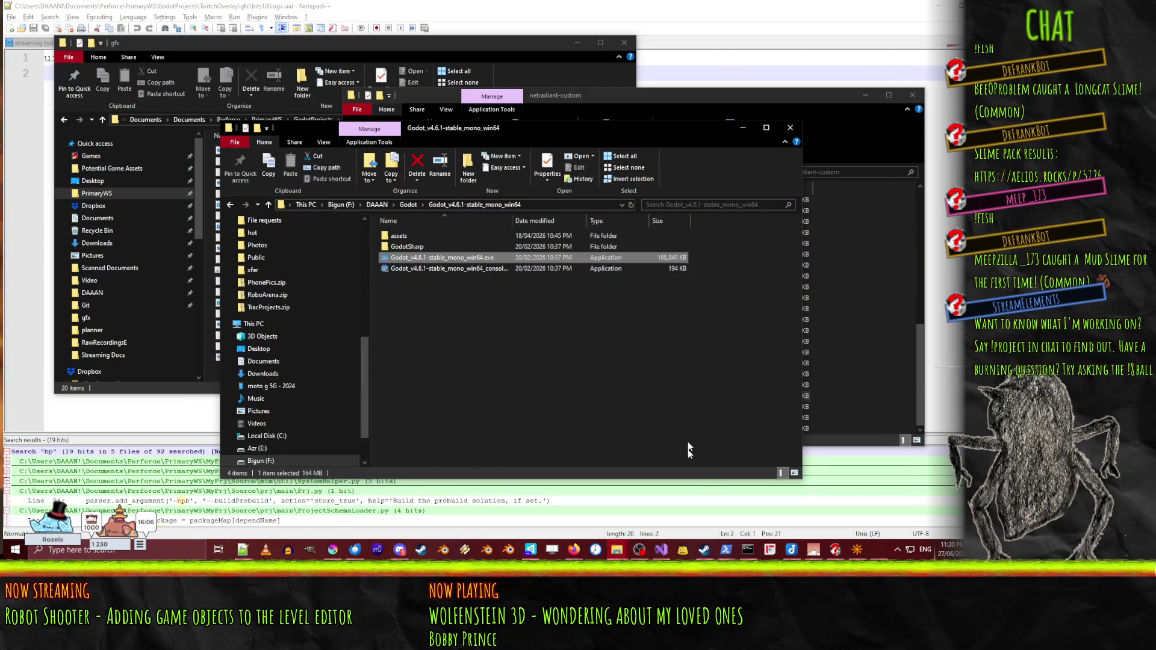
# - Build the .NET project in Godot with the Build hammer, then return to CombatArea.cs
pyautogui.click(886, 551)
pyautogui.click(815, 27)
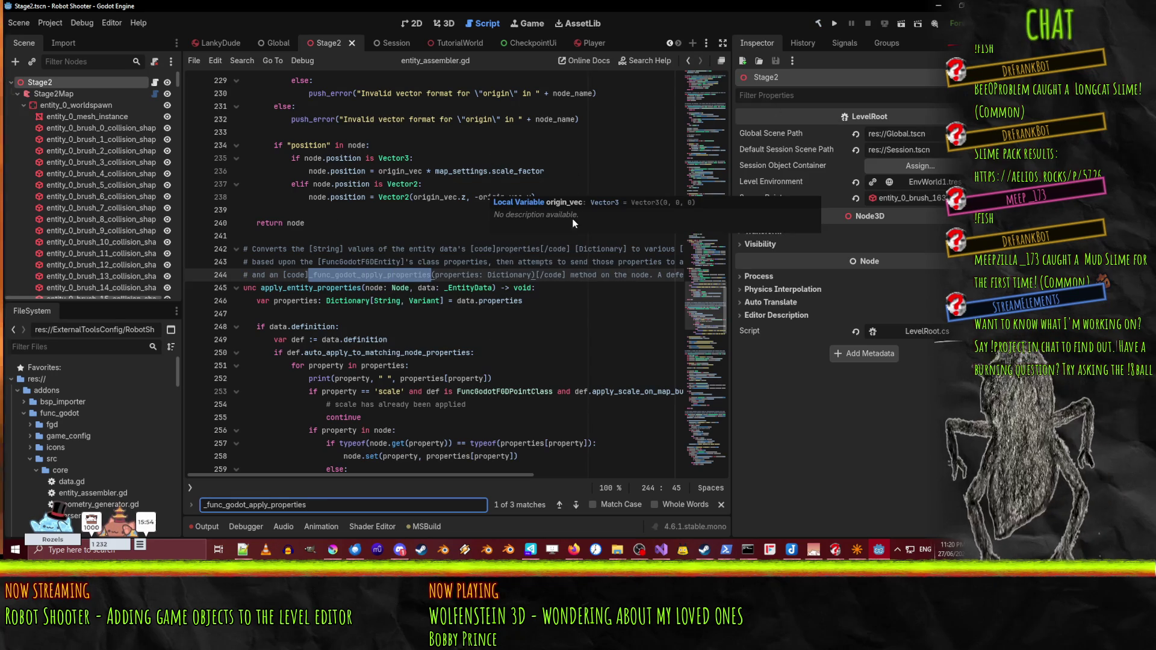
pyautogui.click(938, 6)
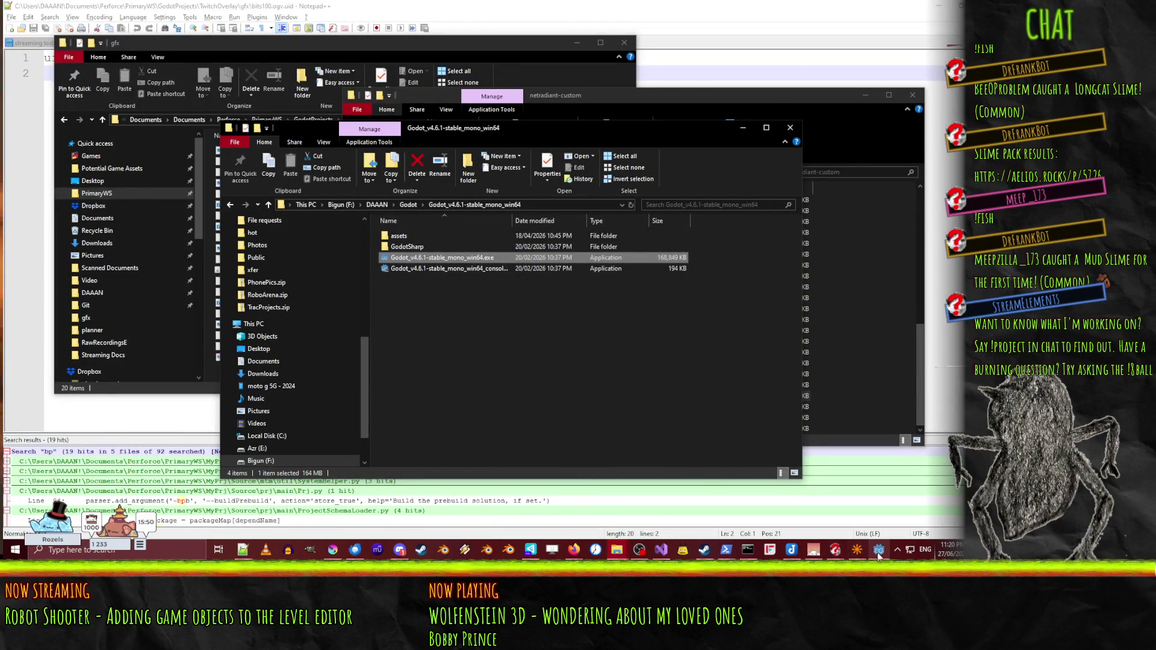
pyautogui.click(879, 550)
pyautogui.click(661, 551)
pyautogui.scroll(-10, 386, 213)
pyautogui.scroll(7, 385, 213)
pyautogui.scroll(1, 386, 213)
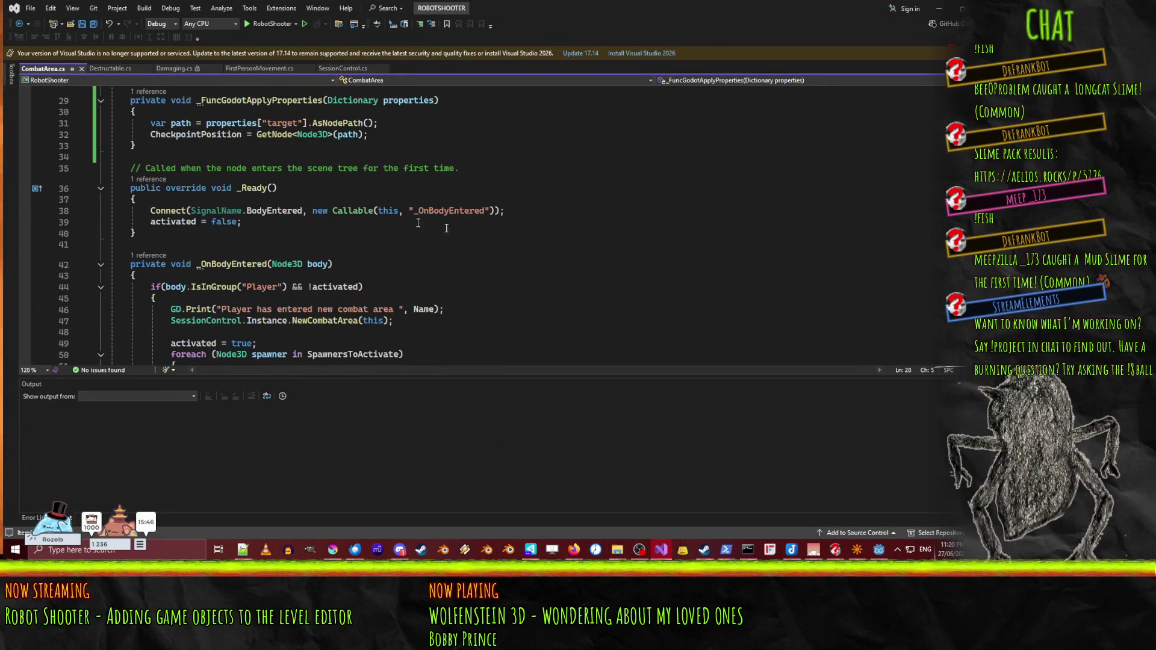
# - Add the [Tool] attribute above the CombatArea class declaration
pyautogui.scroll(9, 240, 246)
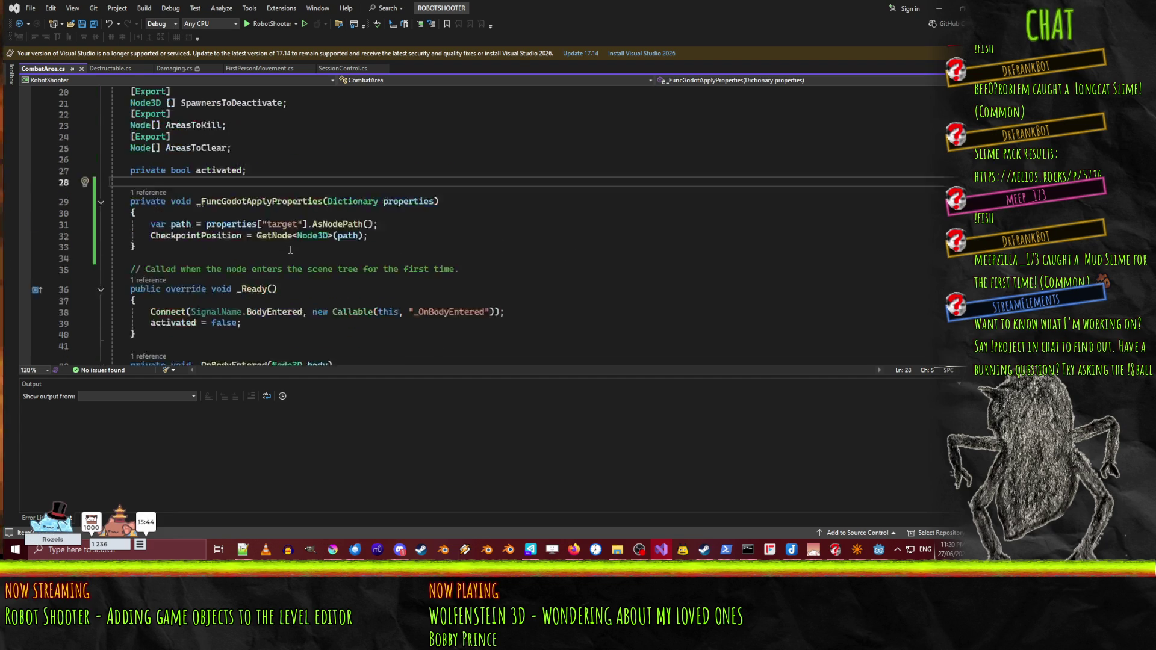
pyautogui.scroll(-9, 181, 163)
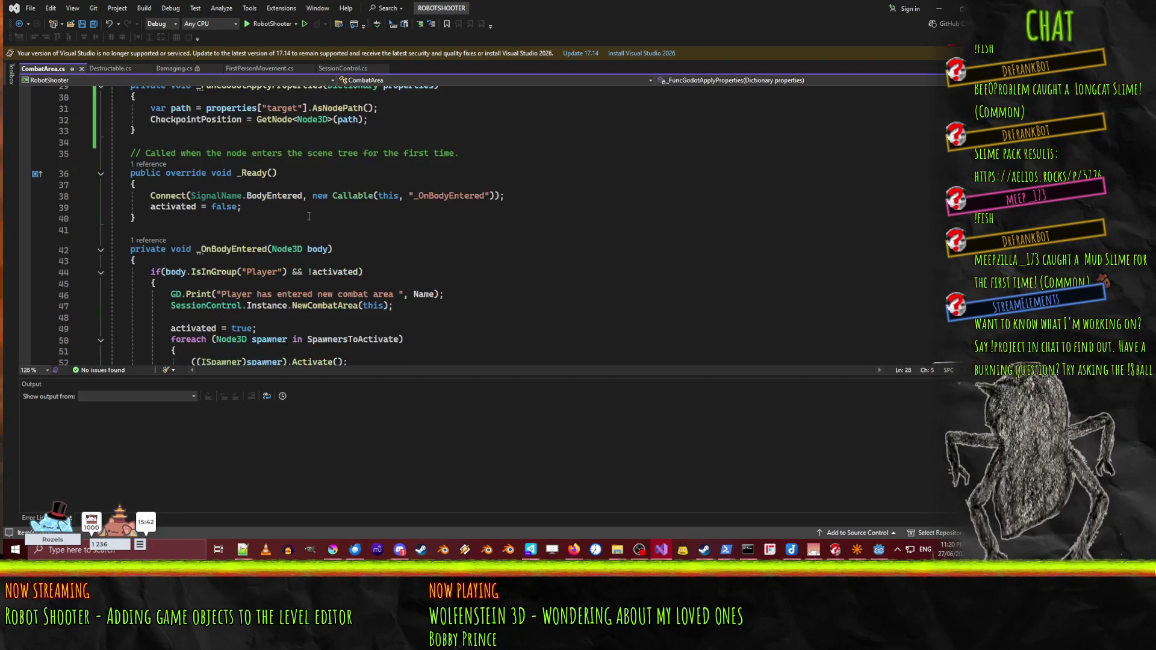
pyautogui.scroll(9, 413, 229)
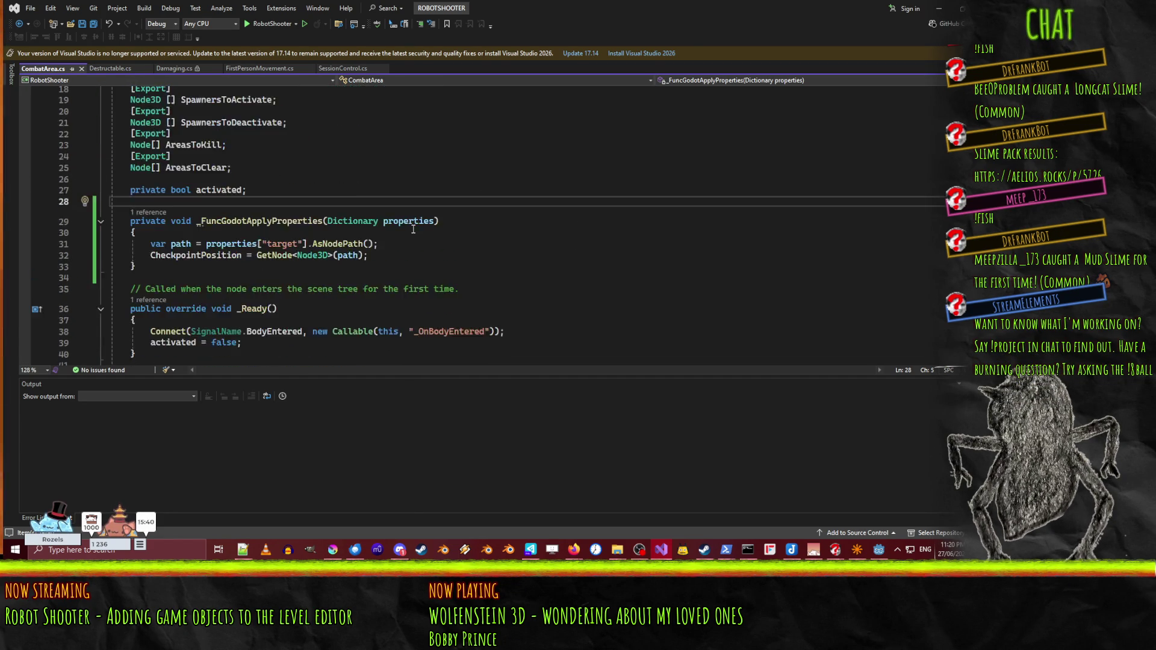
pyautogui.click(332, 130)
pyautogui.press('Return')
pyautogui.write('[Too')
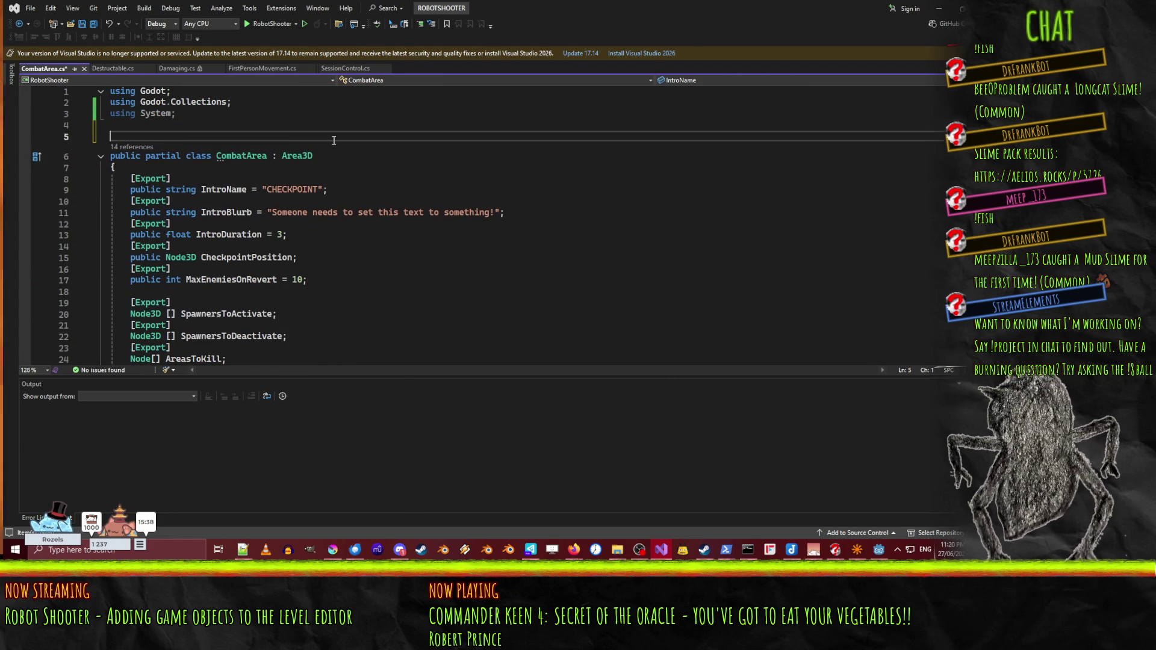
pyautogui.write('l')
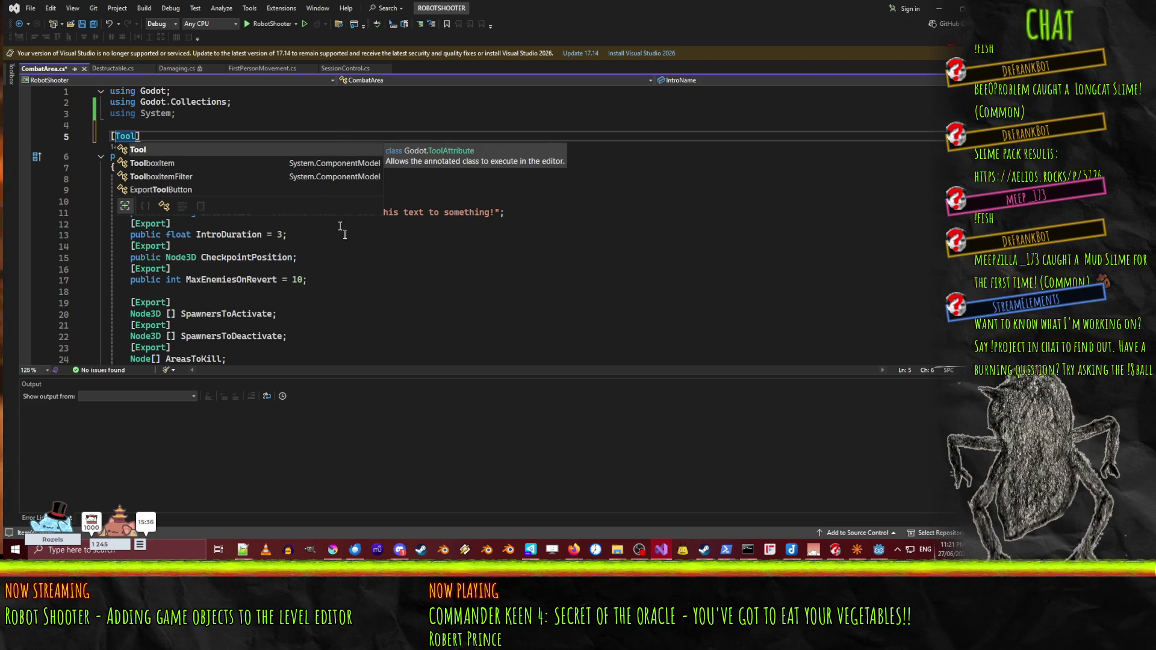
pyautogui.click(351, 263)
# - Start _OnBodyEntered and _Ready with 'if (Engine.IsEditorHint()) return;' and save CombatArea.cs
pyautogui.scroll(-11, 351, 263)
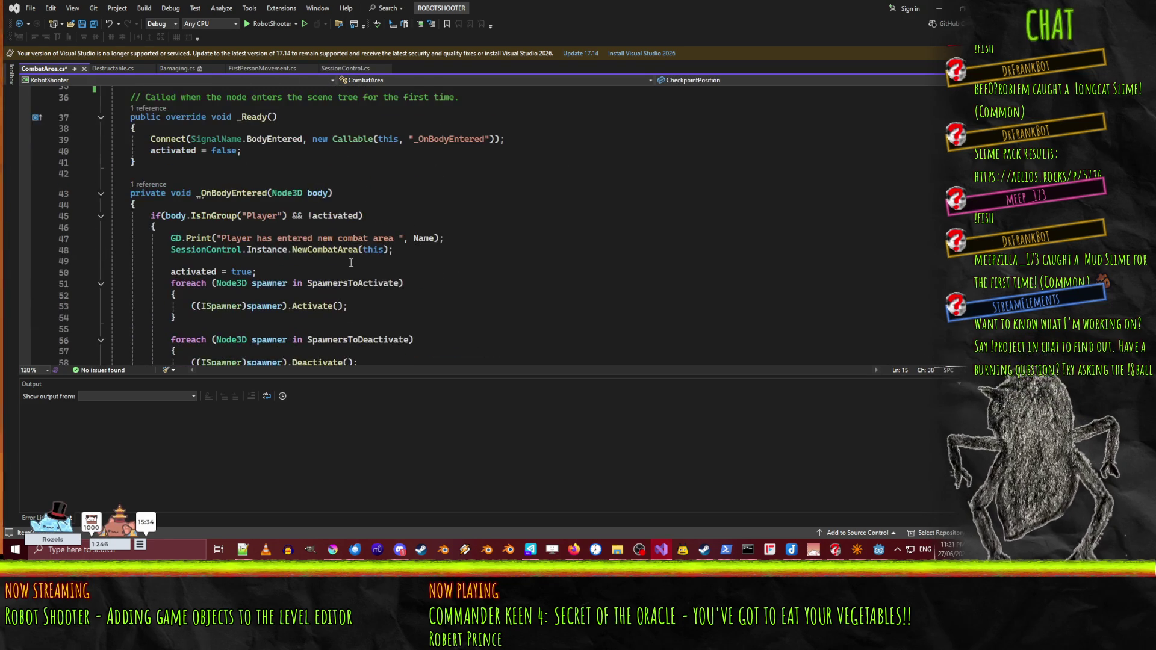
pyautogui.click(342, 205)
pyautogui.scroll(1, 341, 207)
pyautogui.press('Return')
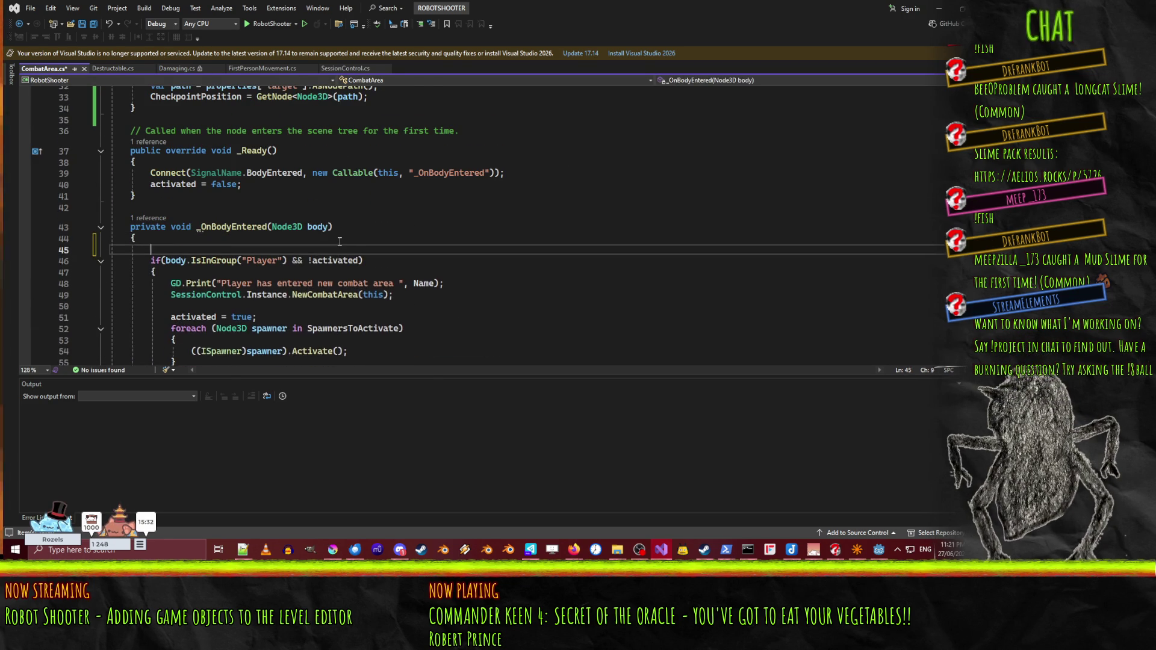
pyautogui.write('if(iseditor')
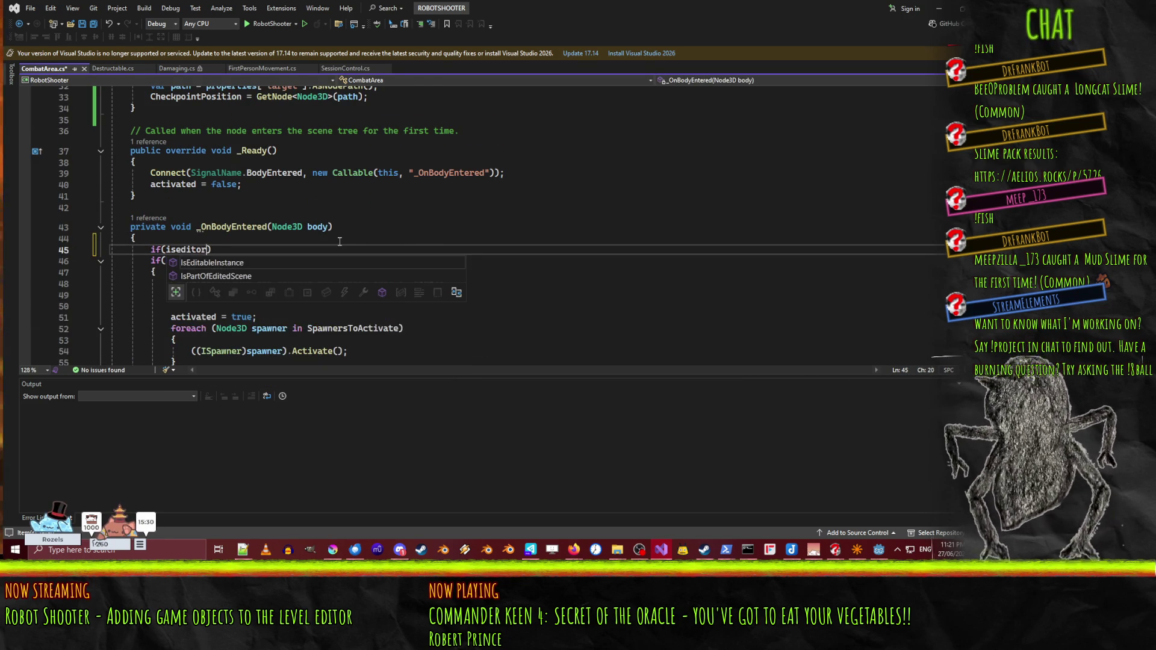
pyautogui.press('BackSpace')
pyautogui.press('BackSpace')
pyautogui.press('BackSpace')
pyautogui.write('Engine.')
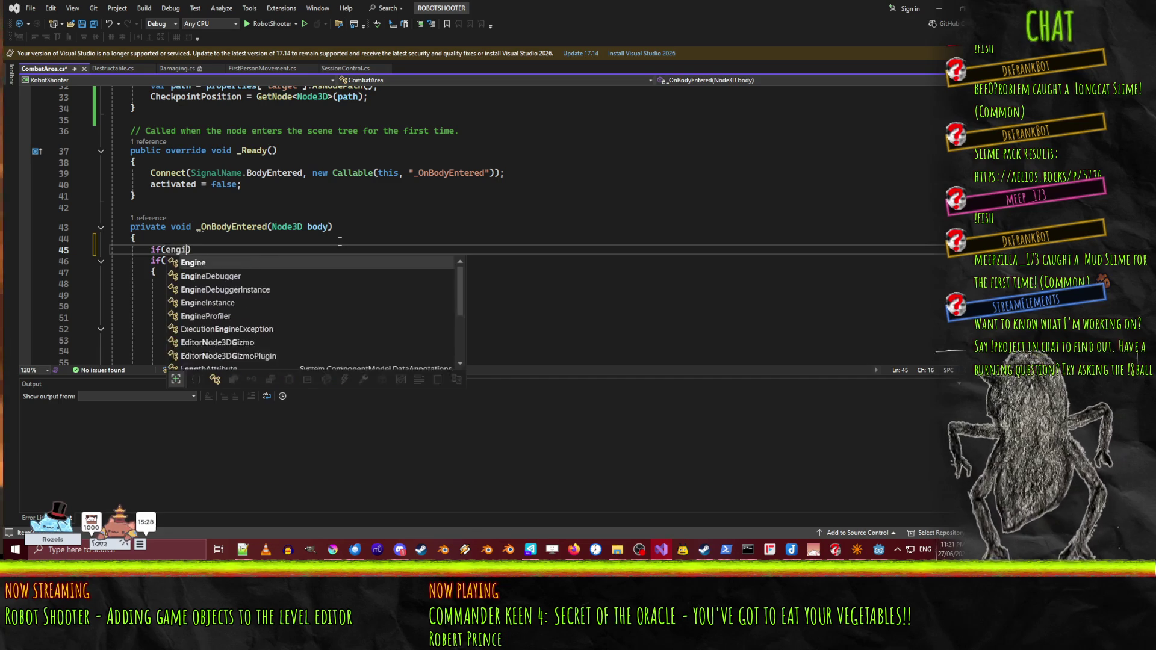
pyautogui.write('IsEditorHint())')
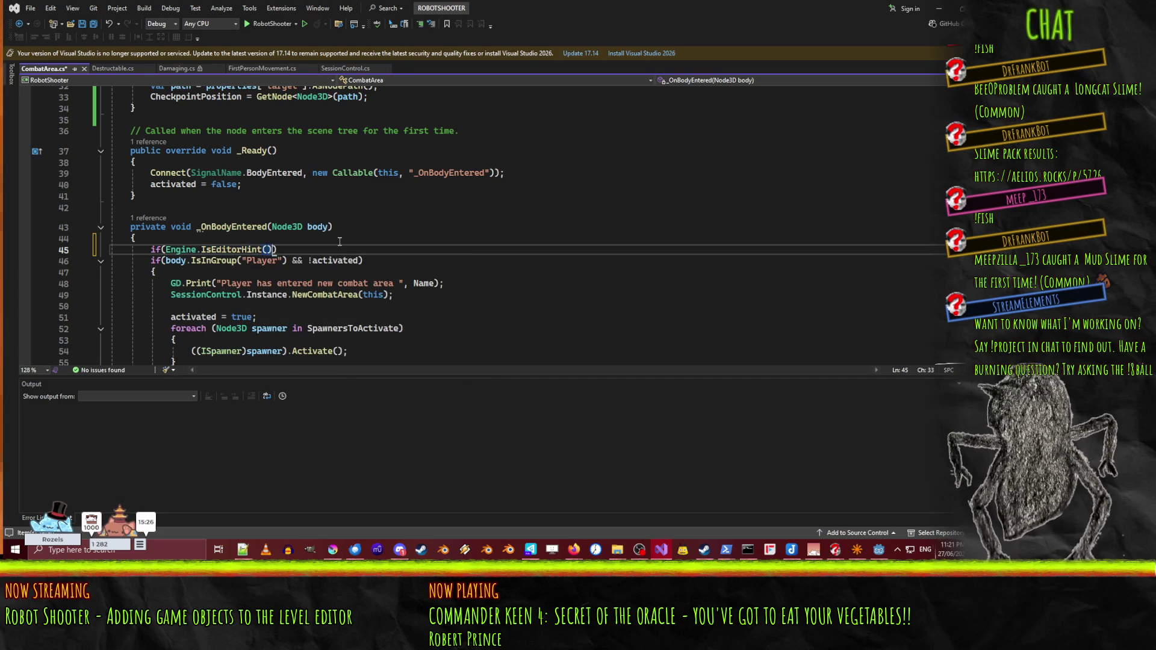
pyautogui.write(' return;')
pyautogui.press('Home')
pyautogui.press('Home')
pyautogui.press('Up')
pyautogui.press('Up')
pyautogui.press('Up')
pyautogui.press('Up')
pyautogui.hotkey('ctrl', 'v')
pyautogui.hotkey('ctrl', 's')
pyautogui.scroll(-15, 331, 247)
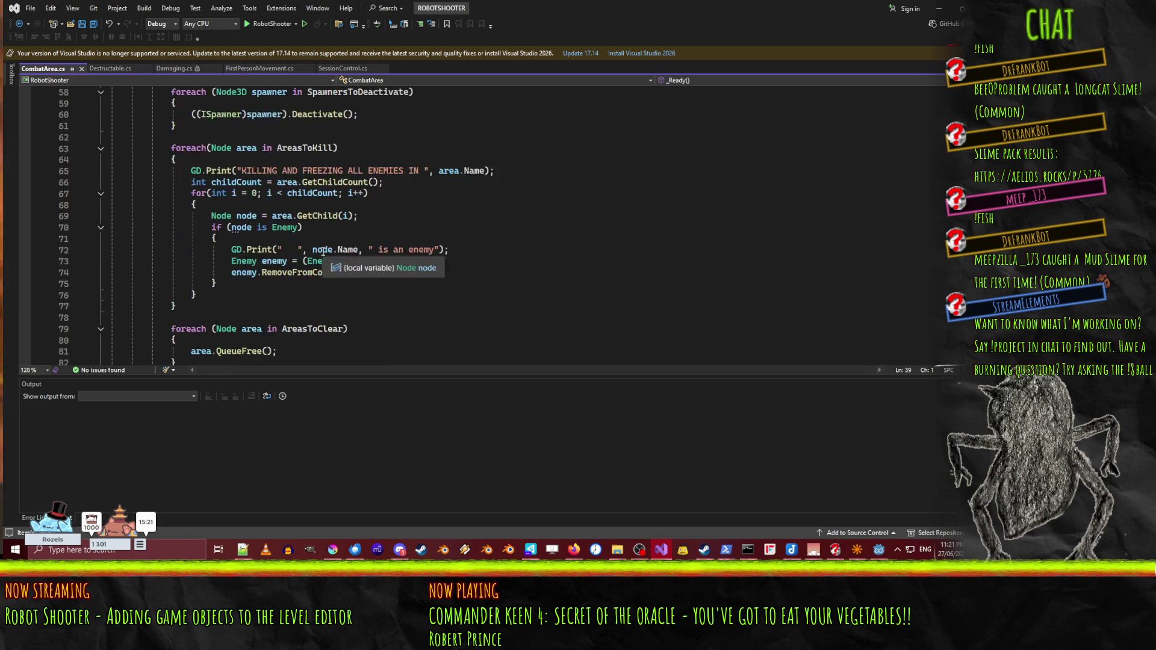
pyautogui.scroll(16, 323, 251)
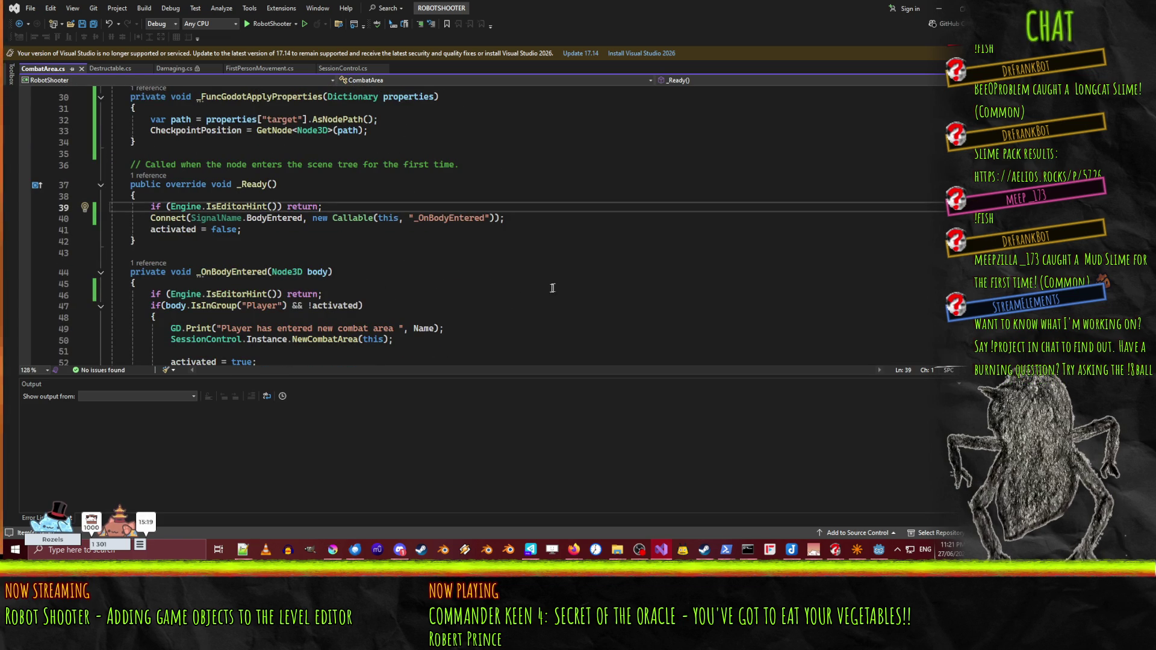
pyautogui.hotkey('alt', 'Tab')
# - Rebuild the .NET project, then rebuild the Stage2Map from its map file
pyautogui.click(820, 23)
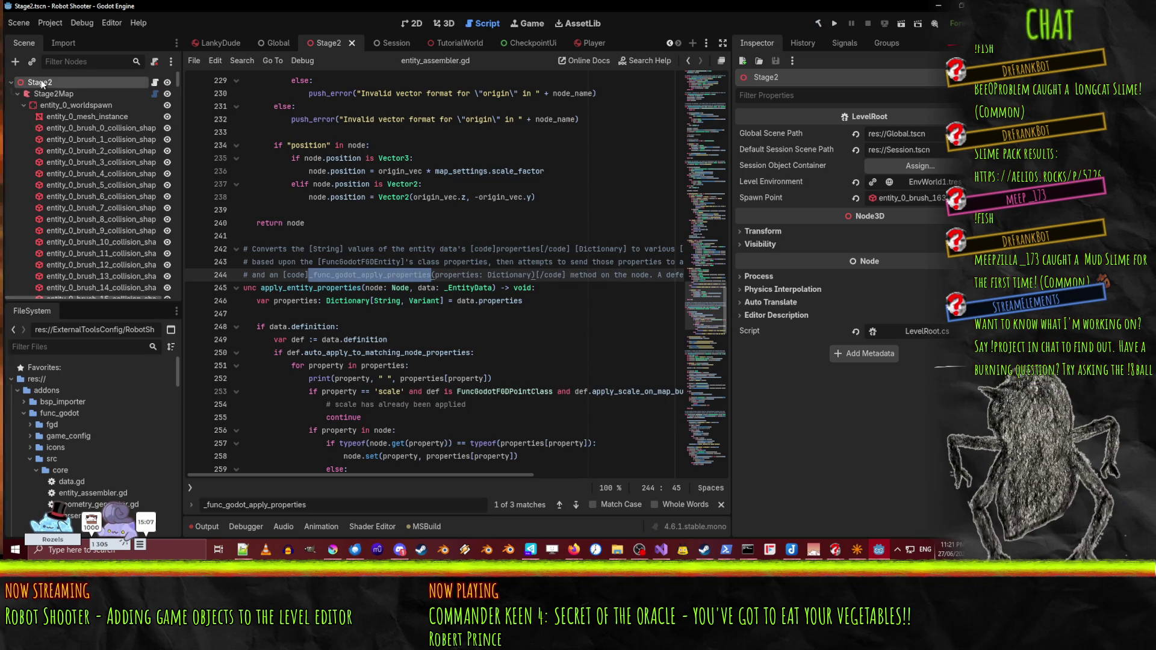
pyautogui.click(54, 99)
pyautogui.click(857, 133)
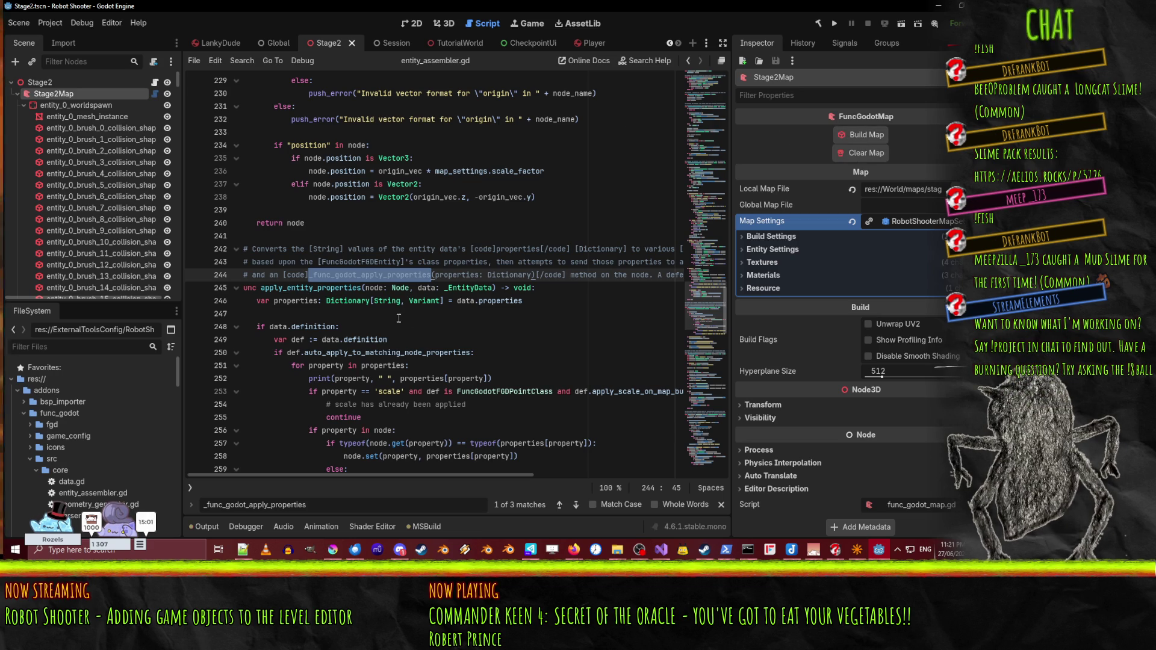
# - Inspect entity_28_CombatArea's properties and read the Output warnings about its missing target
pyautogui.moveTo(178, 74); pyautogui.dragTo(174, 308)
pyautogui.click(99, 270)
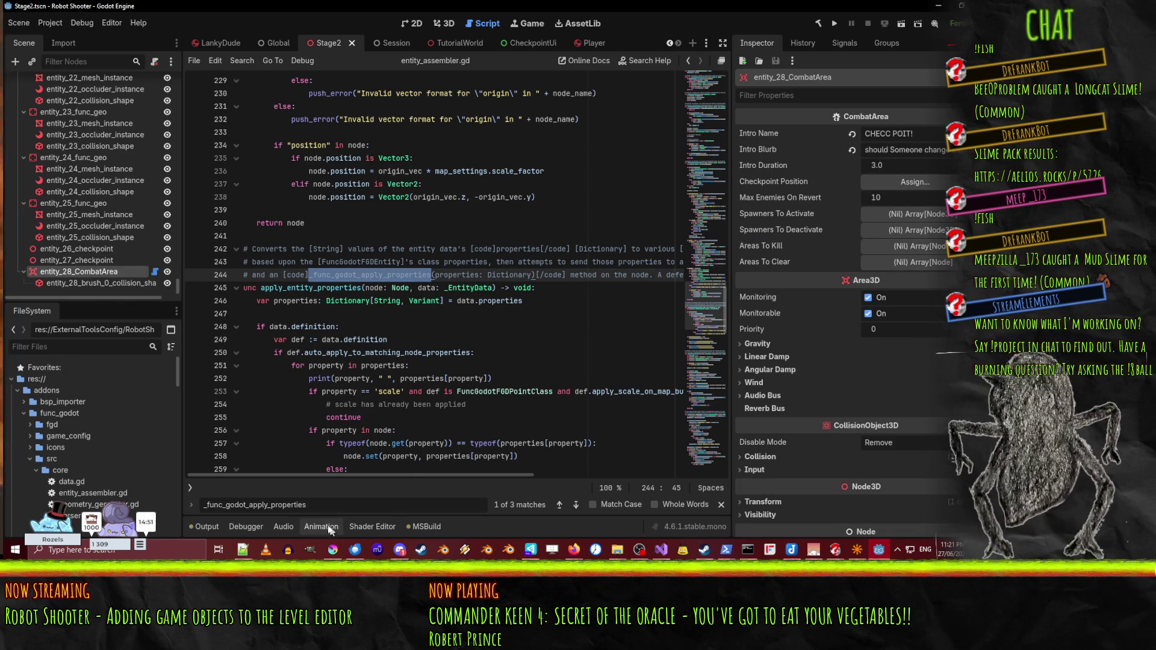
pyautogui.click(206, 526)
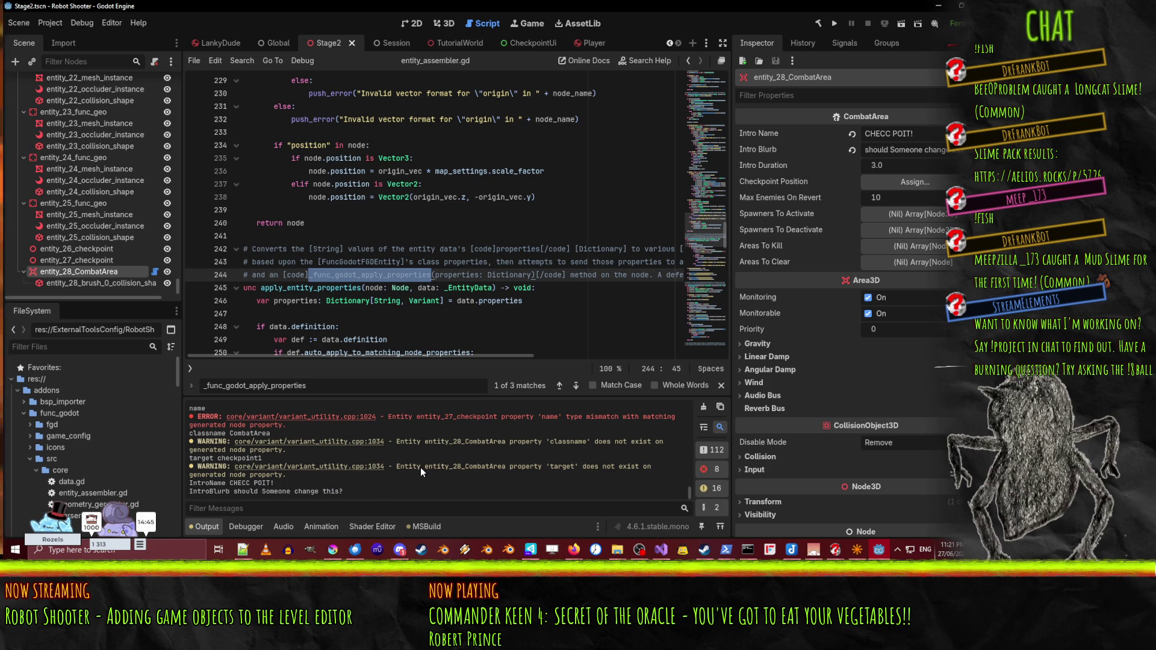
pyautogui.scroll(1, 442, 479)
pyautogui.scroll(-1, 506, 463)
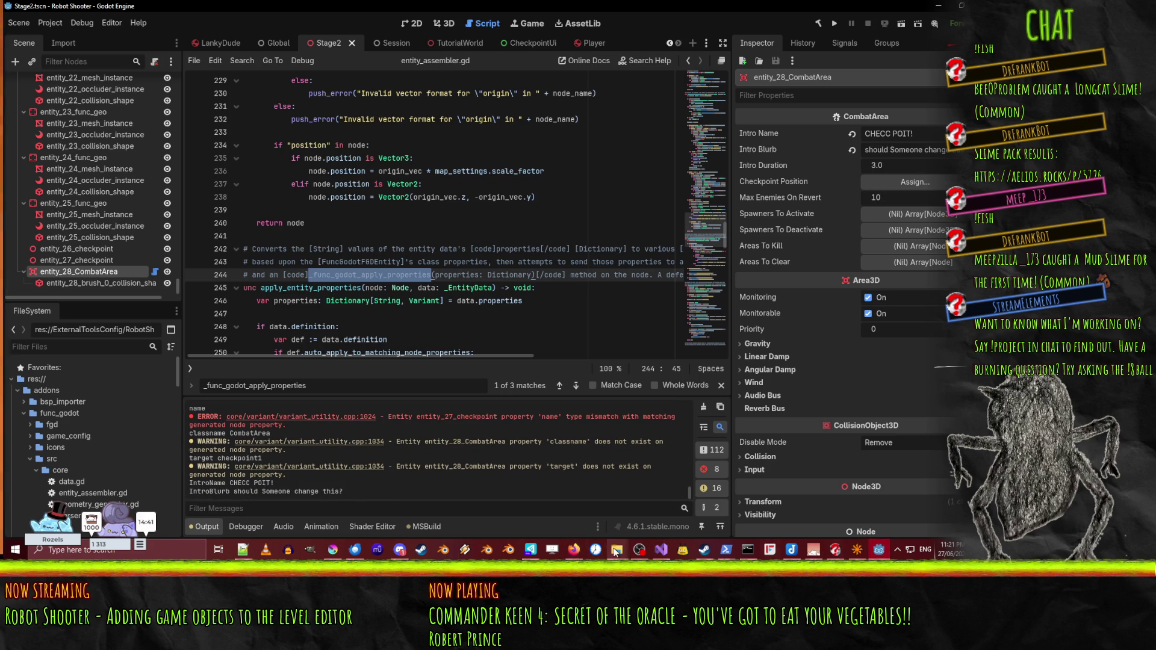
pyautogui.moveTo(726, 550)
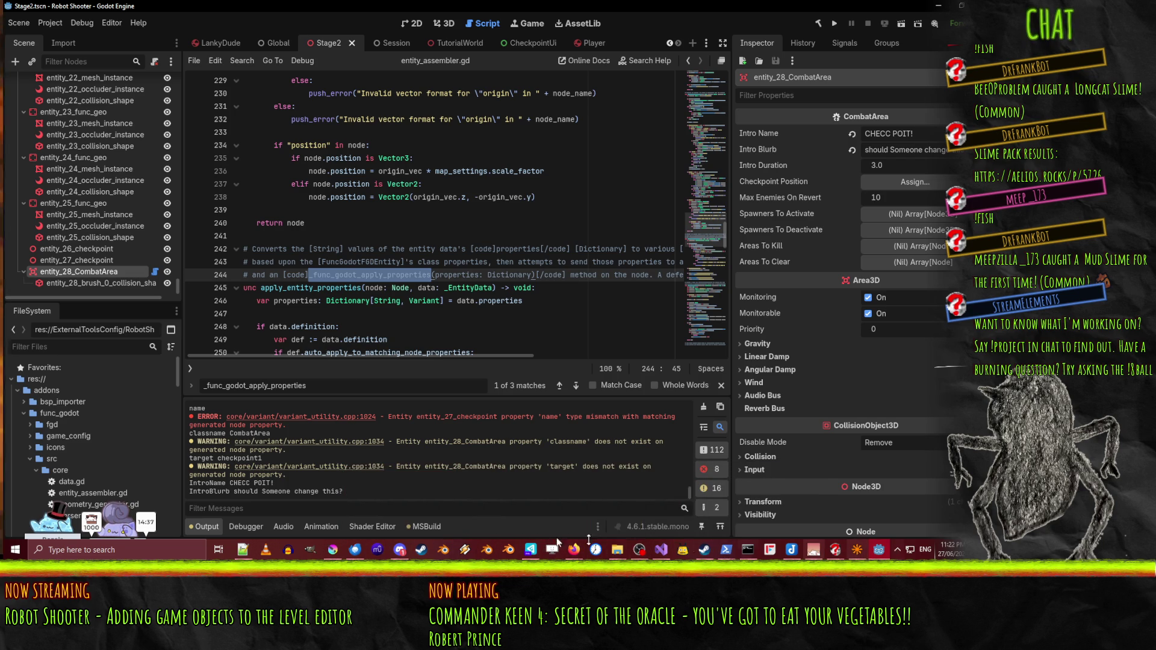
pyautogui.click(655, 549)
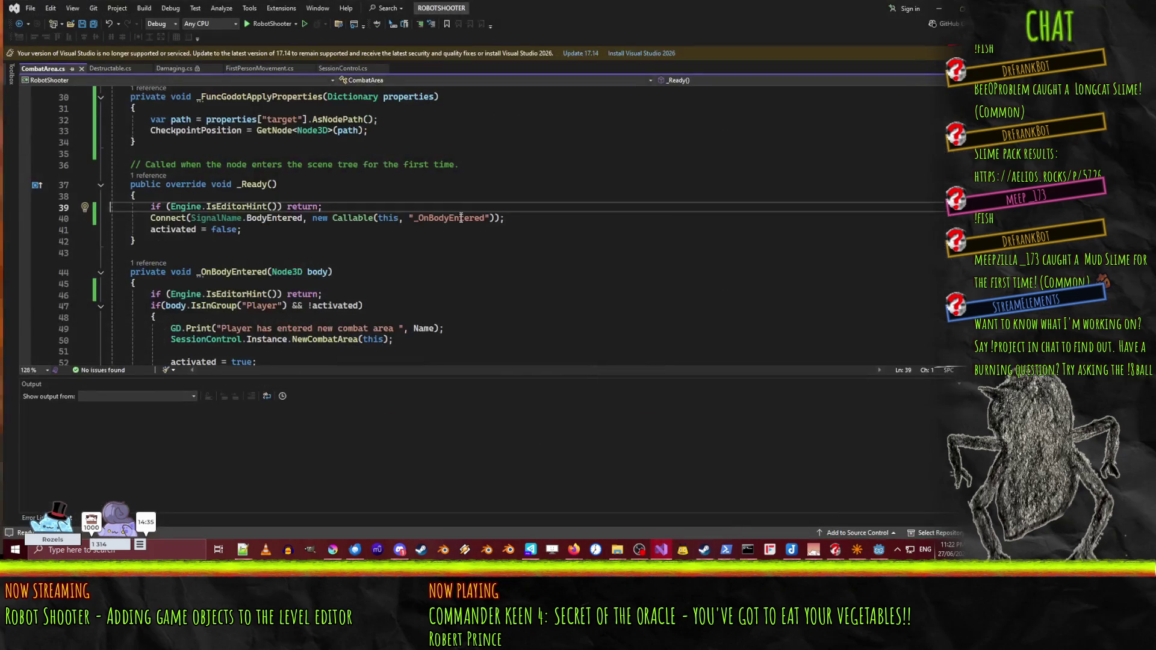
# - Insert GD.Print("CALLED!"); as the first line of _FuncGodotApplyProperties
pyautogui.scroll(6, 187, 211)
pyautogui.scroll(-2, 181, 229)
pyautogui.click(175, 237)
pyautogui.click(440, 244)
pyautogui.press('Return')
pyautogui.write('gD.Print("CALLE')
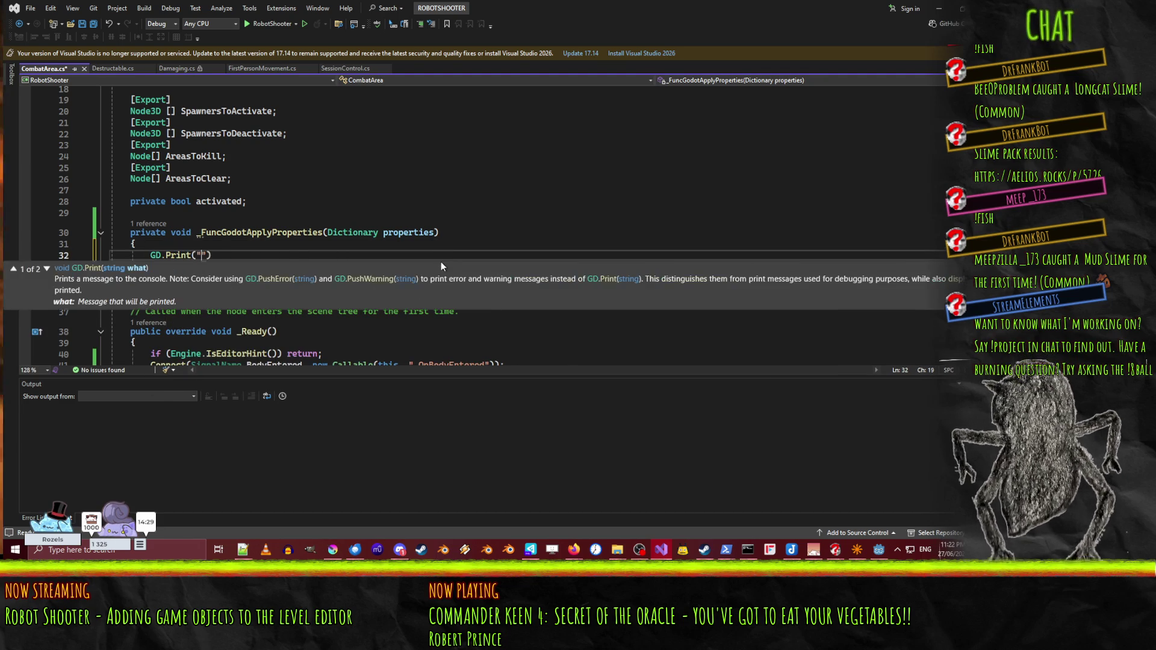
pyautogui.write('D!");')
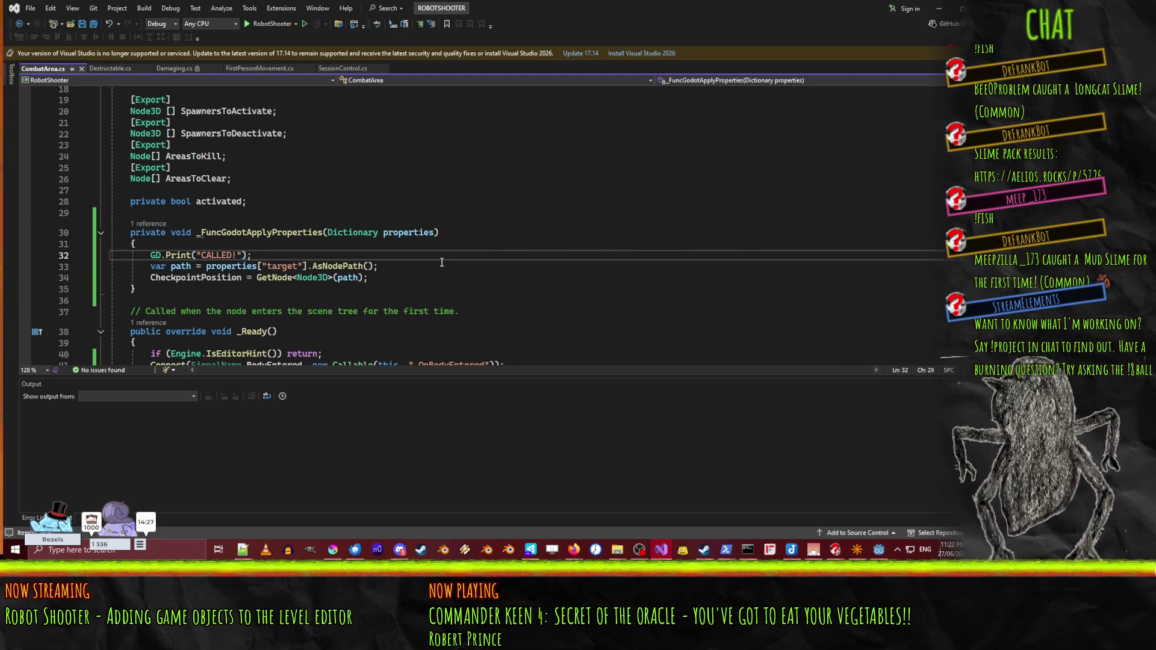
pyautogui.click(939, 8)
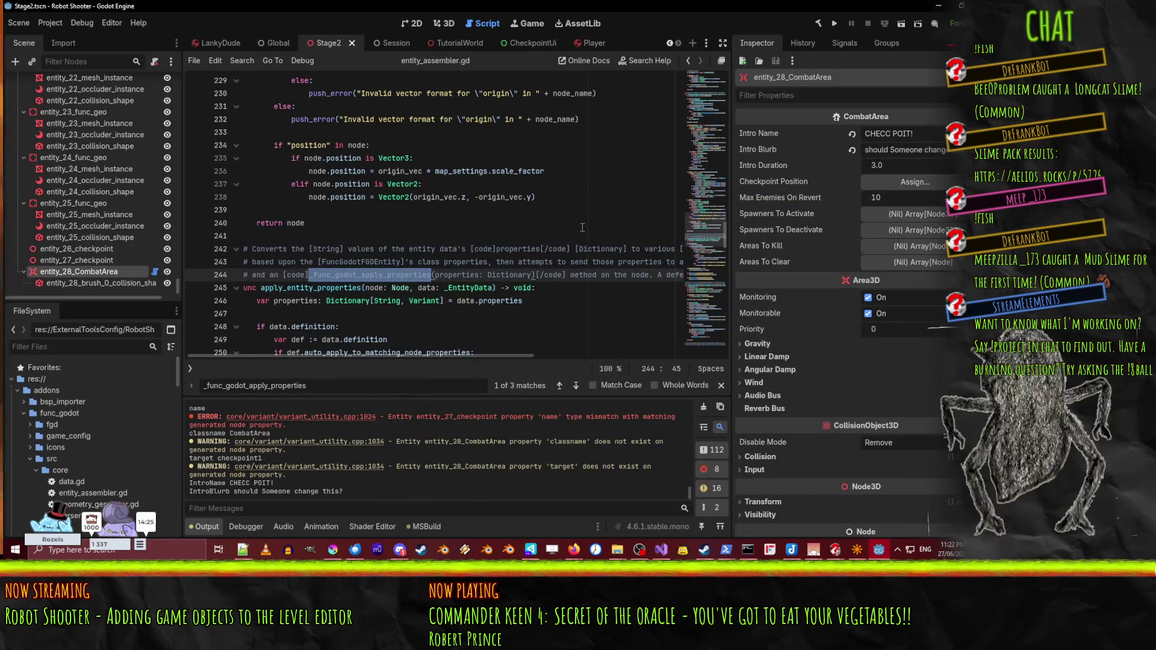
# - Select Stage2Map and locate the _func_godot_apply_properties call at line 267 of entity_assembler.gd
pyautogui.scroll(10, 90, 124)
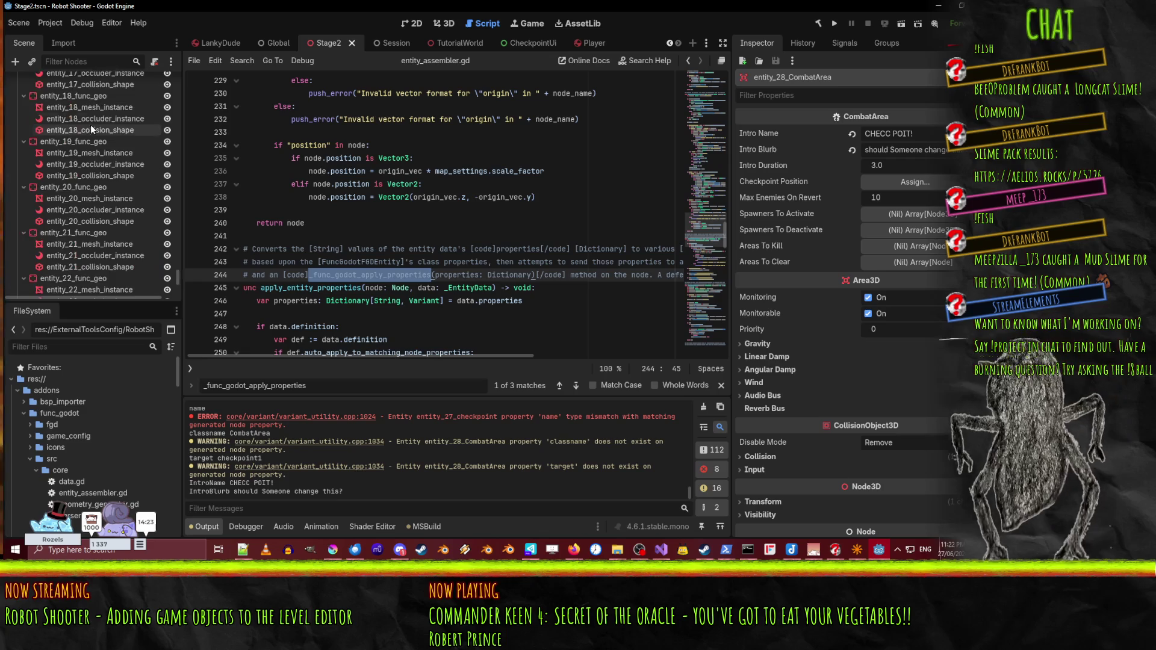
pyautogui.moveTo(177, 277); pyautogui.dragTo(171, 43)
pyautogui.click(70, 93)
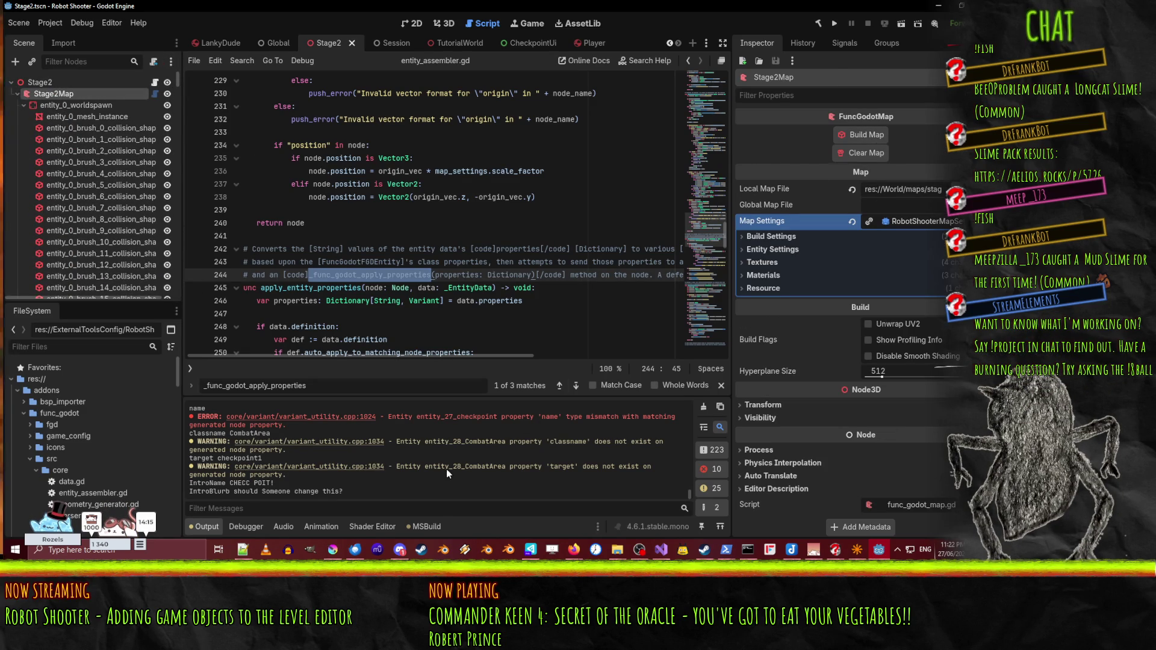
pyautogui.scroll(2, 446, 468)
pyautogui.scroll(2, 442, 464)
pyautogui.scroll(-3, 389, 453)
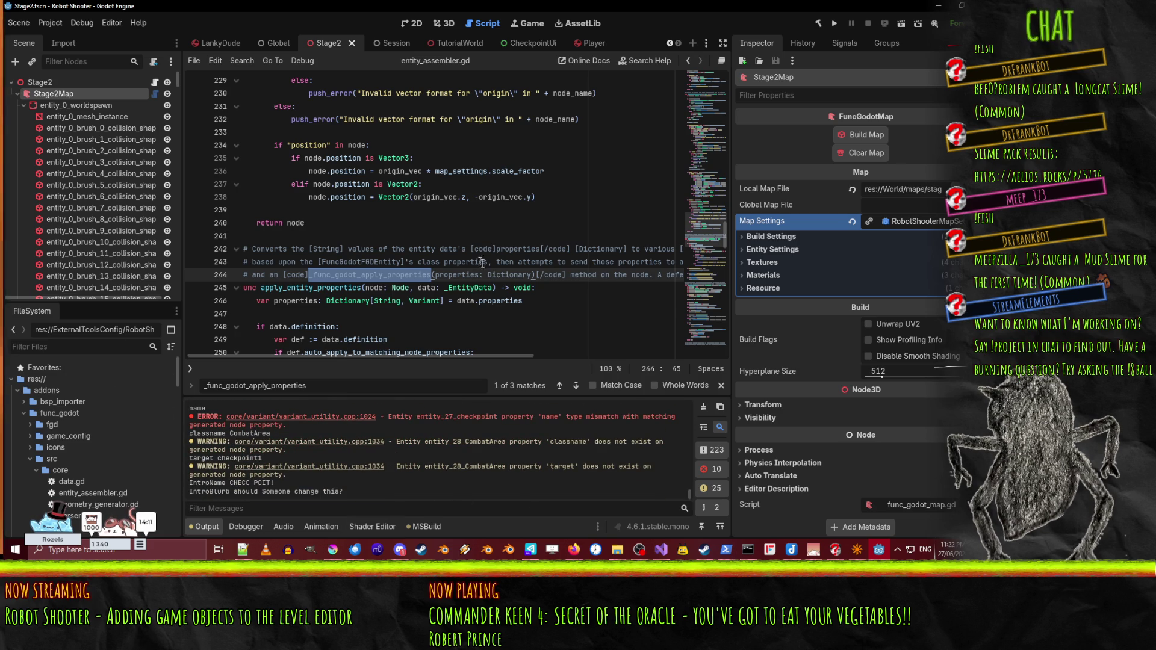
pyautogui.hotkey('ctrl', 'f')
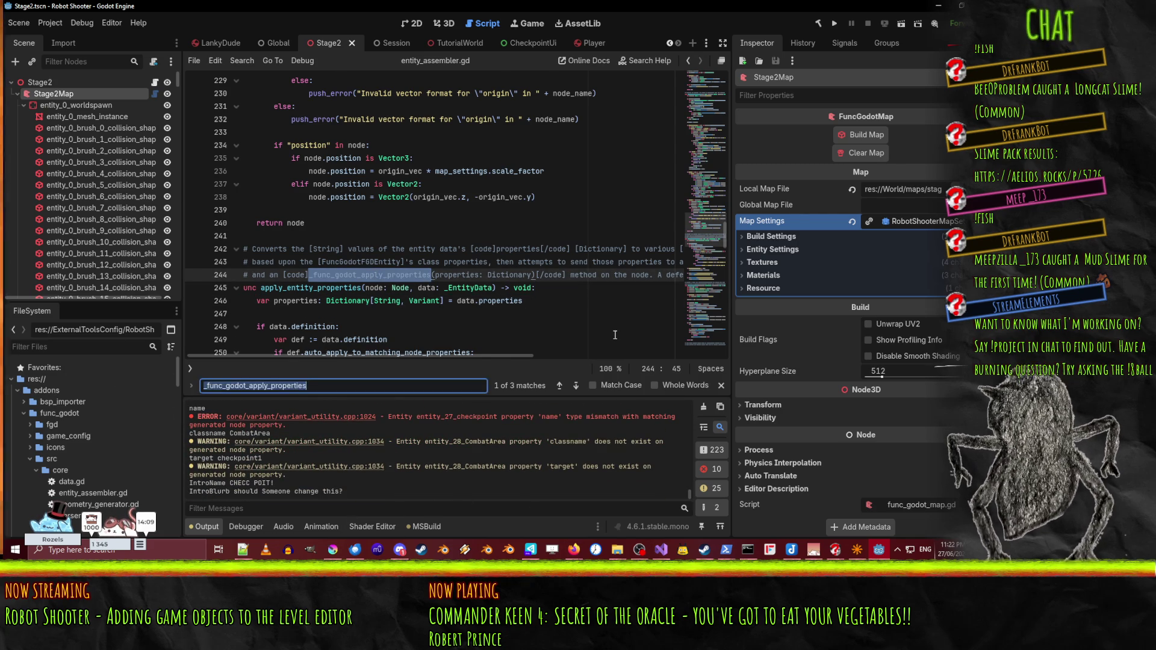
pyautogui.press('Return')
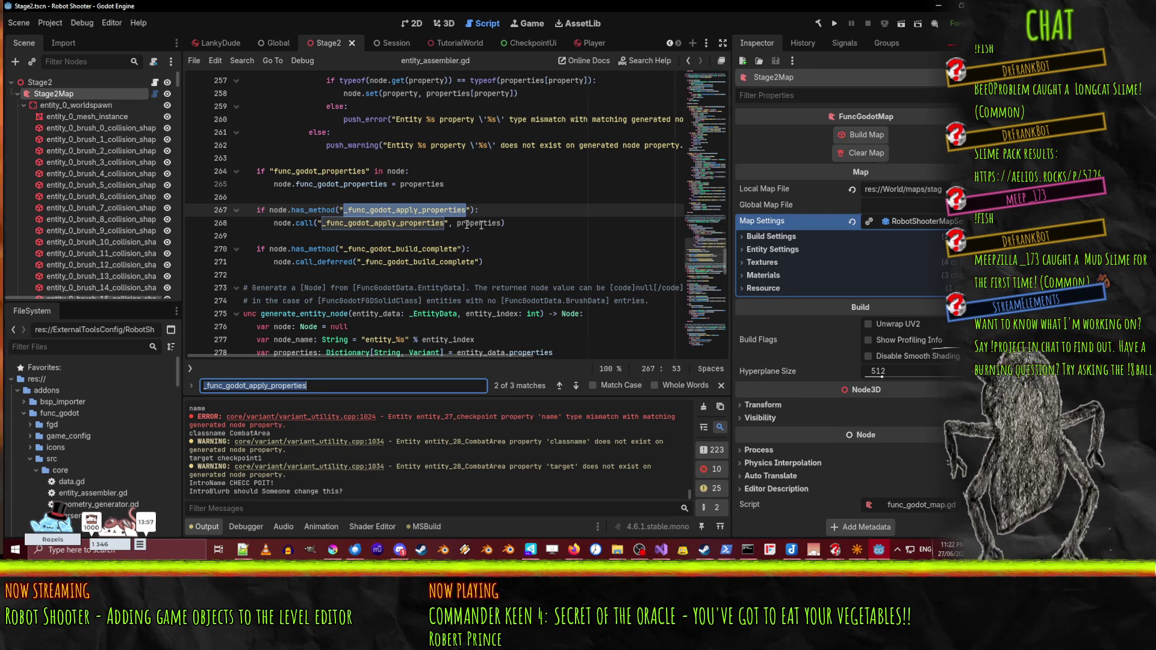
pyautogui.click(280, 208)
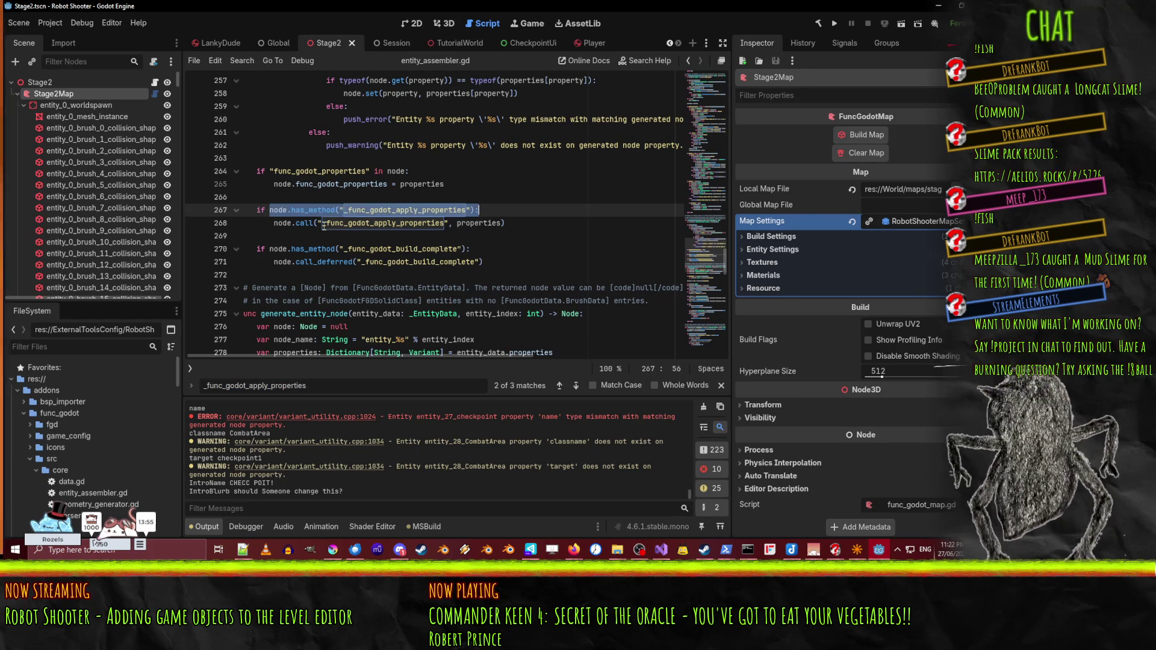
# - Add a print of whether each node has _func_godot_apply_properties in entity_assembler.gd and save
pyautogui.hotkey('ctrl', 'shift', 'Return')
pyautogui.write('print')
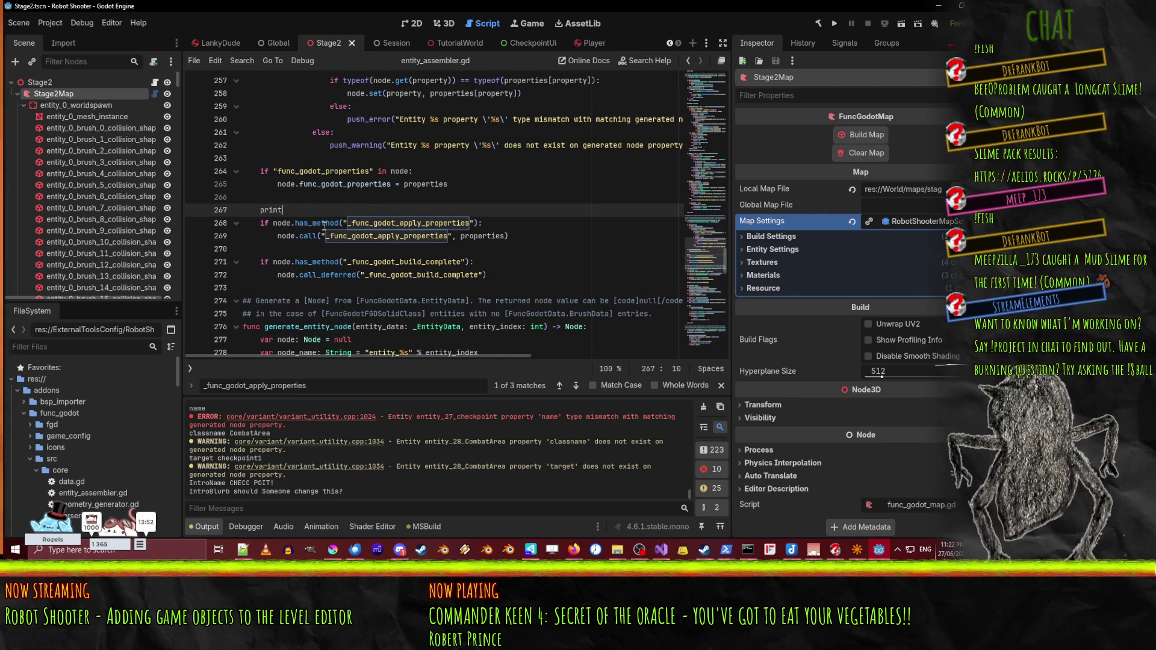
pyautogui.write('(node.has_method("_func_godot_apply_properties")')
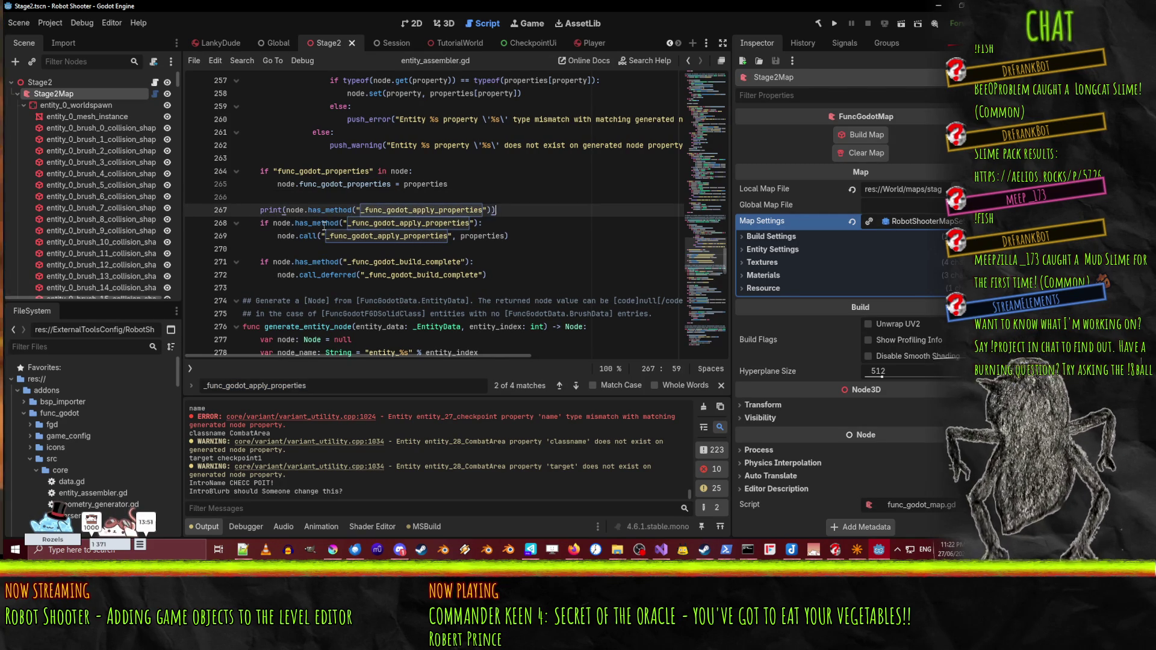
pyautogui.hotkey('ctrl', 's')
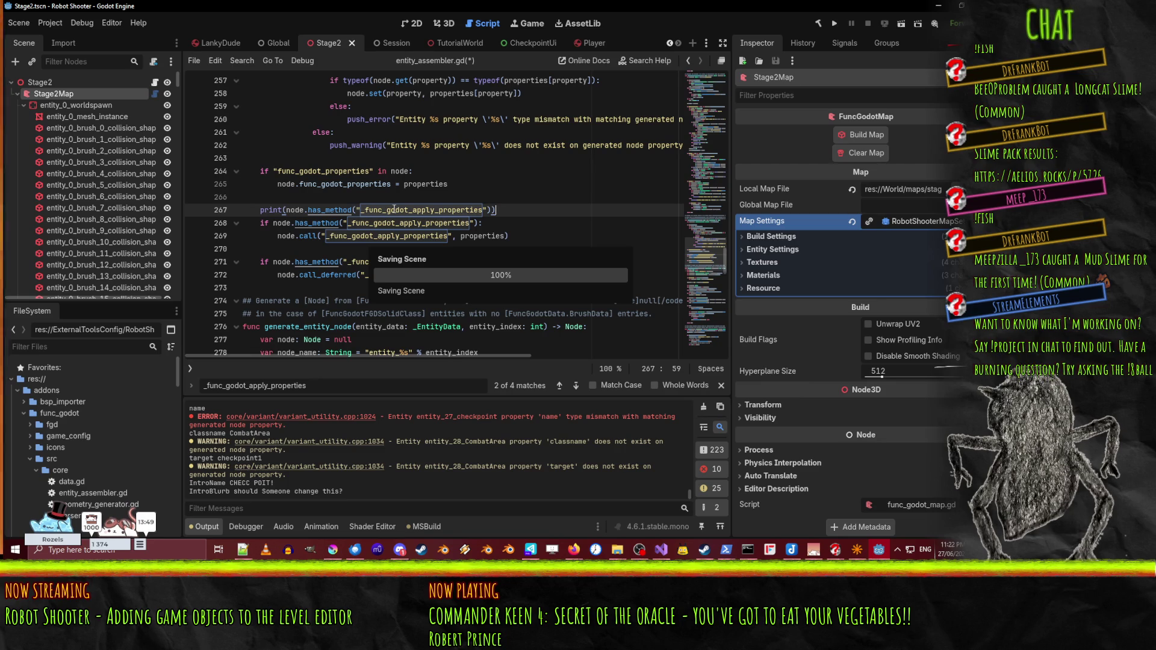
pyautogui.press('Up')
pyautogui.press('Up')
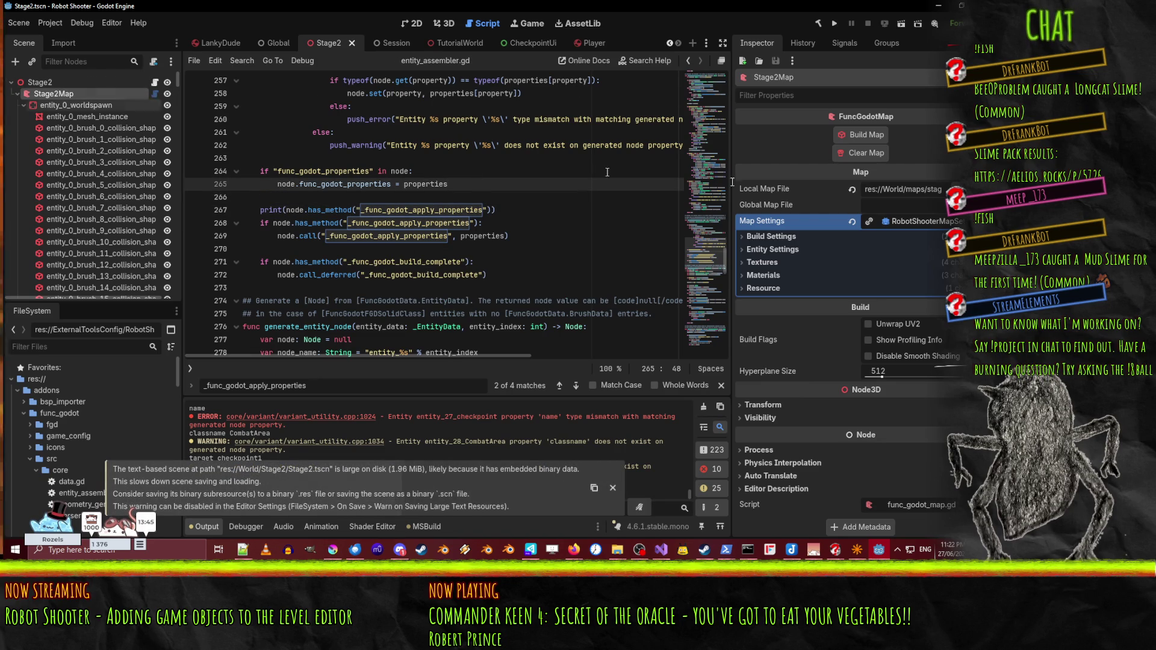
pyautogui.click(850, 137)
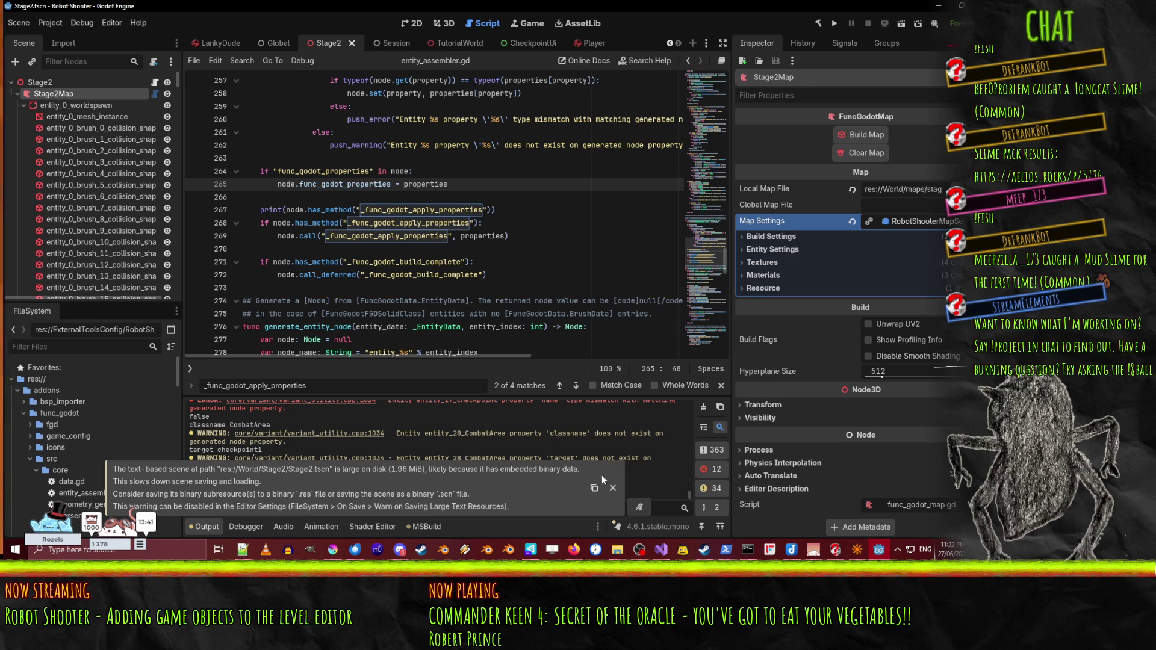
pyautogui.click(612, 487)
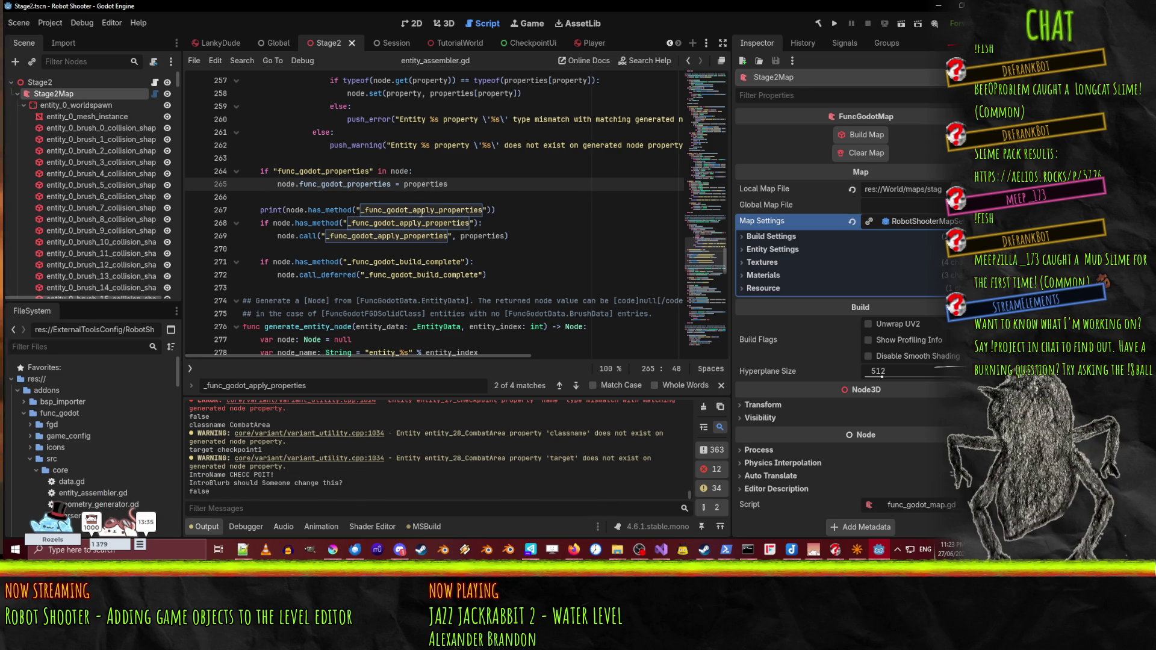
# - Rename _FuncGodotApplyProperties in CombatArea.cs to _func_godot_apply_properties, copied from entity_assembler.gd
pyautogui.click(288, 210)
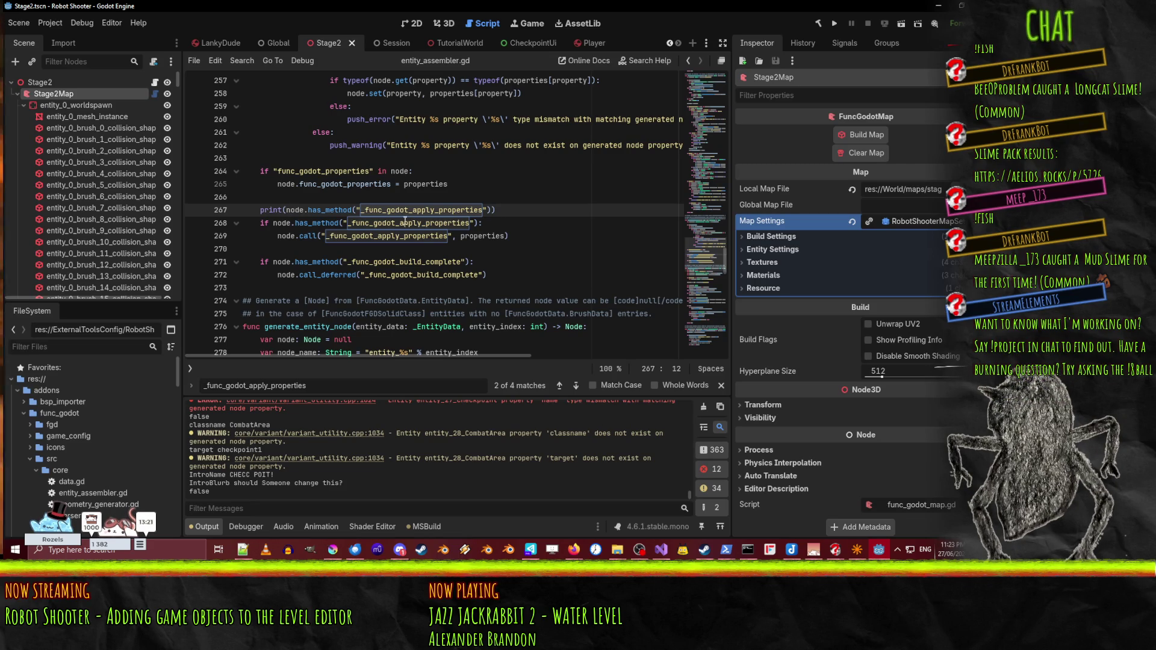
pyautogui.doubleClick(404, 209)
pyautogui.hotkey('ctrl', 'c')
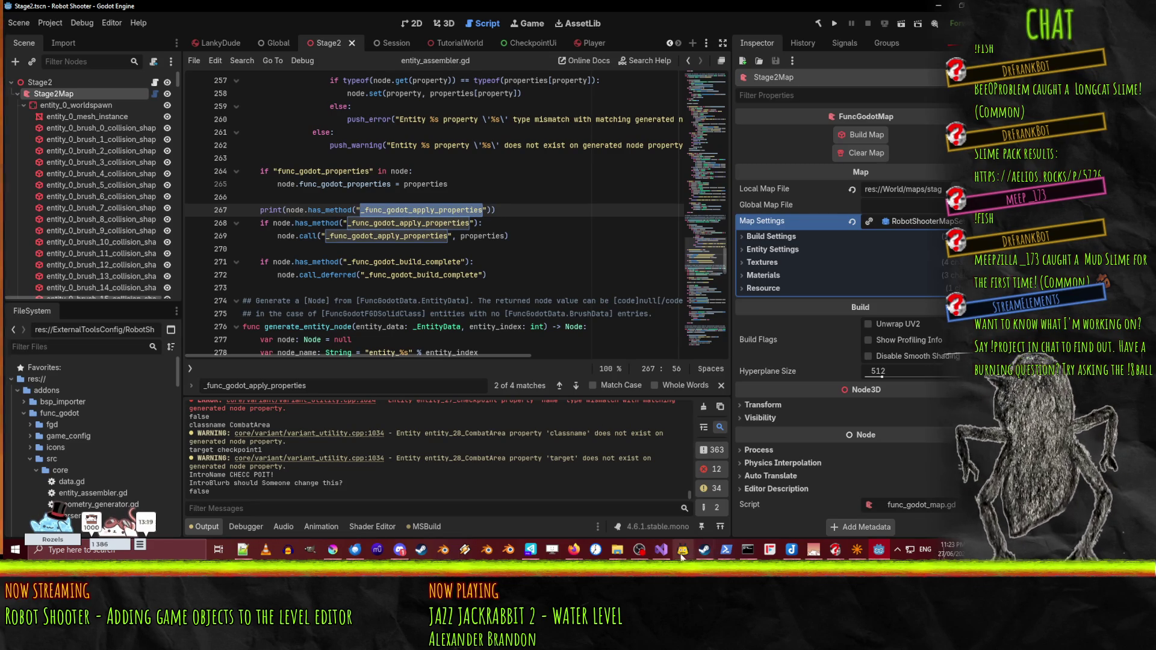
pyautogui.click(661, 550)
pyautogui.click(239, 242)
pyautogui.doubleClick(259, 233)
pyautogui.hotkey('ctrl', 'v')
pyautogui.click(515, 277)
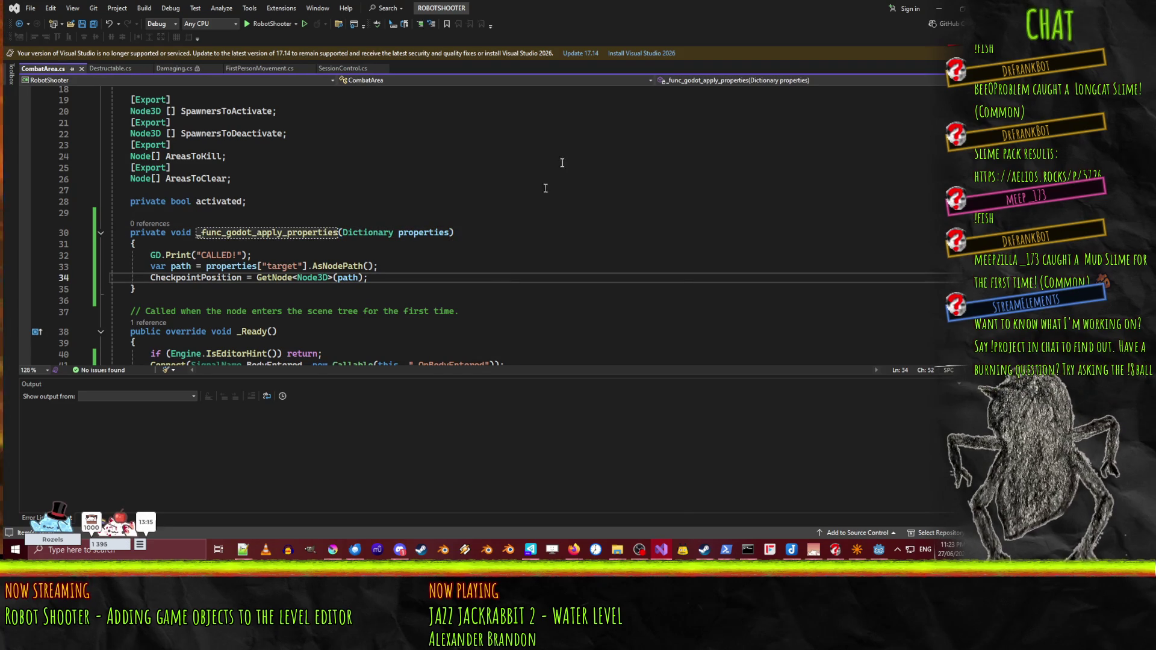
pyautogui.click(937, 8)
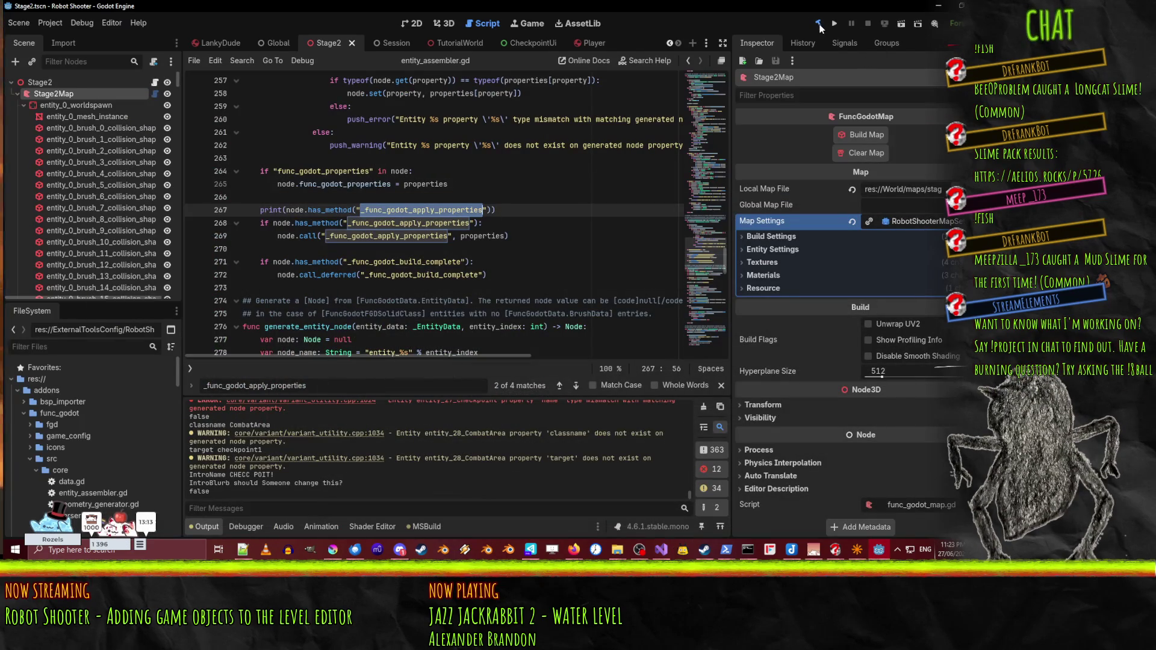
# - Rebuild the C# project, clear the Output log and rebuild the map
pyautogui.click(818, 26)
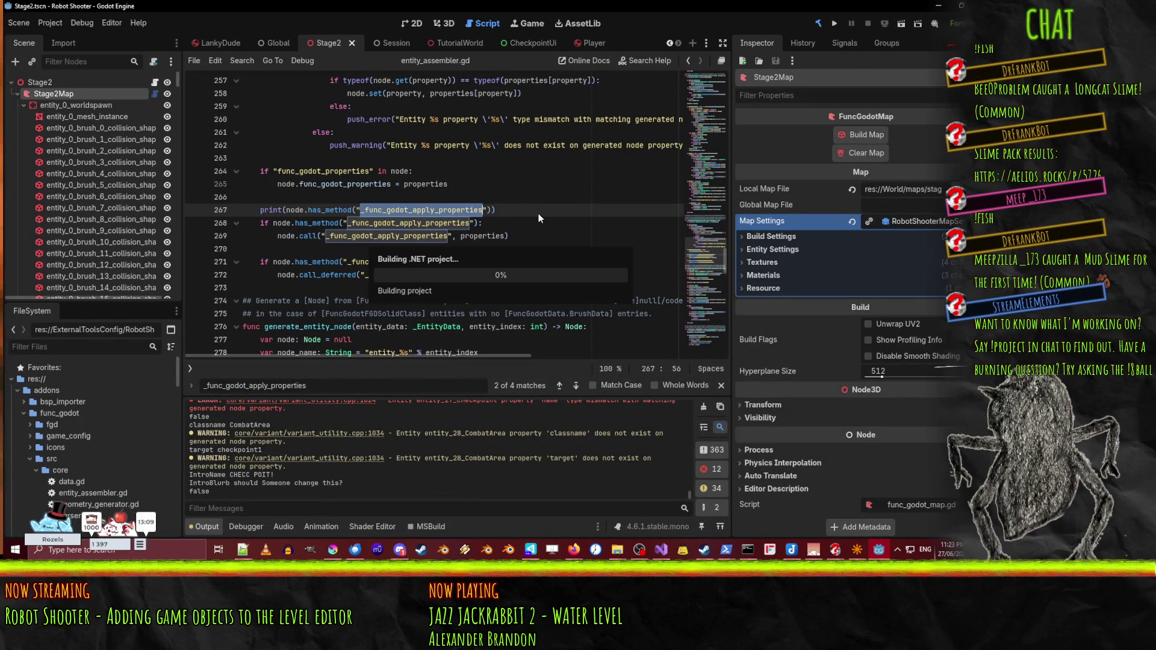
pyautogui.click(703, 407)
pyautogui.click(858, 134)
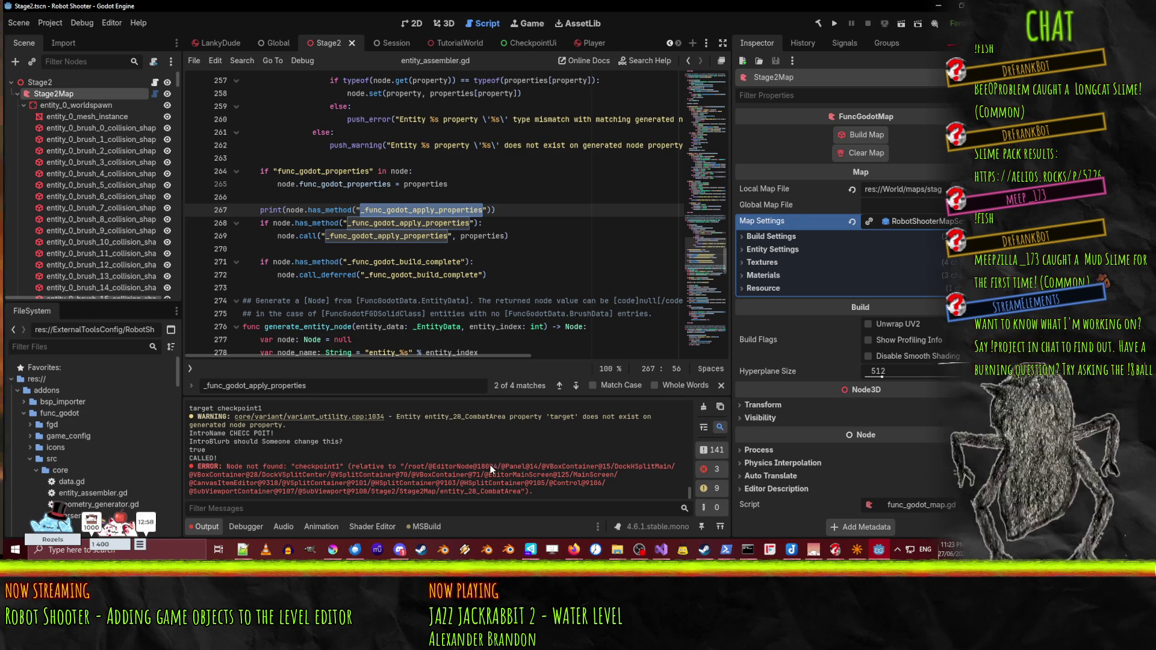
# - Inspect entity_28_CombatArea in the Scene tree after the 'Node not found: checkpoint1' error
pyautogui.scroll(-3, 177, 103)
pyautogui.moveTo(177, 105); pyautogui.dragTo(169, 317)
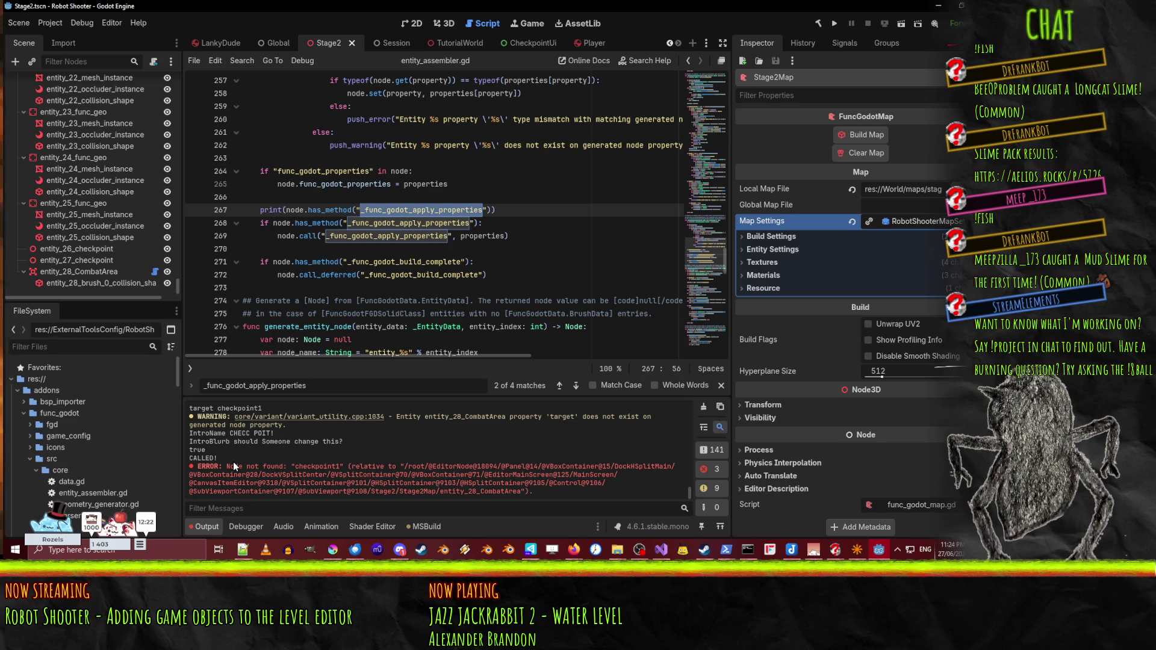
pyautogui.click(92, 532)
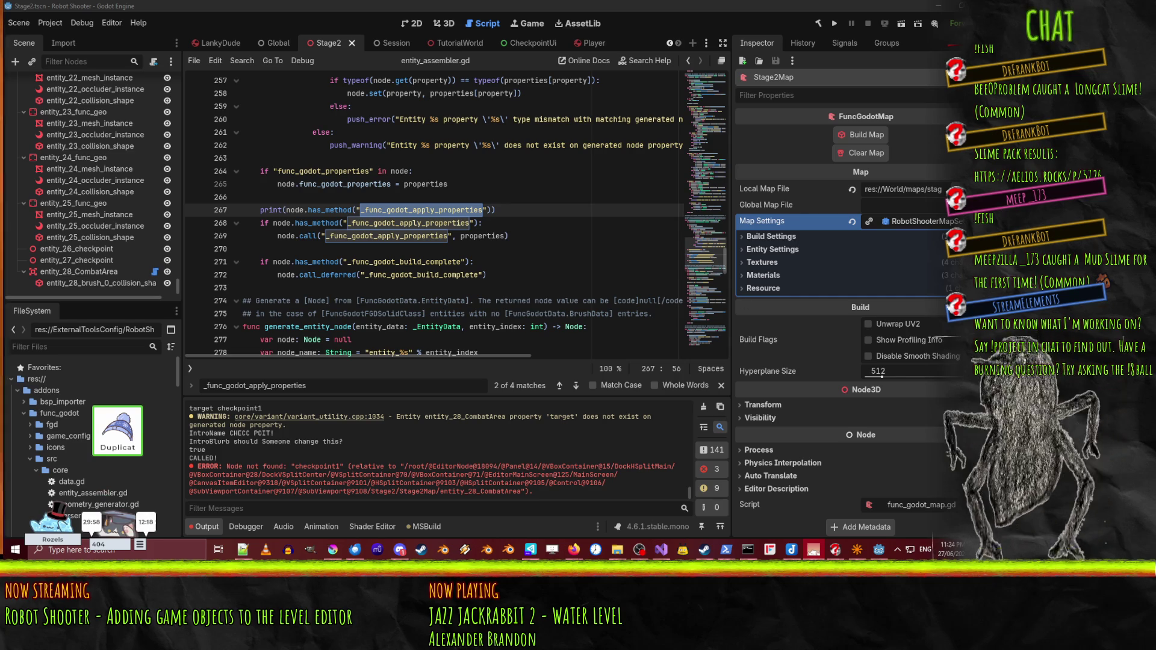
pyautogui.hotkey('alt', 'Tab')
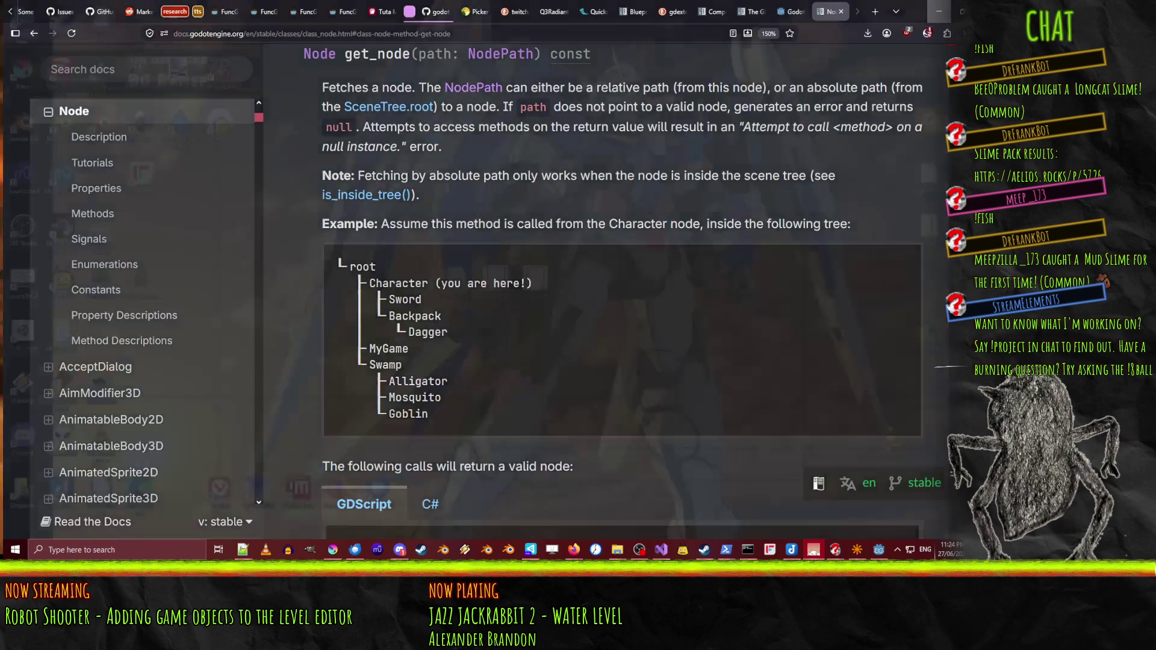
# - Minimize the Godot editor and bring the Firefox Godot docs window forward
pyautogui.hotkey('alt', 'Tab')
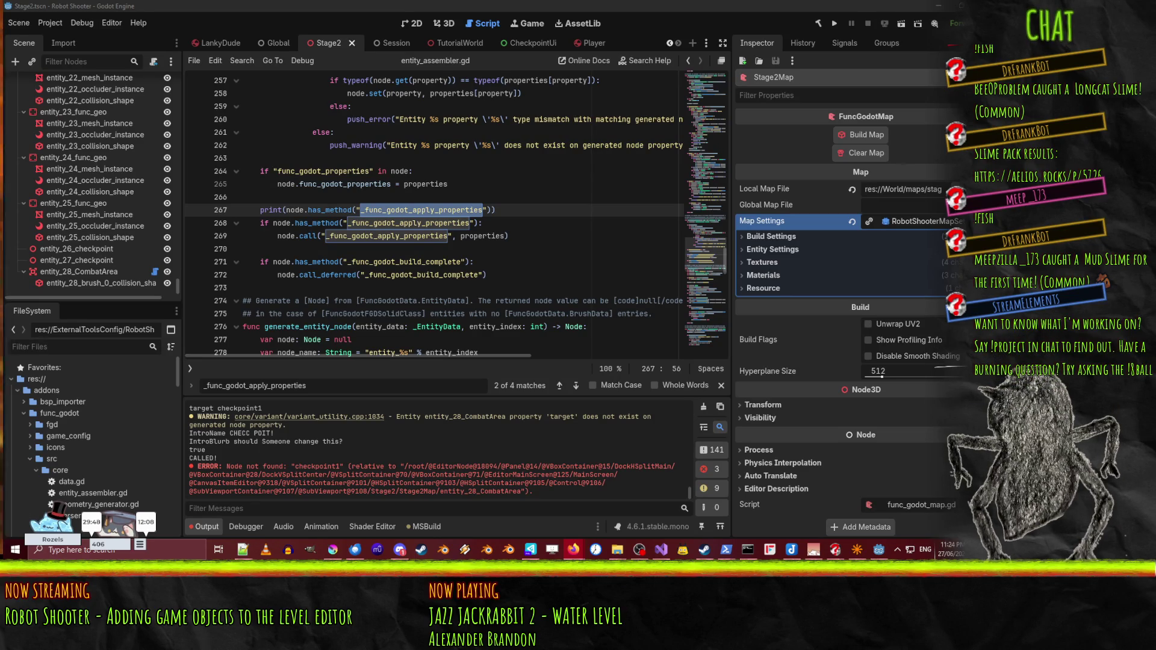
pyautogui.click(938, 5)
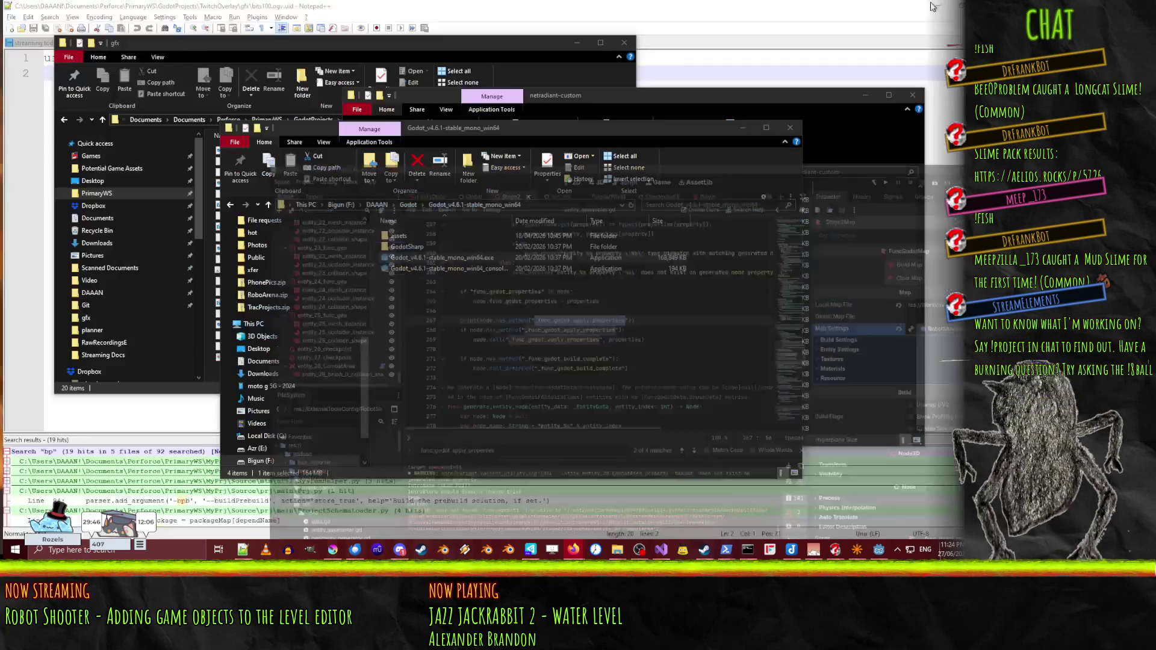
pyautogui.moveTo(578, 550)
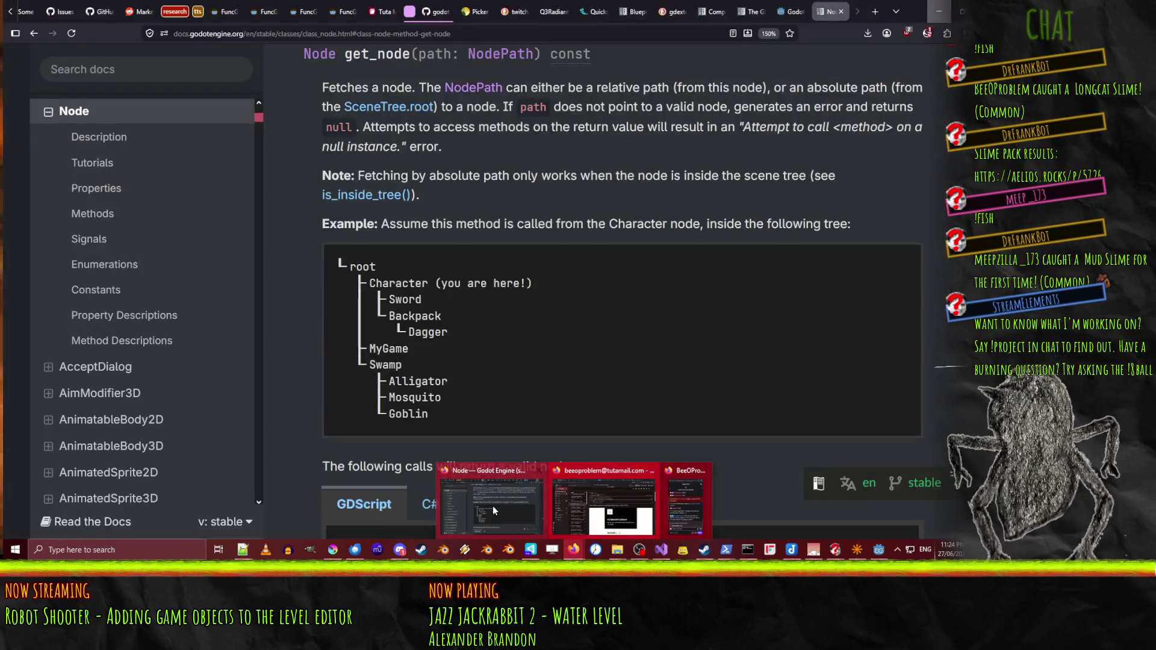
pyautogui.click(492, 506)
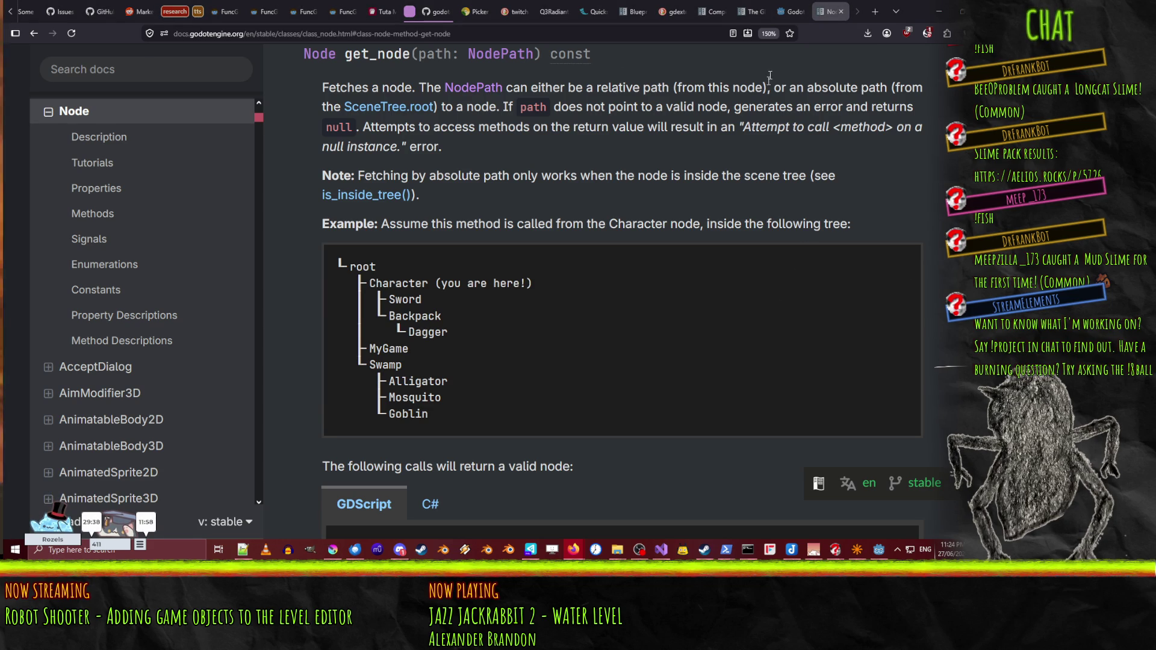
# - Read the Godot 4.7 release page highlights down to the Control offset transforms note
pyautogui.click(786, 5)
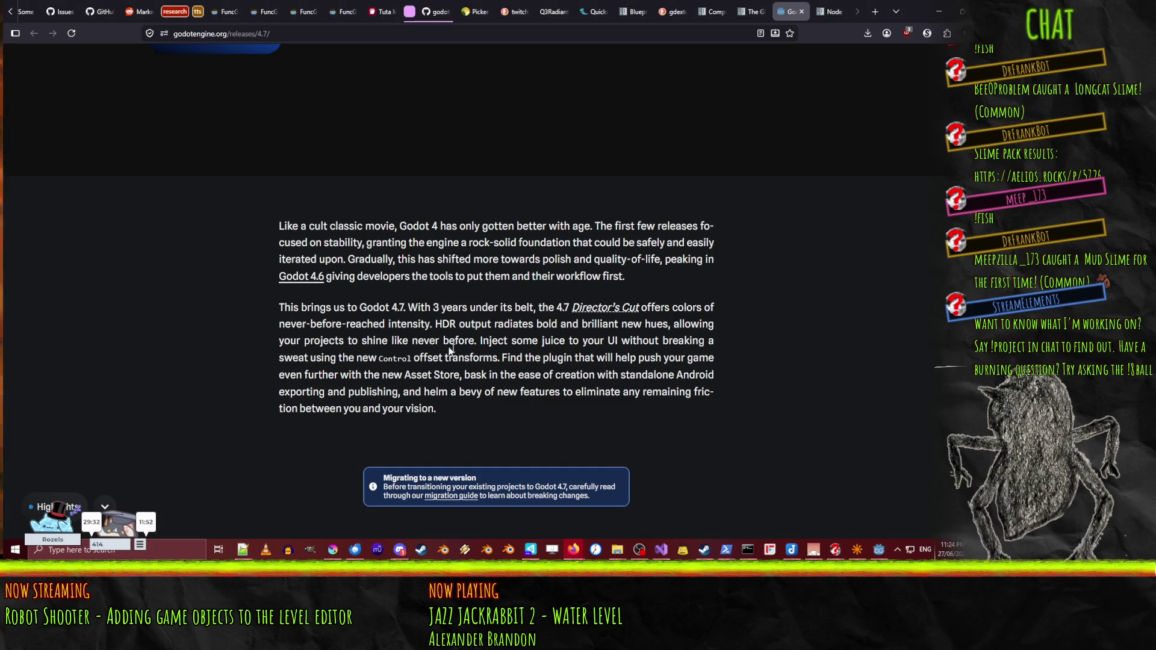
pyautogui.scroll(5, 114, 122)
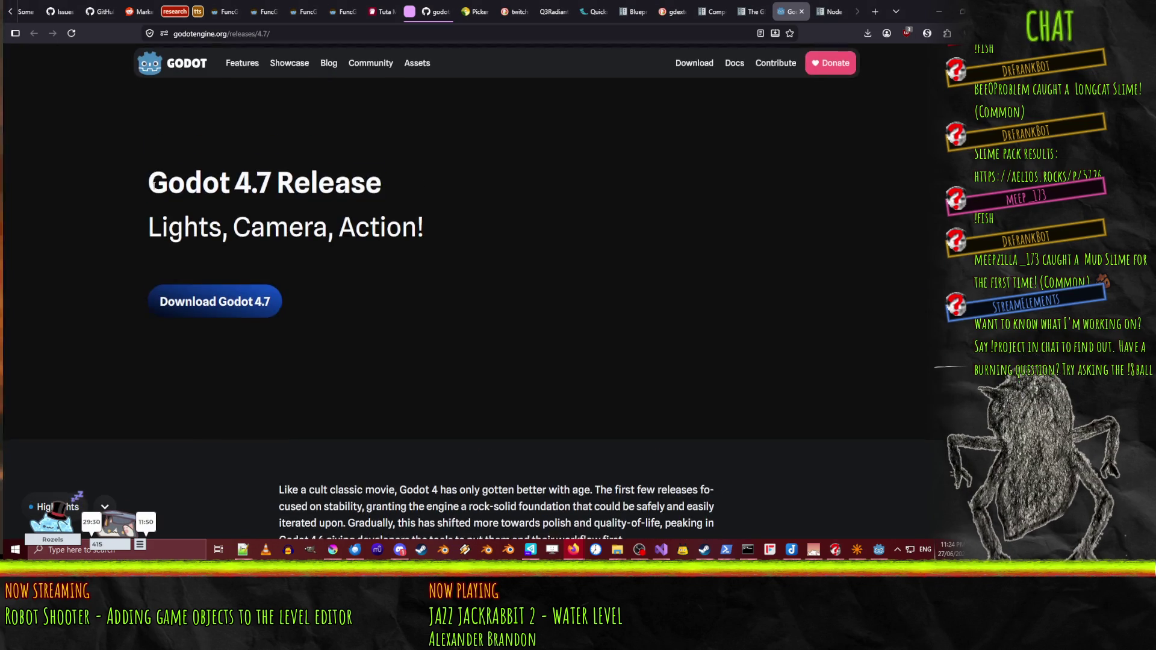
pyautogui.scroll(-5, 151, 191)
pyautogui.scroll(-1, 152, 195)
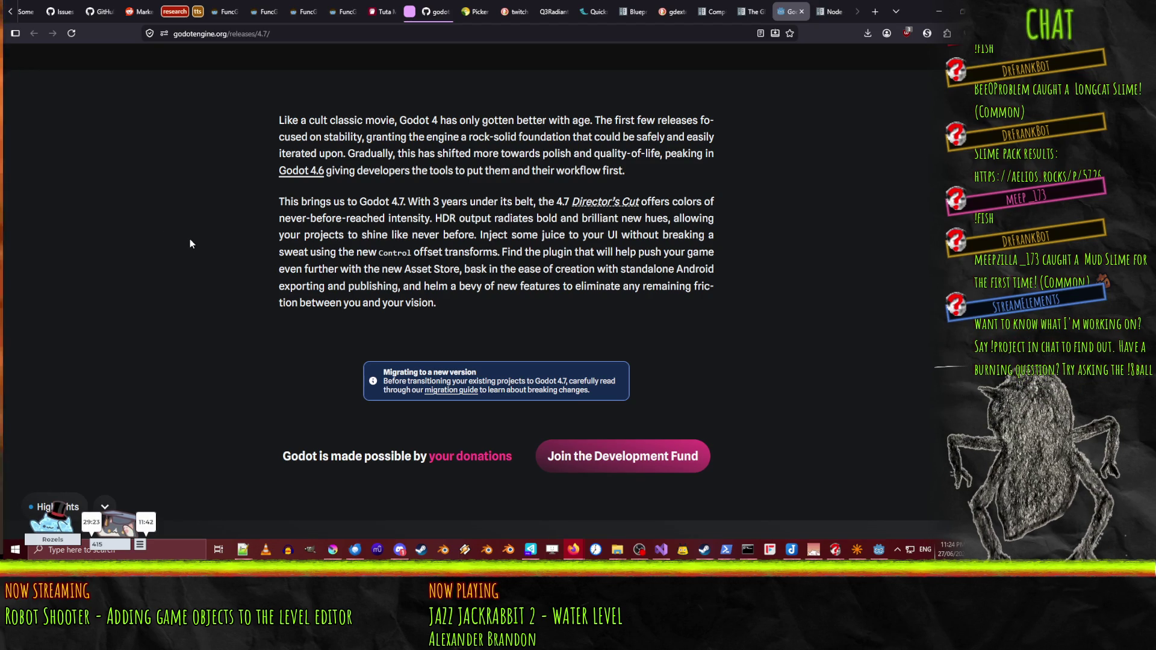
pyautogui.scroll(-2, 190, 241)
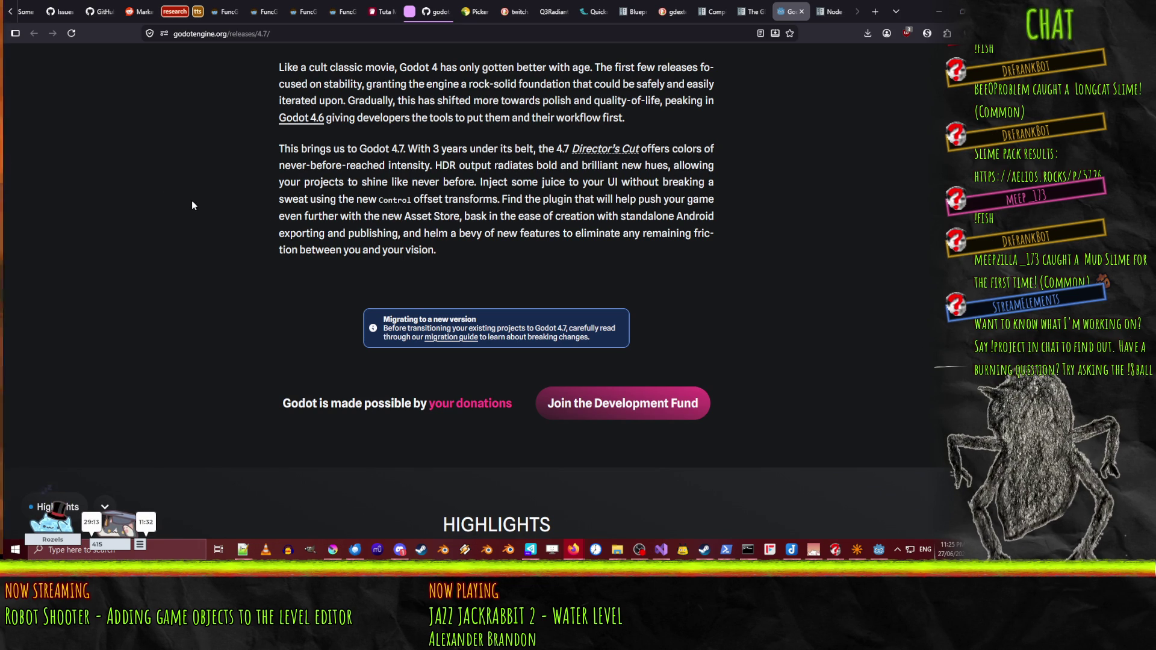
pyautogui.moveTo(305, 199); pyautogui.dragTo(464, 199)
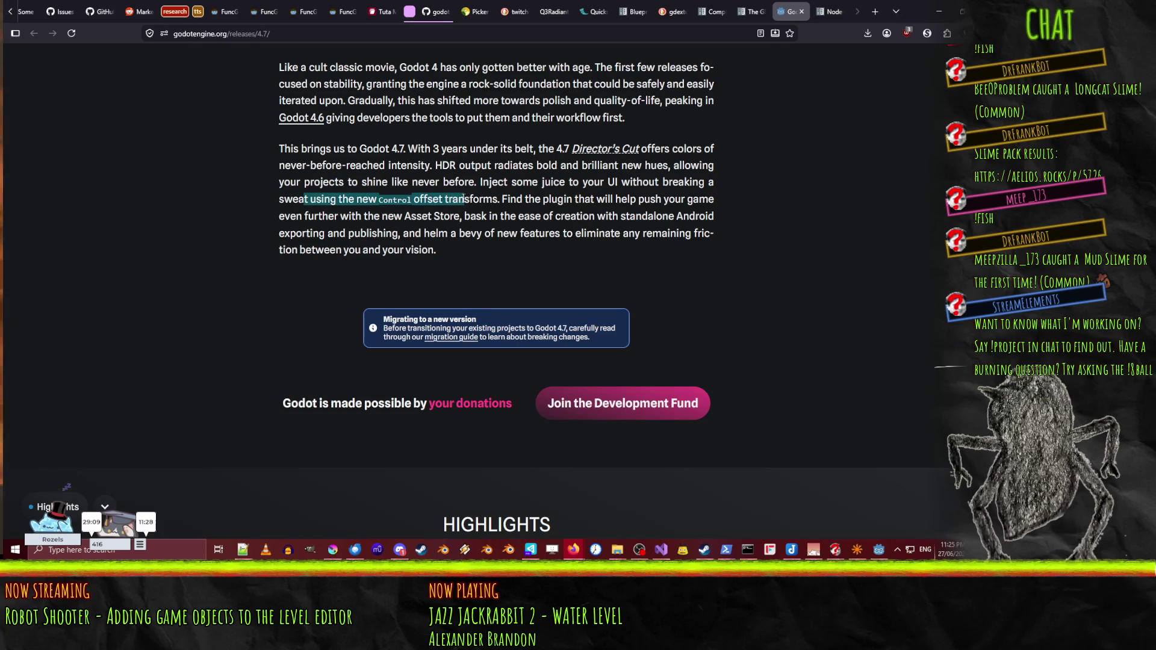
pyautogui.click(652, 204)
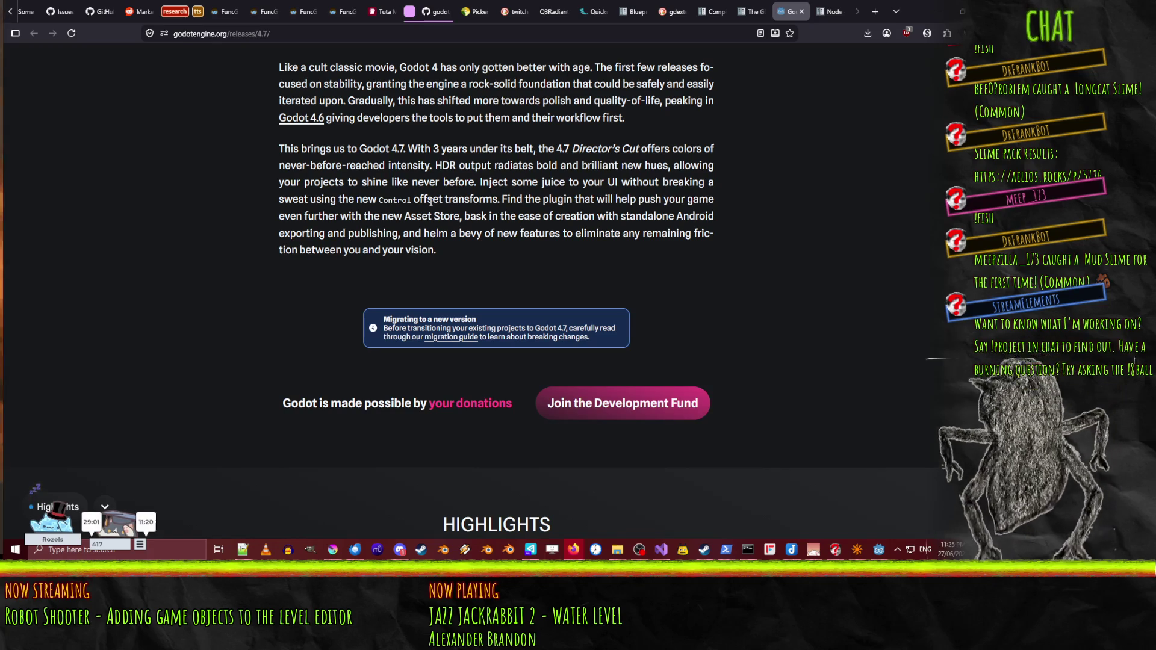
pyautogui.scroll(-10, 281, 227)
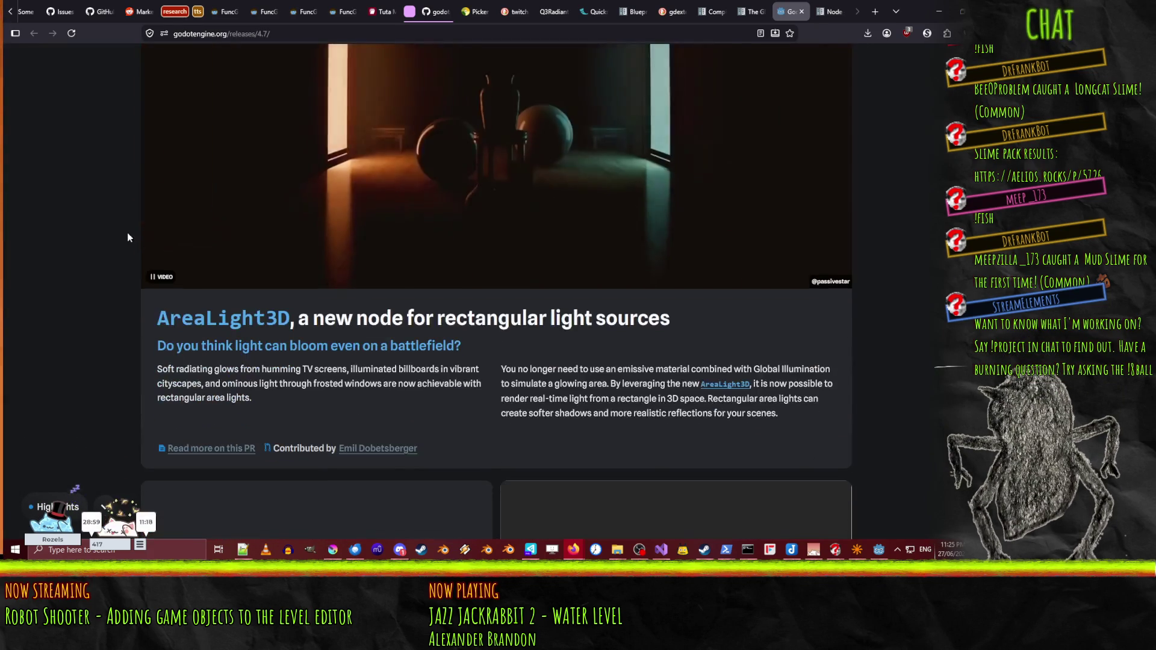
pyautogui.scroll(2, 49, 215)
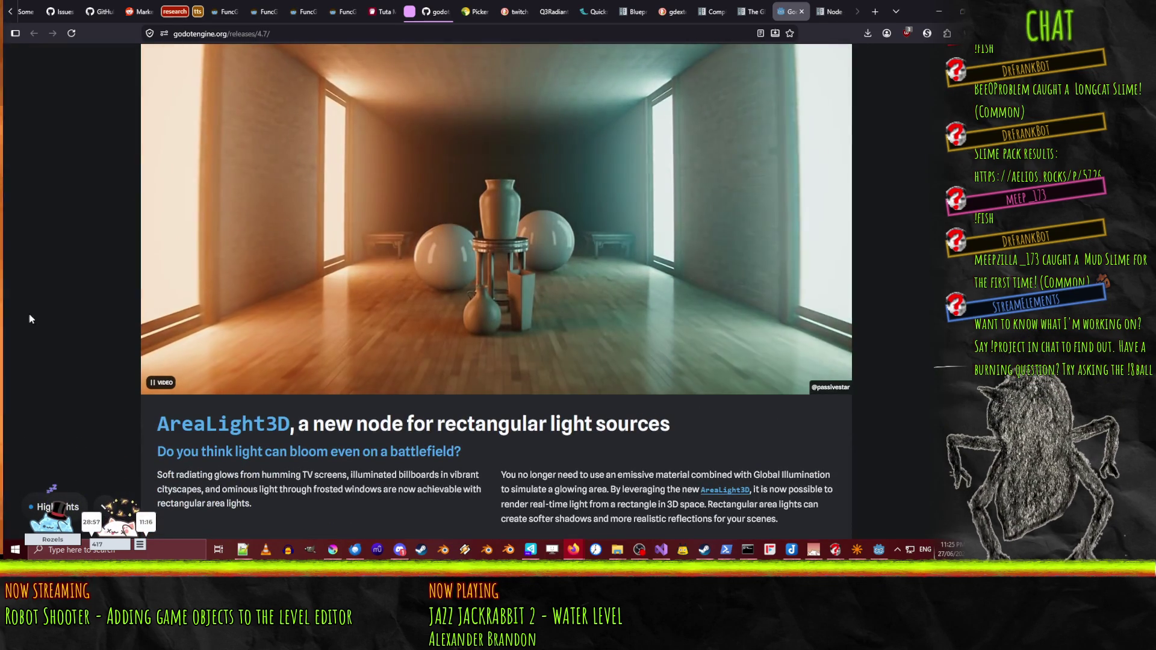
pyautogui.scroll(-1, 116, 354)
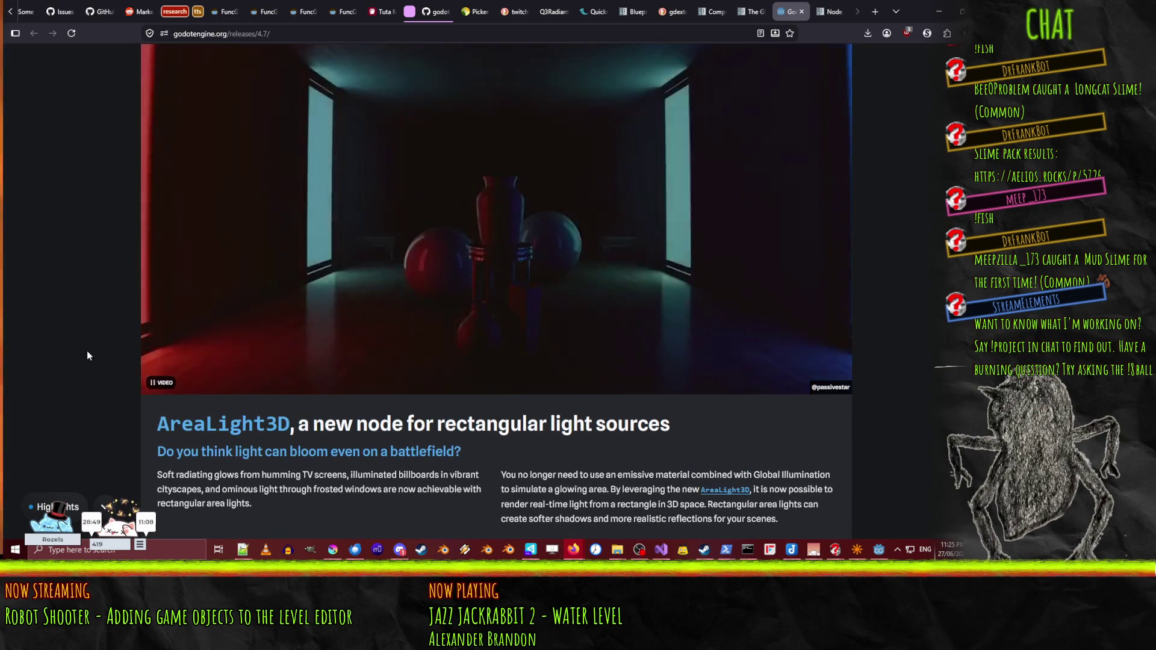
pyautogui.scroll(1, 86, 355)
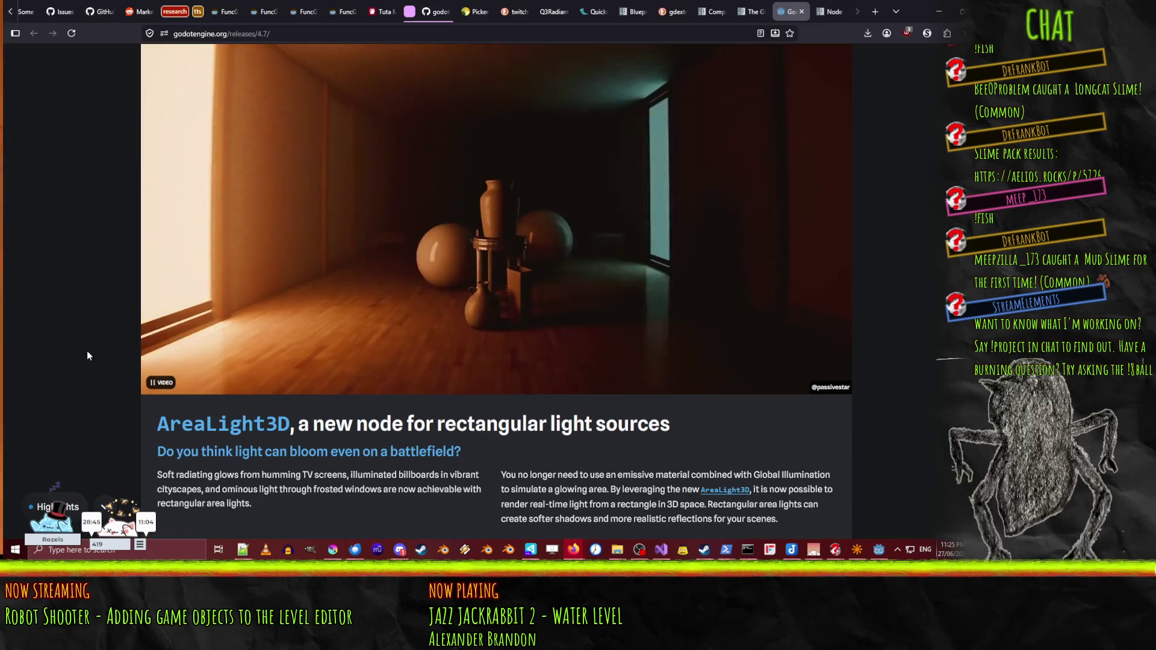
pyautogui.scroll(-1, 87, 355)
pyautogui.scroll(-8, 86, 355)
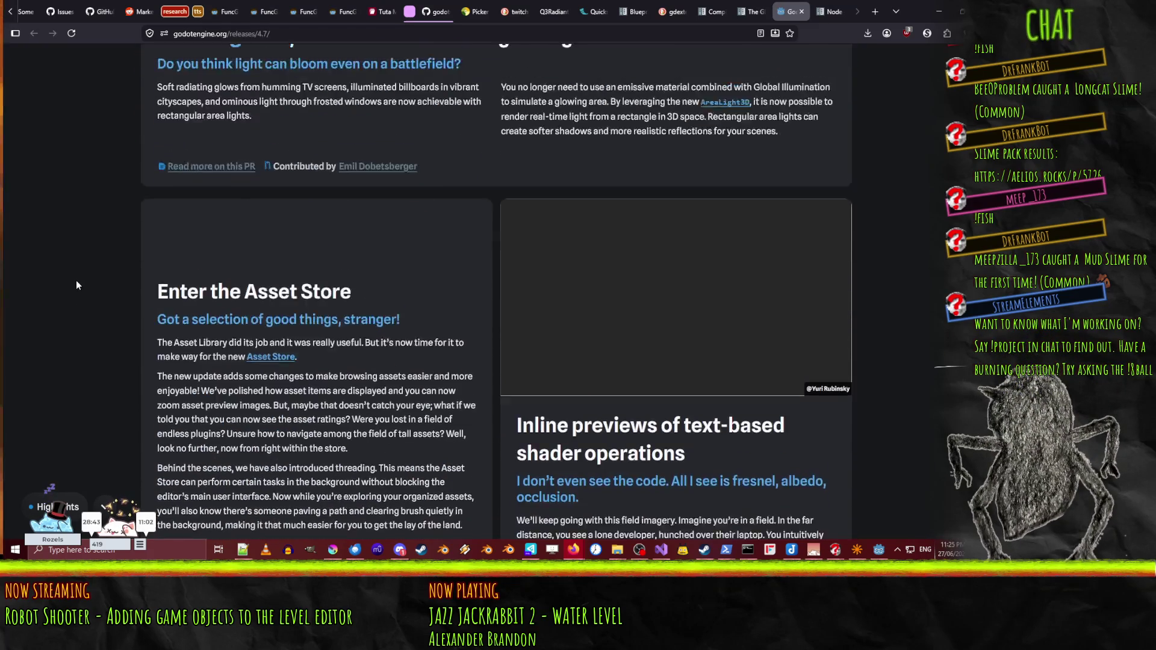
pyautogui.scroll(-2, 75, 287)
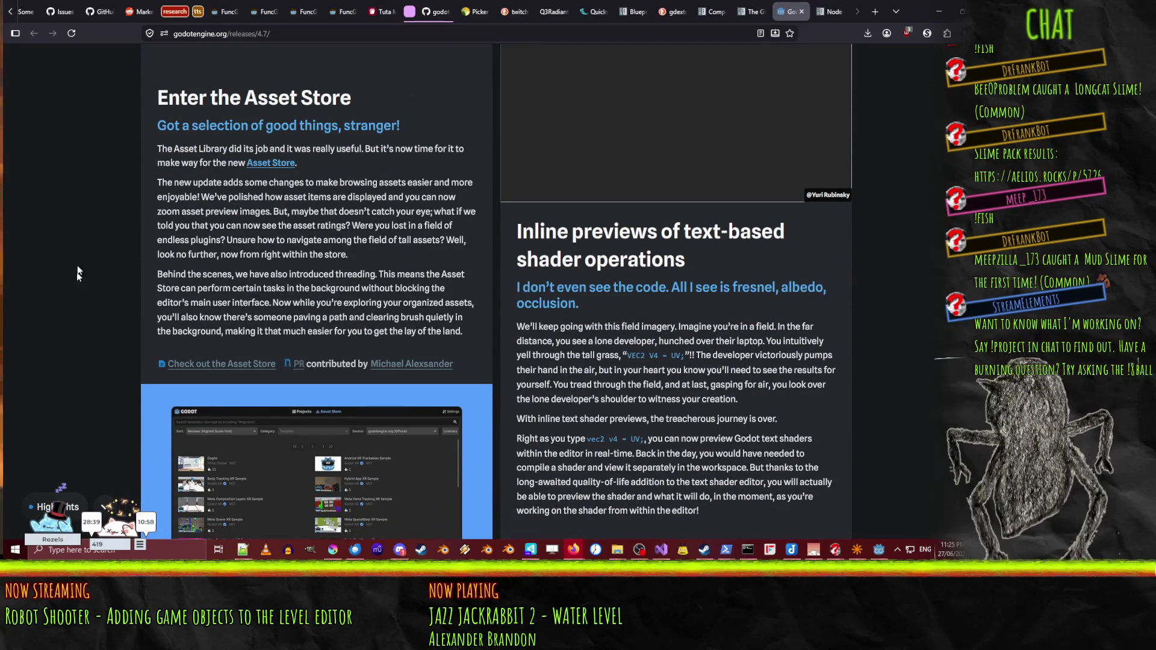
pyautogui.scroll(1, 79, 260)
pyautogui.scroll(-2, 78, 260)
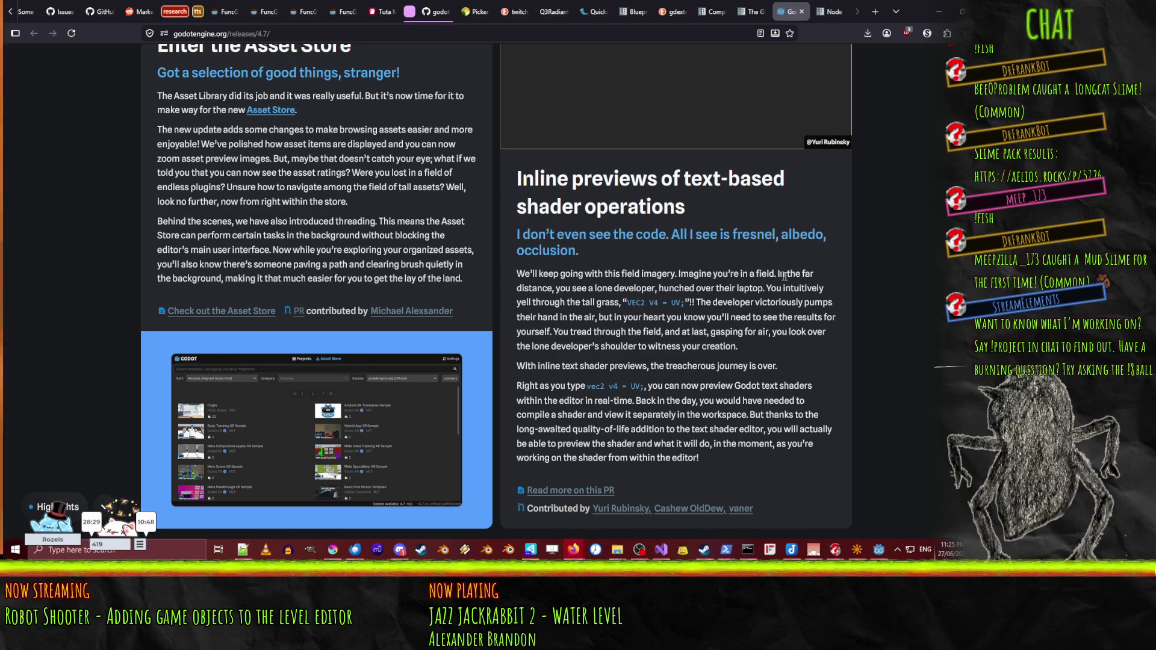
pyautogui.scroll(1, 754, 80)
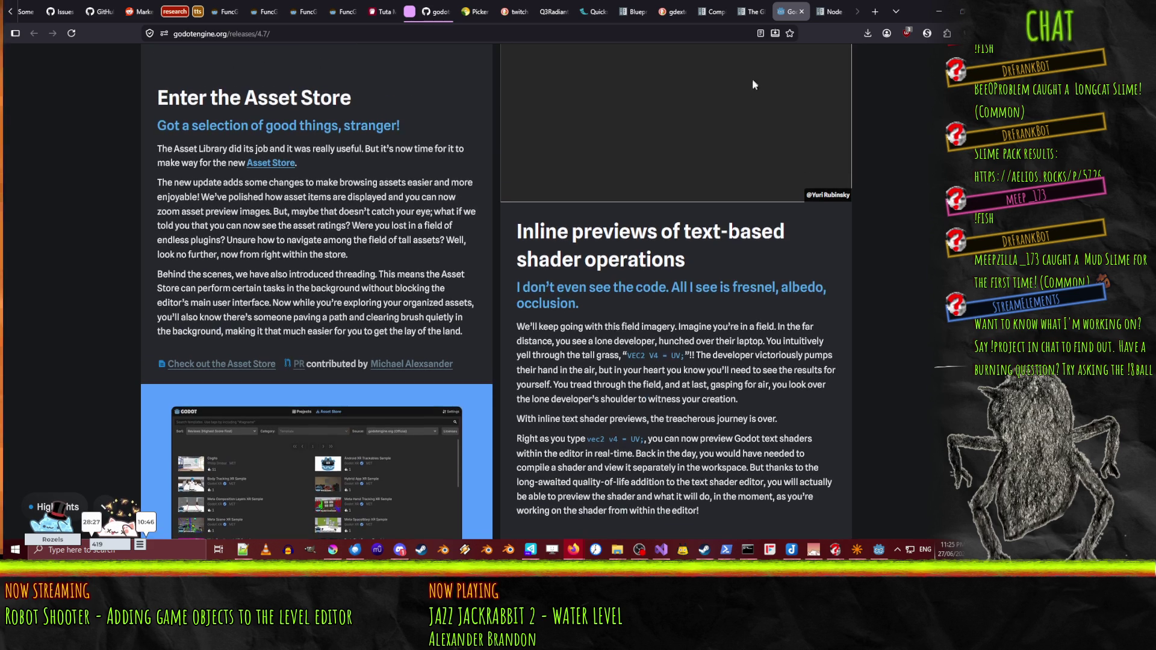
pyautogui.scroll(-2, 813, 355)
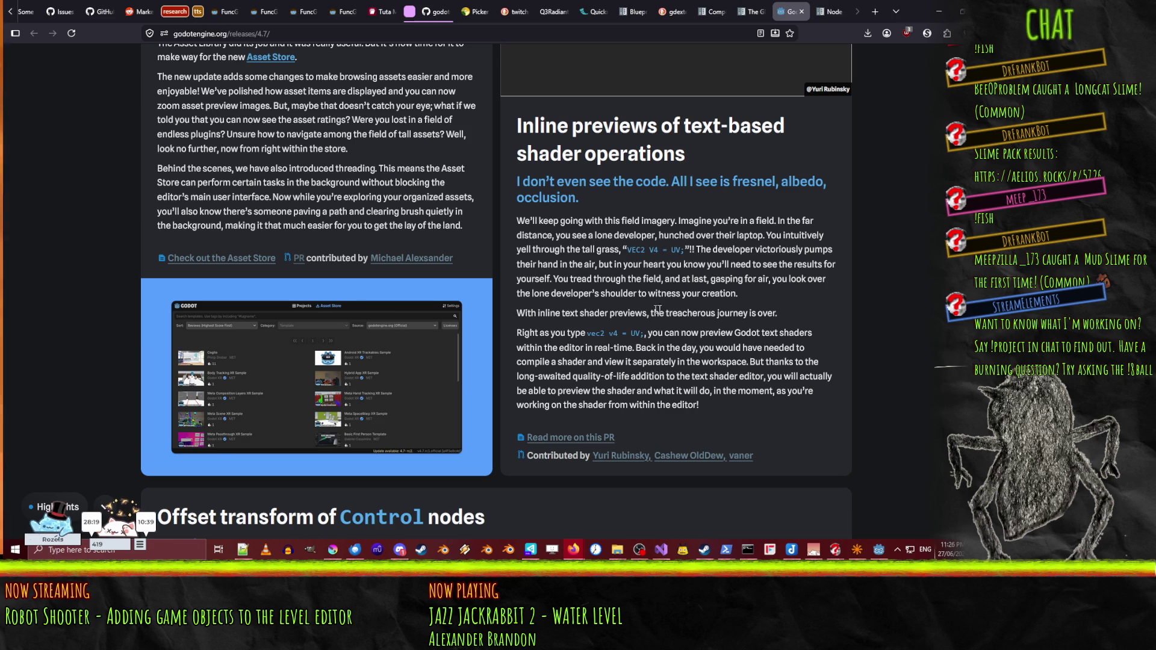
pyautogui.scroll(-2, 506, 216)
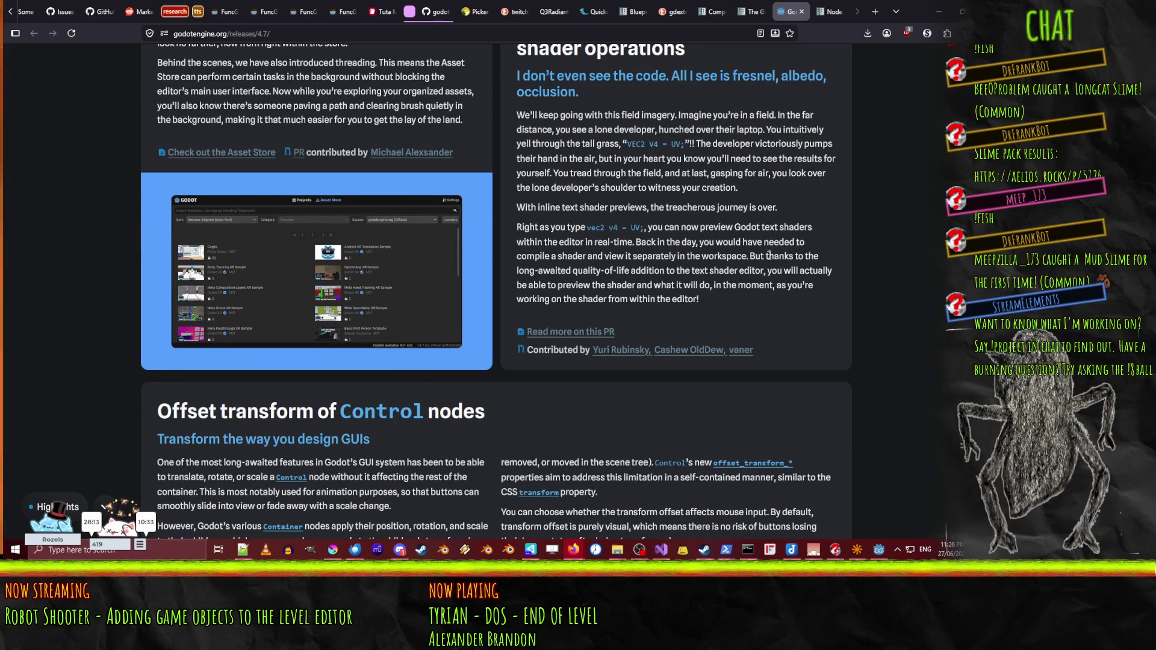
pyautogui.scroll(-3, 762, 283)
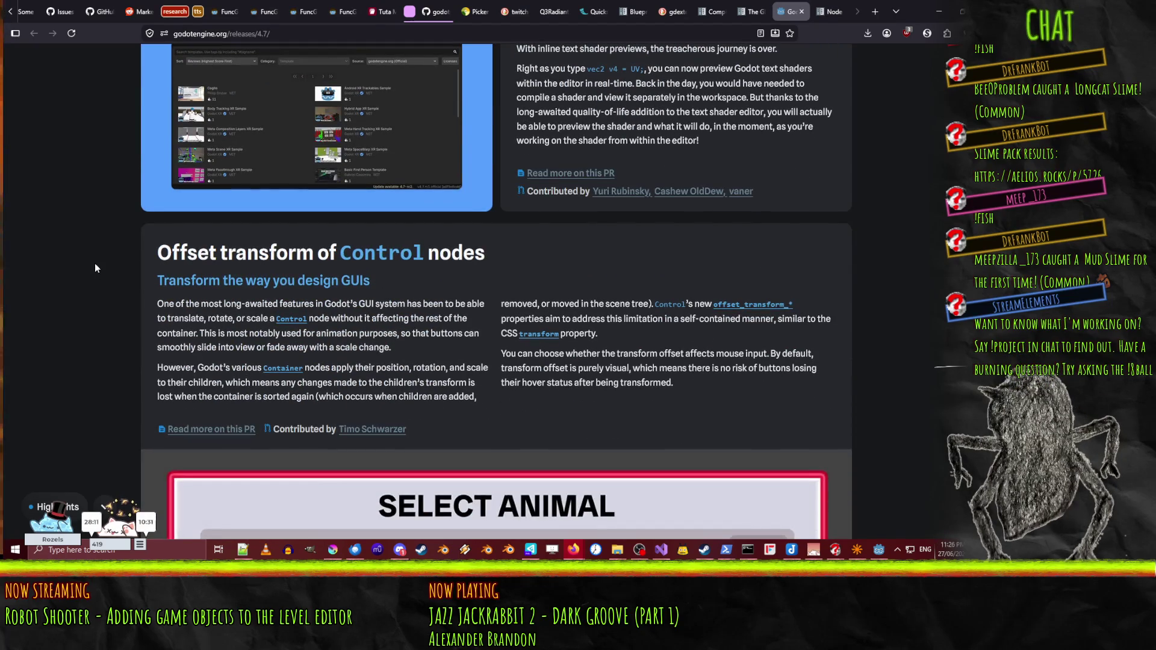
# - Read through the Android, GABE and DrawableTexture2D notes down to the SDR/HDR comparison
pyautogui.scroll(-3, 92, 239)
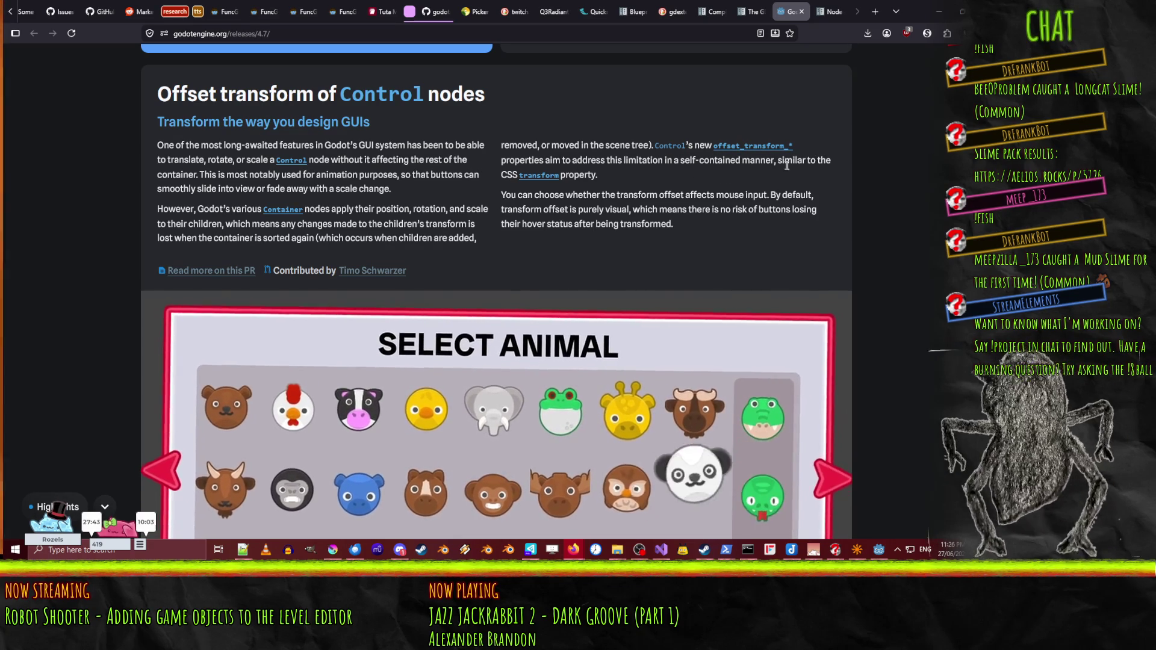
pyautogui.scroll(-1, 500, 173)
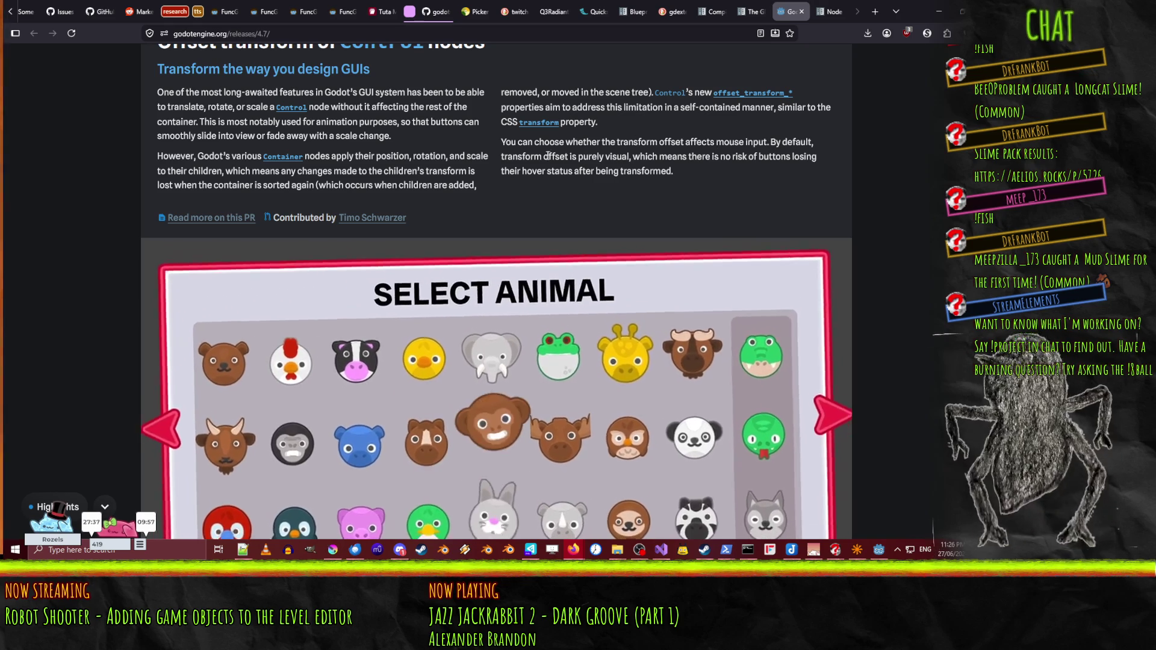
pyautogui.scroll(-3, 712, 167)
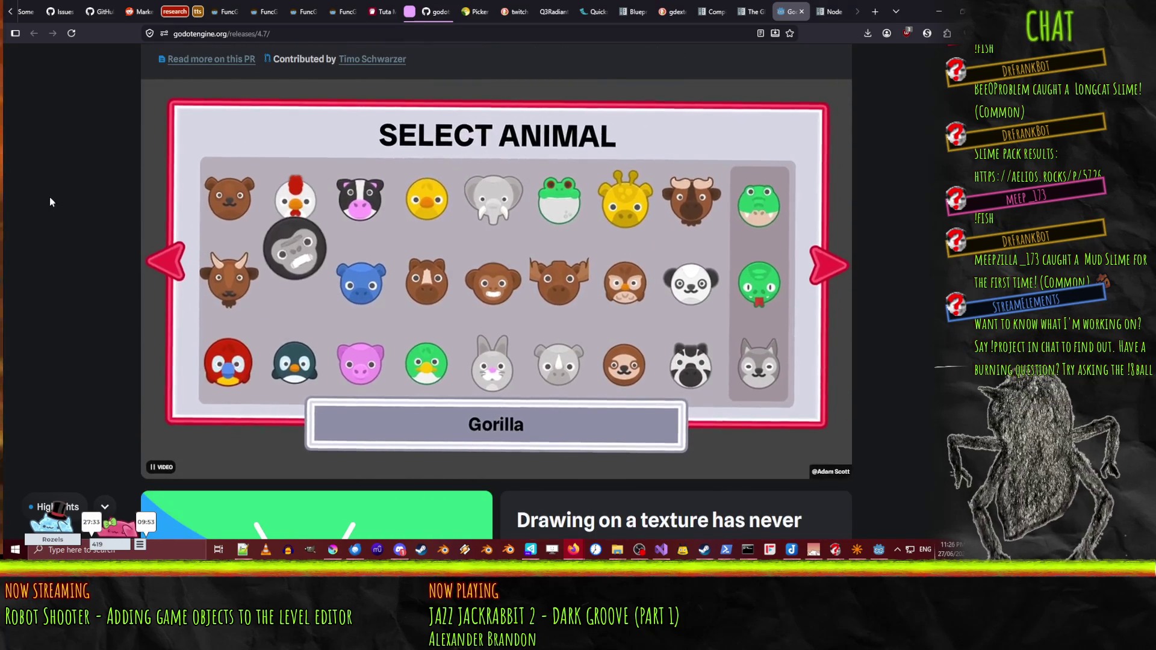
pyautogui.scroll(-5, 50, 197)
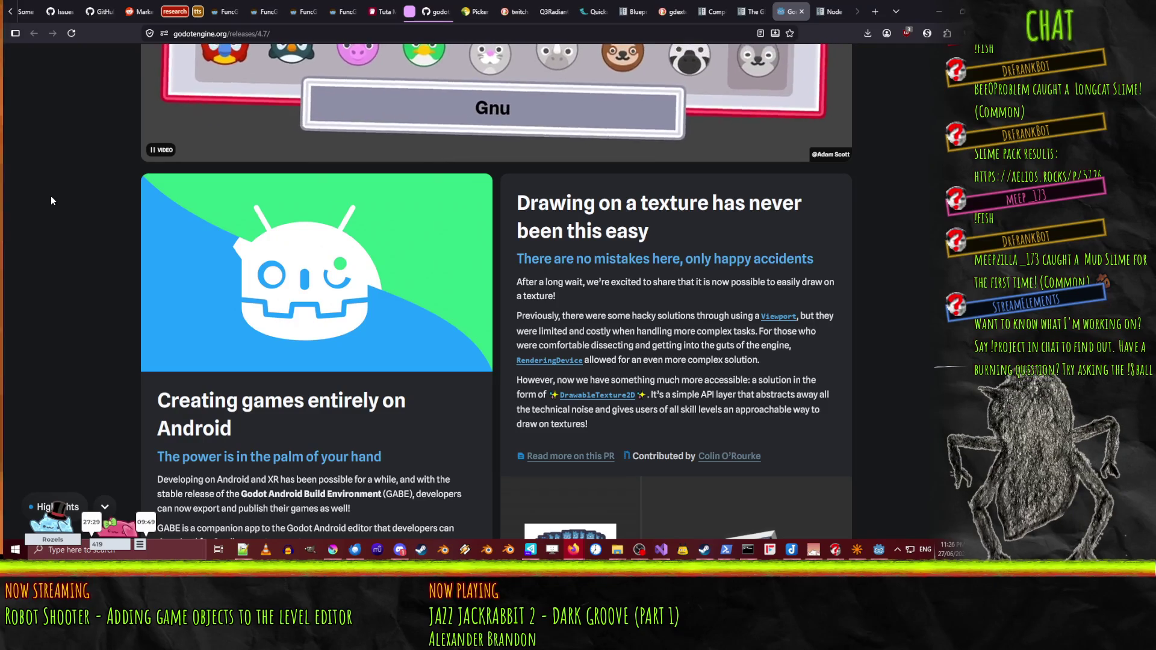
pyautogui.scroll(-1, 51, 197)
pyautogui.scroll(-3, 51, 200)
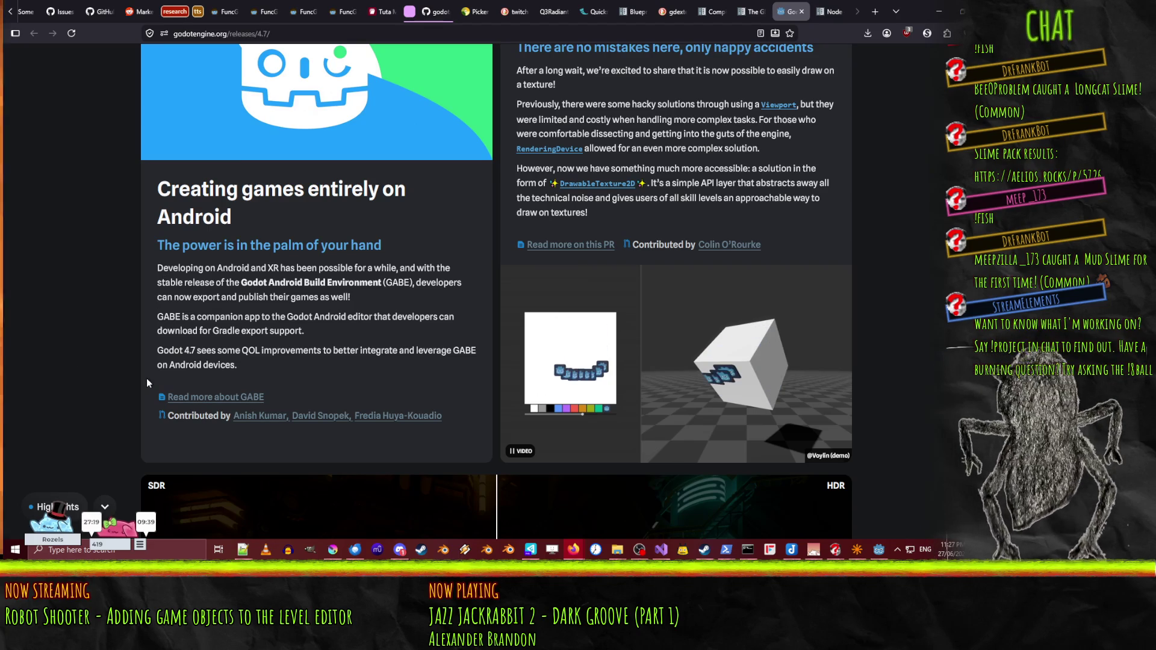
pyautogui.scroll(1, 173, 299)
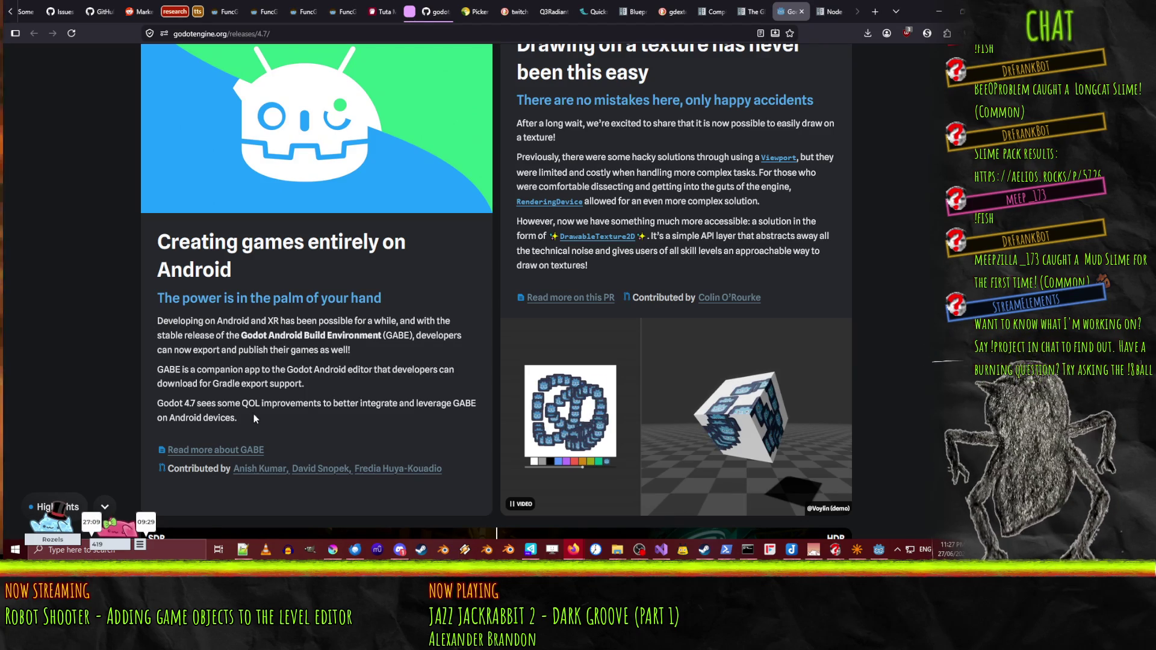
pyautogui.moveTo(252, 413); pyautogui.dragTo(160, 369)
pyautogui.click(134, 278)
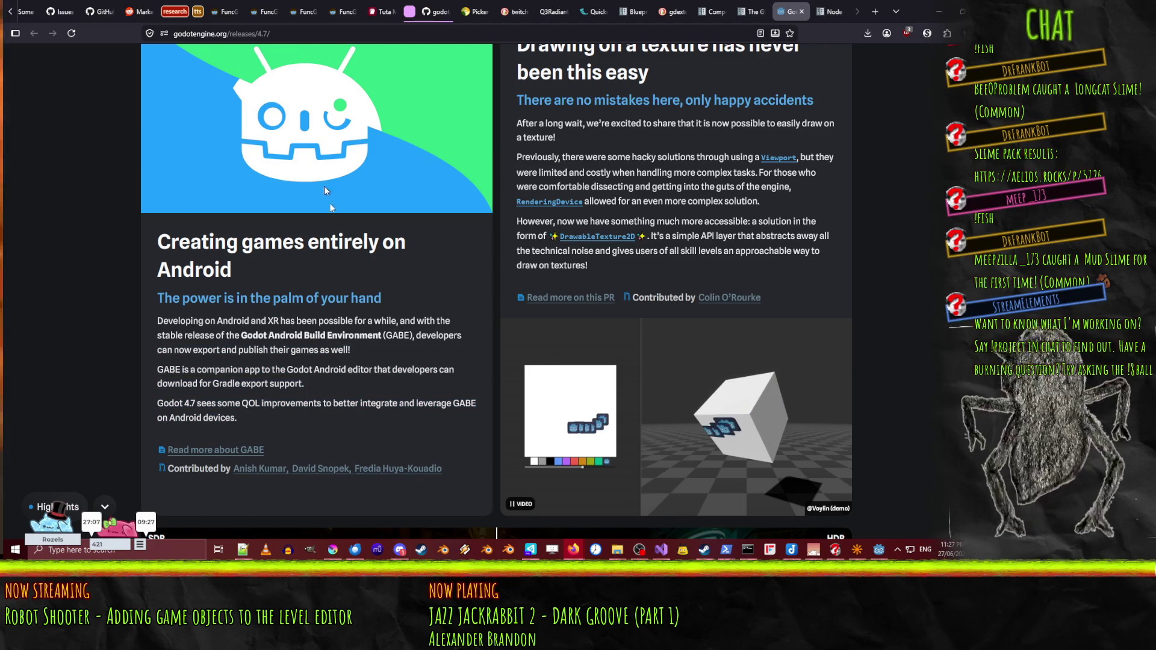
pyautogui.scroll(2, 302, 353)
pyautogui.scroll(1, 301, 352)
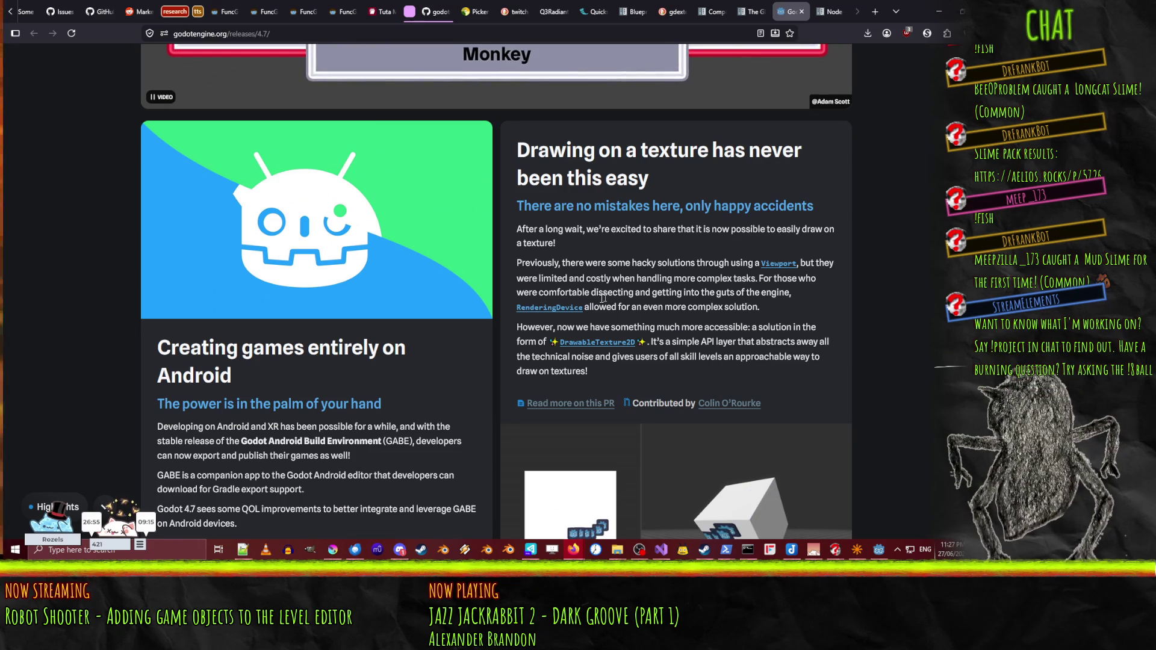
pyautogui.scroll(-6, 781, 321)
pyautogui.scroll(-3, 784, 322)
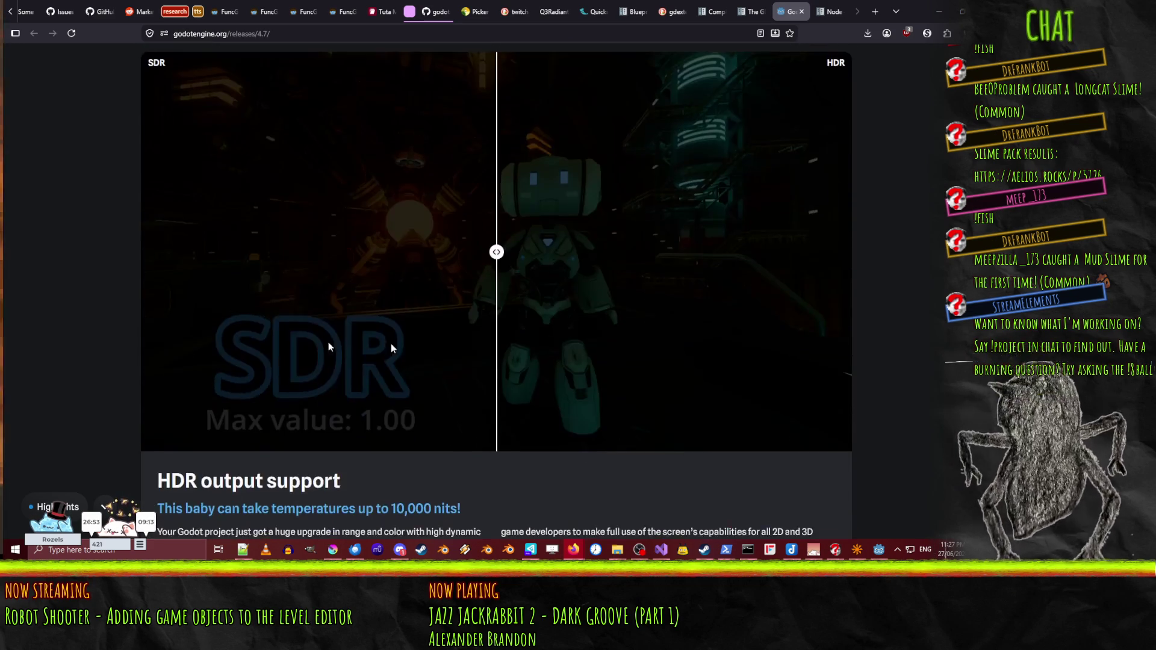
# - Drag the SDR/HDR slider to compare both halves of the demo image
pyautogui.moveTo(496, 198)
pyautogui.mouseDown()
pyautogui.moveTo(783, 199)
pyautogui.moveTo(217, 218)
pyautogui.moveTo(738, 208)
pyautogui.moveTo(211, 208)
pyautogui.moveTo(717, 204)
pyautogui.moveTo(224, 222)
pyautogui.moveTo(665, 208)
pyautogui.moveTo(243, 216)
pyautogui.mouseUp()
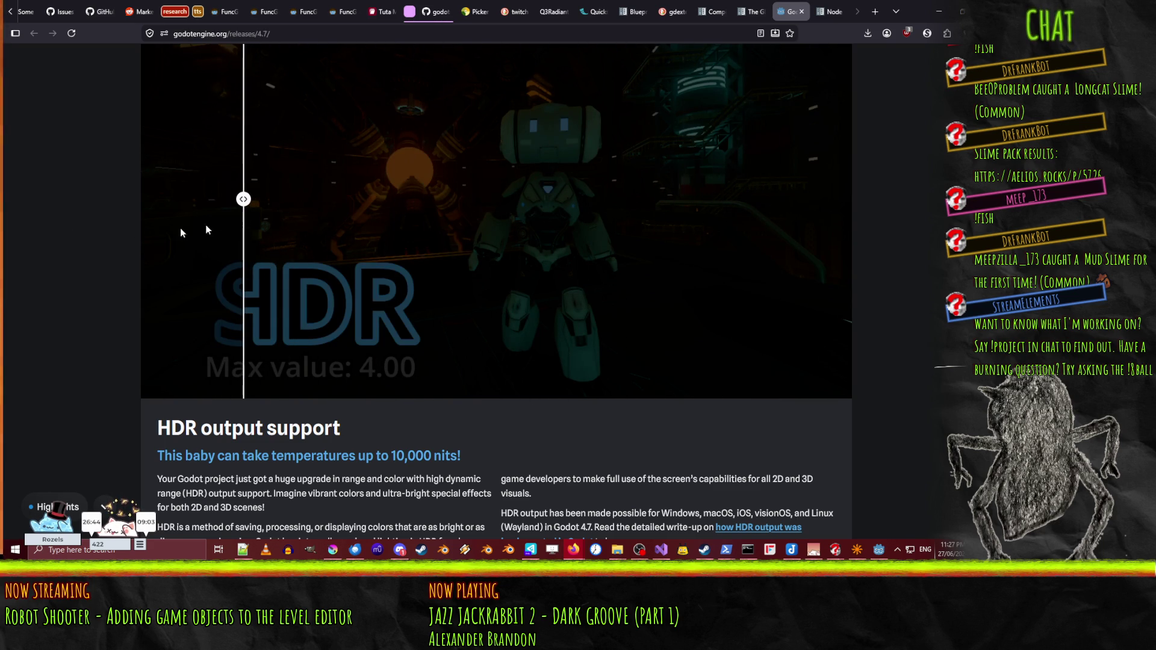
pyautogui.scroll(-5, 70, 241)
pyautogui.scroll(-7, 65, 250)
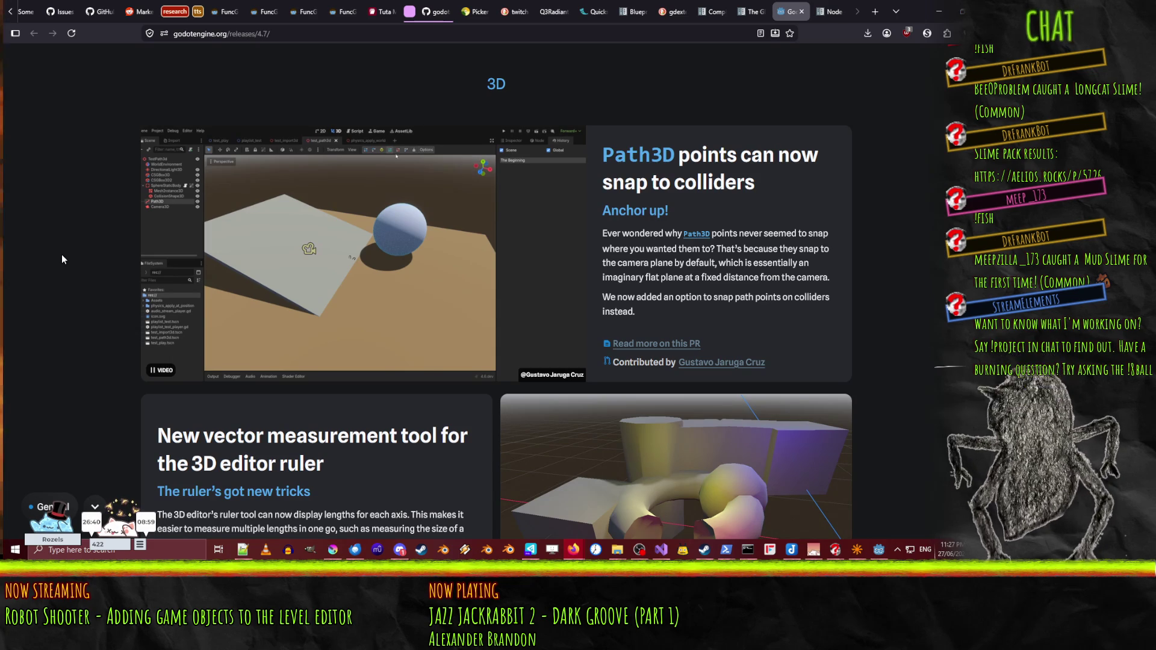
# - Read past 3D vertex snapping and CSG autosmooth to CollisionShape2D one-way collision and GradientTexture2D
pyautogui.scroll(-3, 64, 260)
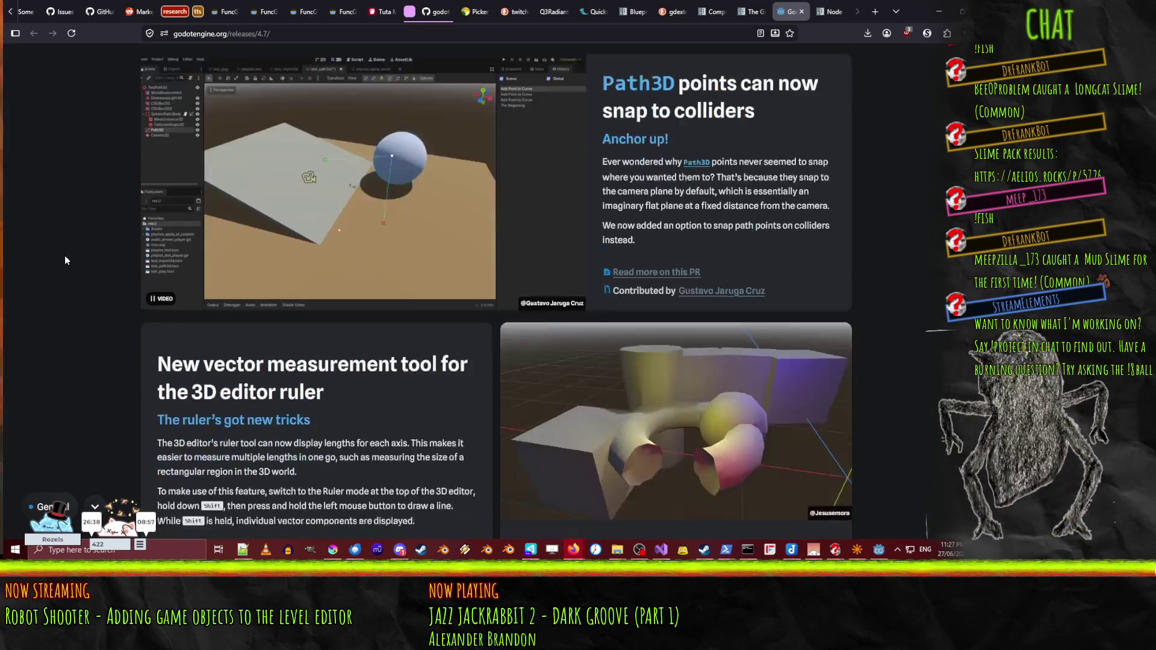
pyautogui.scroll(3, 65, 264)
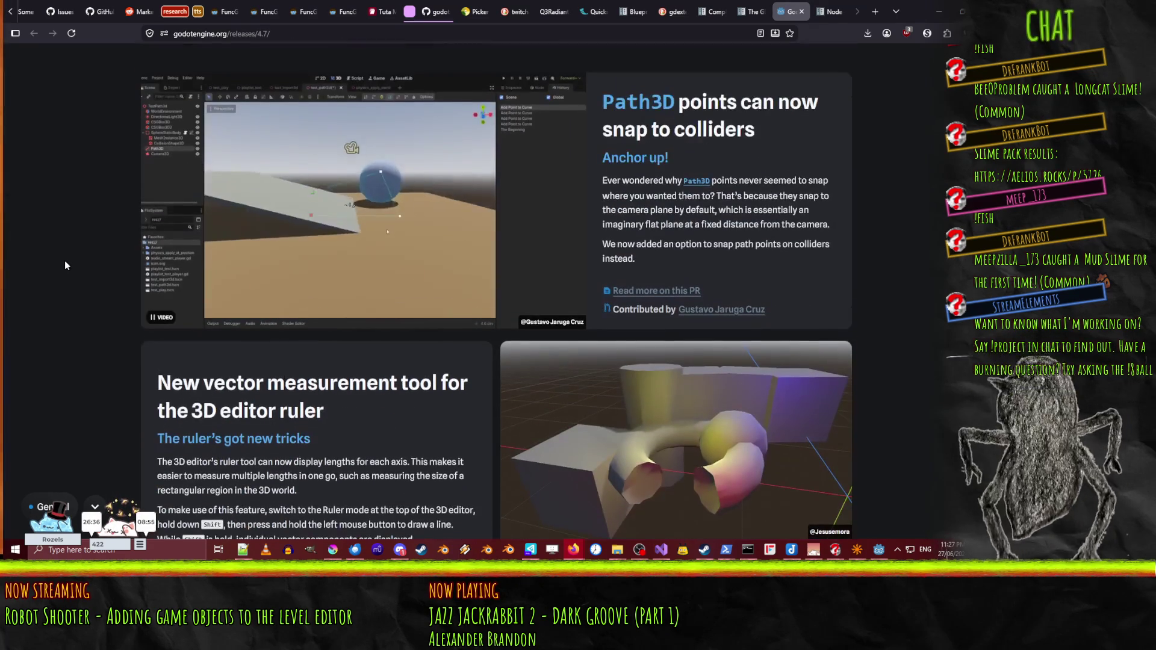
pyautogui.scroll(-3, 65, 265)
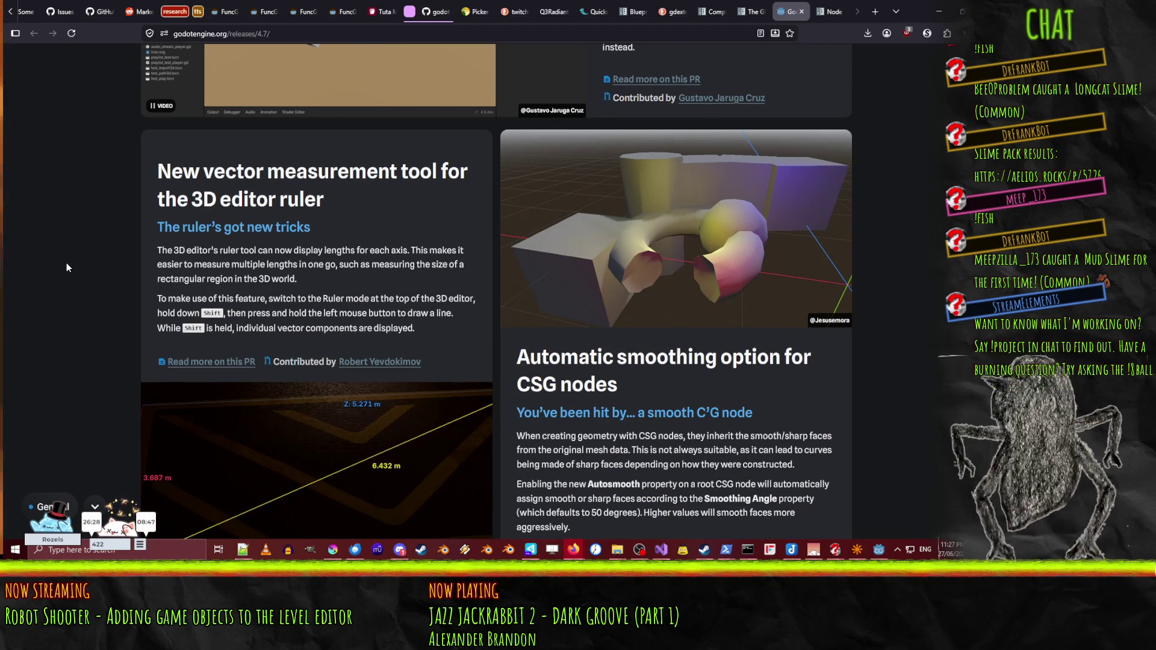
pyautogui.scroll(-3, 66, 263)
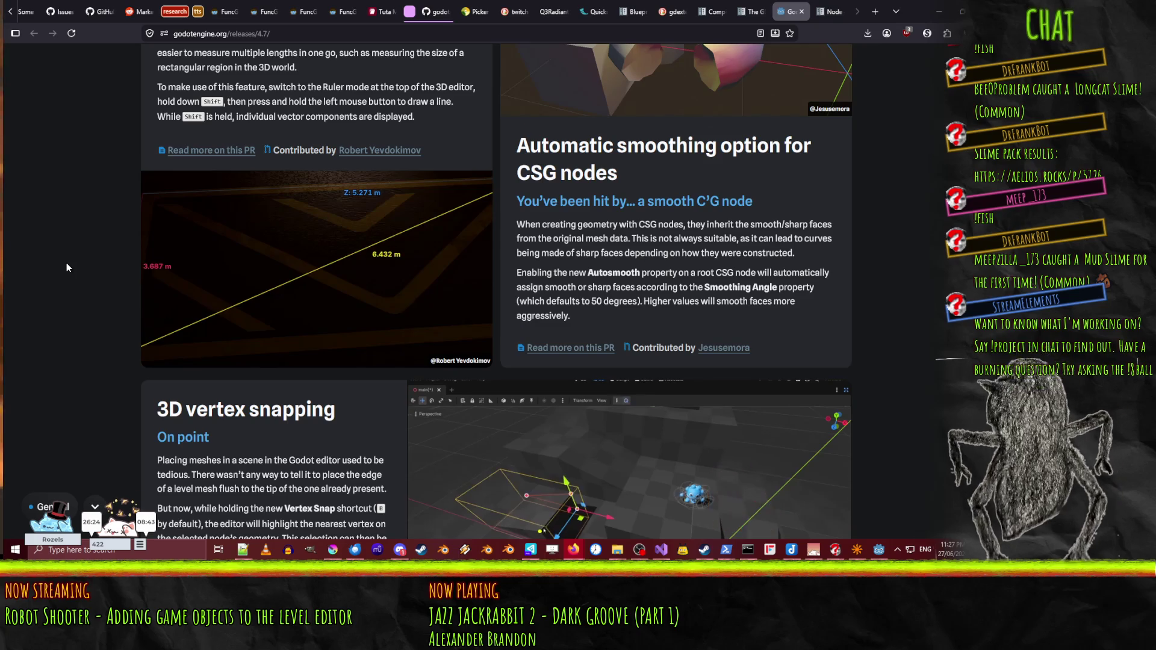
pyautogui.scroll(-3, 66, 265)
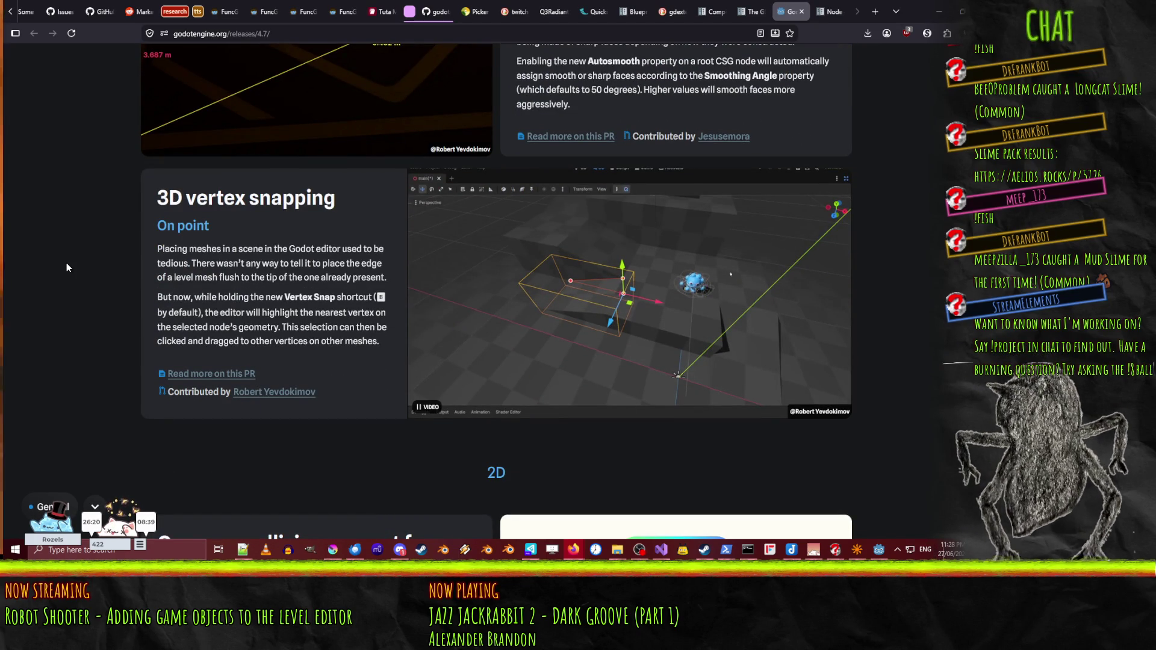
pyautogui.scroll(-1, 66, 265)
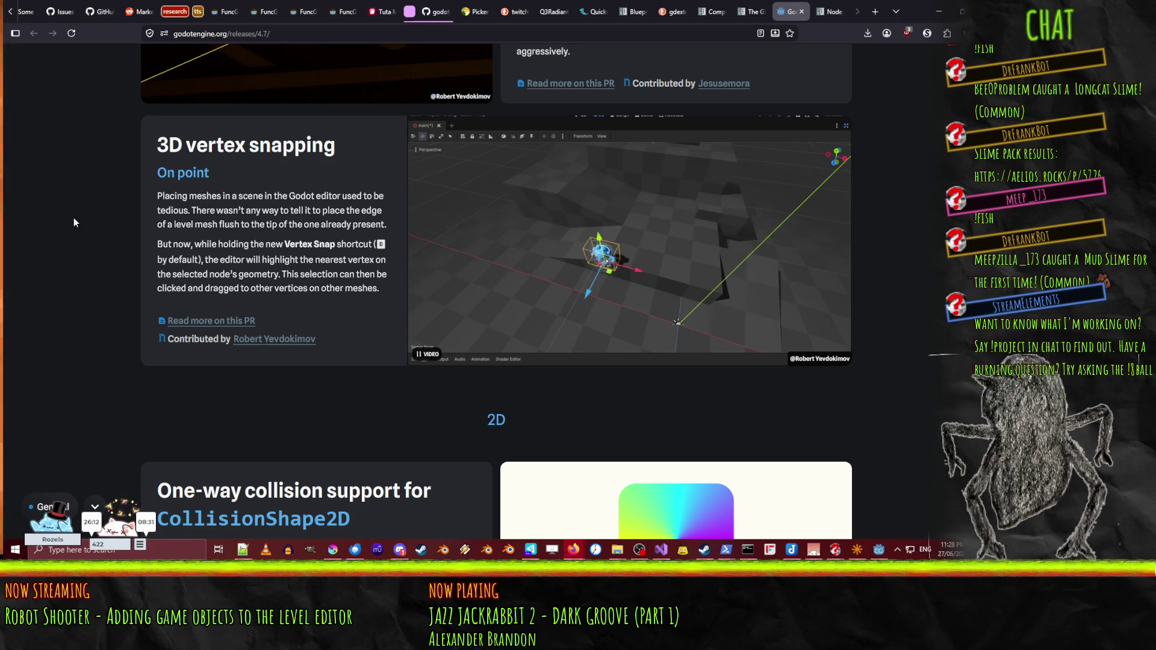
pyautogui.scroll(-3, 74, 220)
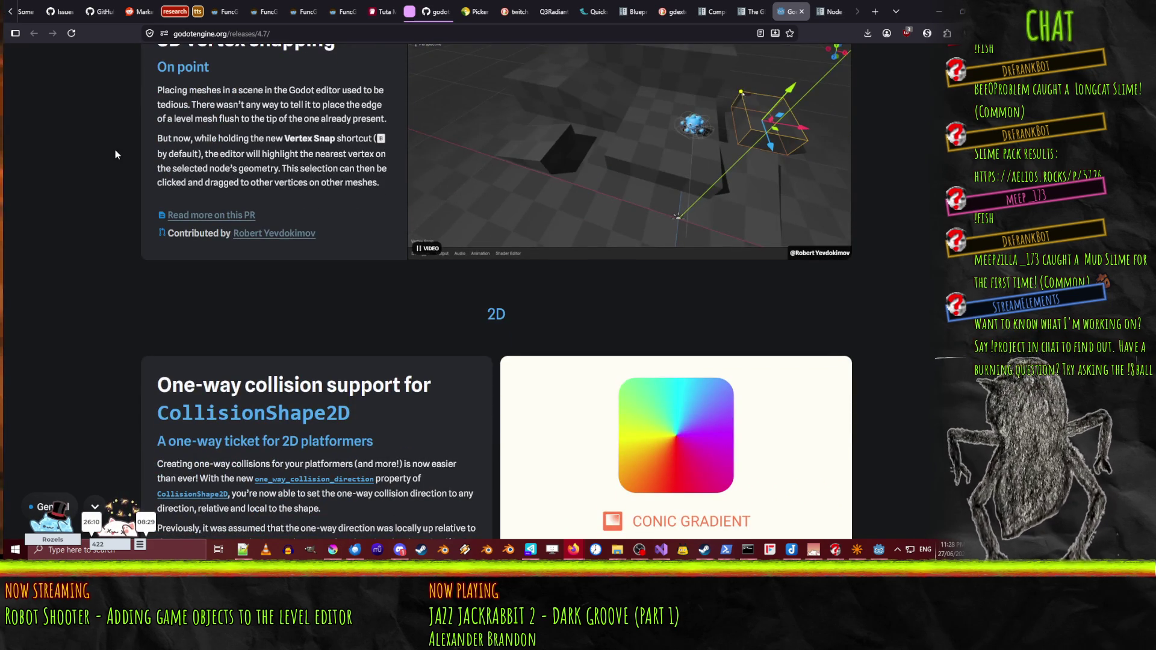
pyautogui.scroll(-5, 115, 149)
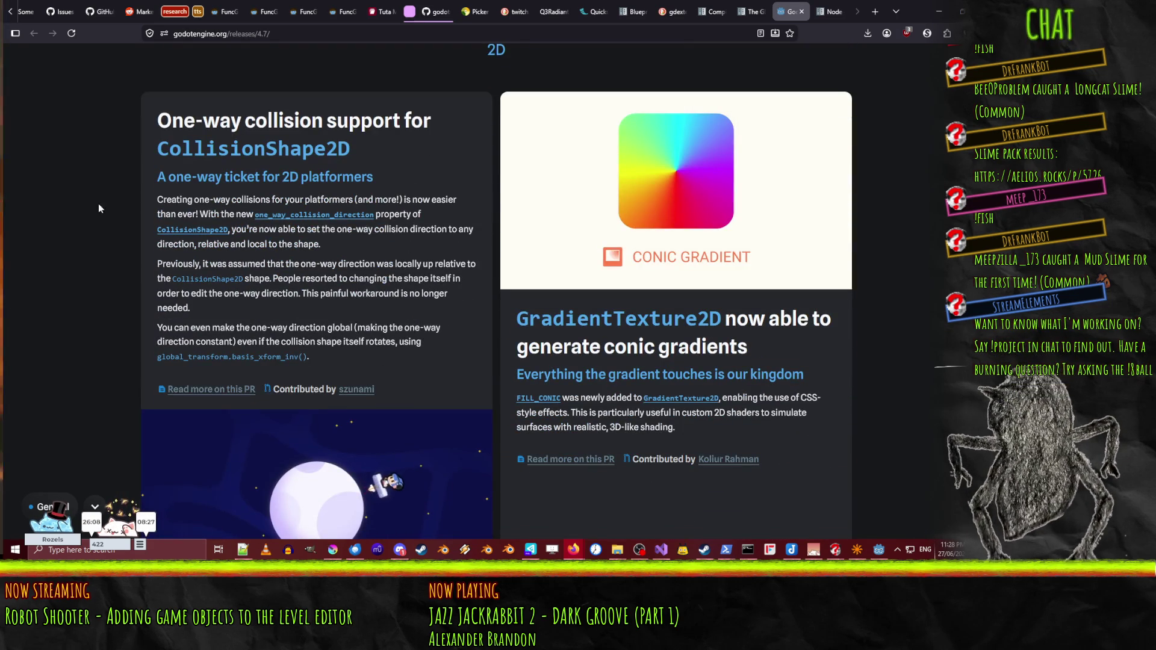
# - Read past Improved Tree drag and drop to the PopupMenu search, RichTextLabel image and landmark navigation notes
pyautogui.scroll(-1, 103, 197)
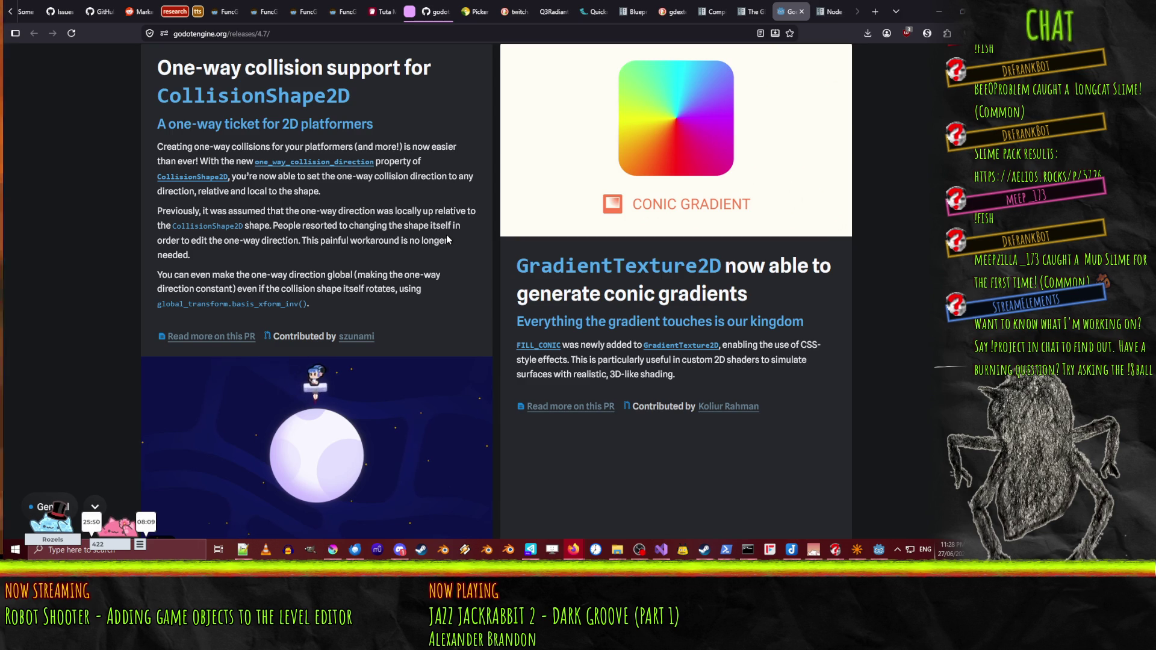
pyautogui.scroll(-1, 455, 239)
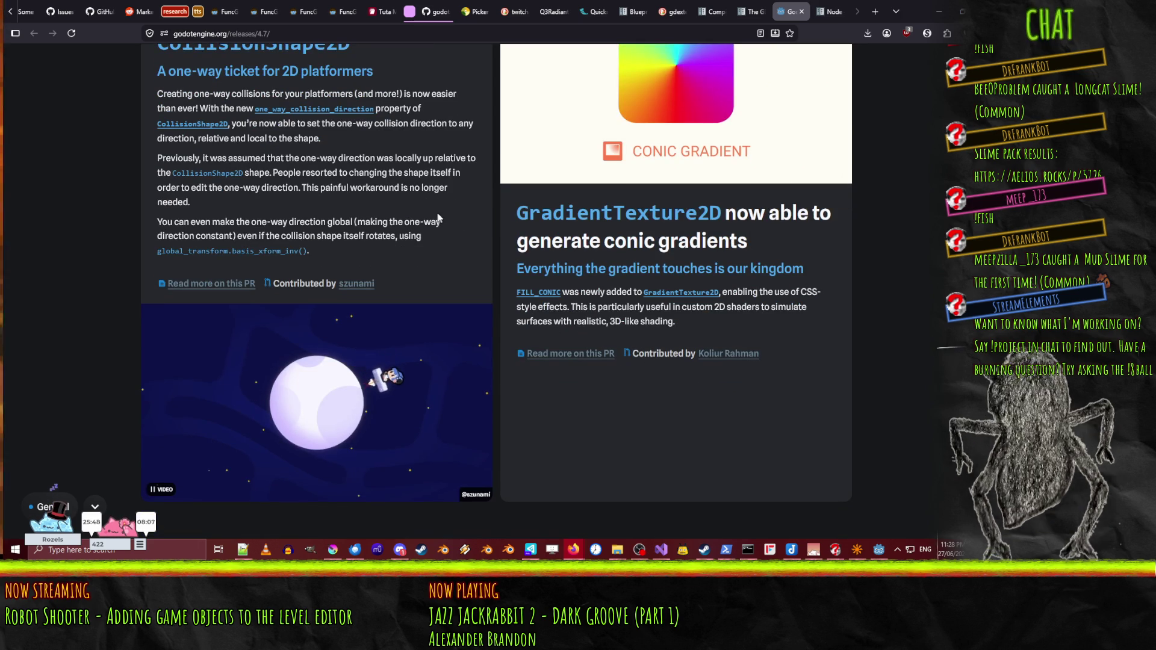
pyautogui.scroll(2, 428, 193)
pyautogui.scroll(-3, 434, 197)
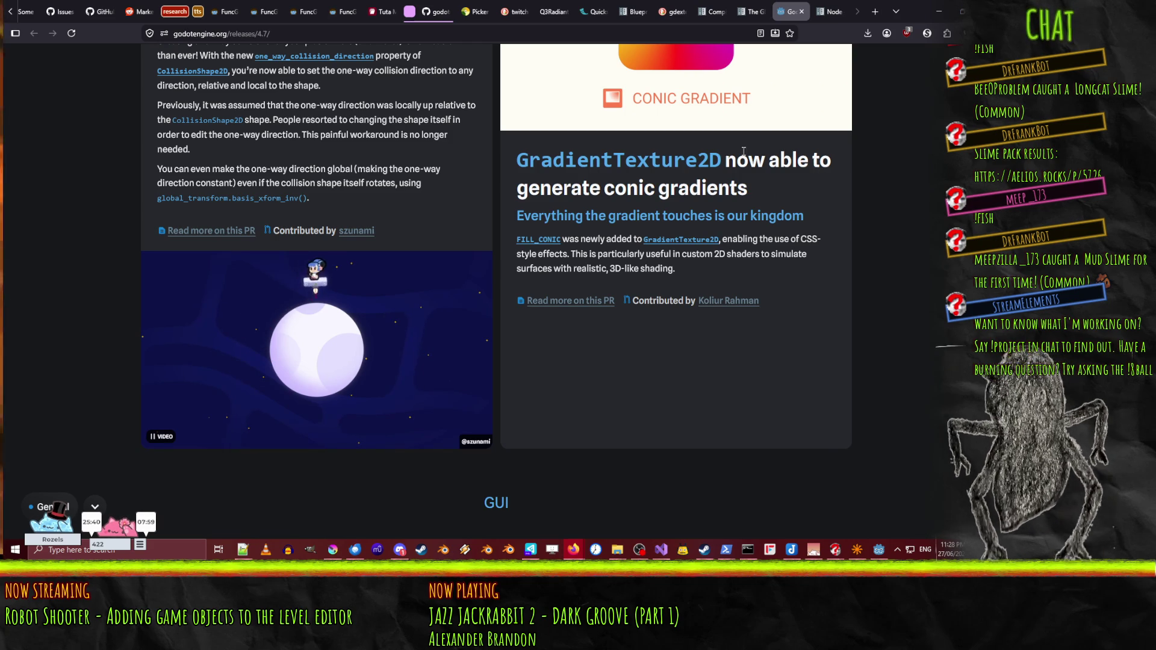
pyautogui.scroll(3, 838, 231)
pyautogui.scroll(-10, 809, 279)
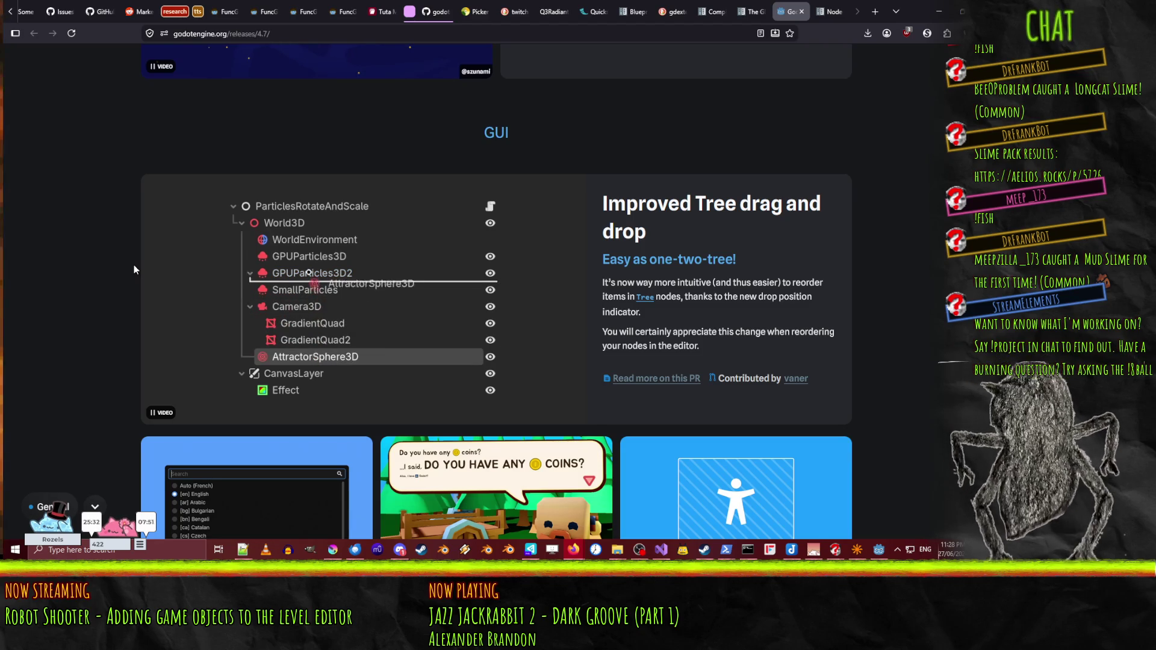
pyautogui.scroll(-3, 134, 265)
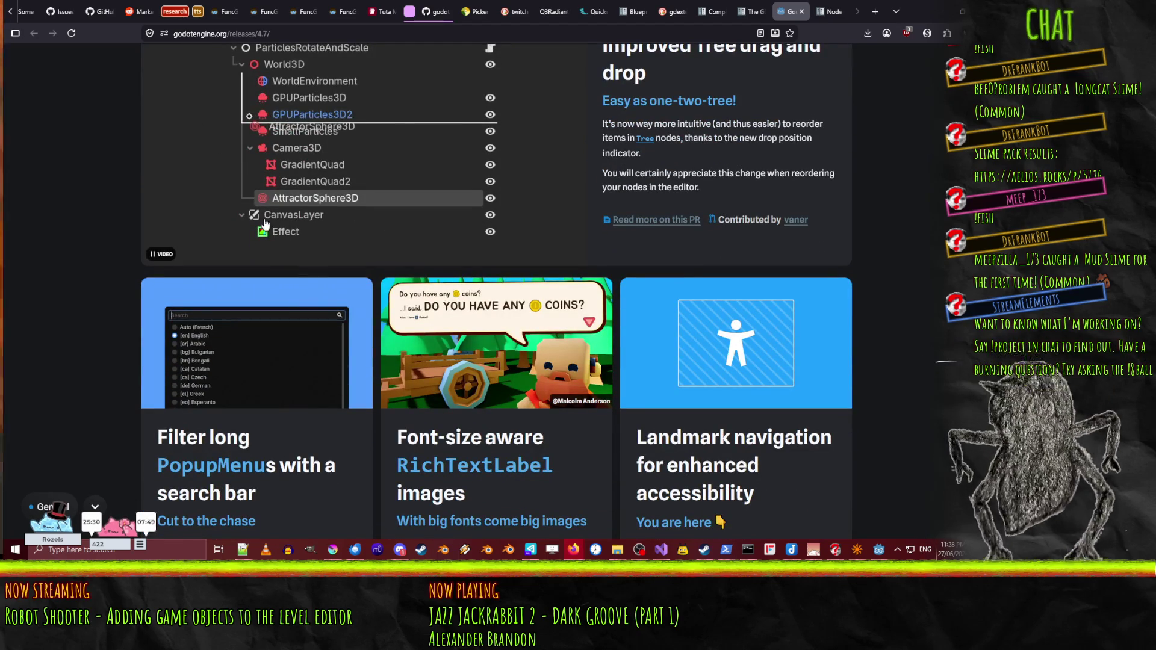
pyautogui.scroll(-4, 76, 208)
pyautogui.scroll(-1, 76, 208)
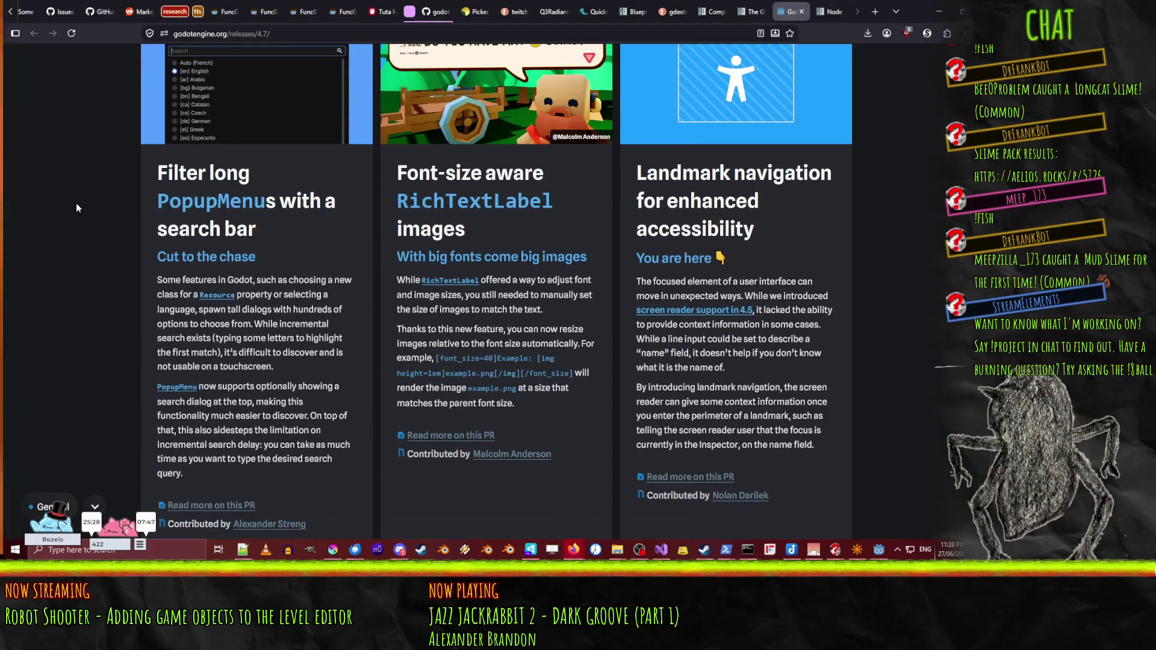
pyautogui.scroll(1, 78, 204)
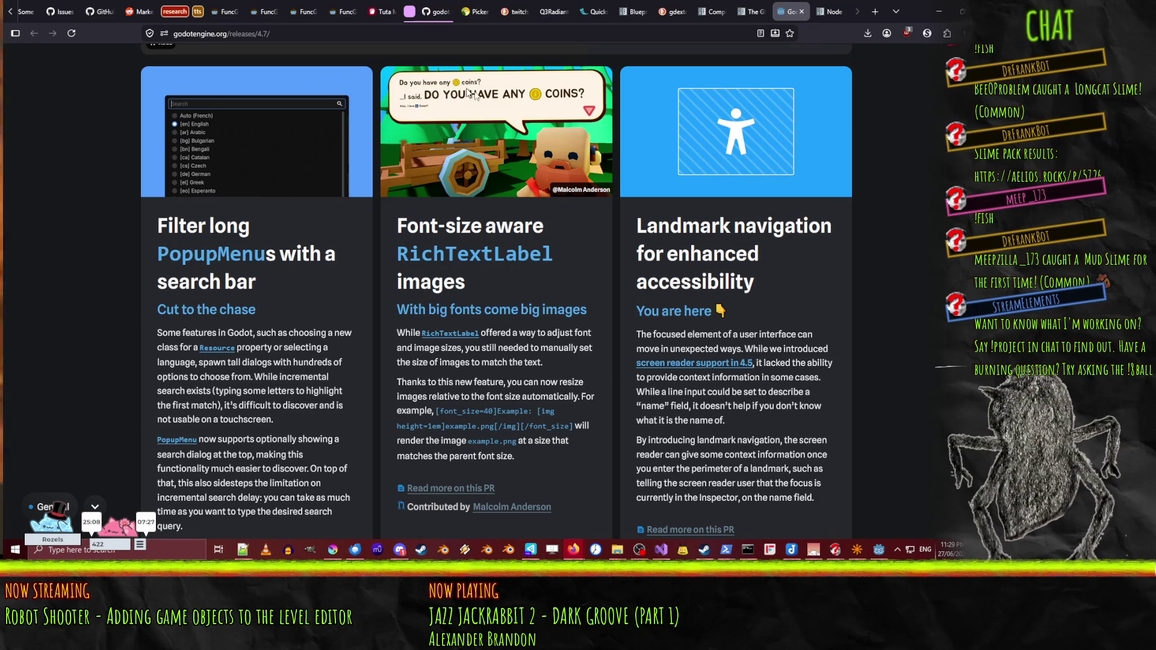
pyautogui.scroll(-1, 572, 287)
pyautogui.scroll(1, 573, 272)
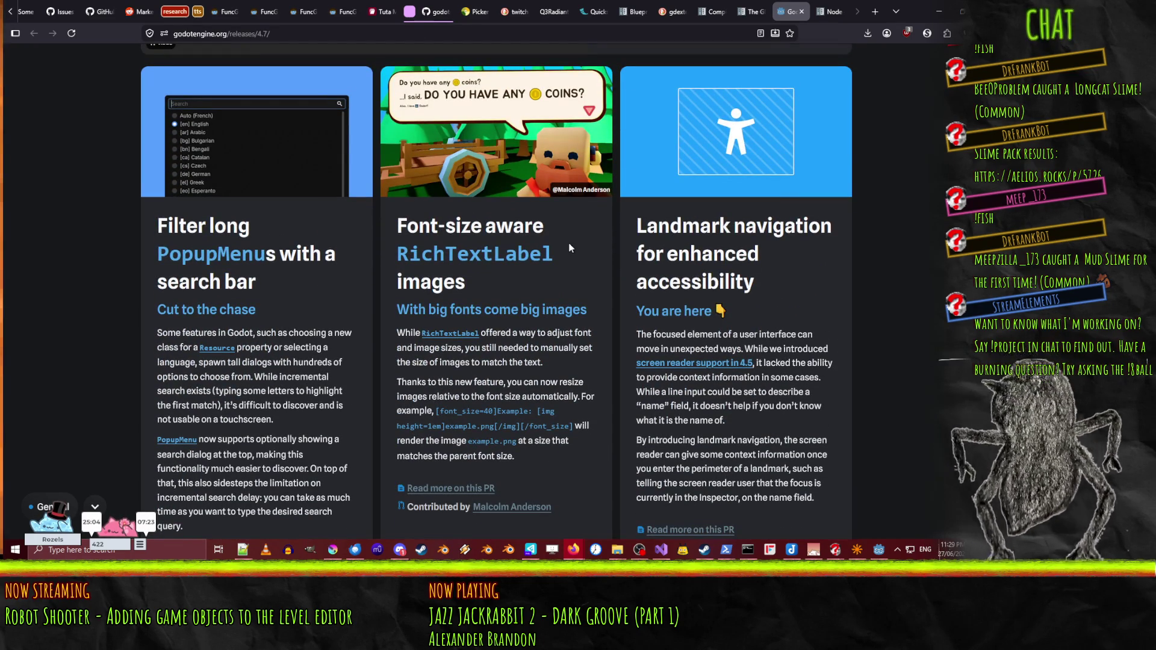
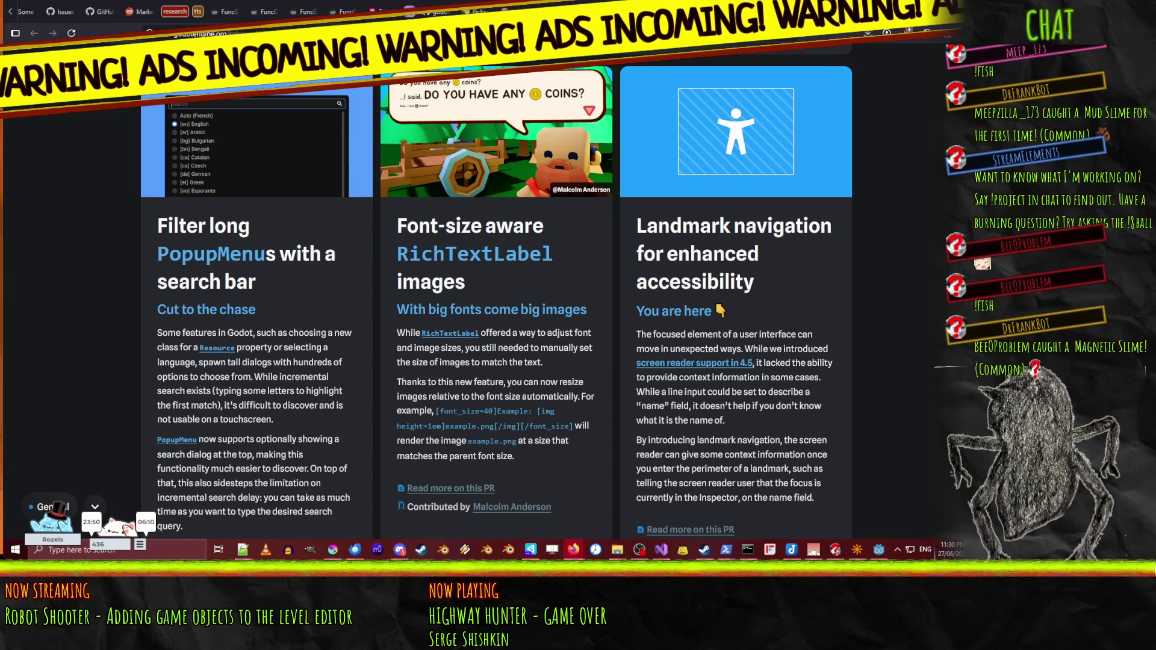
# - Add Descent 2, Descent 2 Vertigo and Descent below Commander Keen 5 in Joplin, then minimise it
pyautogui.scroll(1, 525, 367)
pyautogui.scroll(-2, 520, 313)
pyautogui.scroll(1, 514, 262)
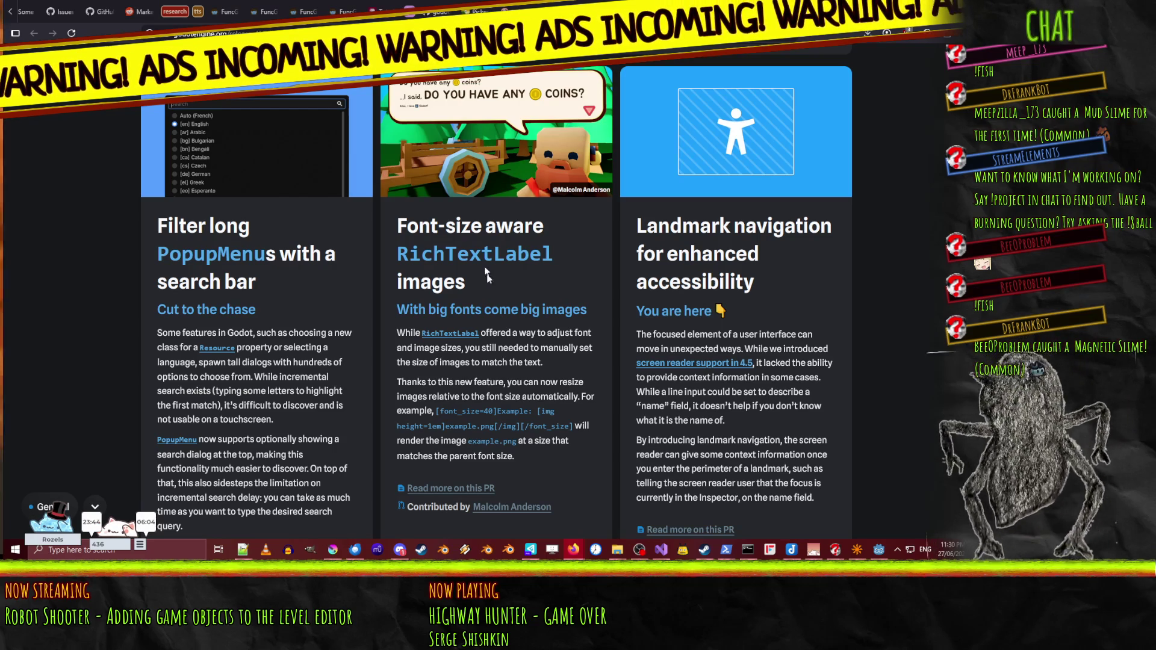
pyautogui.scroll(-1, 565, 265)
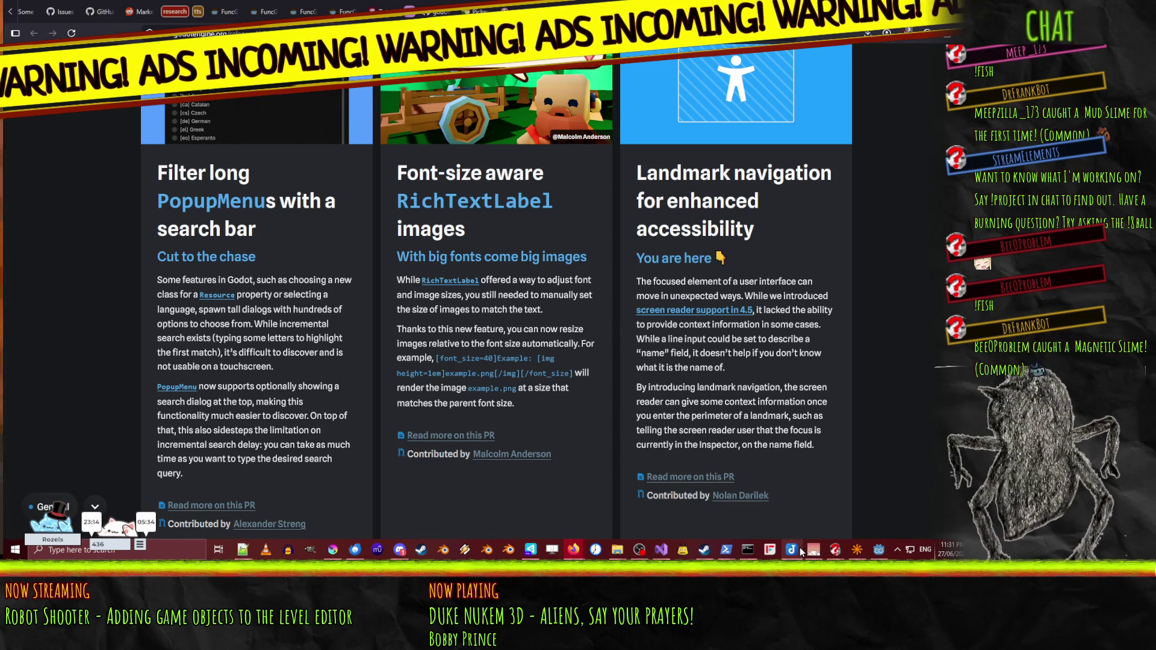
pyautogui.moveTo(792, 549)
pyautogui.moveTo(804, 502)
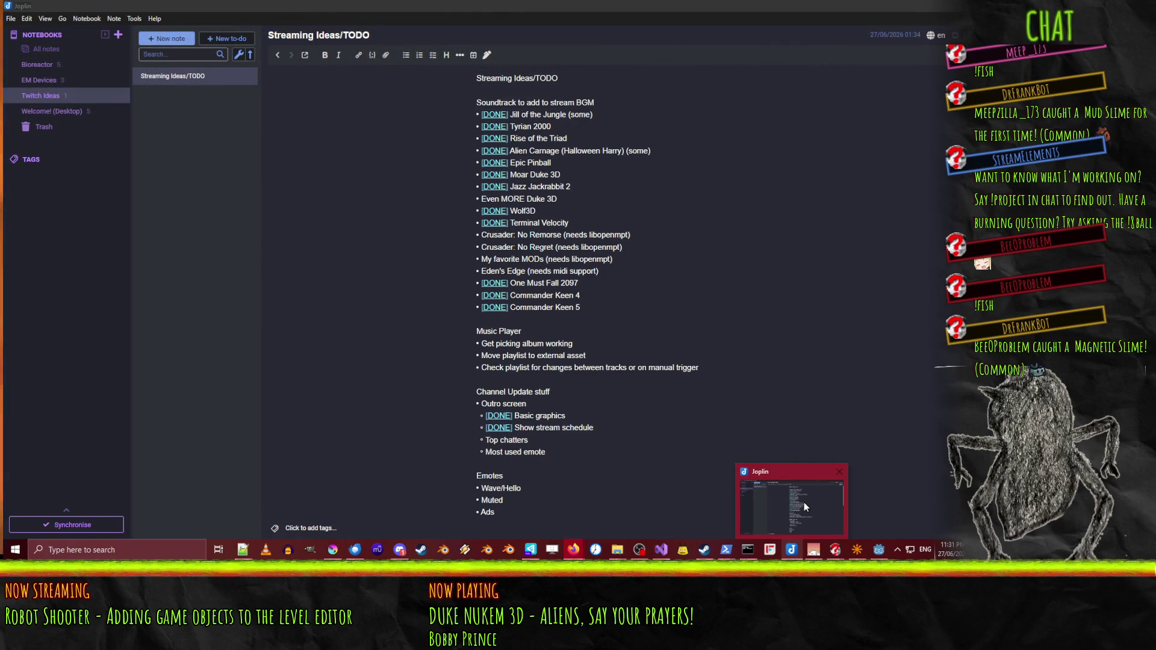
pyautogui.click(804, 502)
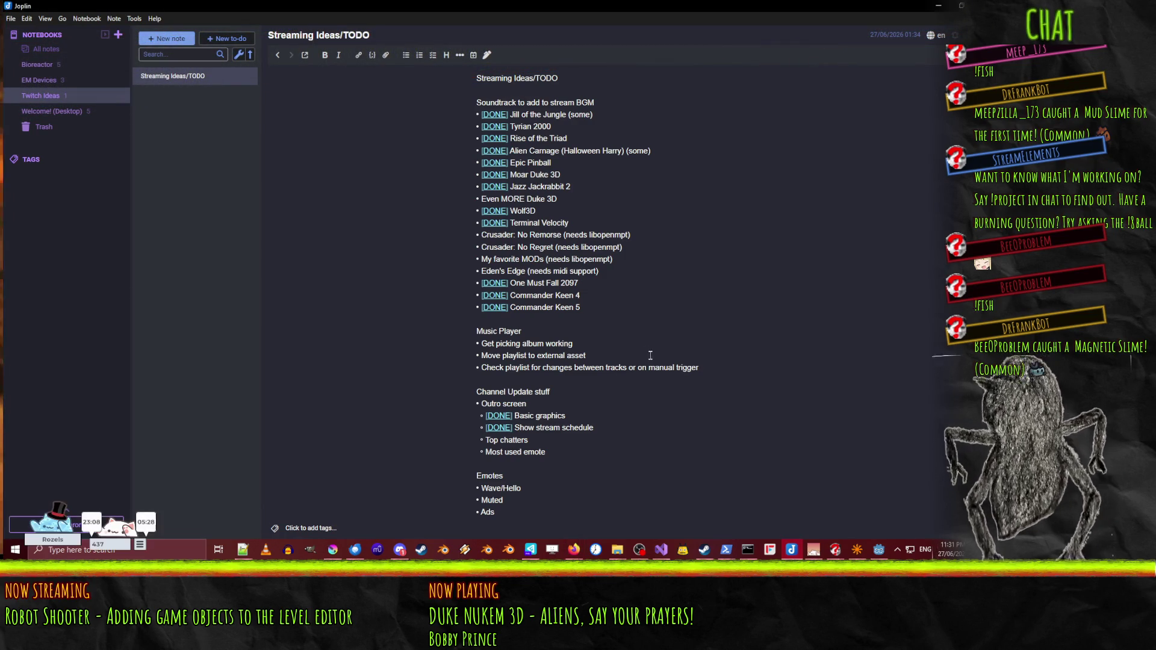
pyautogui.press('Return')
pyautogui.write('- Descent 2')
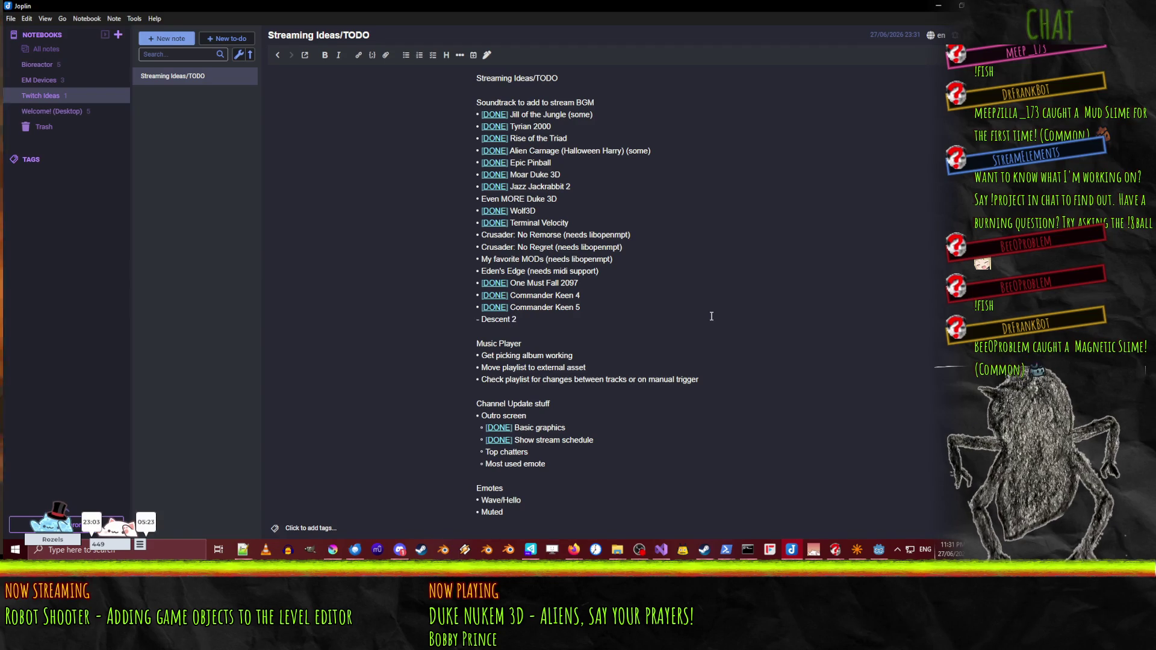
pyautogui.press('Return')
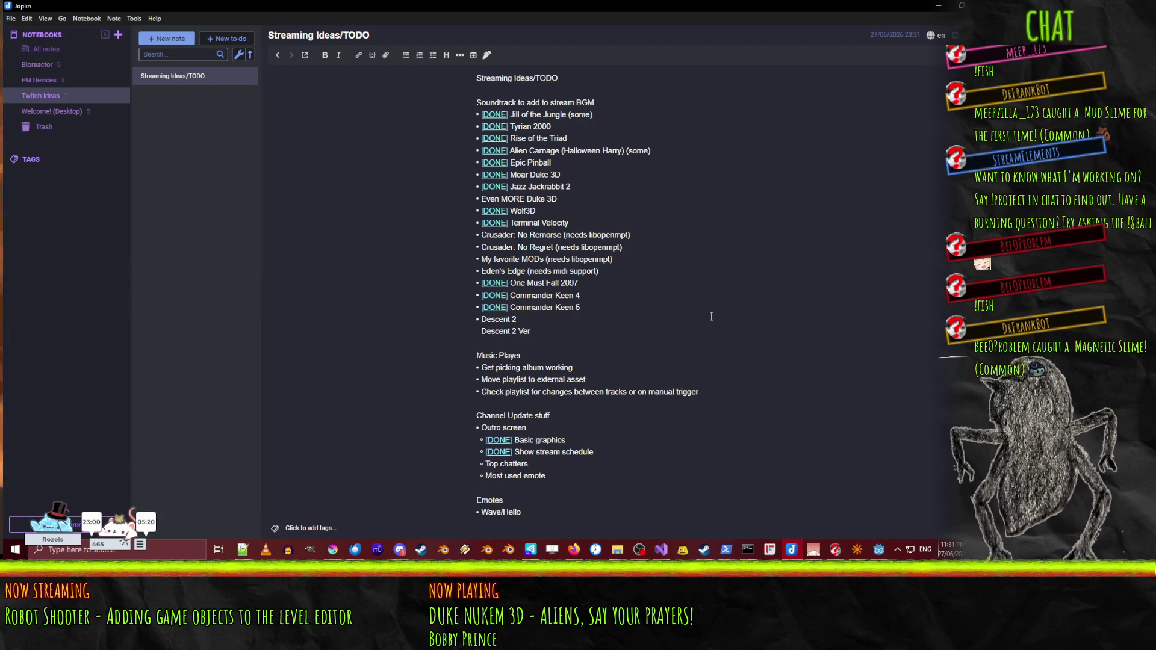
pyautogui.press('Return')
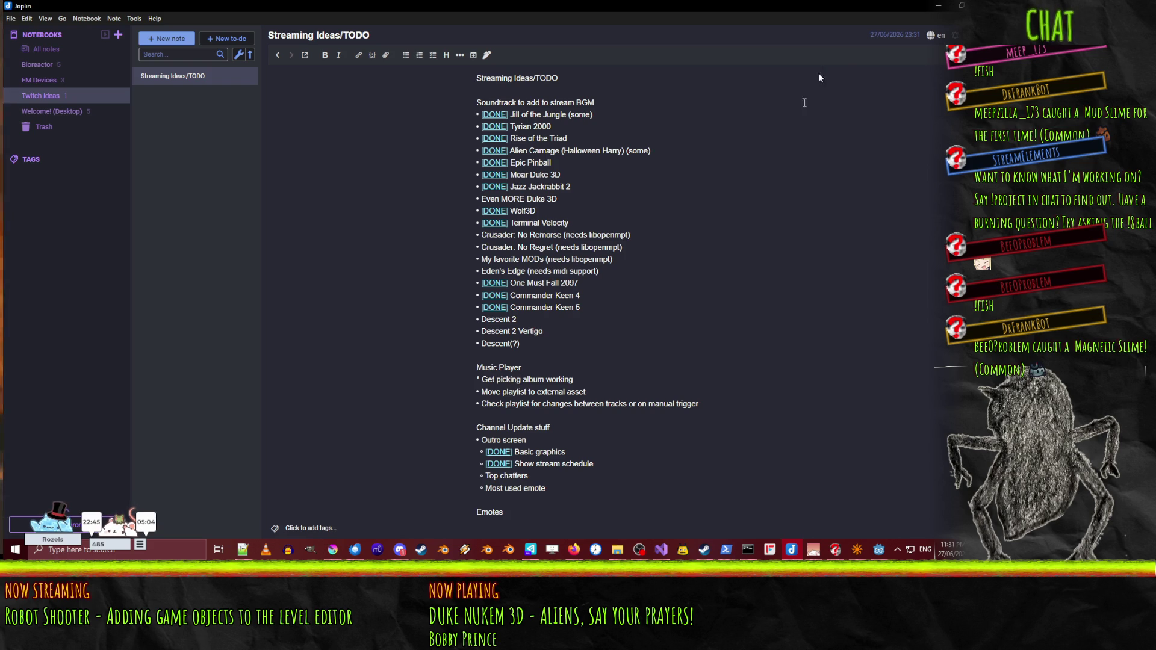
pyautogui.click(939, 6)
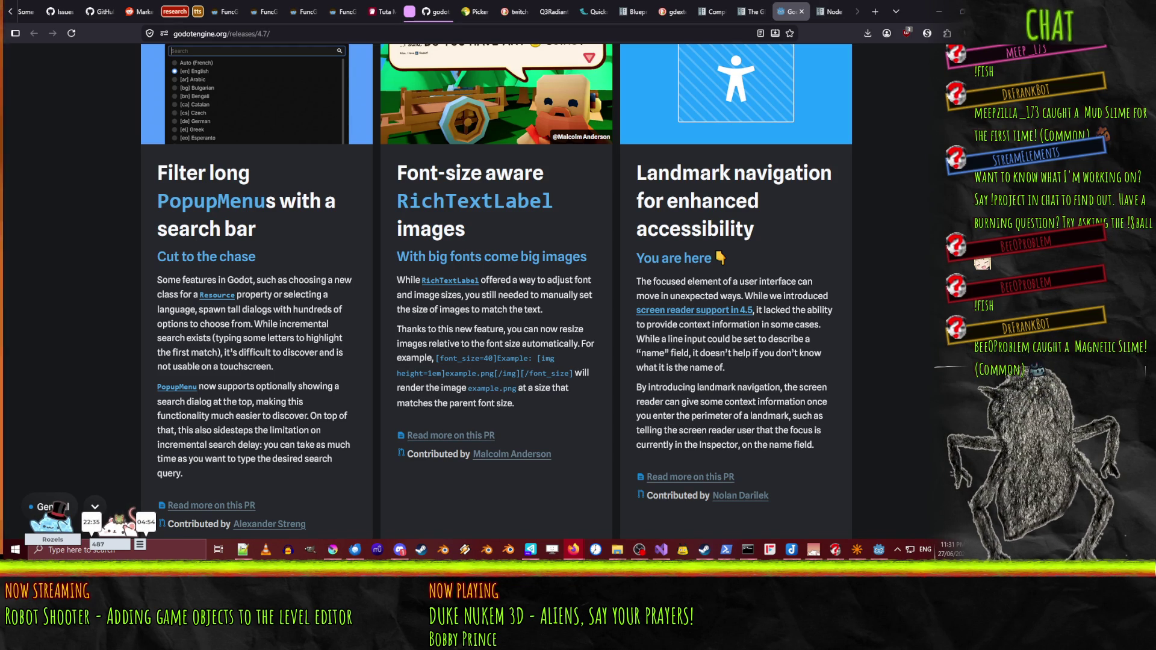
# - Drag the Nearest/Bilinear comparison slider to reveal more of the bilinear viewport image
pyautogui.hotkey('alt', 'Tab')
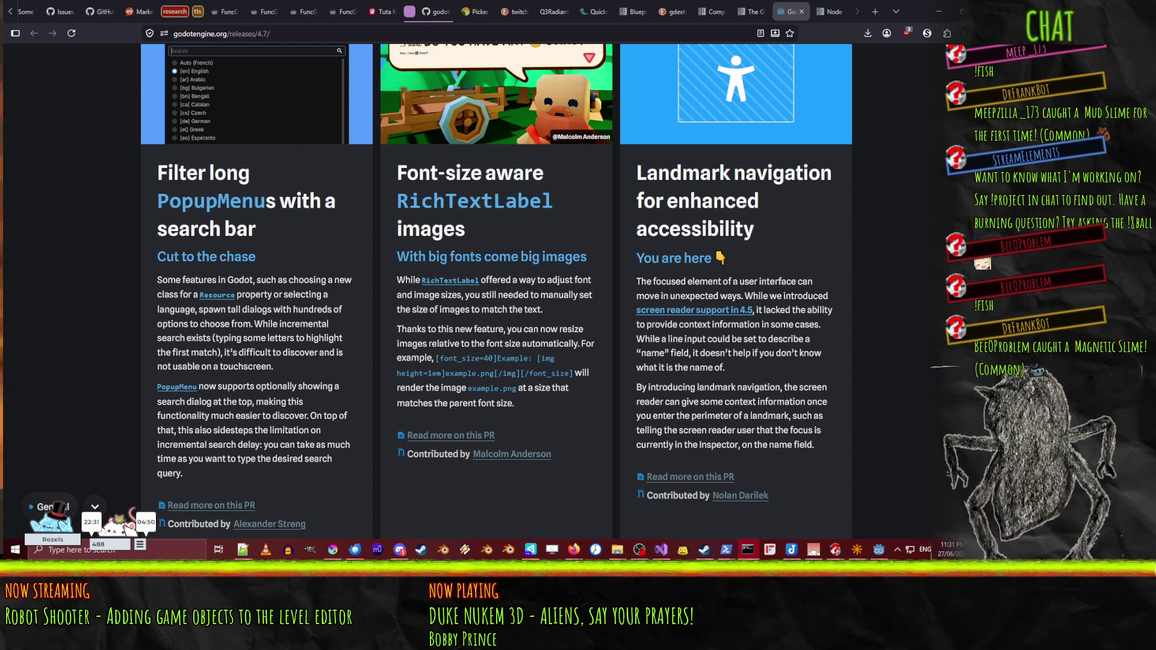
pyautogui.hotkey('alt', 'Tab')
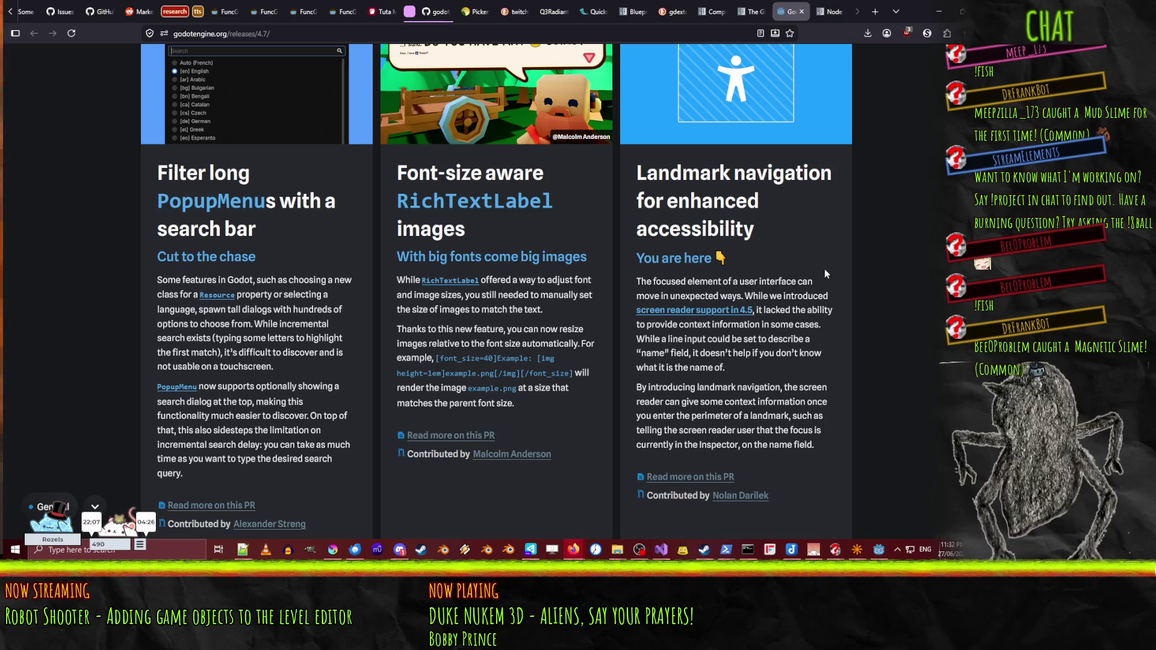
pyautogui.scroll(-4, 822, 314)
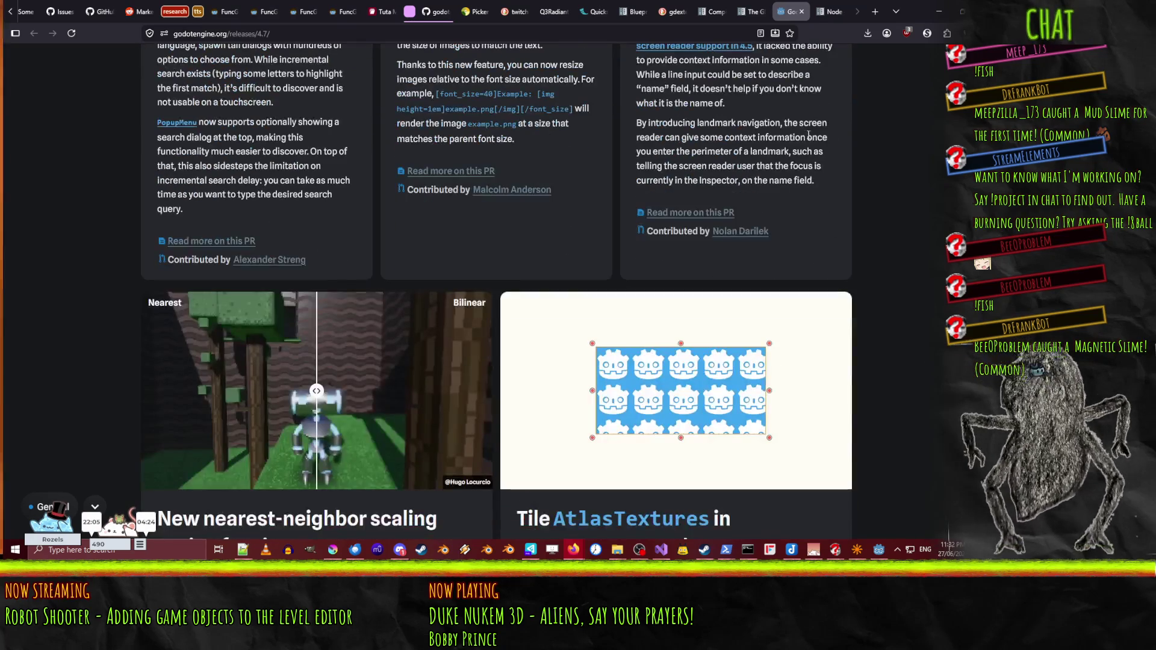
pyautogui.scroll(-3, 25, 246)
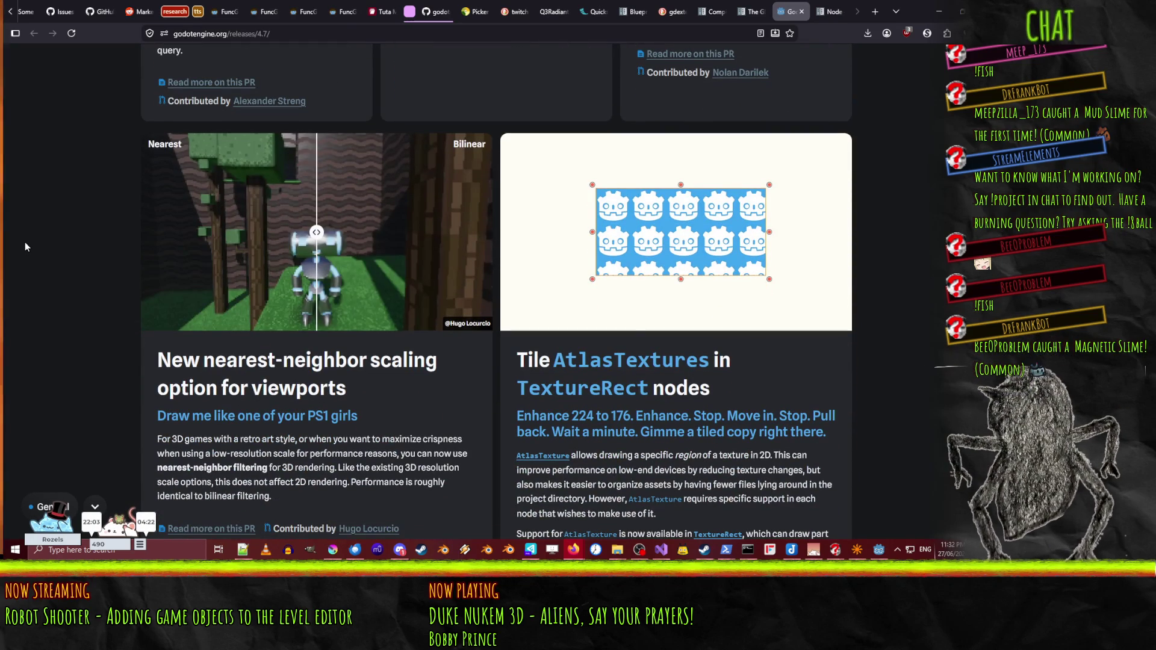
pyautogui.scroll(-1, 24, 246)
pyautogui.moveTo(324, 183)
pyautogui.mouseDown()
pyautogui.moveTo(240, 183)
pyautogui.moveTo(376, 179)
pyautogui.moveTo(226, 180)
pyautogui.moveTo(415, 179)
pyautogui.moveTo(181, 178)
pyautogui.moveTo(419, 179)
pyautogui.moveTo(194, 180)
pyautogui.moveTo(383, 180)
pyautogui.mouseUp()
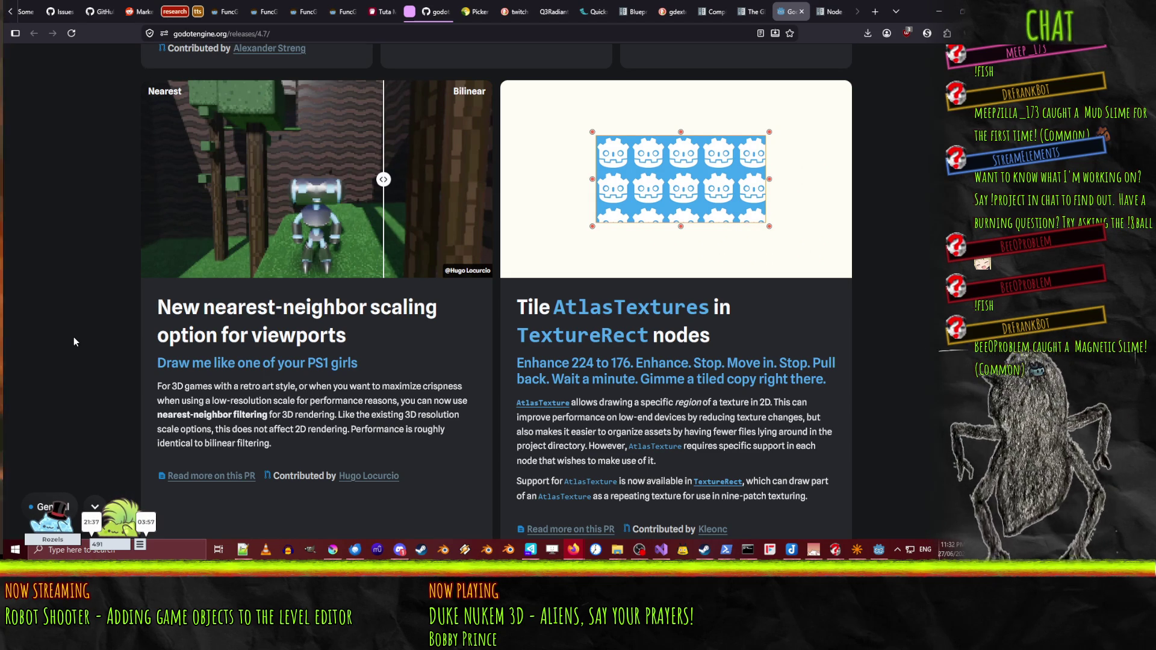
# - Scroll the notes down to the 'Follow moving objects in the 3D editor' section
pyautogui.scroll(-1, 73, 337)
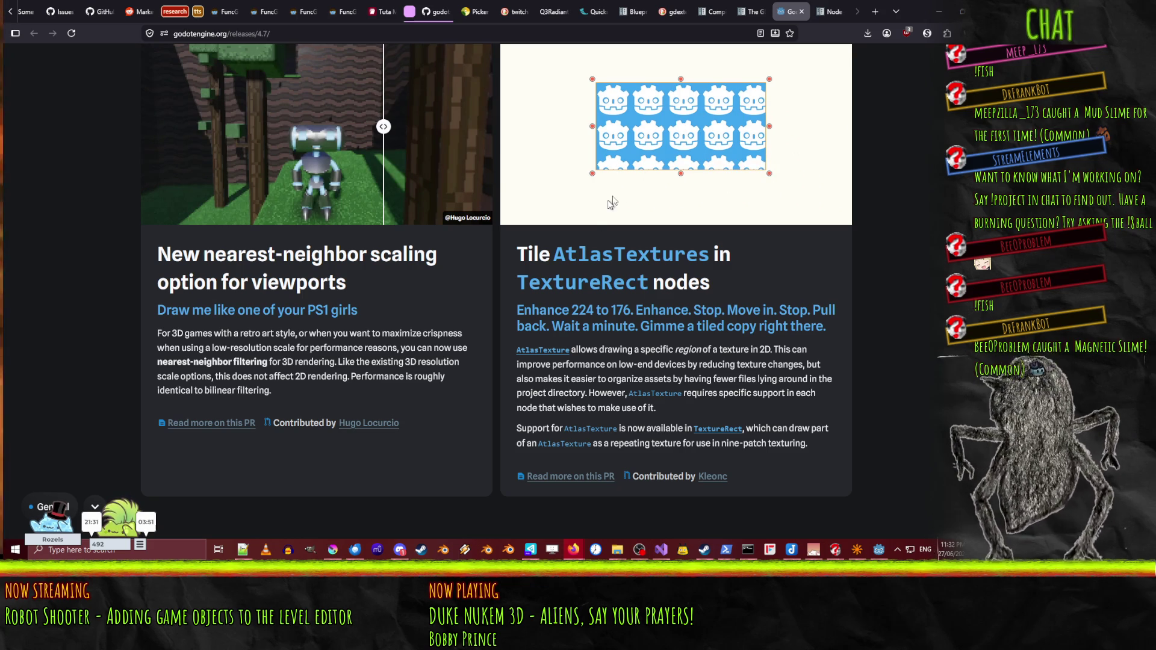
pyautogui.scroll(-6, 397, 211)
pyautogui.scroll(-5, 398, 207)
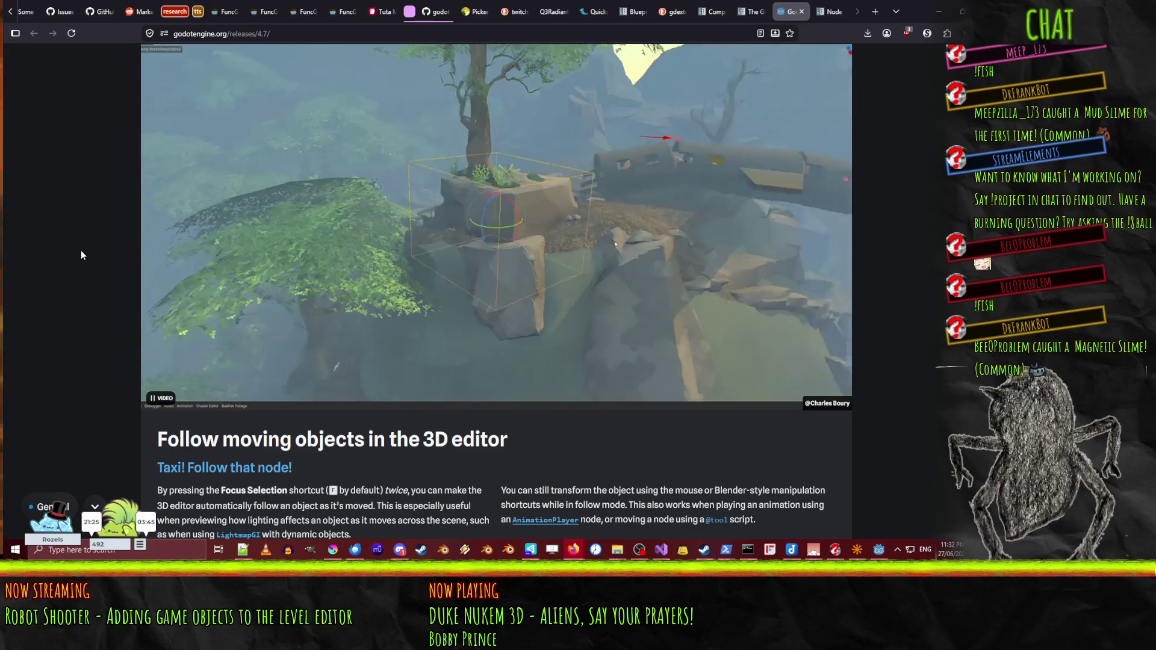
# - Scroll the notes past the monospace font, Inspector and MeshLibrary sections to 2D scene painter
pyautogui.scroll(-7, 80, 254)
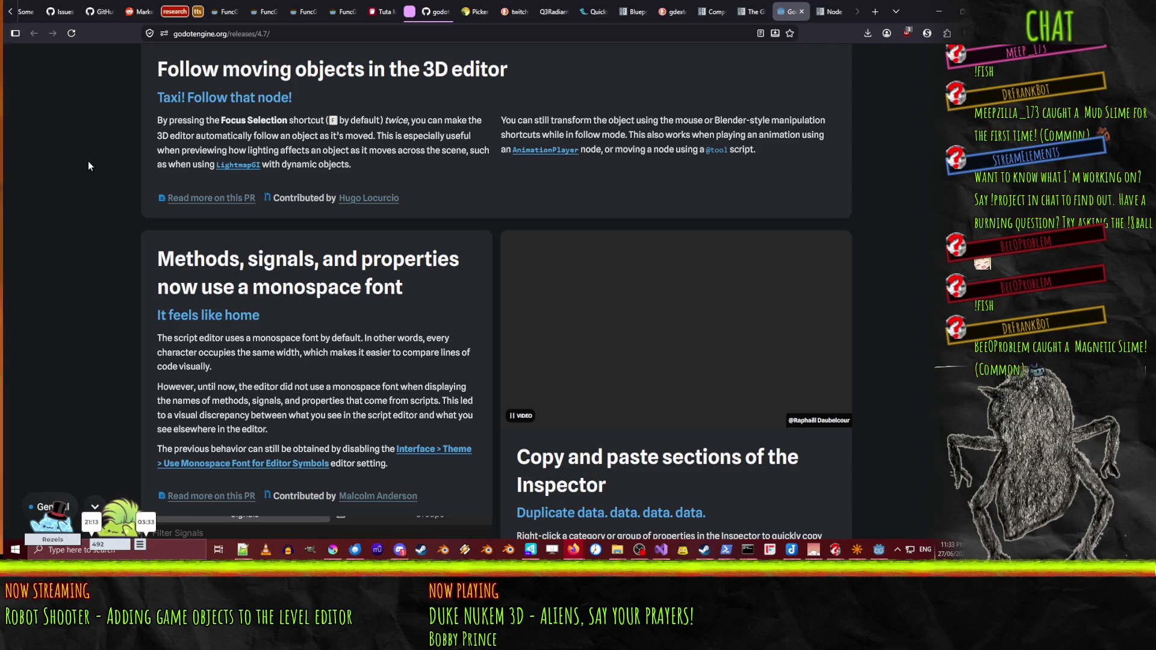
pyautogui.scroll(-2, 88, 161)
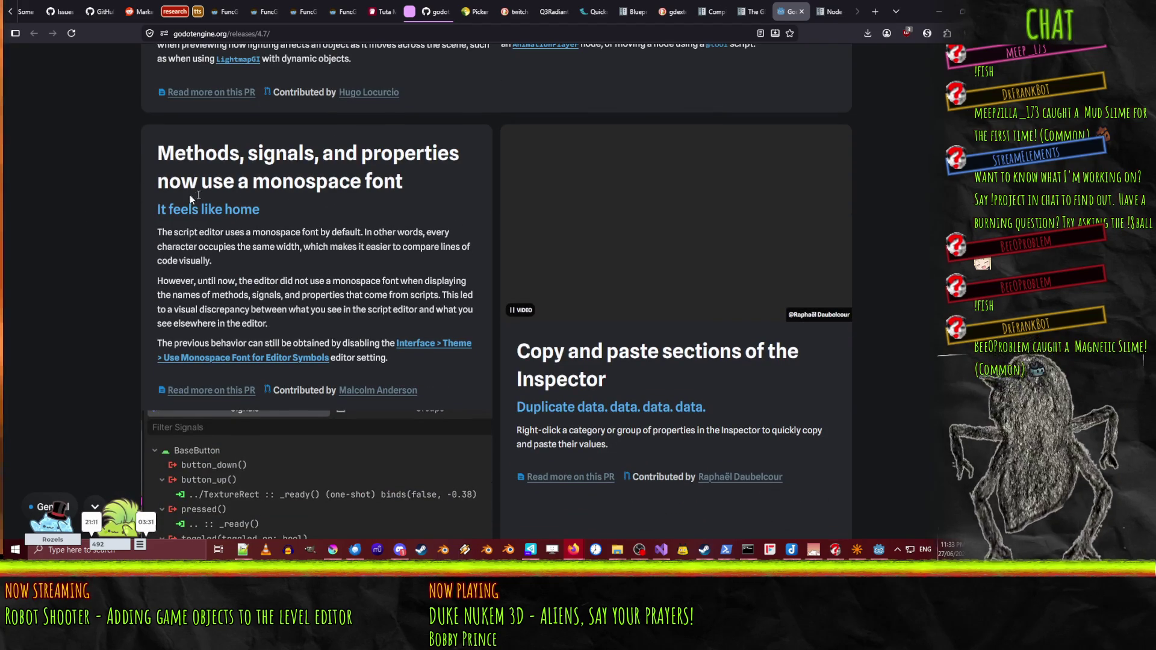
pyautogui.scroll(-3, 149, 167)
pyautogui.scroll(-2, 157, 144)
pyautogui.scroll(1, 155, 147)
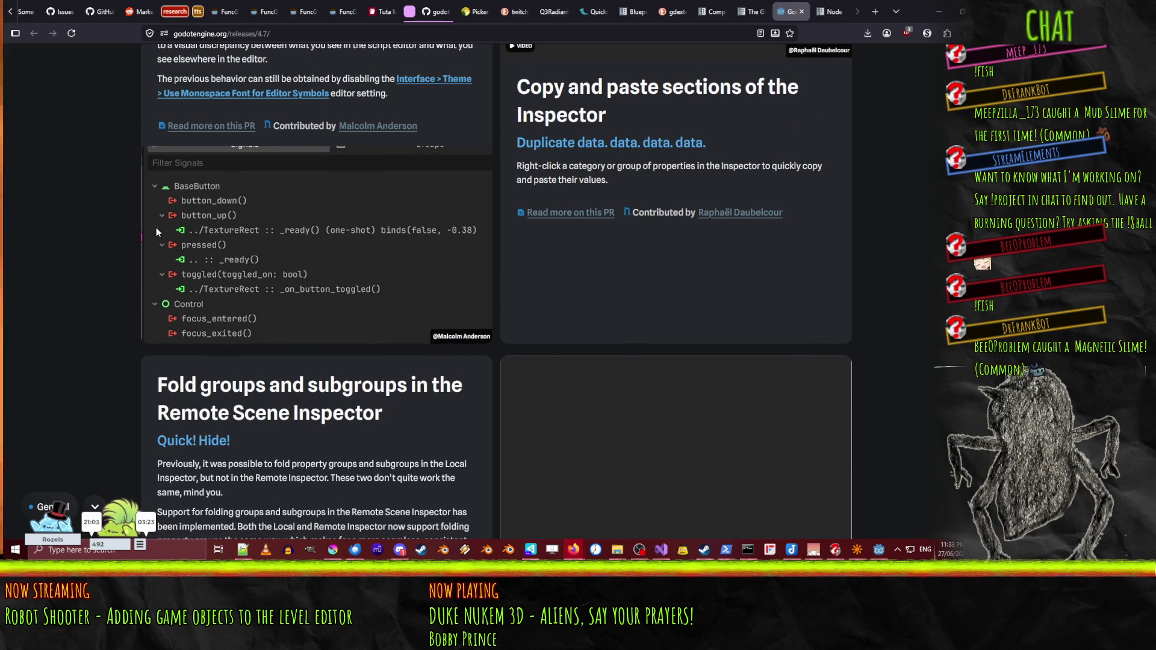
pyautogui.scroll(-4, 235, 246)
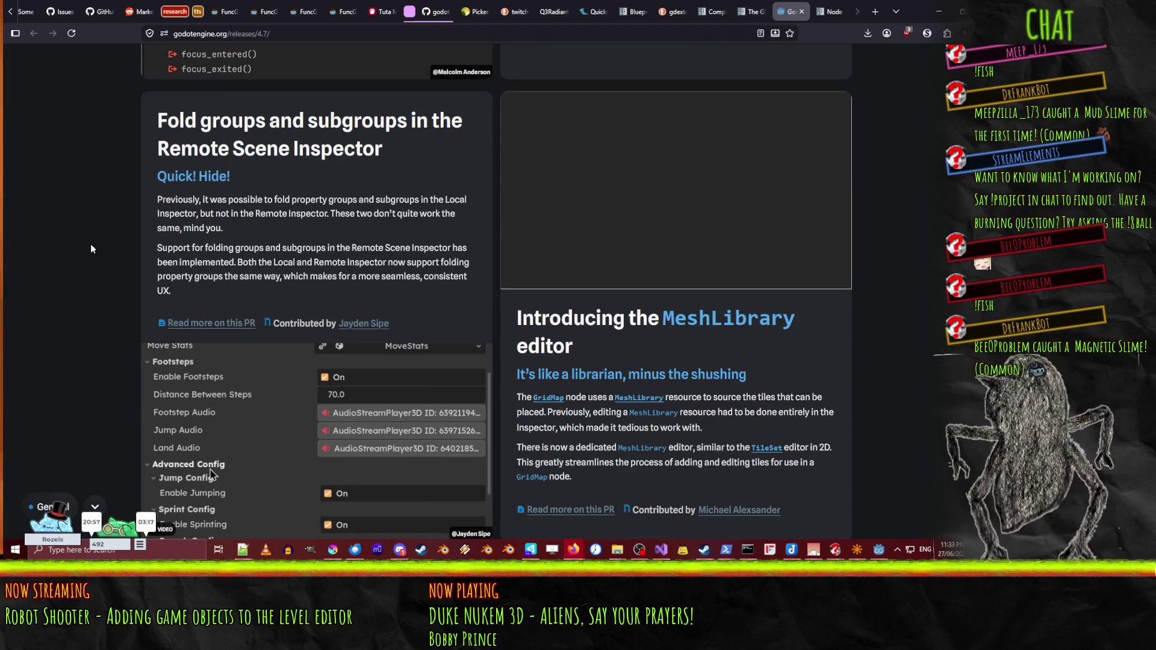
pyautogui.scroll(-2, 91, 244)
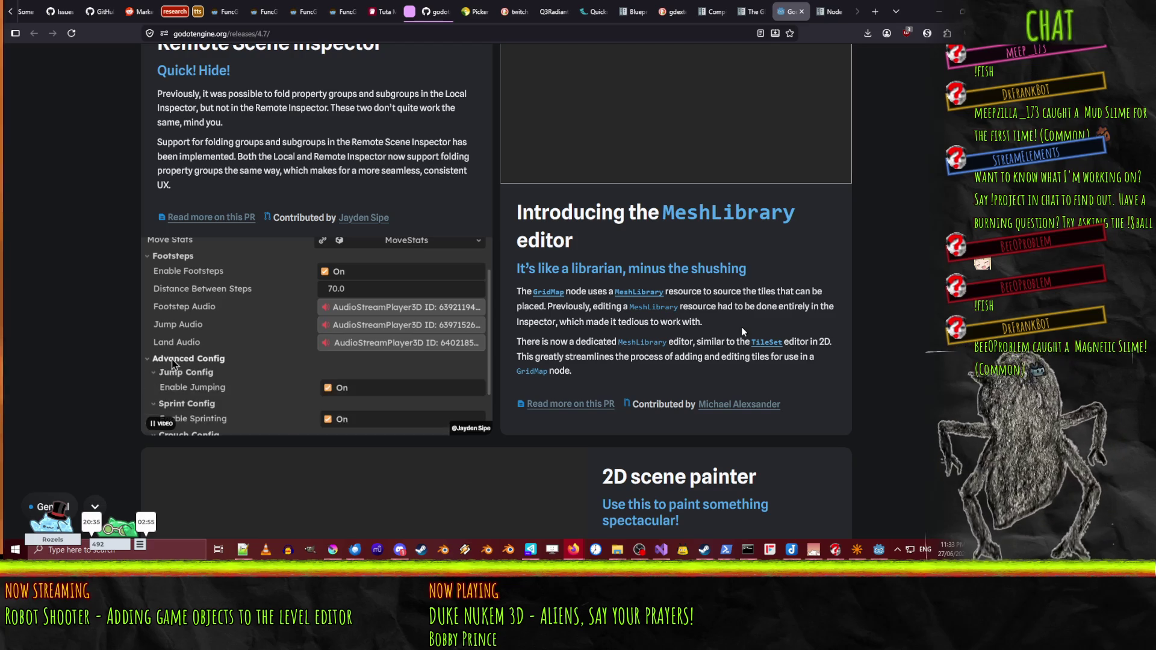
pyautogui.scroll(-3, 741, 332)
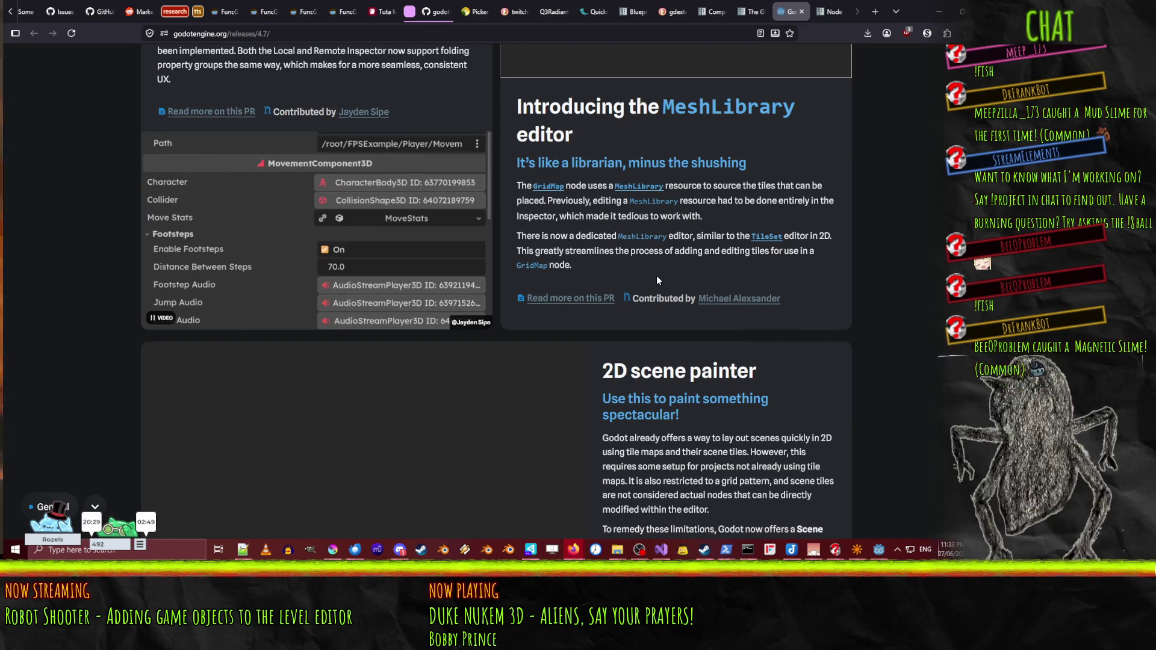
pyautogui.scroll(-3, 611, 283)
pyautogui.scroll(3, 615, 304)
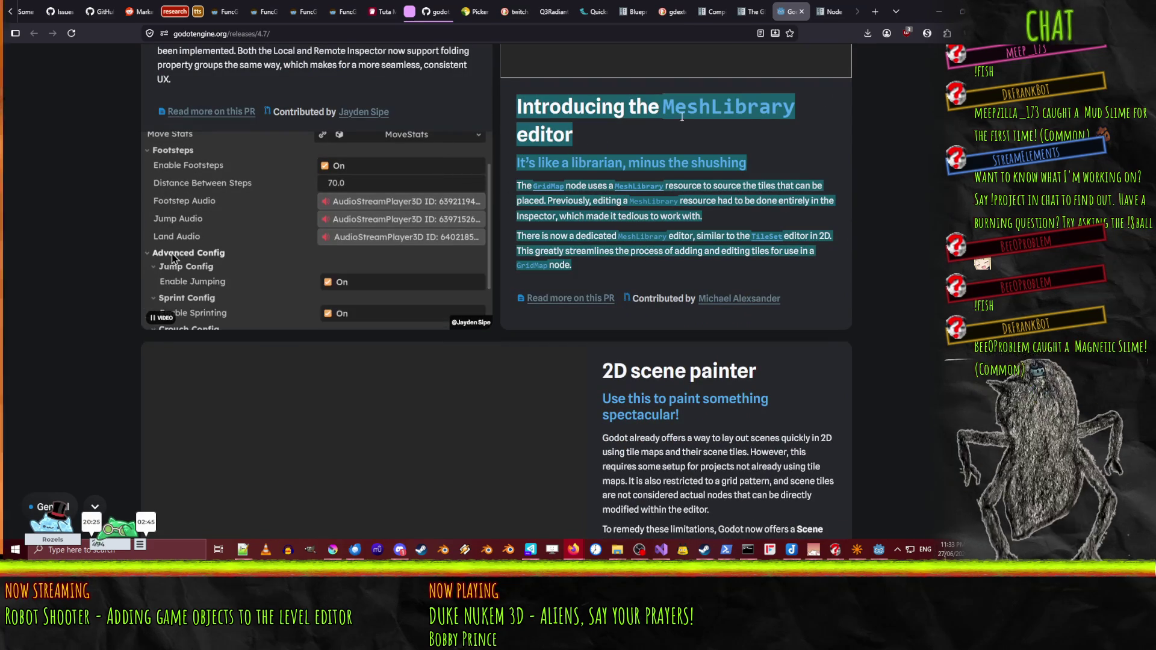
pyautogui.scroll(-5, 3, 322)
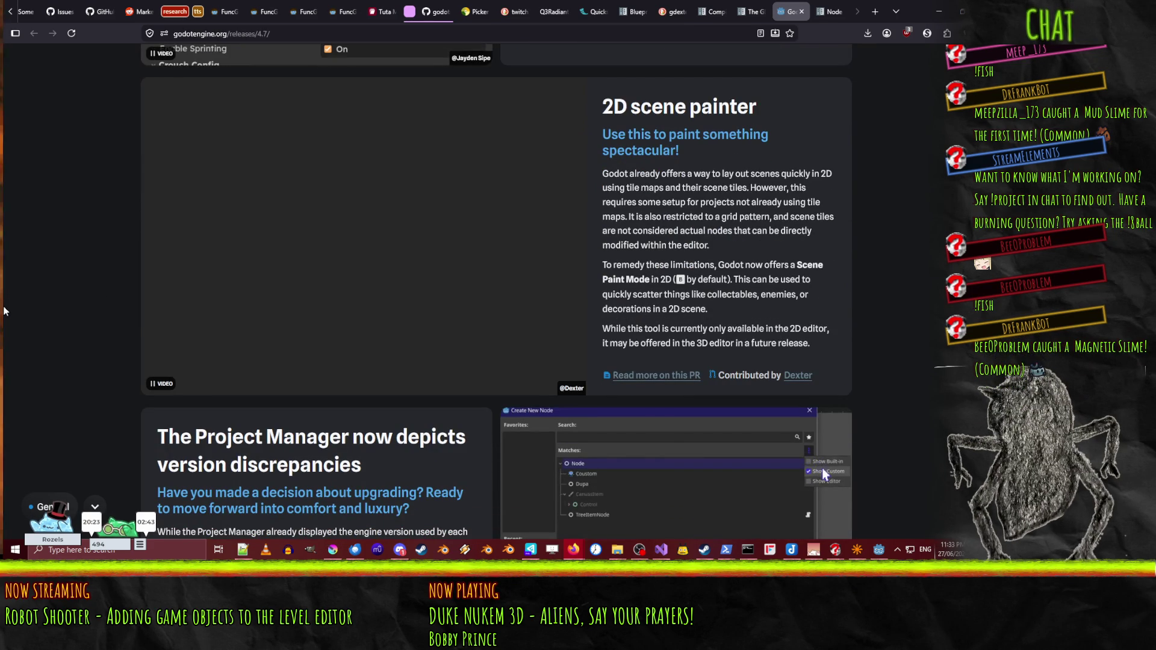
# - Pause the 2D scene painter demo video in the release notes
pyautogui.click(163, 385)
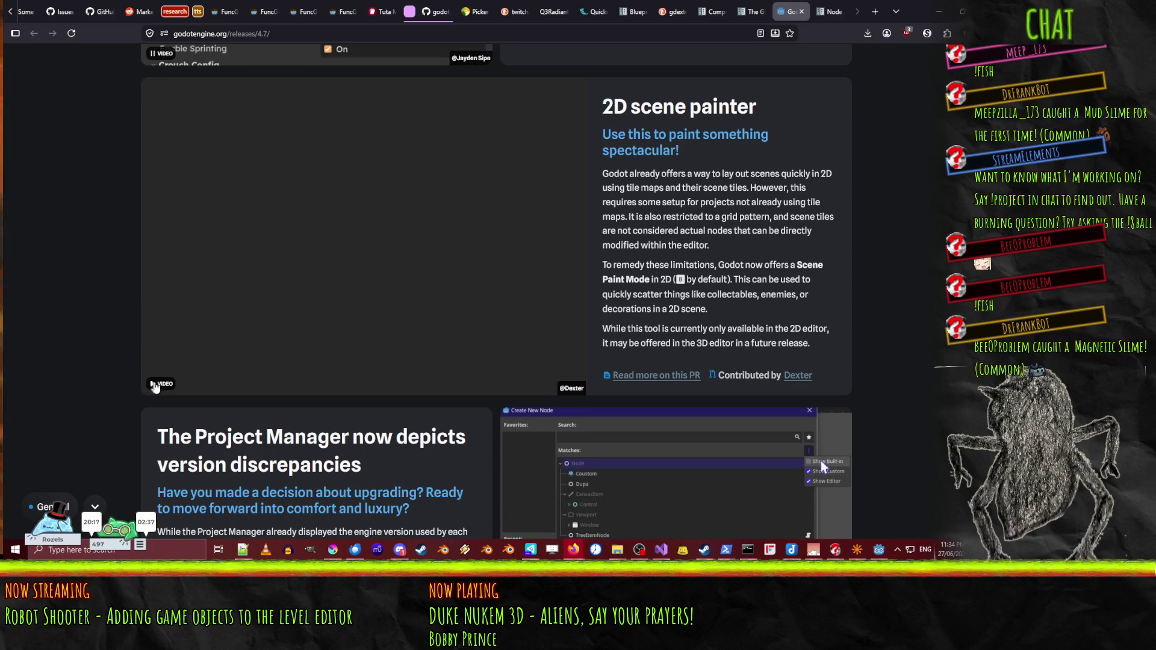
pyautogui.scroll(-3, 450, 255)
pyautogui.scroll(4, 450, 255)
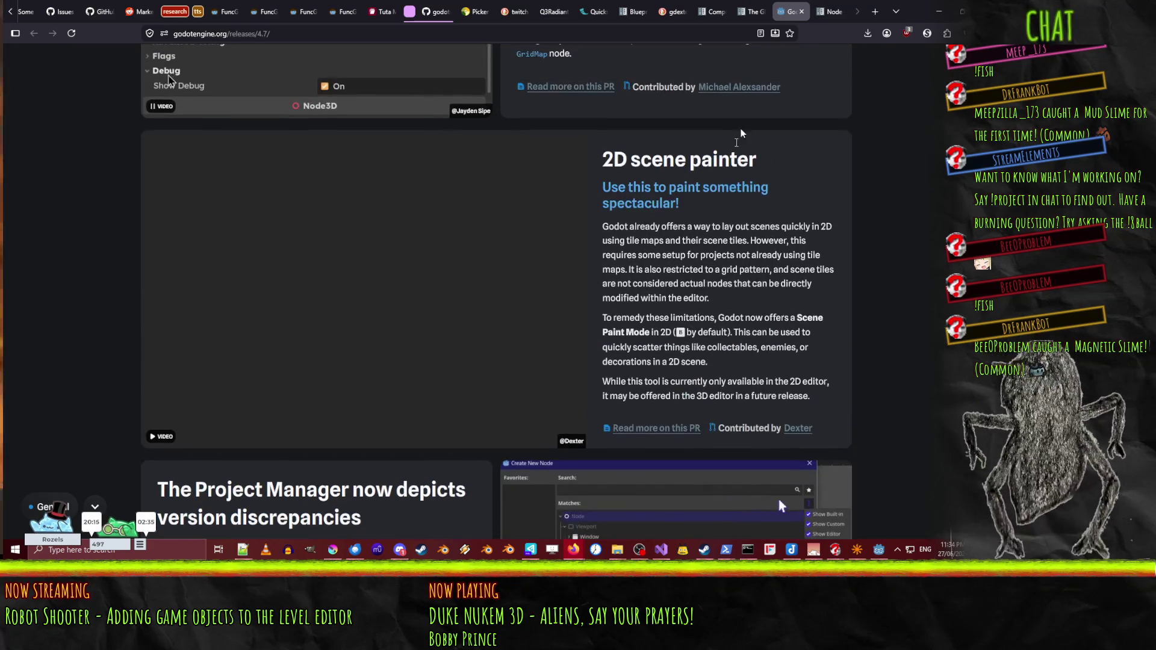
pyautogui.scroll(-3, 450, 255)
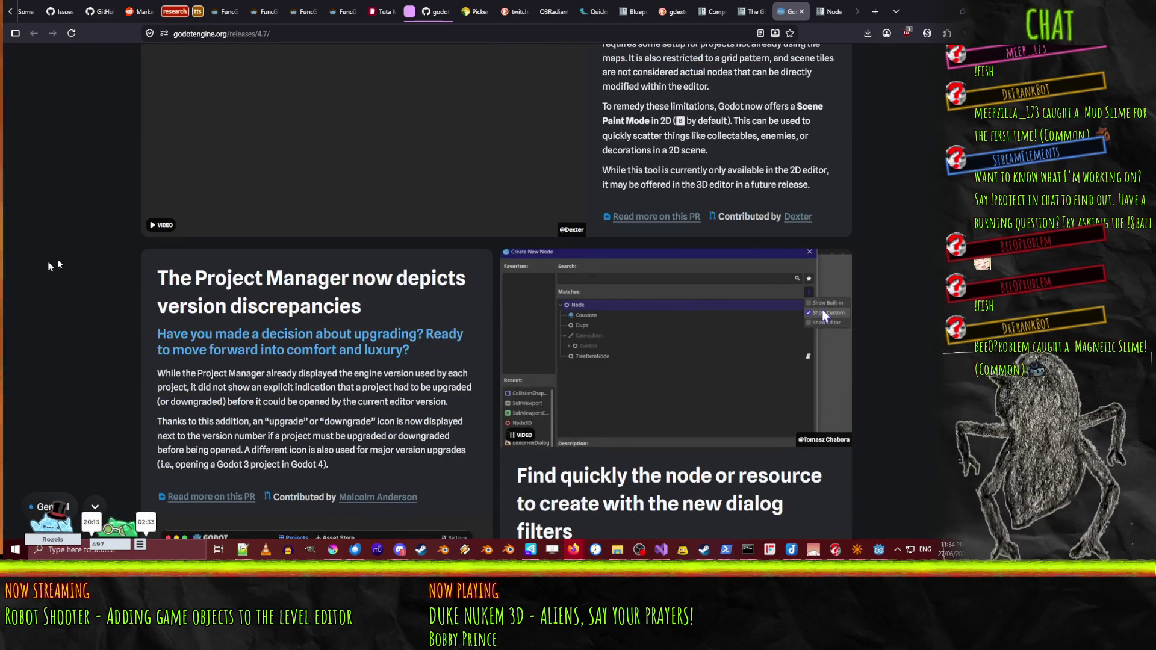
pyautogui.scroll(1, 74, 258)
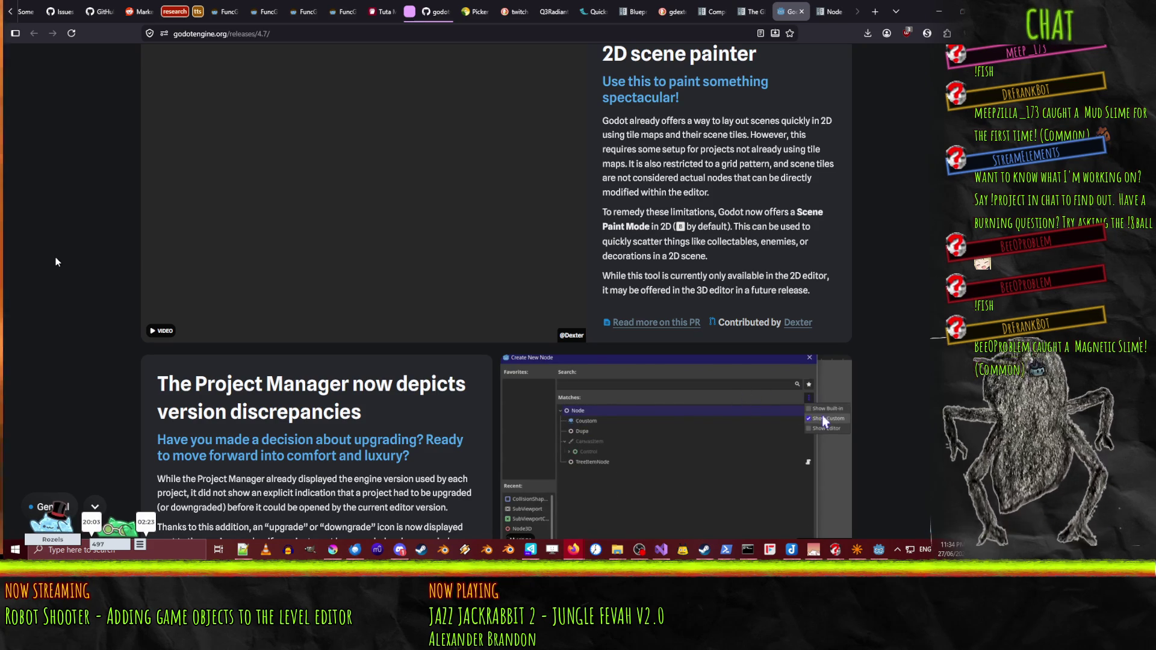
# - Read on through the Create dialog filters to the Remote Tree Inspector section
pyautogui.scroll(-4, 56, 262)
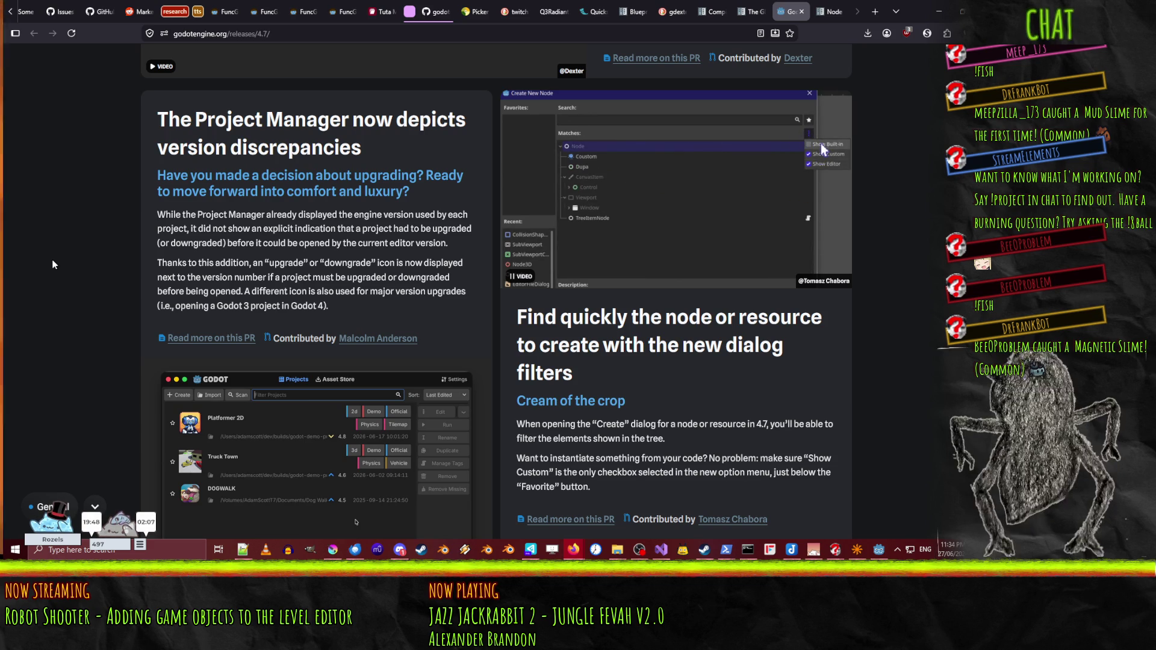
pyautogui.scroll(-3, 61, 270)
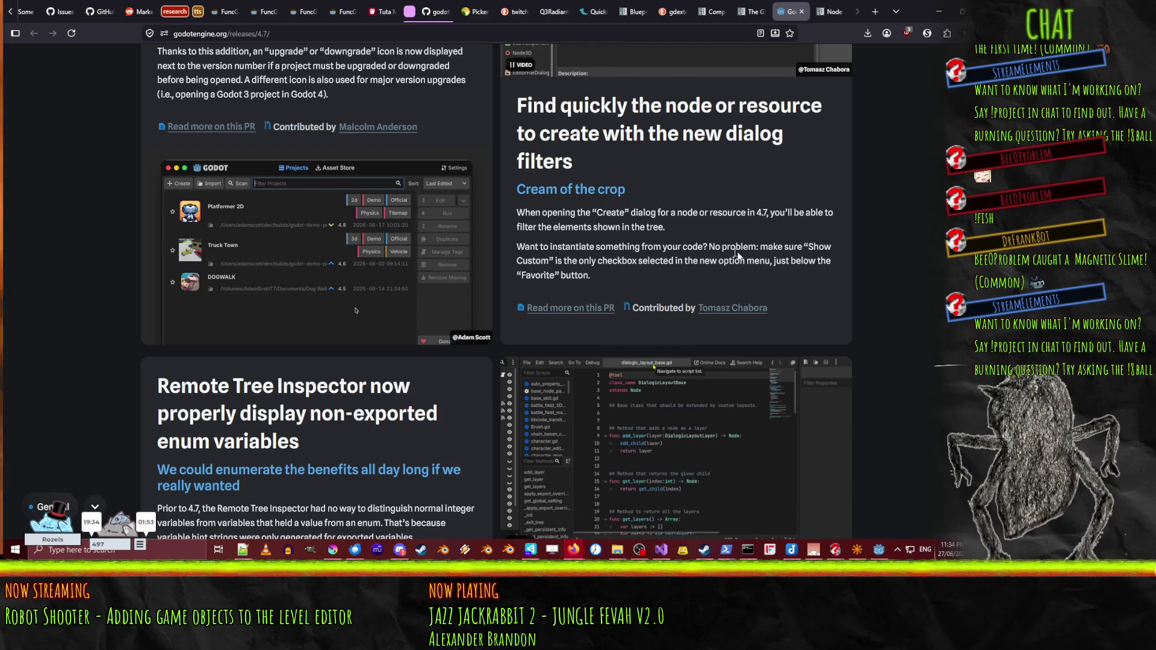
pyautogui.scroll(4, 739, 312)
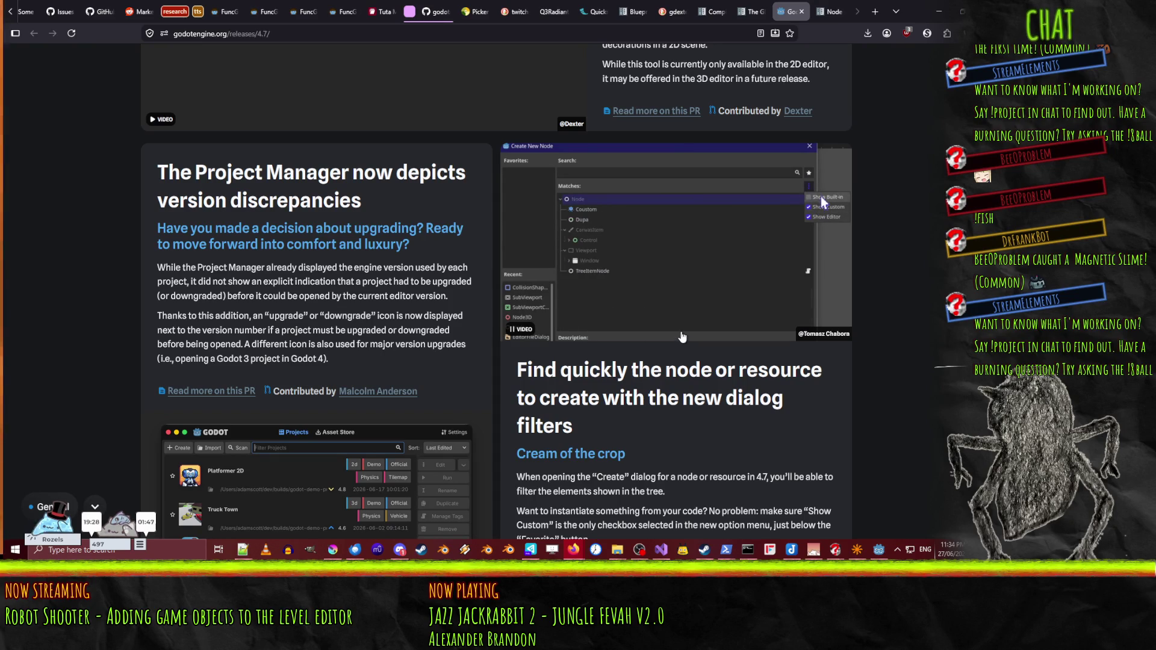
pyautogui.scroll(-4, 683, 334)
pyautogui.scroll(-5, 684, 331)
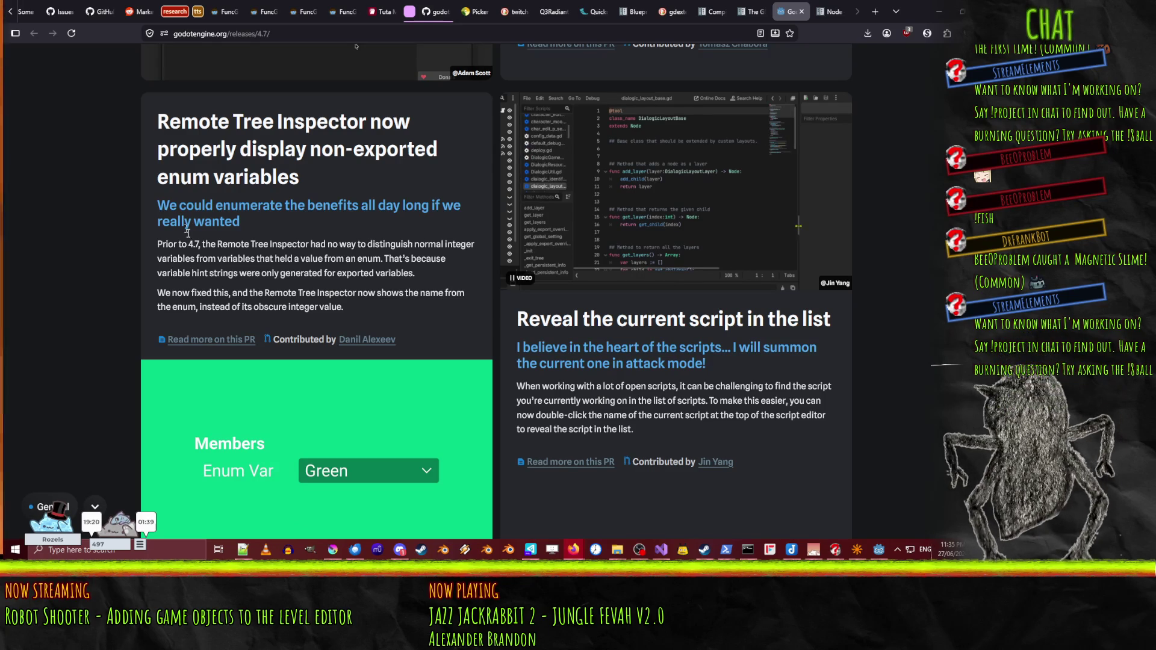
# - Scroll past the 3D view cards to the Documentation section on generated properties and built-in help
pyautogui.scroll(-2, 716, 354)
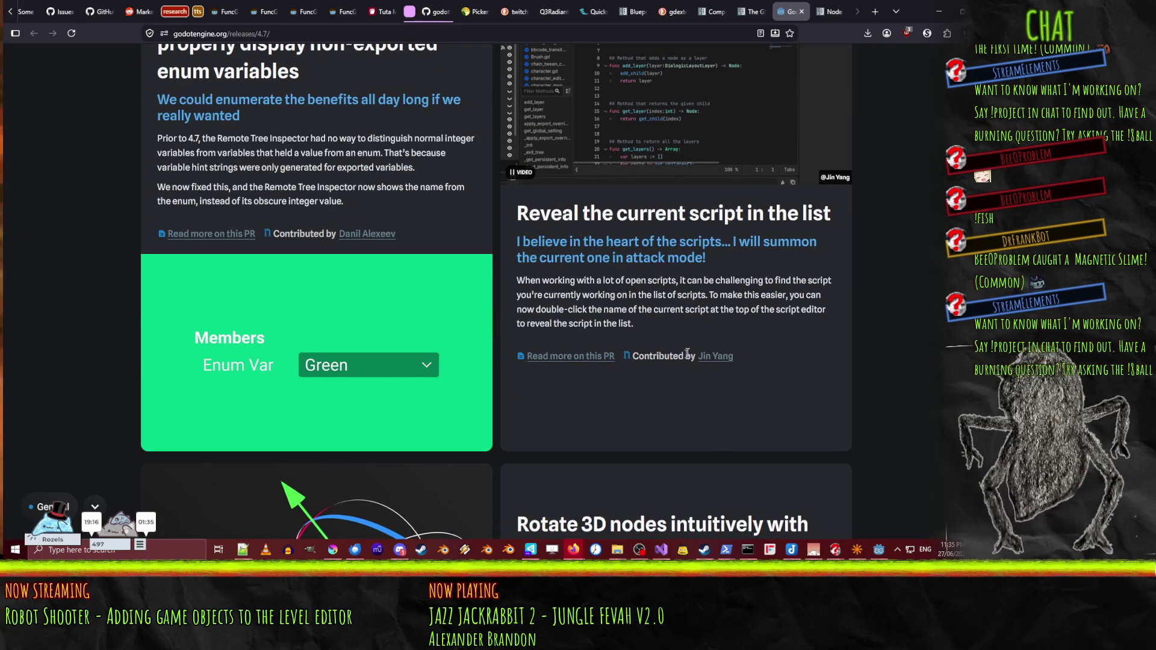
pyautogui.scroll(-1, 825, 336)
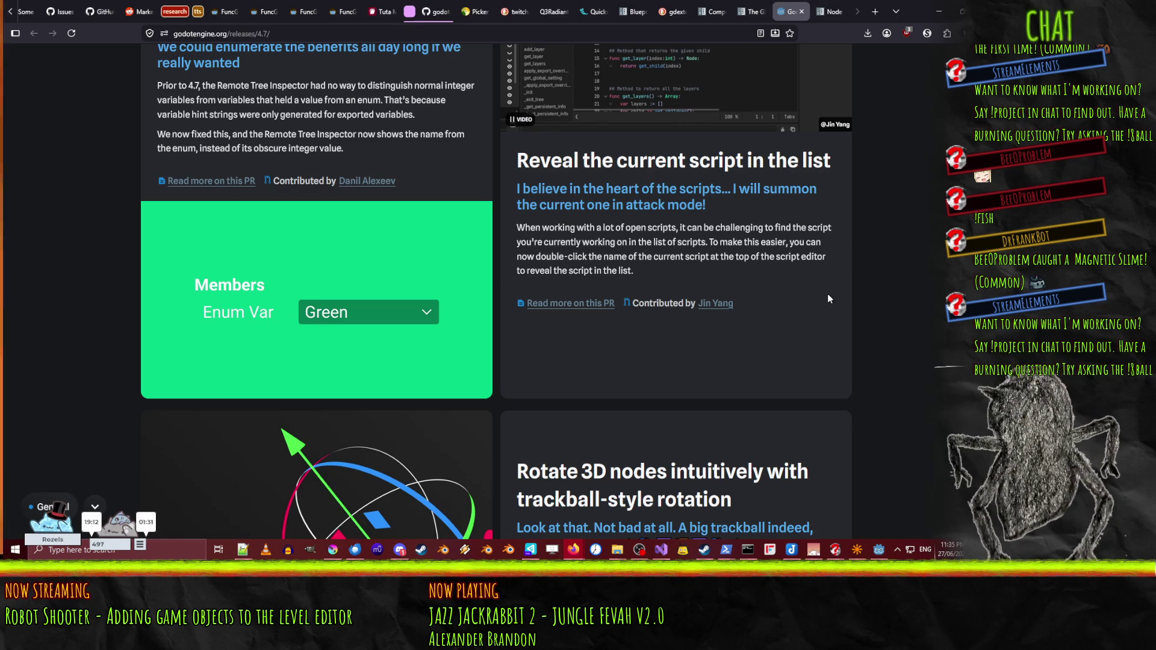
pyautogui.scroll(-6, 861, 258)
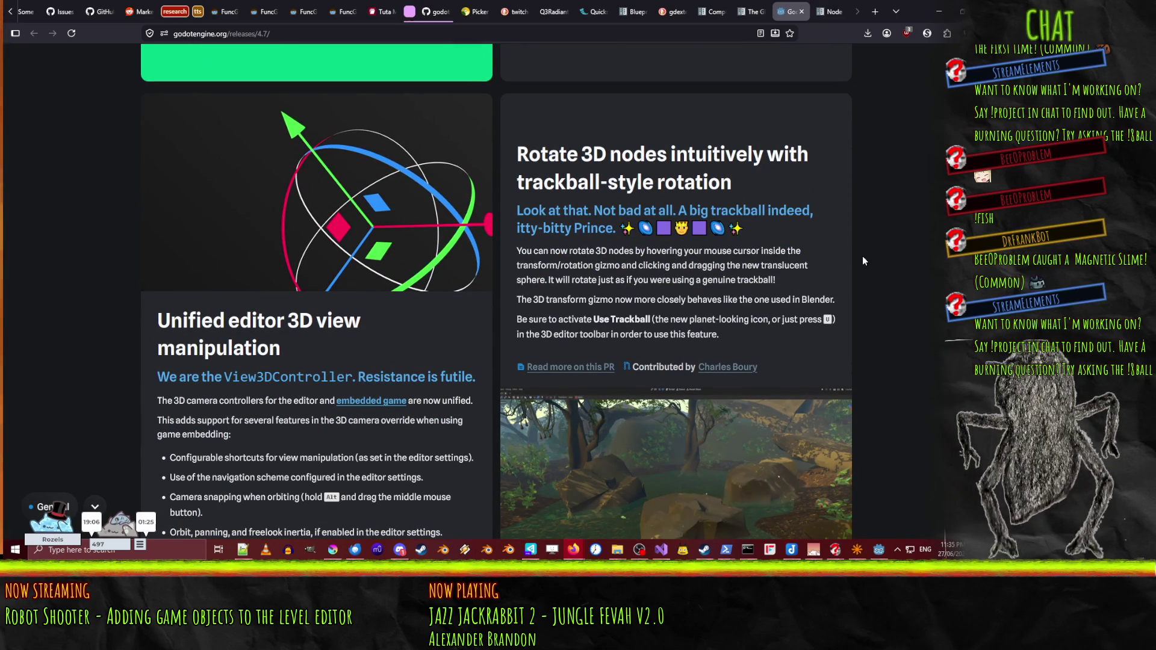
pyautogui.scroll(-1, 862, 255)
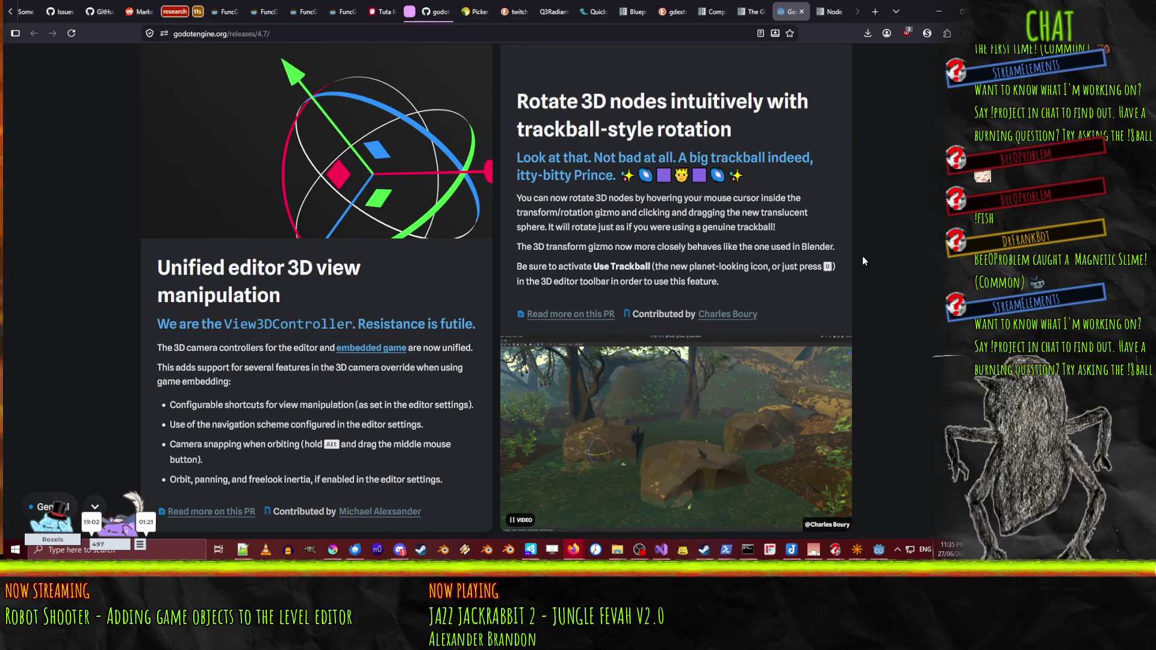
pyautogui.scroll(-1, 863, 260)
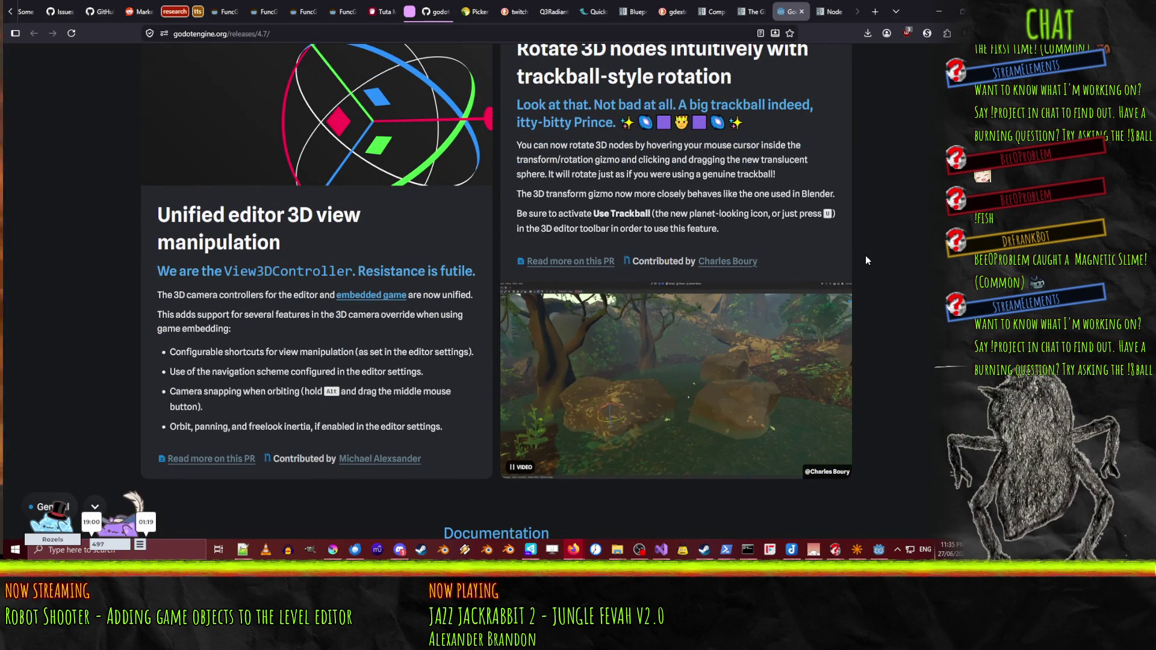
pyautogui.scroll(-2, 865, 260)
pyautogui.scroll(-6, 866, 260)
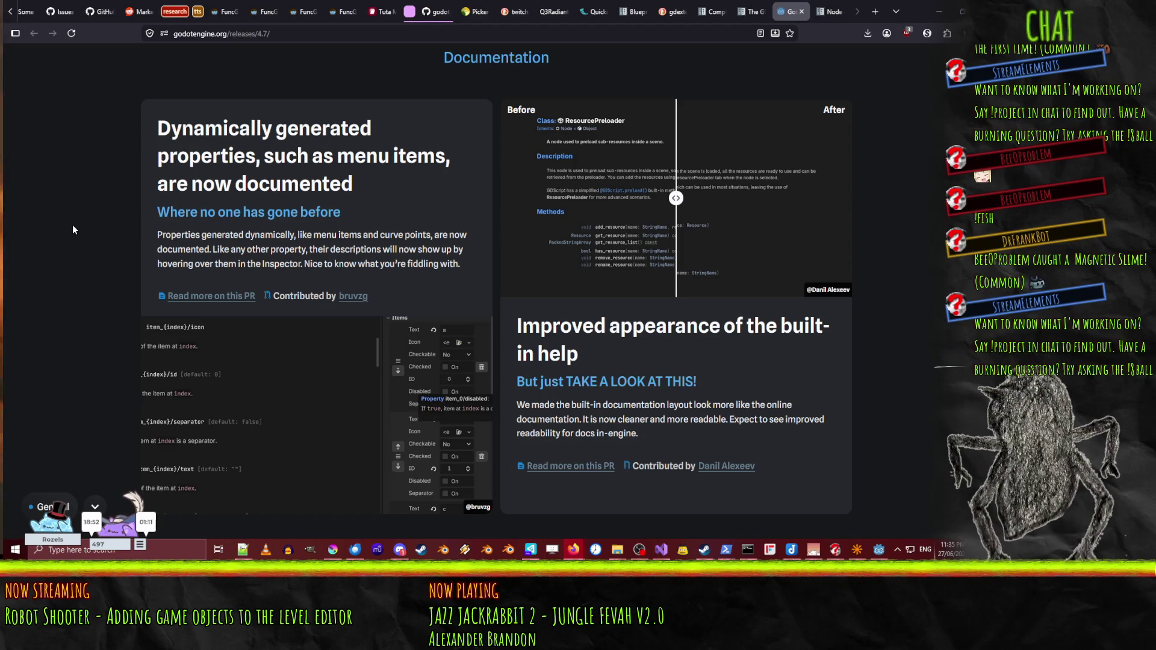
# - Scroll through the Animation, Export and Input sections, including gyro aiming, to Rendering
pyautogui.scroll(-3, 72, 229)
pyautogui.scroll(-7, 72, 229)
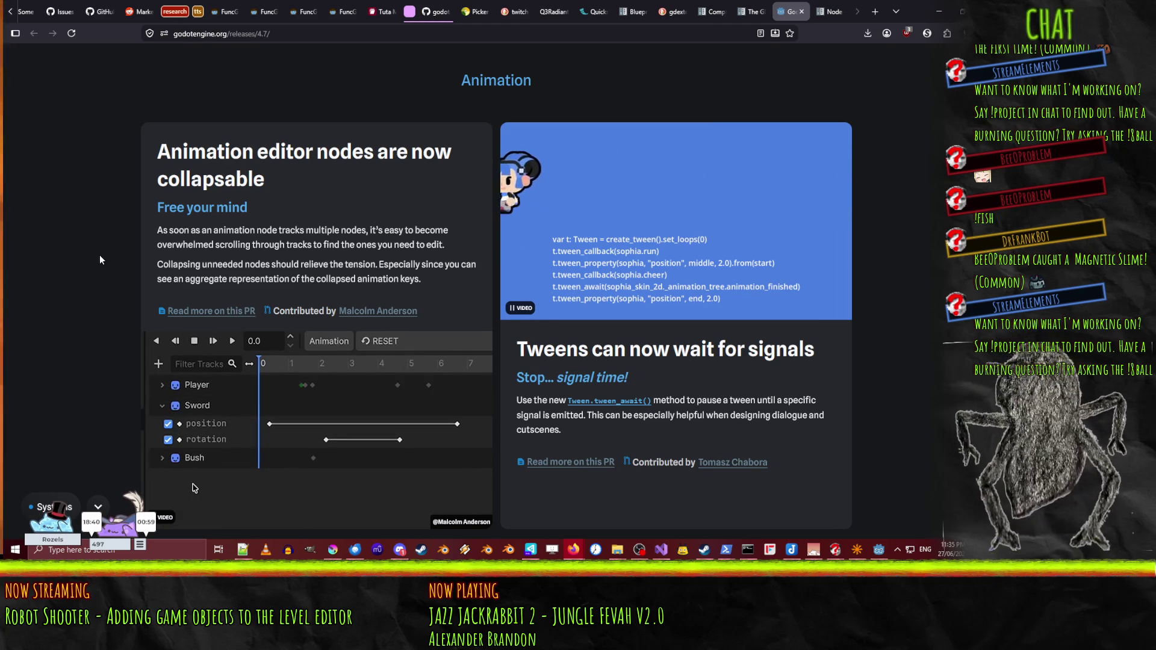
pyautogui.scroll(-2, 99, 259)
pyautogui.scroll(1, 99, 257)
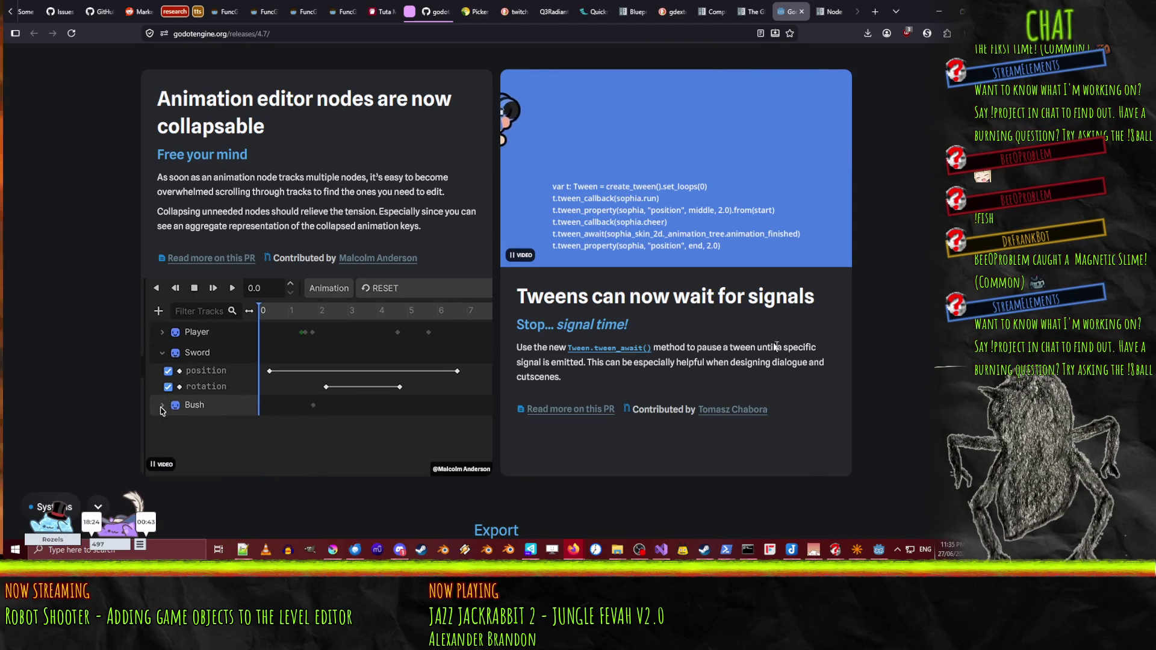
pyautogui.scroll(-2, 811, 357)
pyautogui.scroll(-4, 811, 356)
pyautogui.scroll(-2, 36, 257)
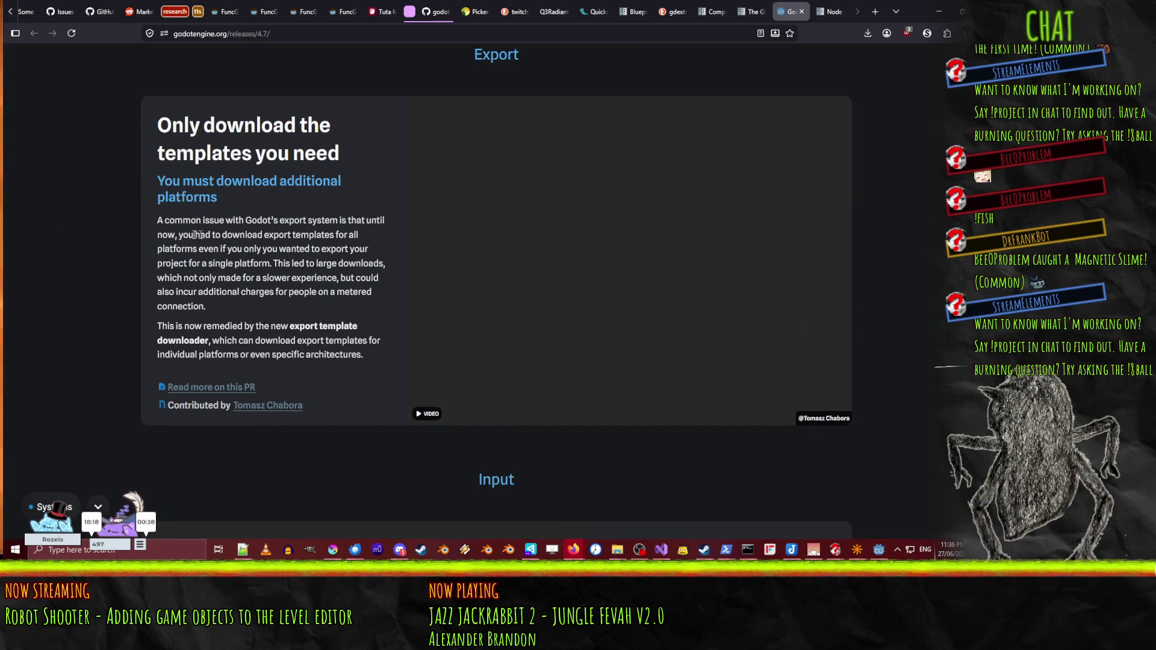
pyautogui.scroll(-5, 213, 289)
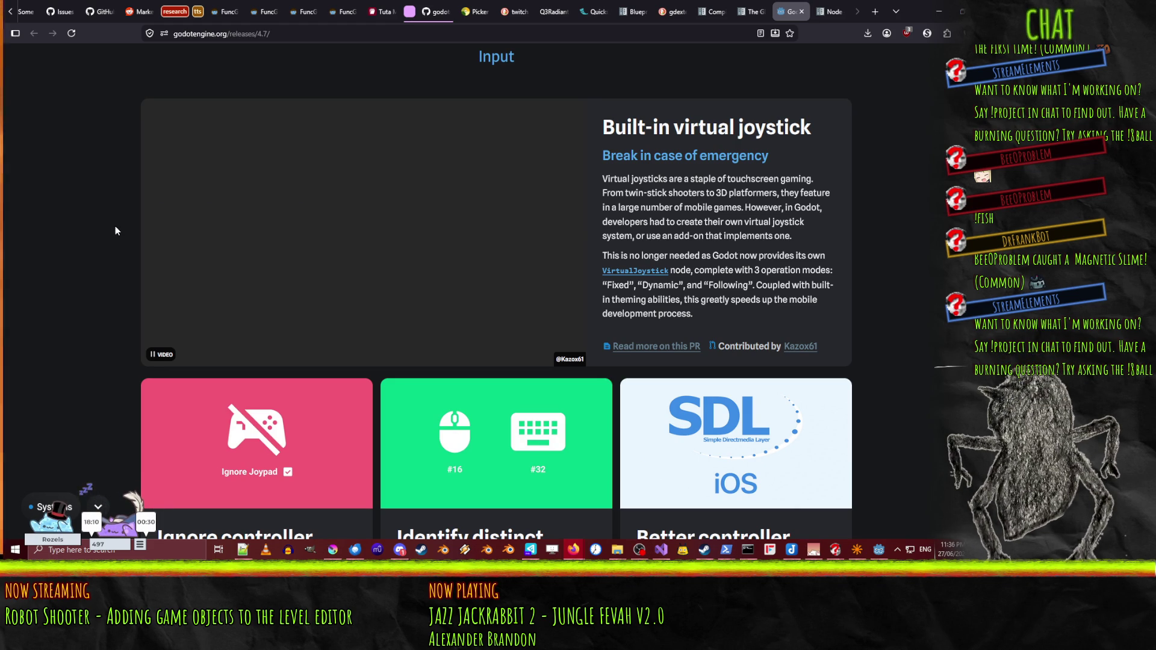
pyautogui.scroll(-5, 116, 230)
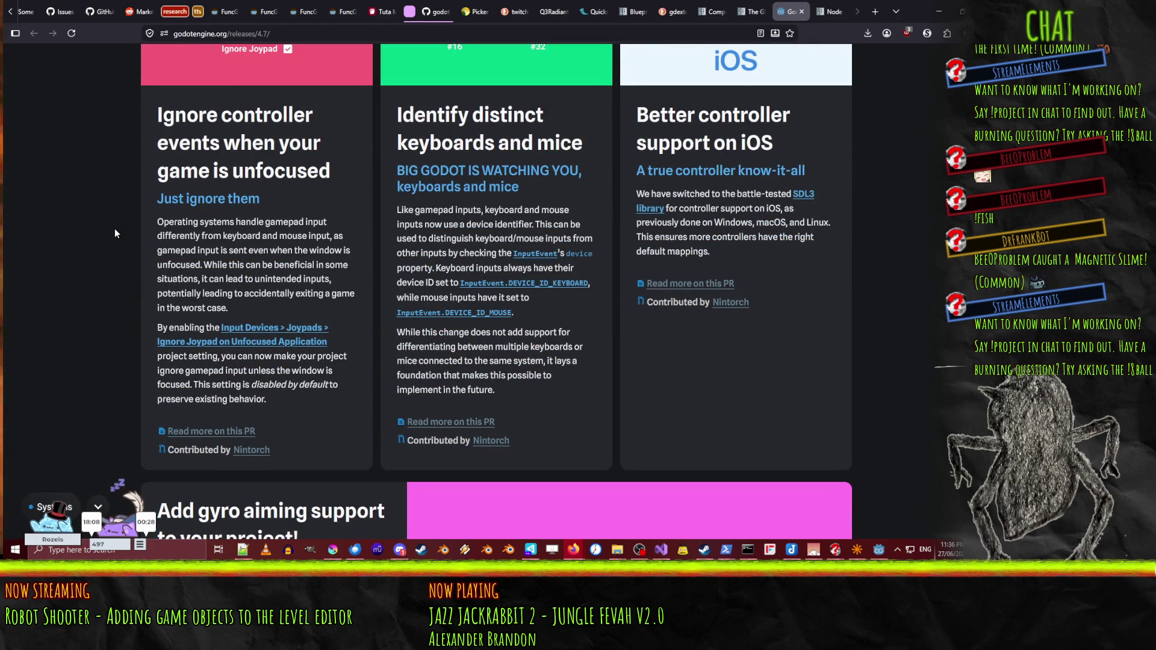
pyautogui.scroll(1, 116, 232)
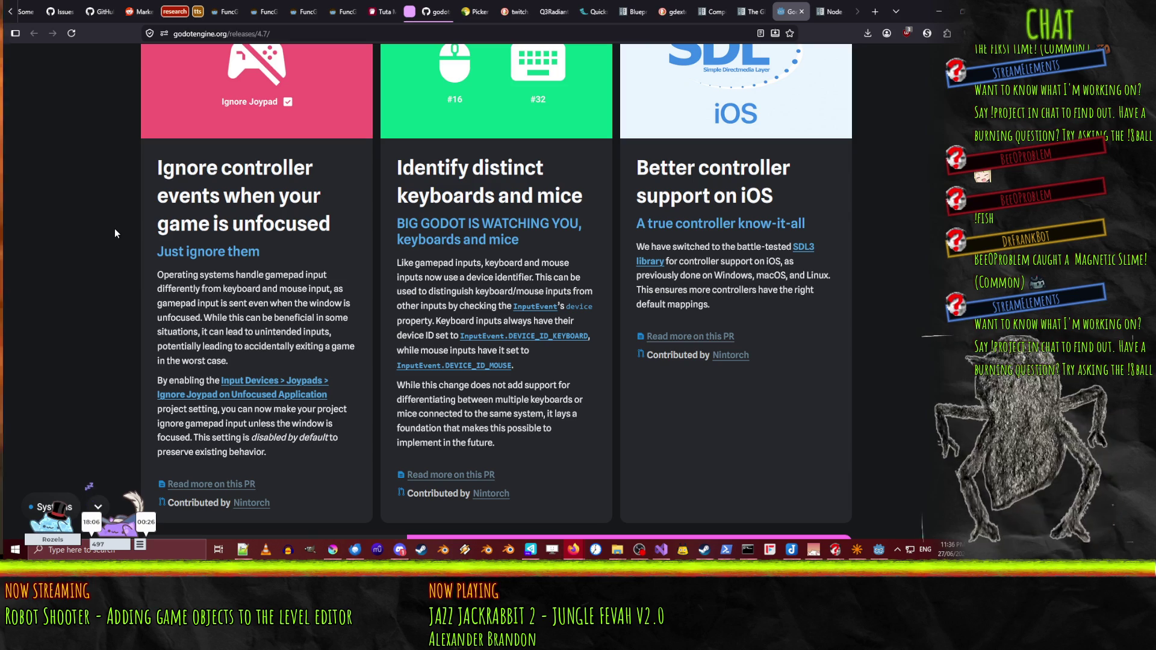
pyautogui.scroll(-1, 115, 232)
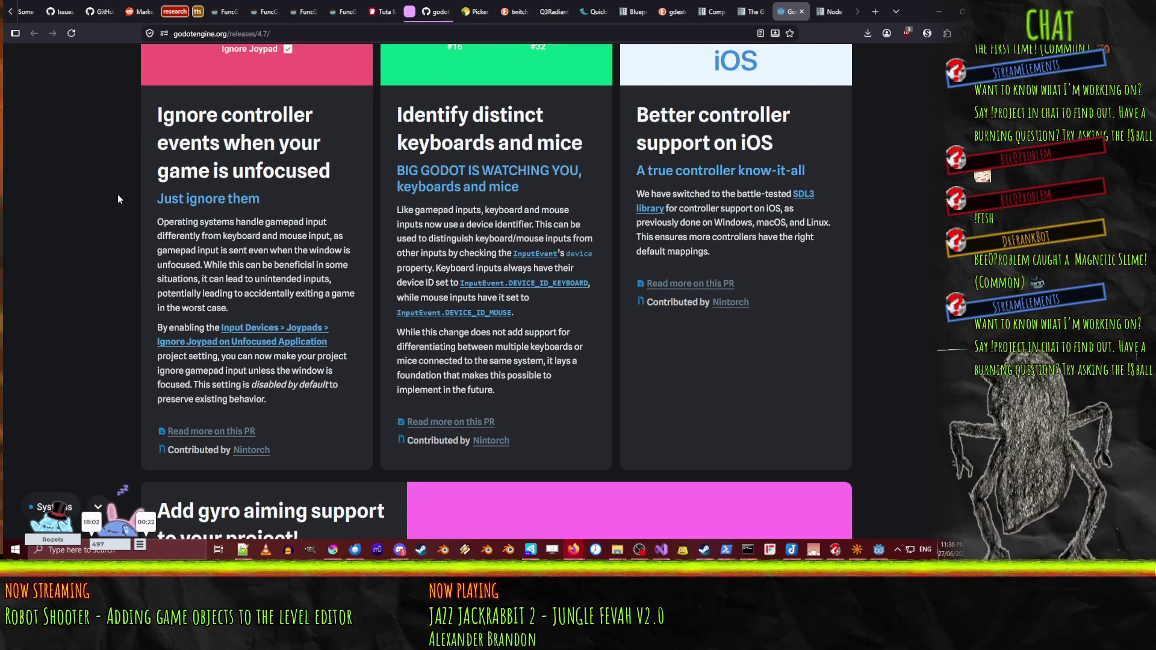
pyautogui.scroll(-5, 123, 136)
pyautogui.scroll(5, 535, 111)
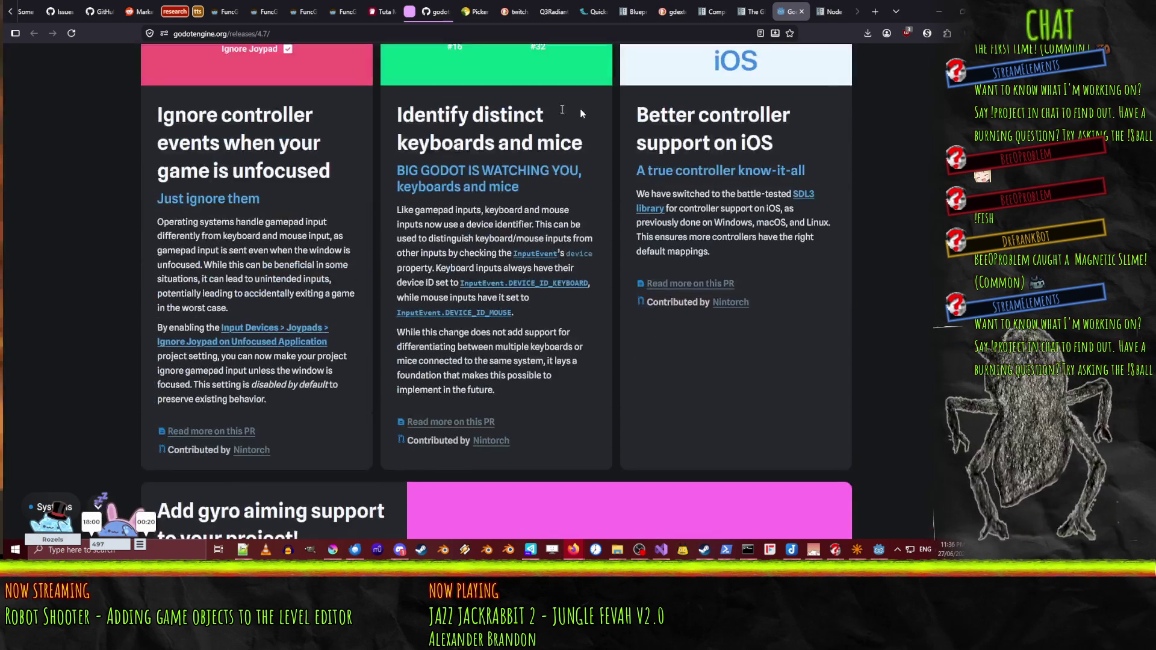
pyautogui.scroll(-5, 71, 247)
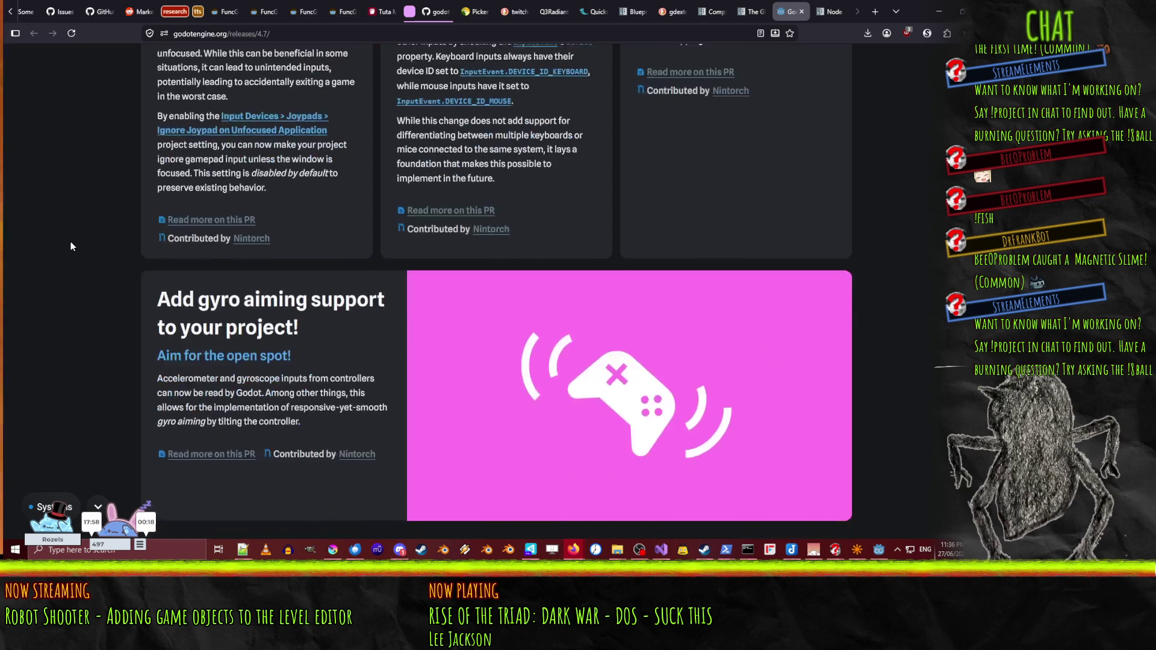
pyautogui.scroll(-15, 73, 250)
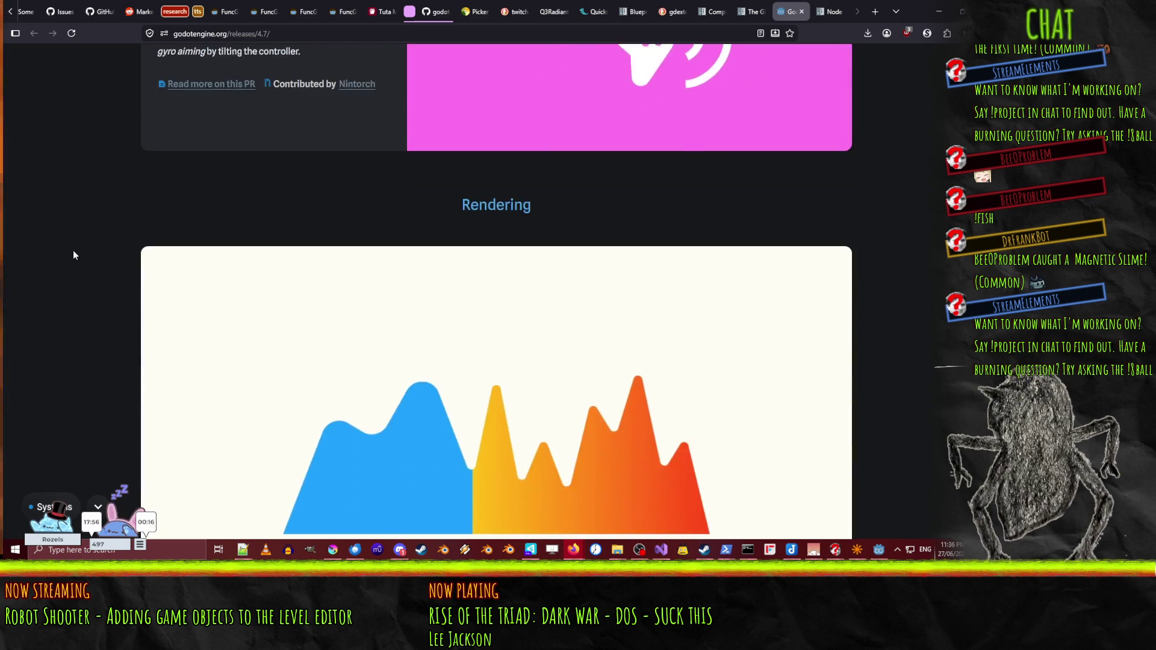
# - Drag the clearcoat scooter before/after slider to compare the two renders
pyautogui.scroll(-1, 74, 254)
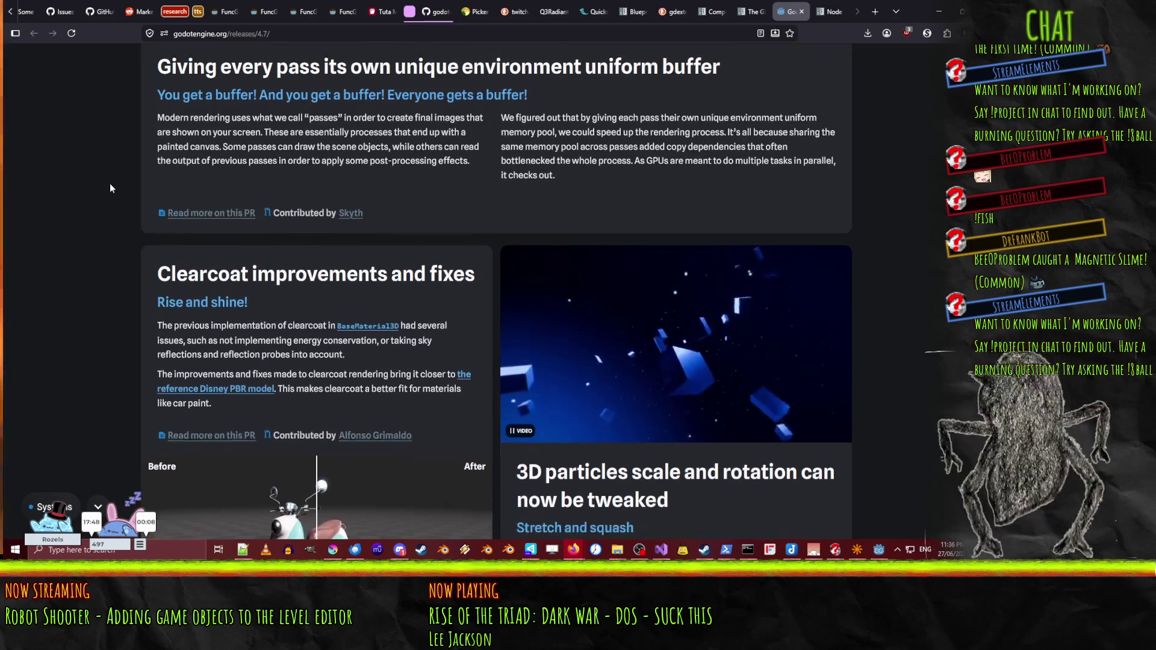
pyautogui.scroll(-3, 110, 184)
pyautogui.scroll(-1, 97, 220)
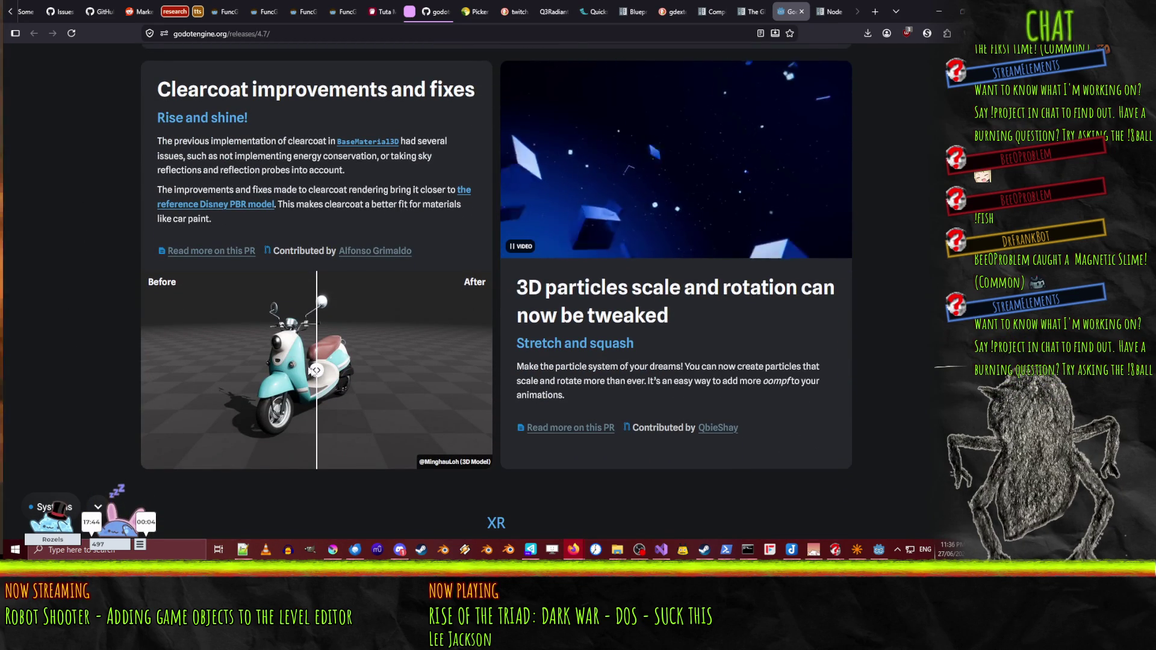
pyautogui.moveTo(322, 369); pyautogui.dragTo(232, 369)
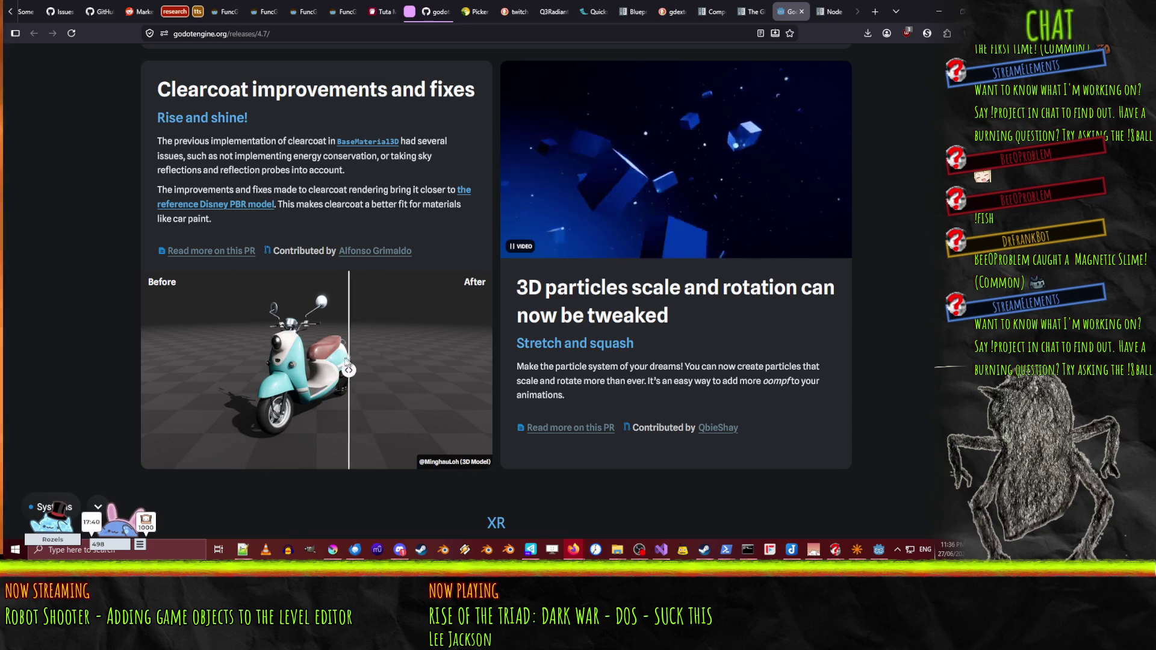
pyautogui.moveTo(395, 344); pyautogui.dragTo(231, 349)
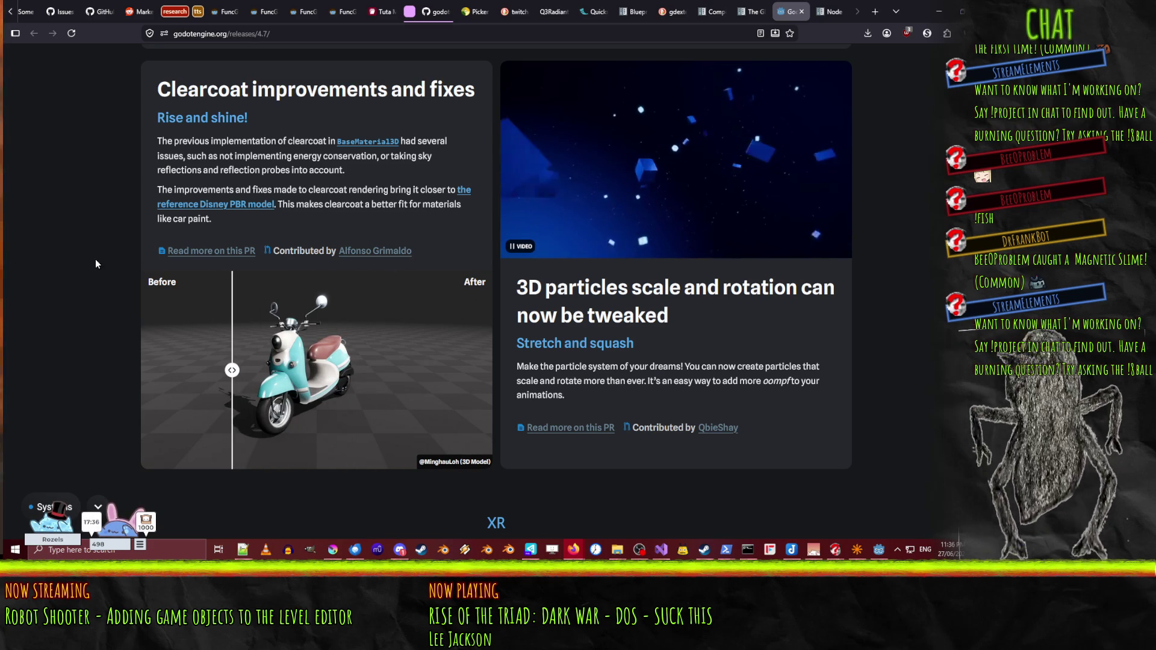
# - Scroll past 3D particle scaling to the XR day-one platform support section
pyautogui.scroll(-1, 88, 261)
pyautogui.scroll(1, 88, 261)
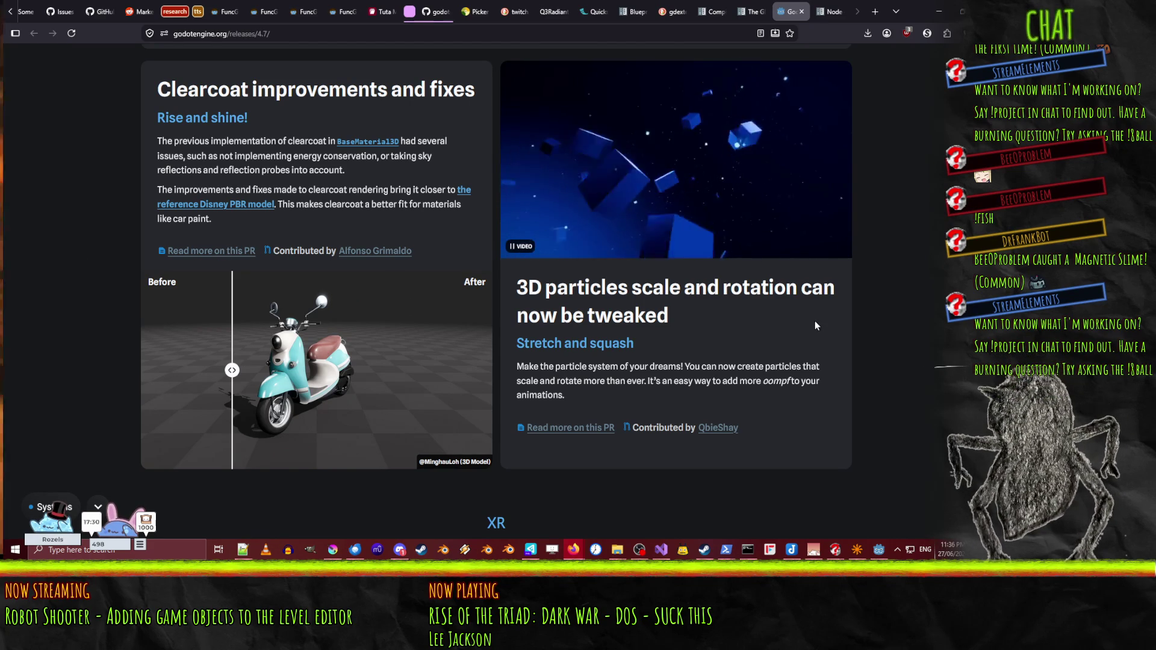
pyautogui.scroll(-3, 823, 335)
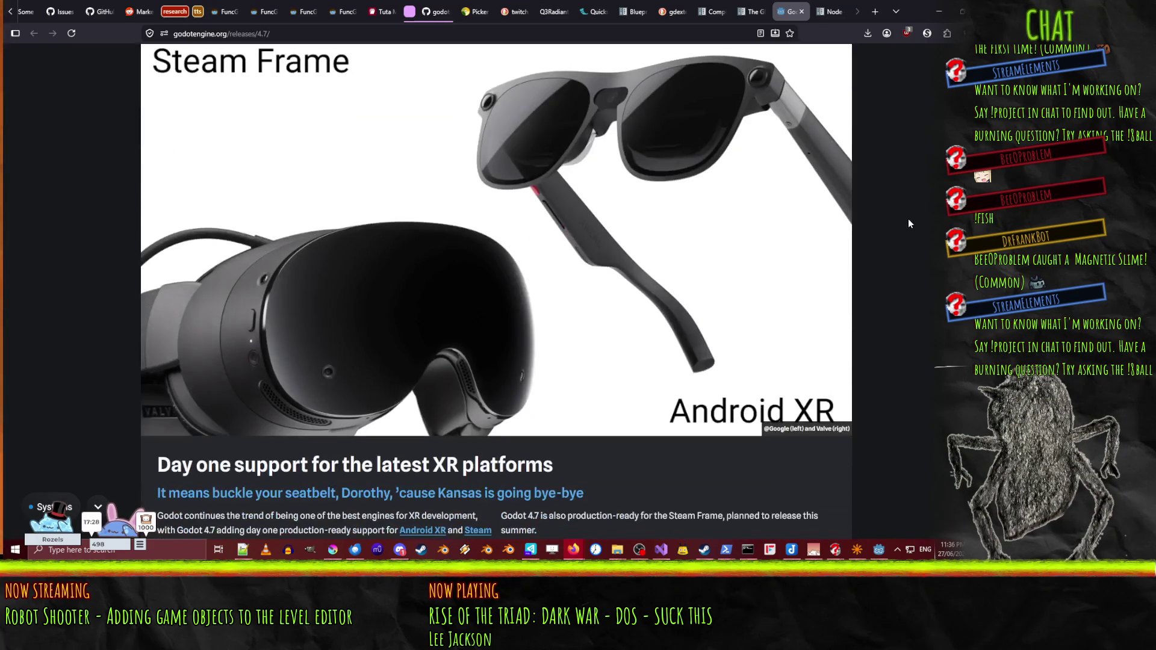
# - Scroll past the Vulkan subsampling and composition layer XR notes to the Platforms Android section
pyautogui.scroll(-3, 905, 220)
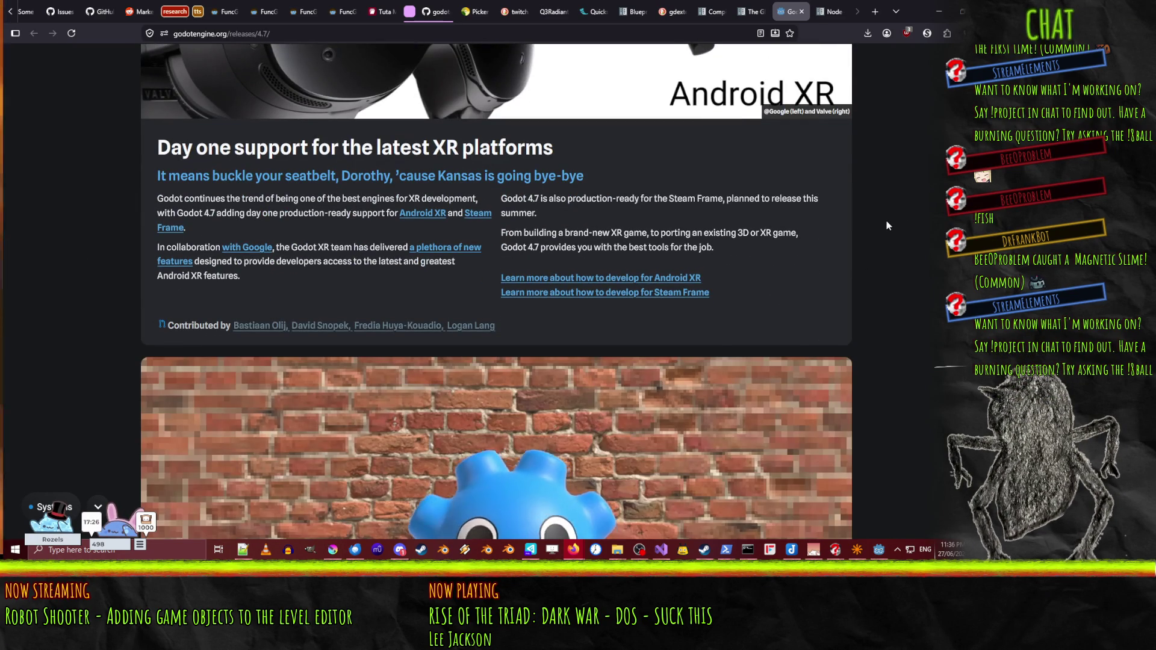
pyautogui.scroll(-3, 882, 217)
pyautogui.scroll(-2, 884, 220)
pyautogui.scroll(-1, 884, 219)
pyautogui.scroll(2, 844, 275)
pyautogui.scroll(2, 843, 275)
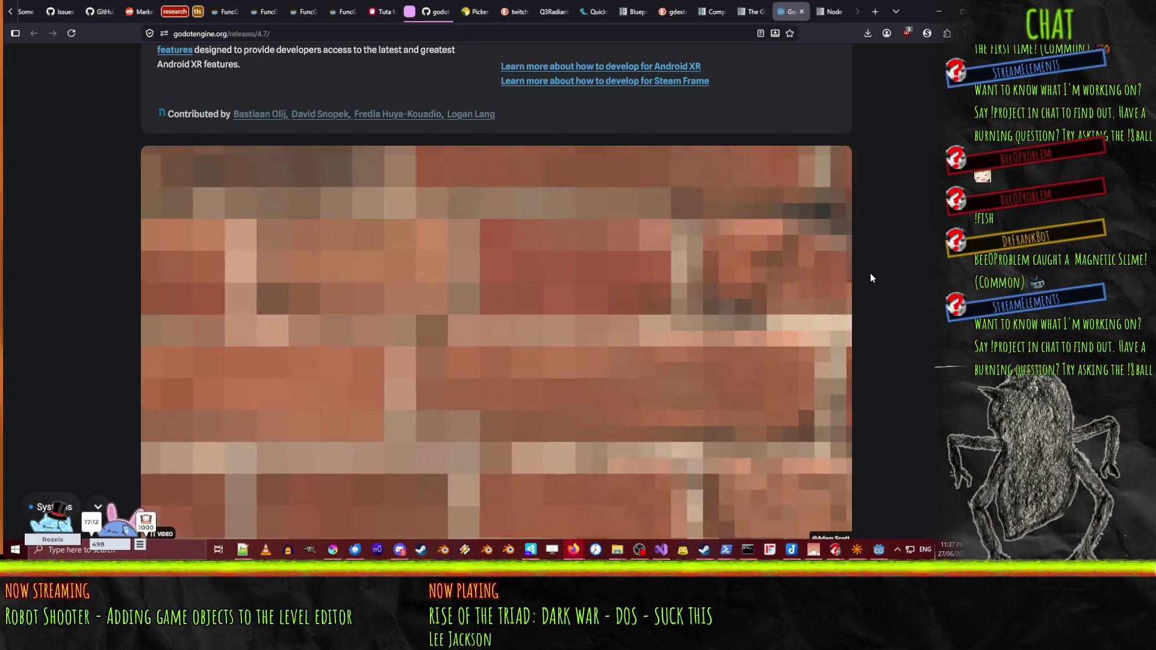
pyautogui.scroll(-6, 871, 278)
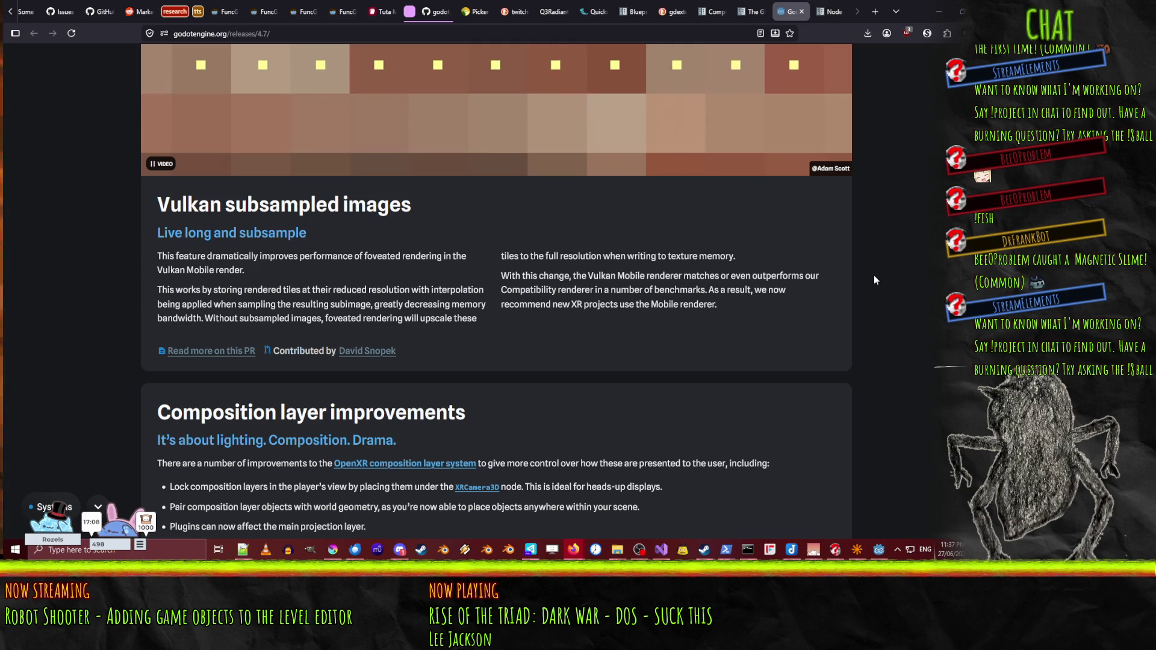
pyautogui.scroll(-3, 551, 293)
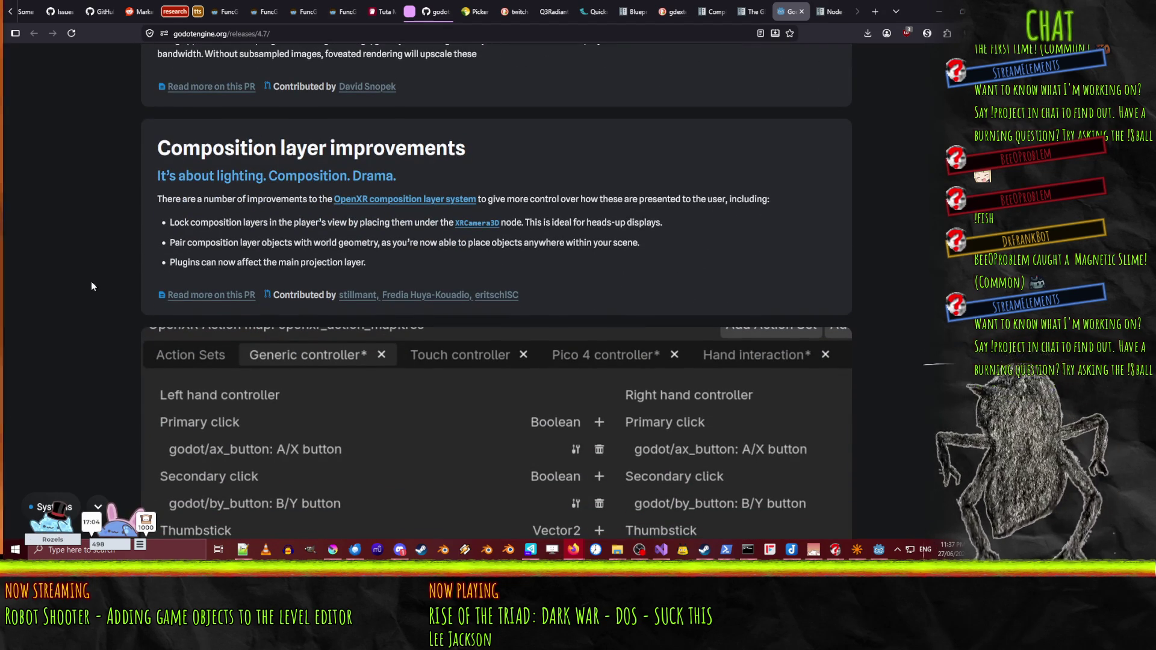
pyautogui.scroll(-10, 61, 161)
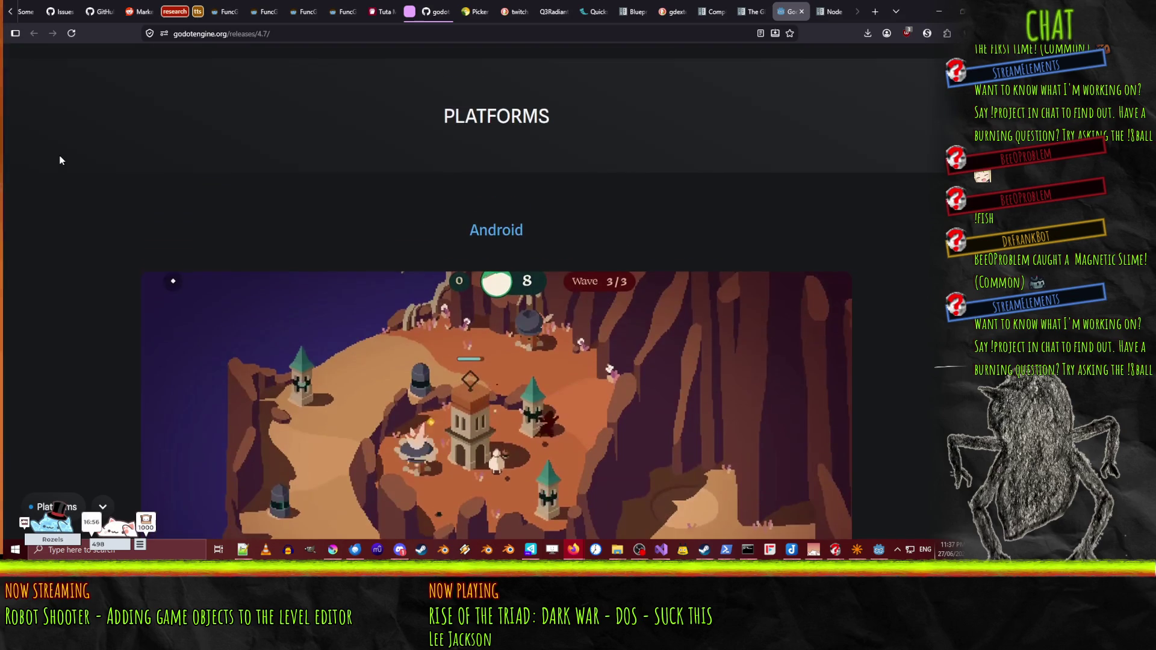
pyautogui.scroll(-5, 63, 172)
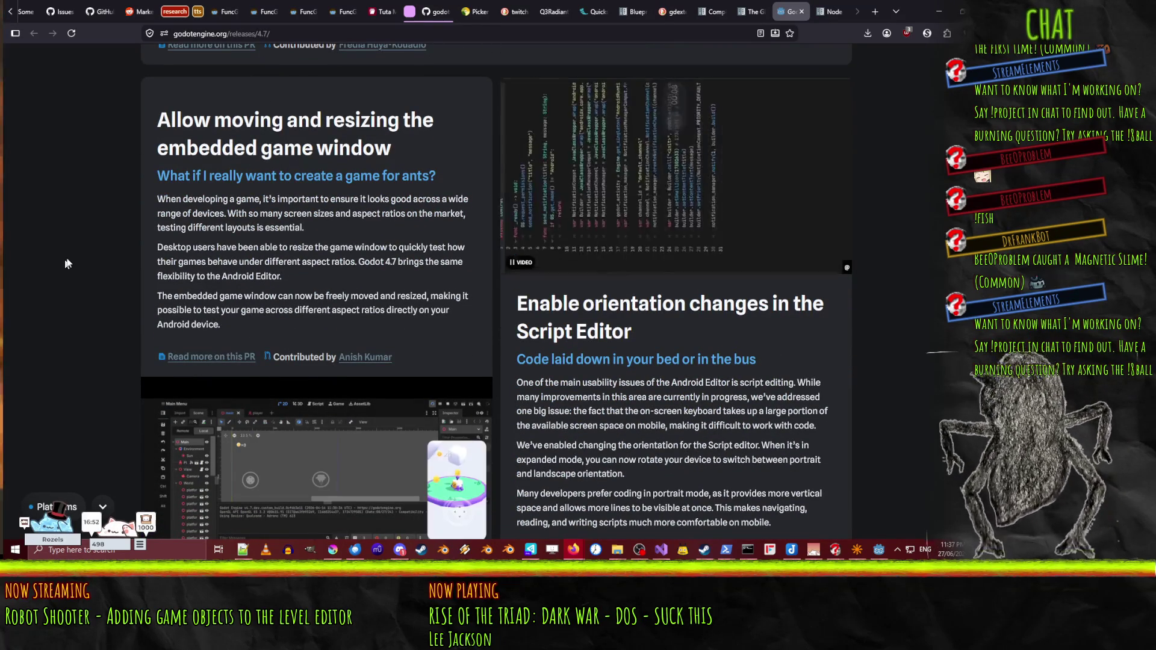
pyautogui.scroll(5, 69, 256)
pyautogui.scroll(10, 69, 259)
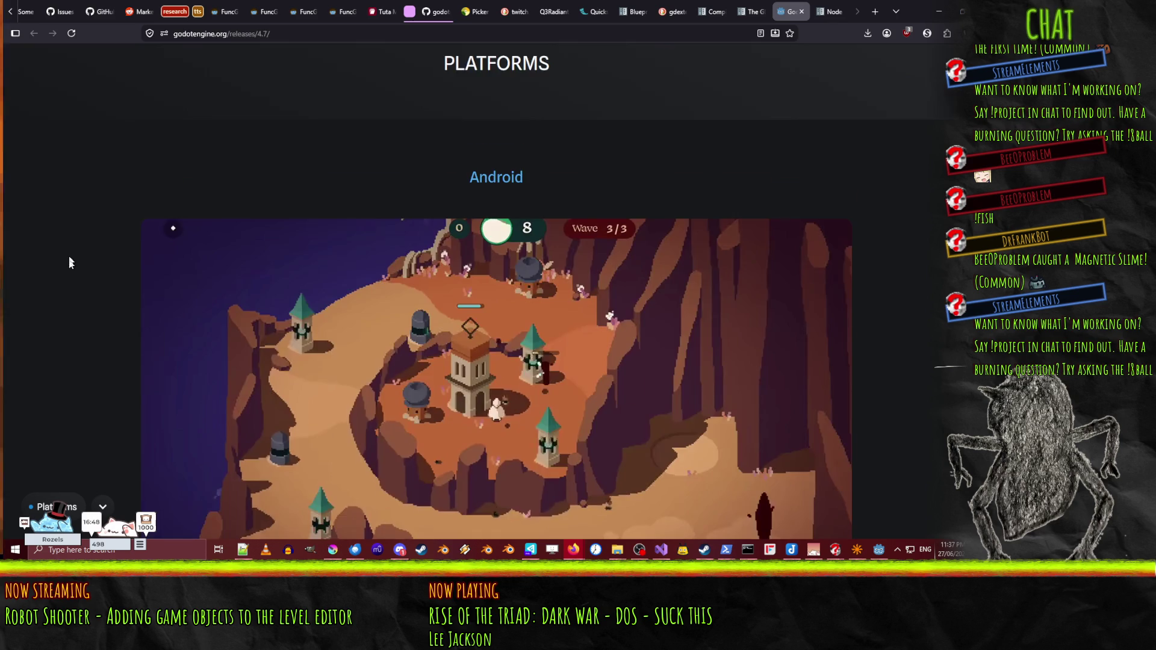
pyautogui.scroll(-15, 69, 255)
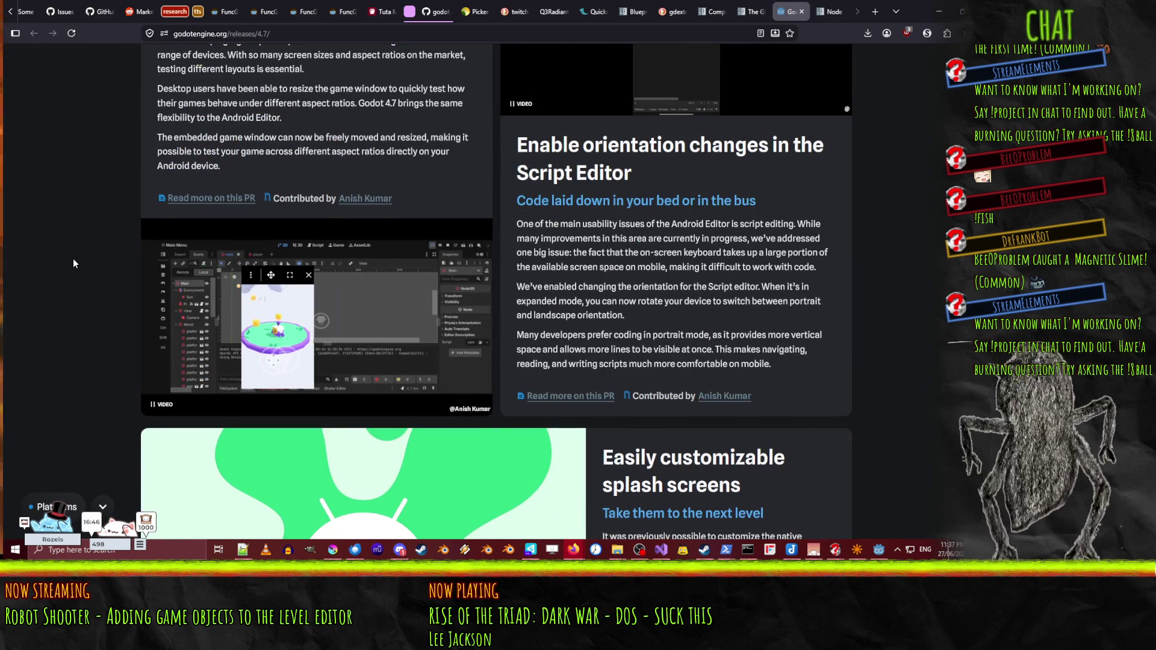
pyautogui.scroll(-5, 74, 265)
pyautogui.scroll(-5, 75, 265)
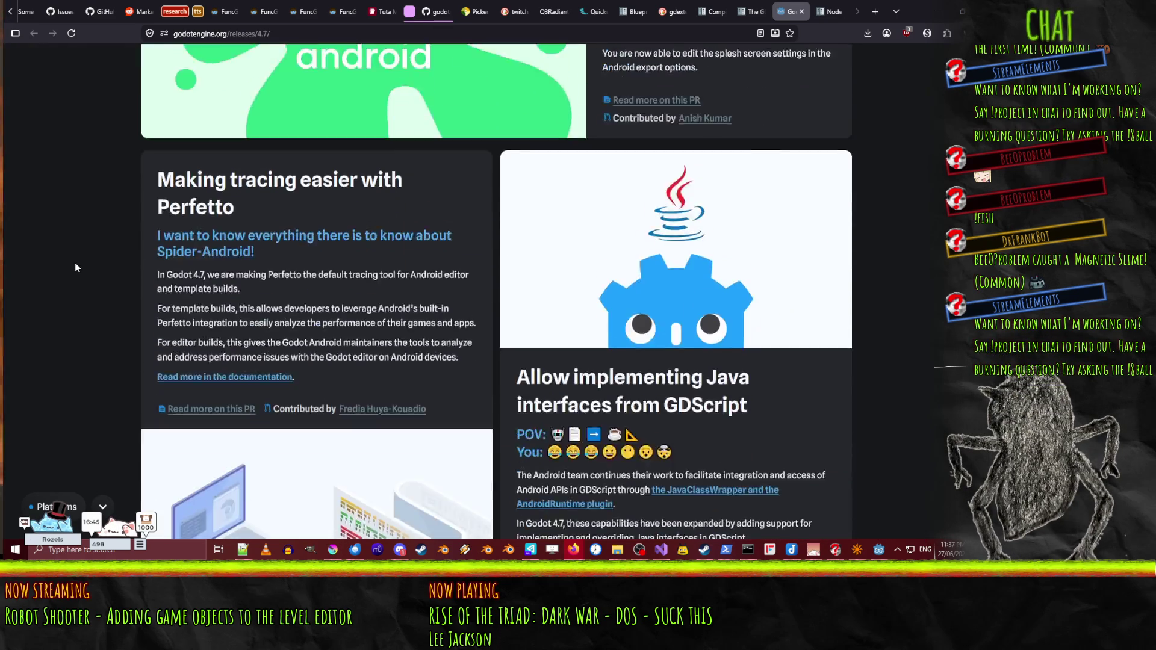
pyautogui.scroll(-1, 75, 265)
pyautogui.scroll(-12, 76, 265)
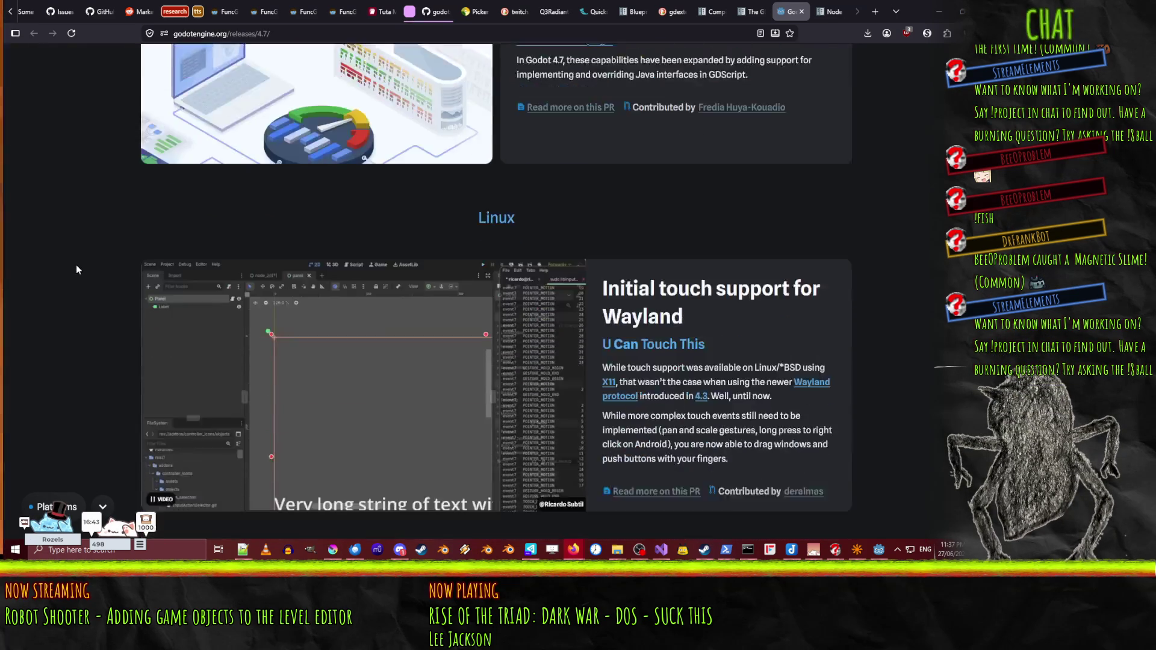
pyautogui.scroll(-3, 79, 270)
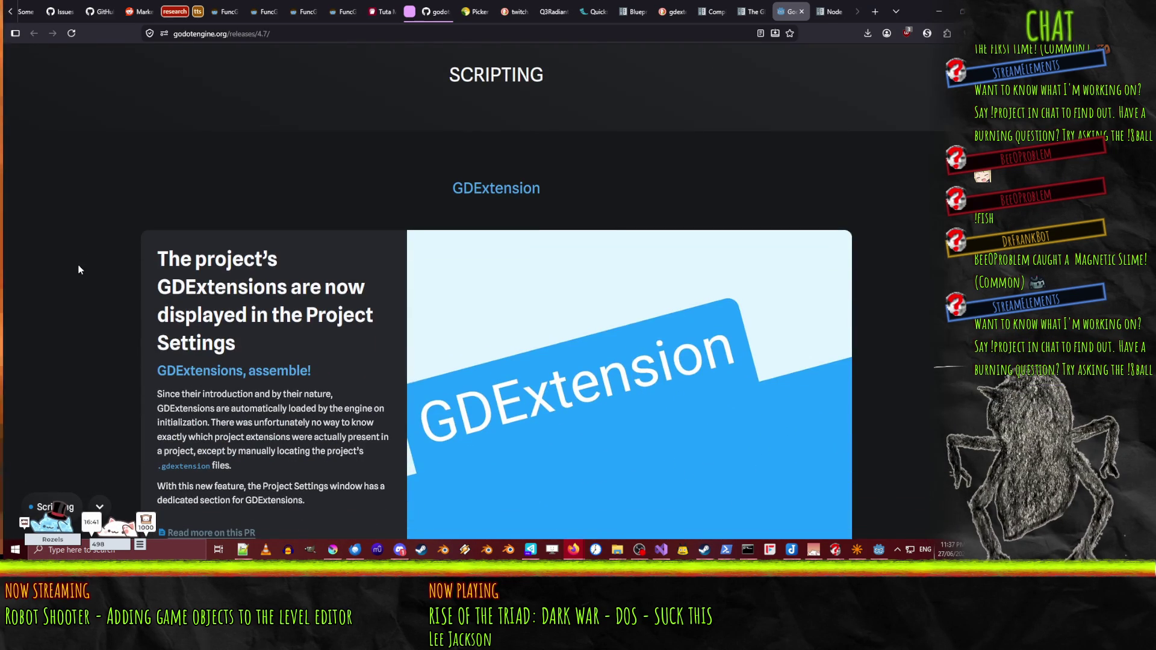
pyautogui.scroll(-1, 78, 270)
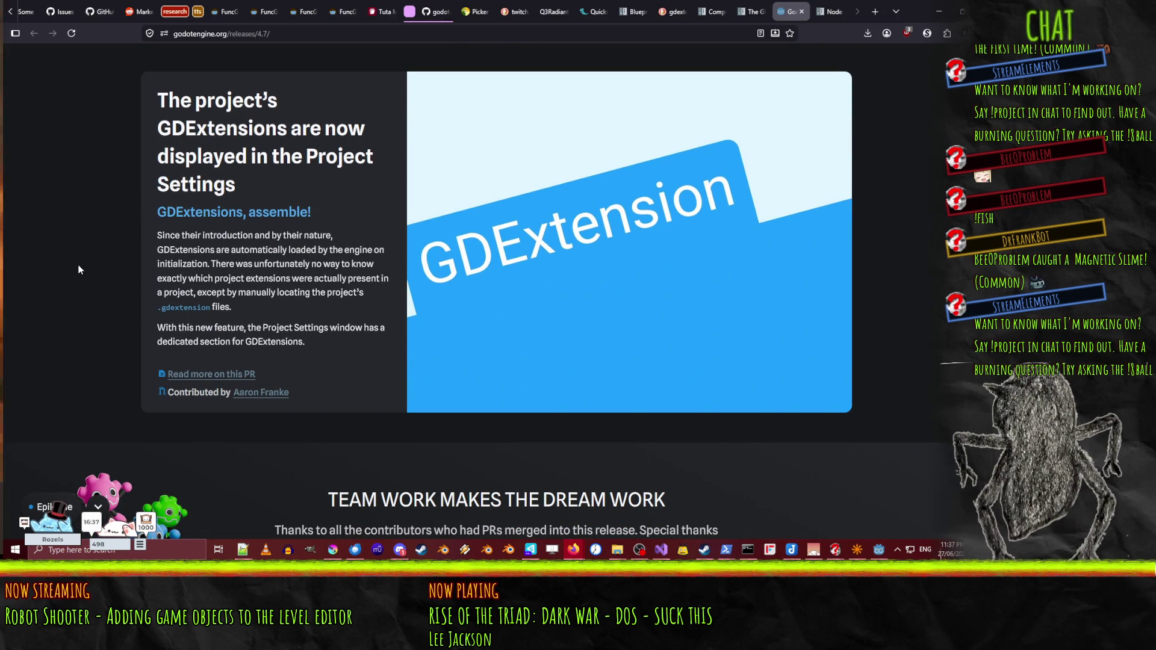
pyautogui.scroll(-6, 78, 270)
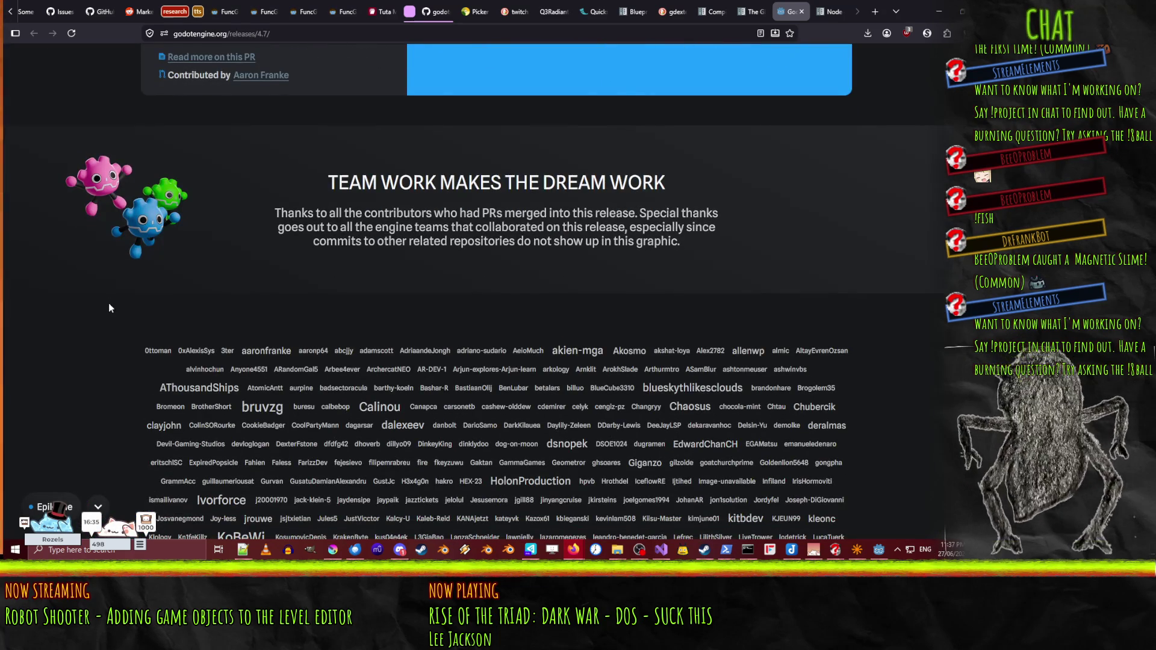
pyautogui.scroll(-15, 107, 305)
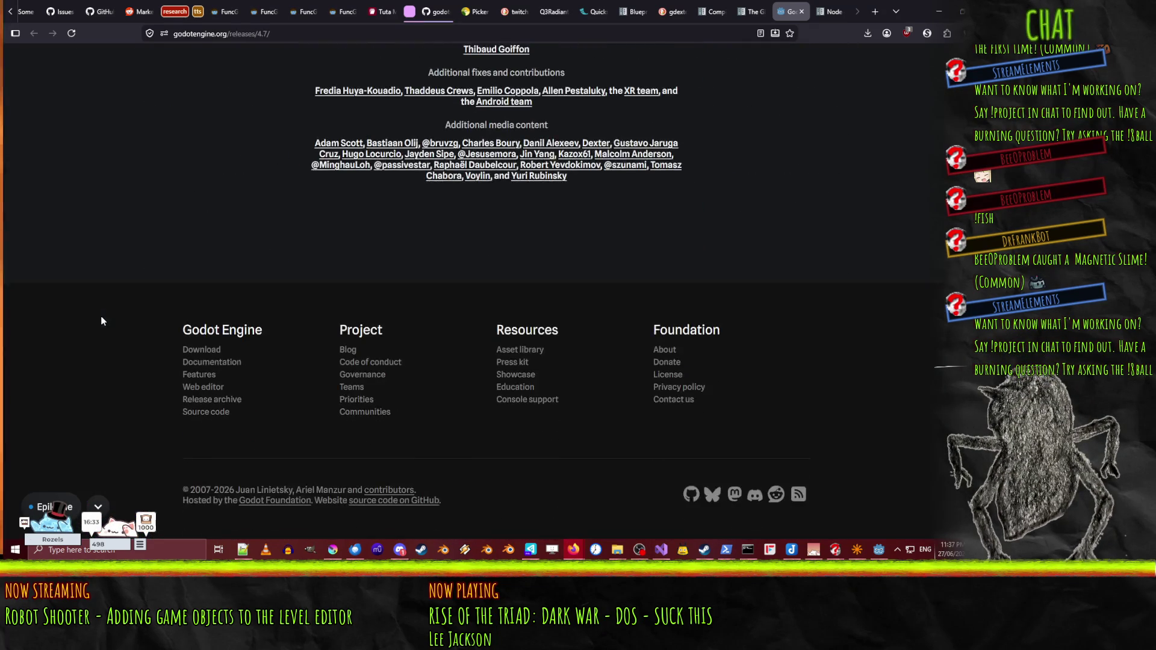
pyautogui.scroll(20, 295, 204)
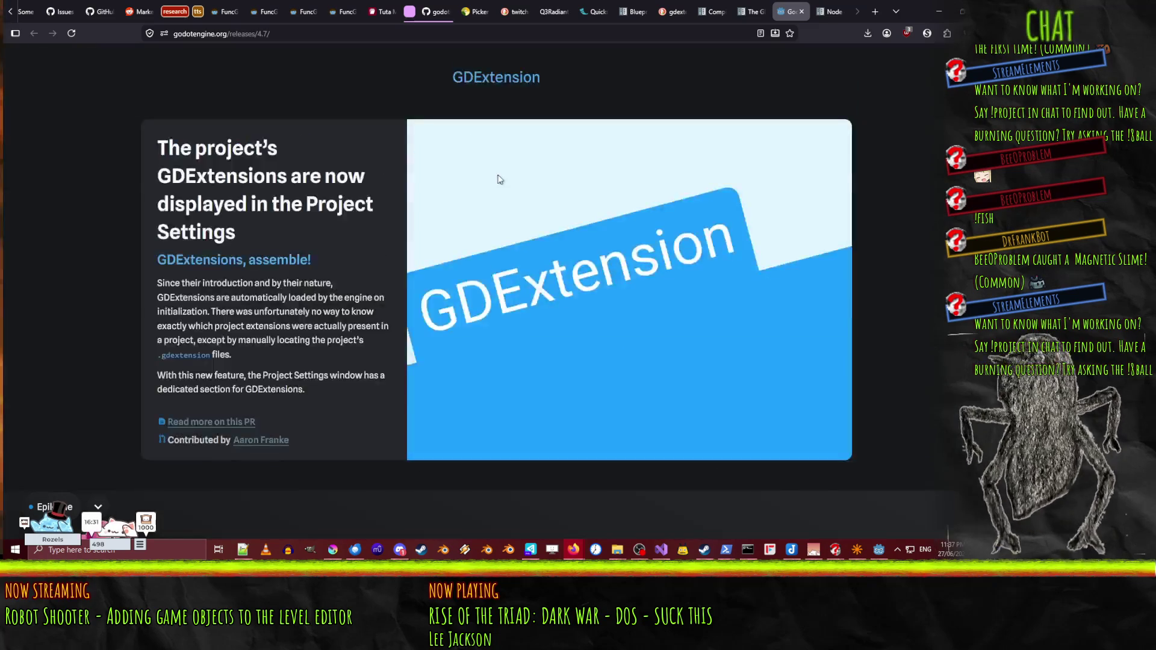
pyautogui.scroll(20, 695, 179)
pyautogui.scroll(20, 765, 225)
pyautogui.scroll(20, 815, 173)
pyautogui.scroll(20, 804, 213)
pyautogui.scroll(20, 773, 225)
pyautogui.scroll(-20, 793, 243)
pyautogui.scroll(-1, 818, 242)
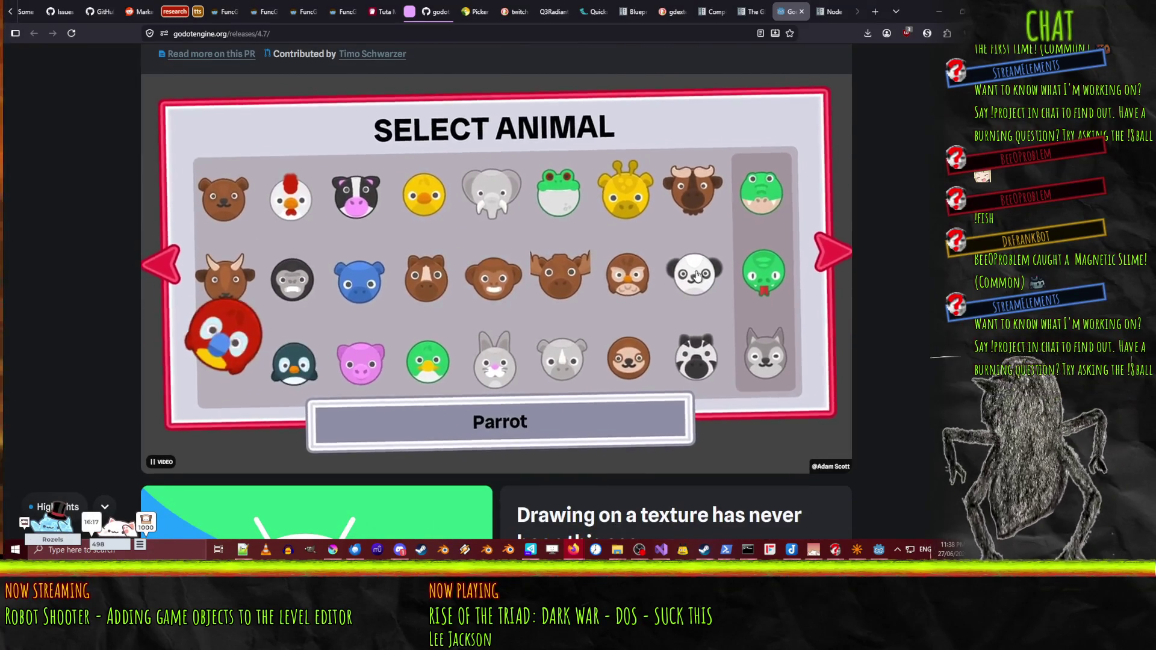
pyautogui.scroll(20, 850, 295)
pyautogui.scroll(3, 850, 296)
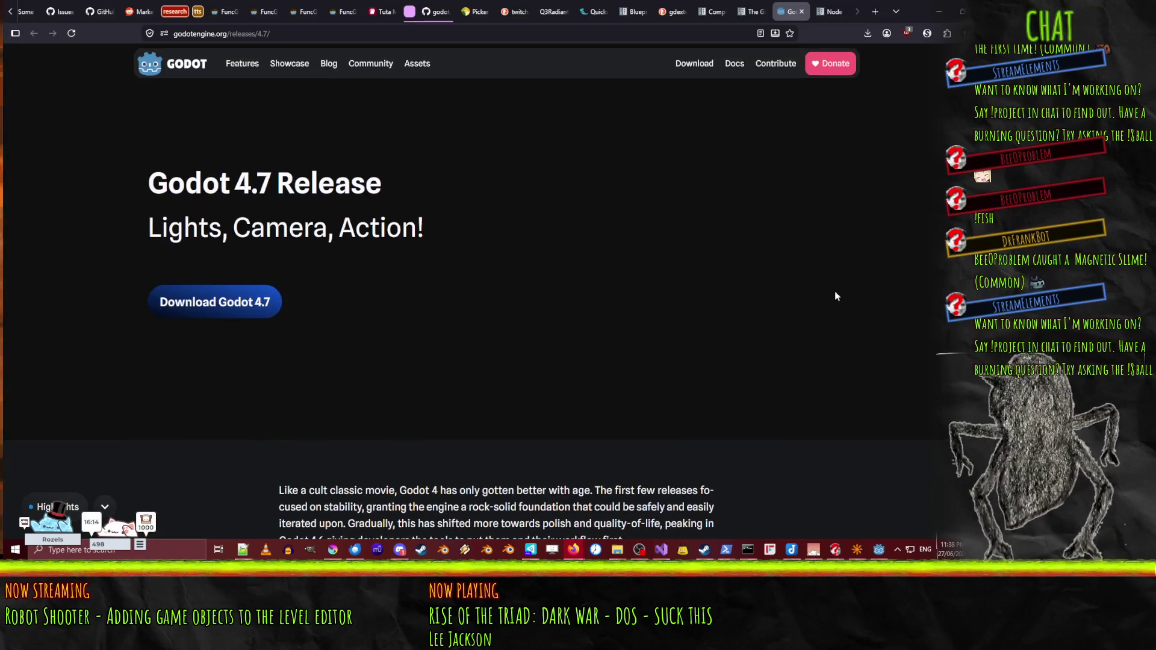
# - Close the Godot 4.7 release notes and Node get_node reference tabs
pyautogui.click(801, 11)
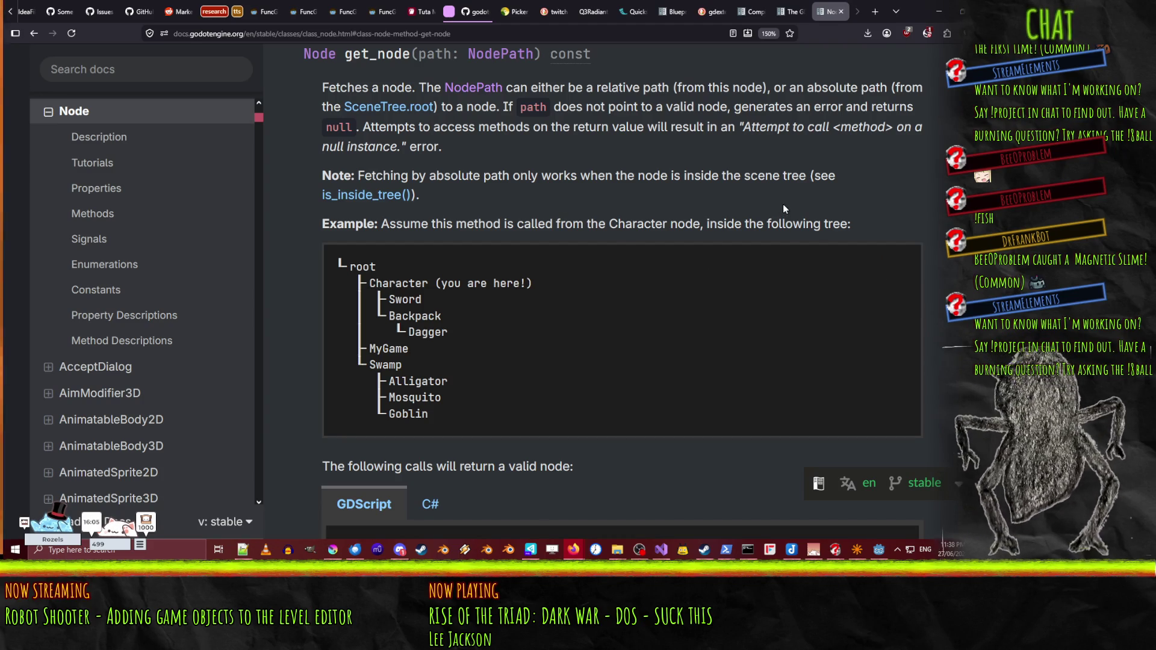
pyautogui.scroll(2, 783, 204)
pyautogui.scroll(-2, 782, 203)
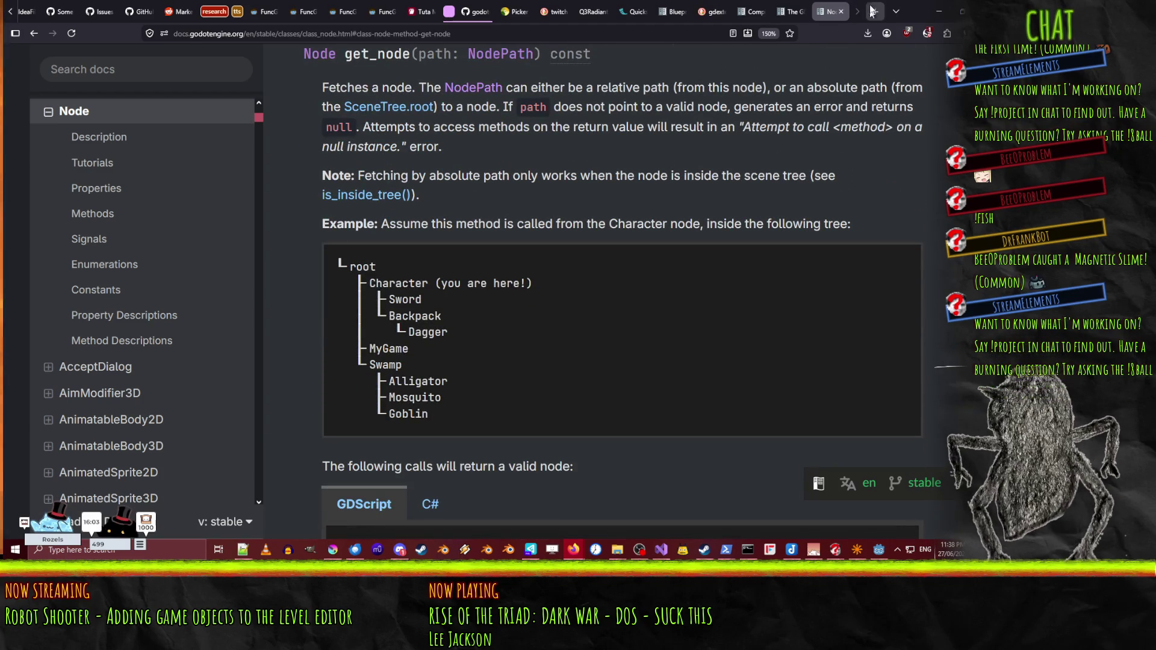
pyautogui.click(841, 12)
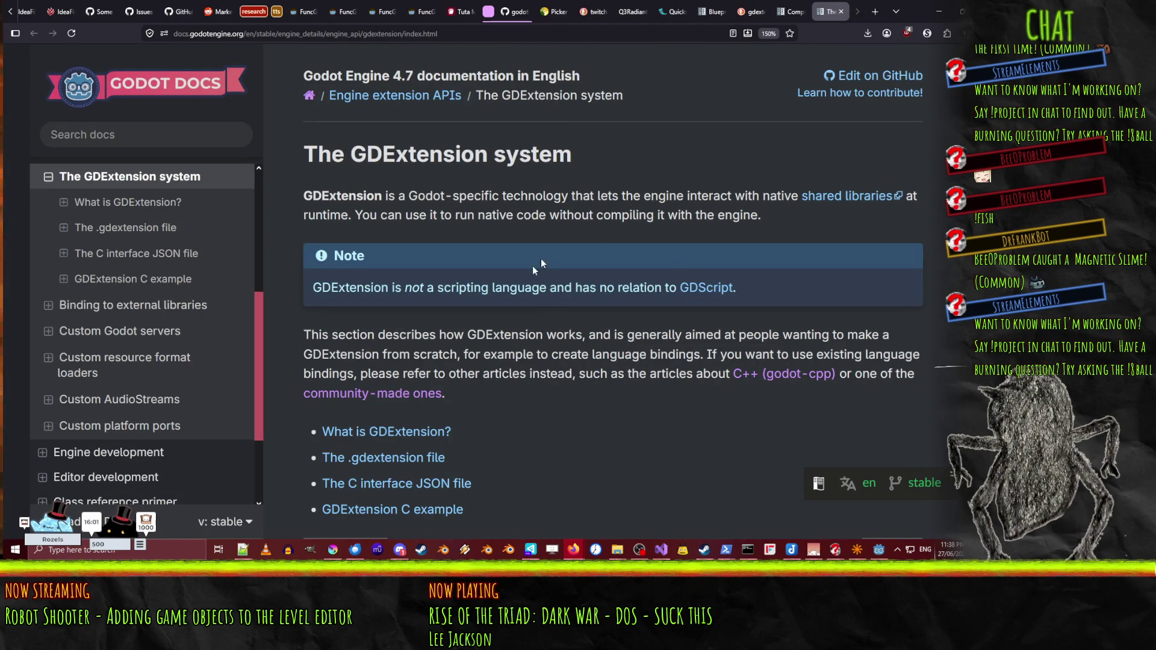
# - Close the gdextension Visual Studio search tab and minimise the browser to reveal File Explorer
pyautogui.click(798, 5)
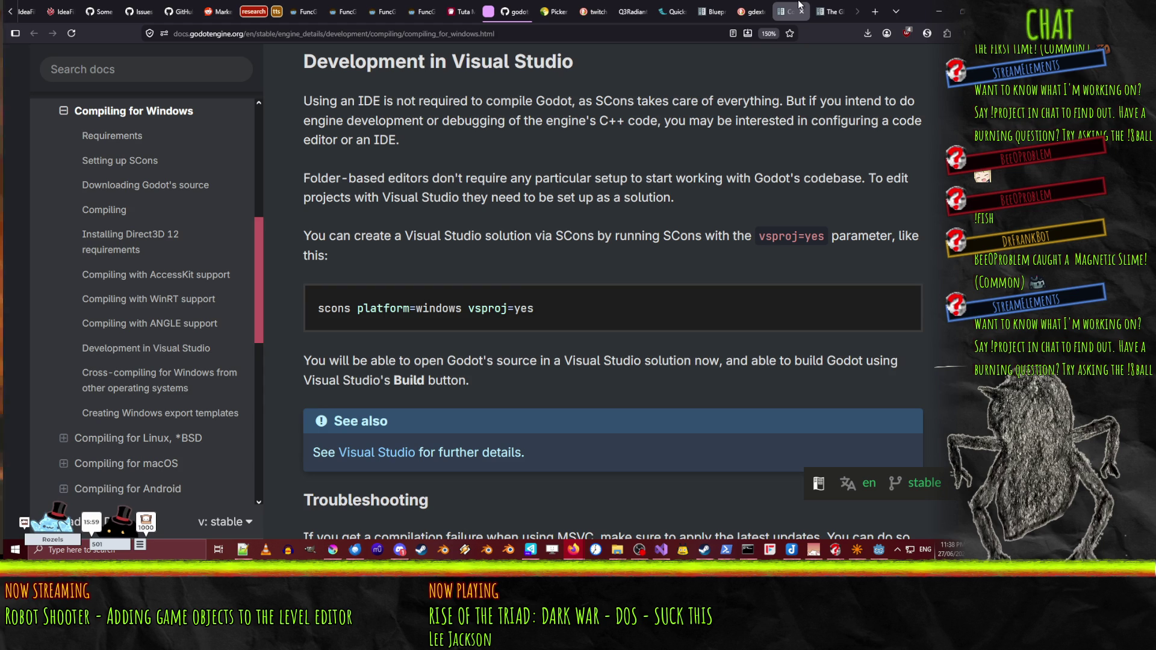
pyautogui.click(743, 7)
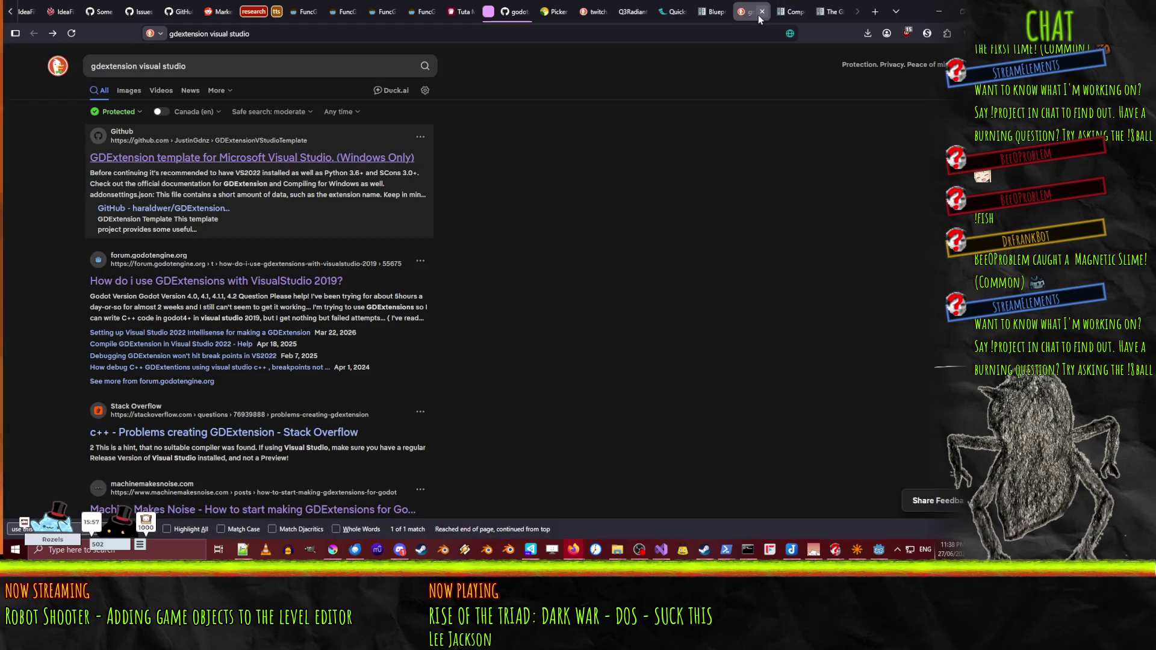
pyautogui.click(761, 17)
pyautogui.click(712, 6)
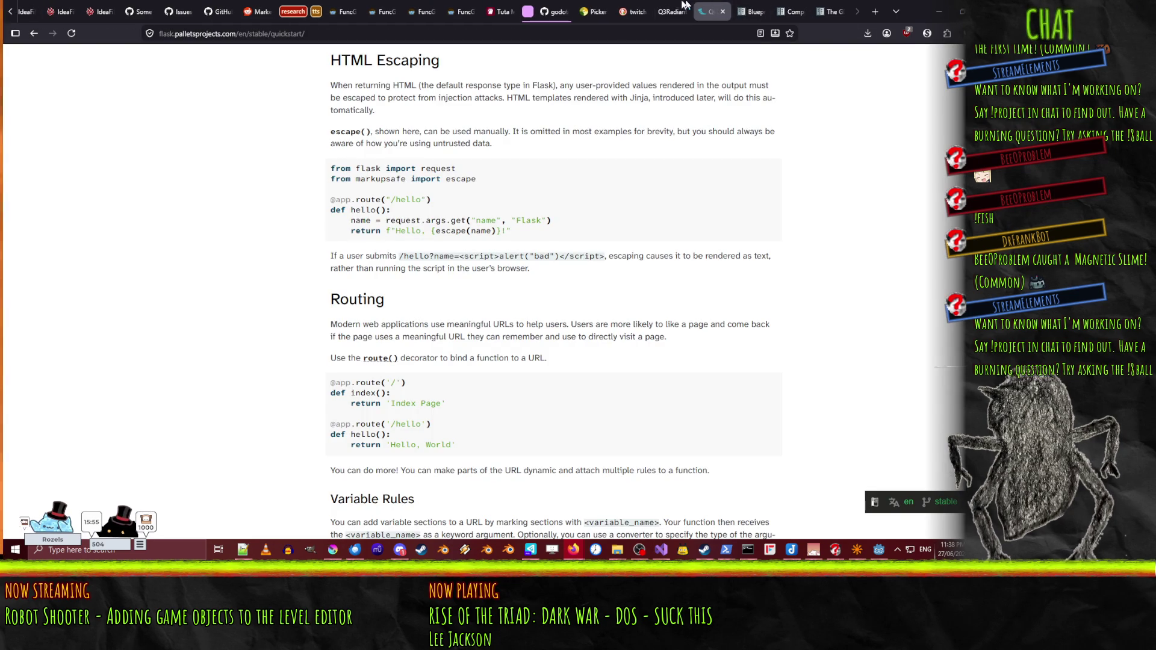
pyautogui.click(792, 6)
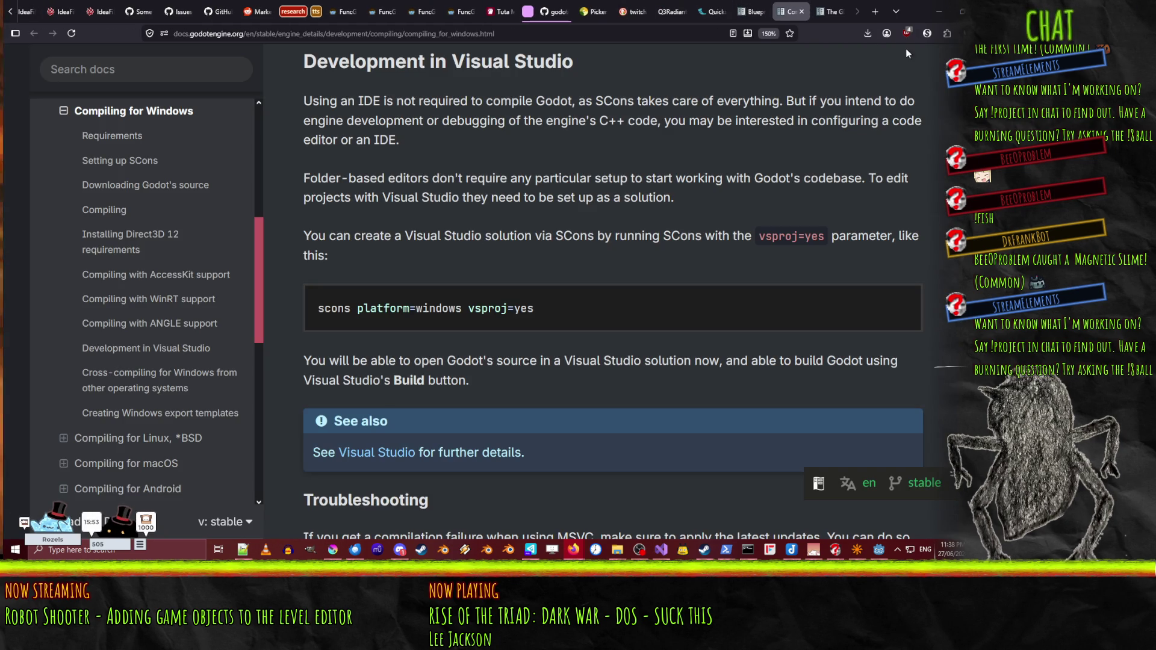
pyautogui.click(944, 10)
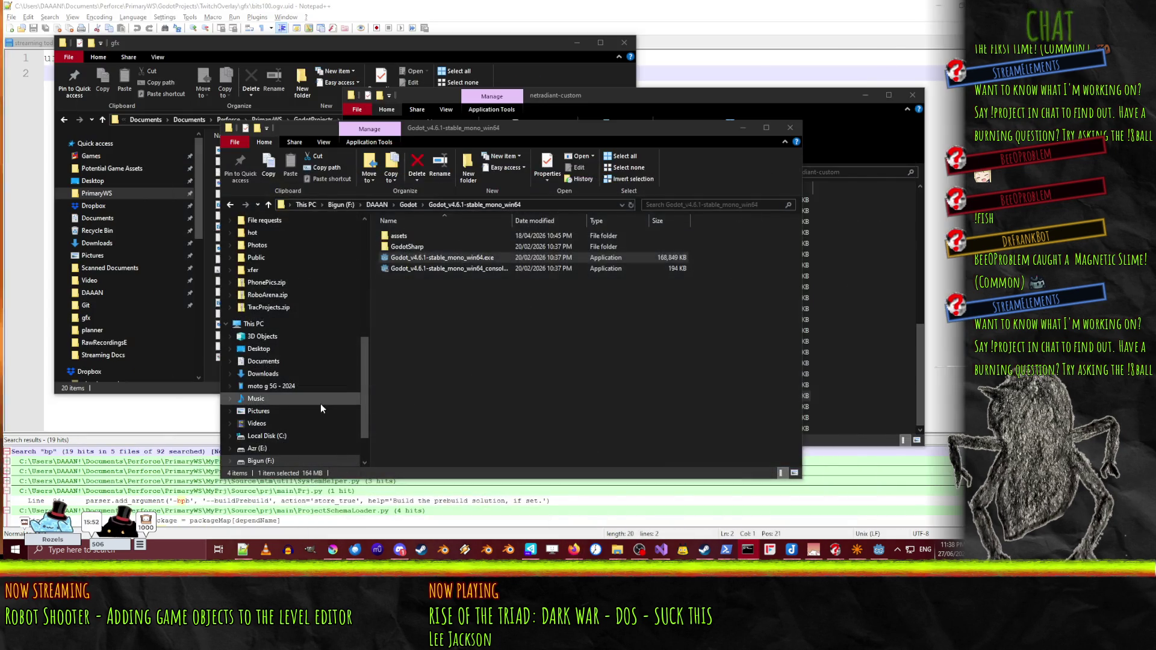
pyautogui.click(647, 402)
# - Delete the debug print line 267 from entity_assembler.gd in Godot
pyautogui.hotkey('alt', 'Tab')
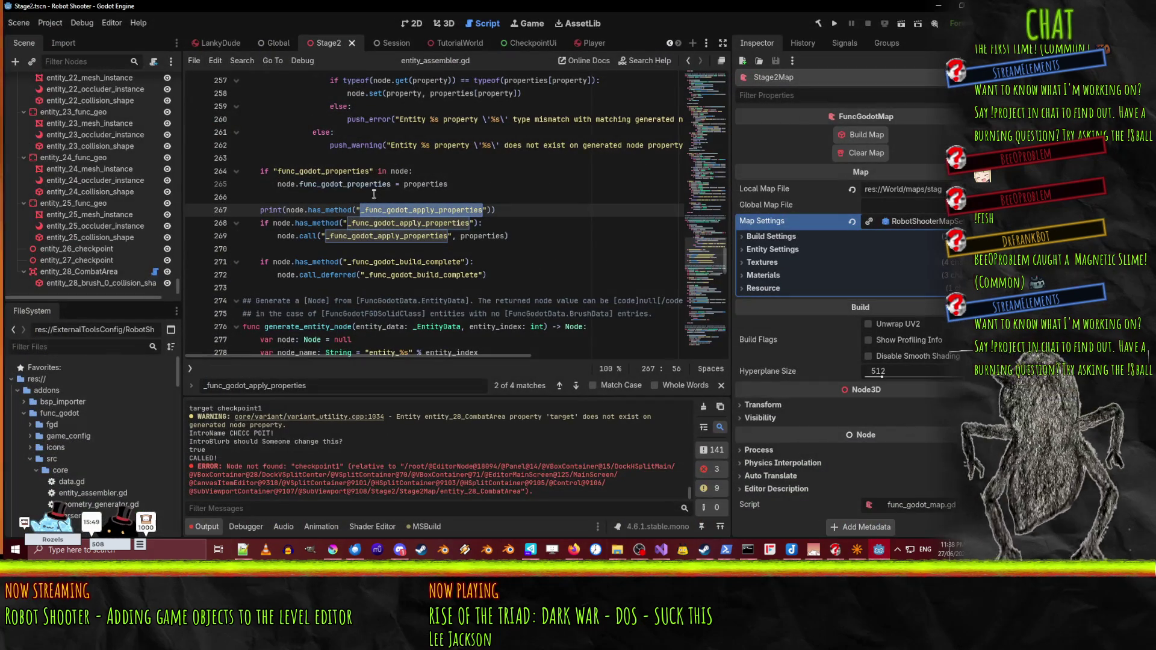
pyautogui.click(568, 220)
pyautogui.click(485, 209)
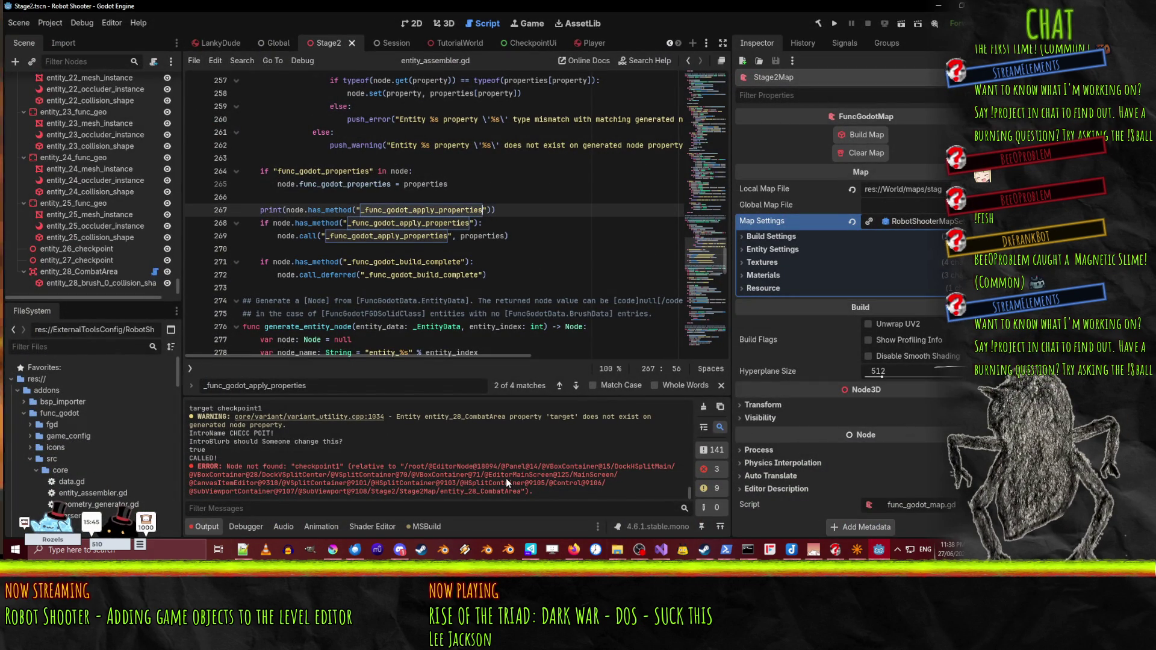
pyautogui.press('Home')
pyautogui.hotkey('shift', 'Down')
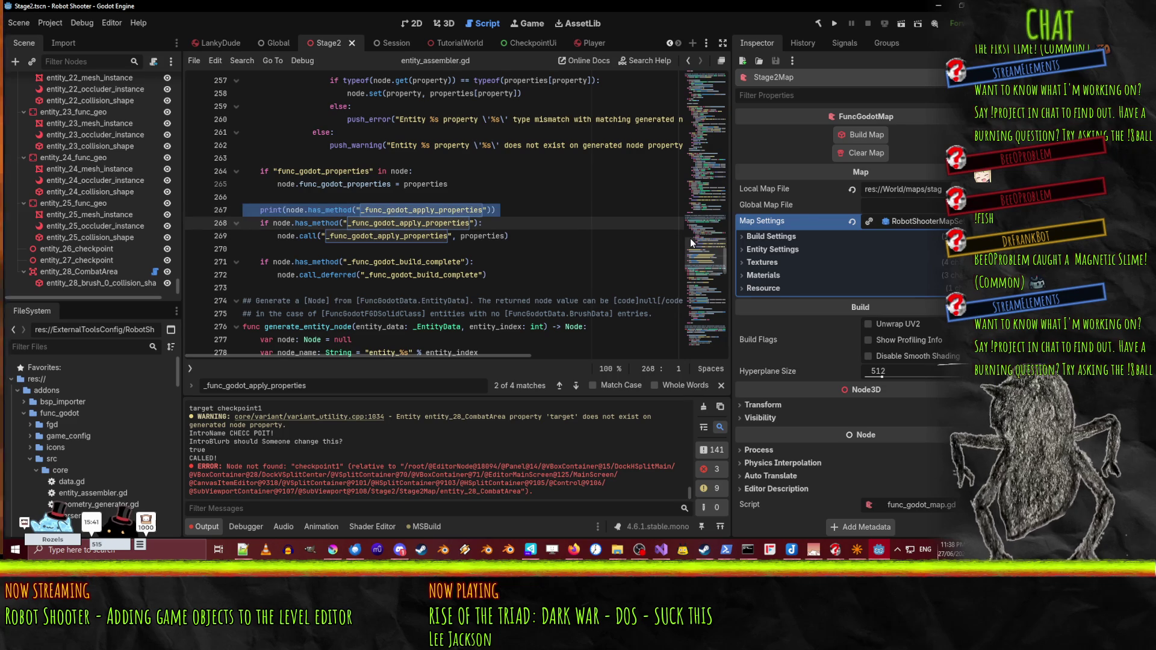
pyautogui.press('Delete')
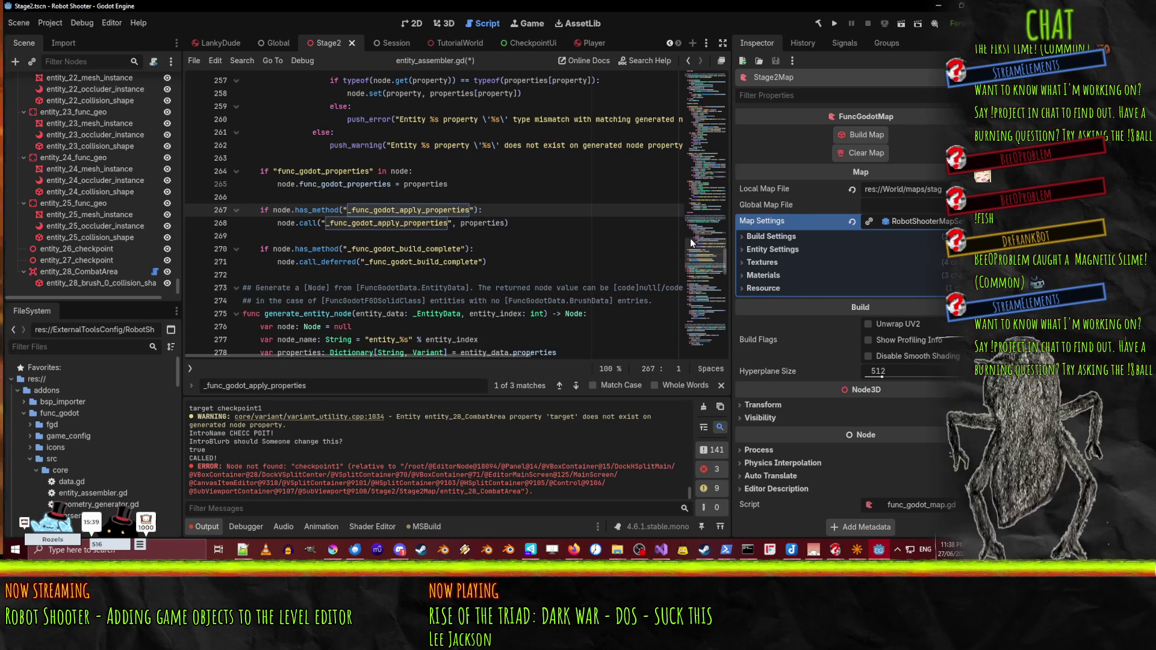
# - Select the _func_godot_apply_properties name on line 267, then bring up TrenchBroom
pyautogui.click(311, 210)
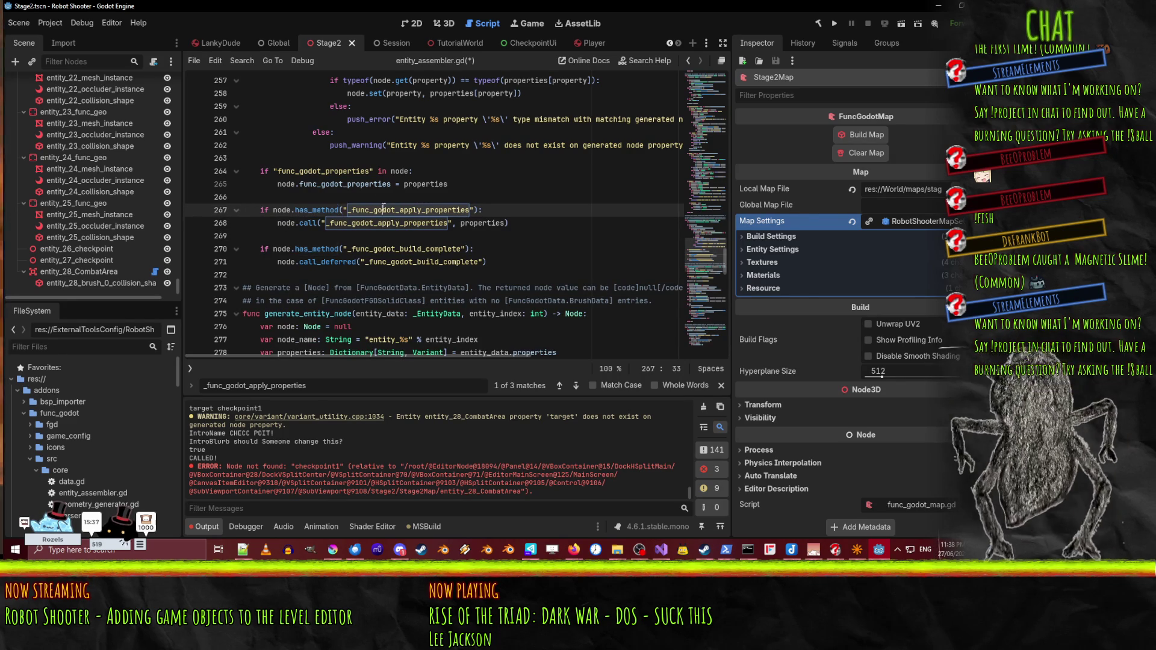
pyautogui.press('F3')
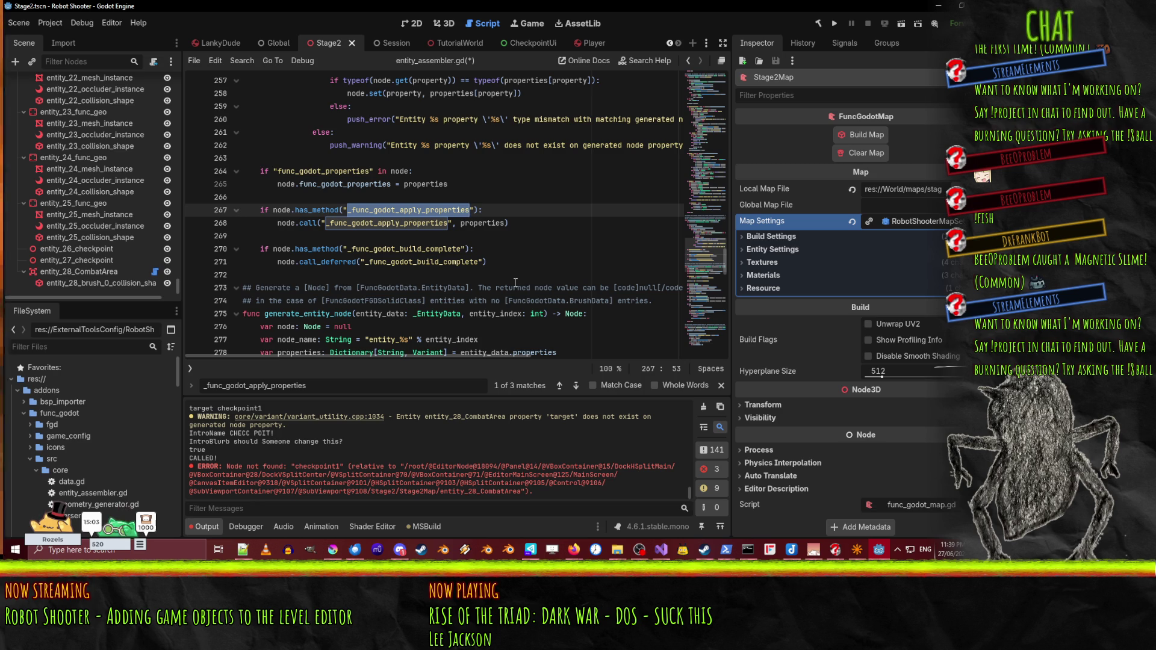
pyautogui.click(857, 550)
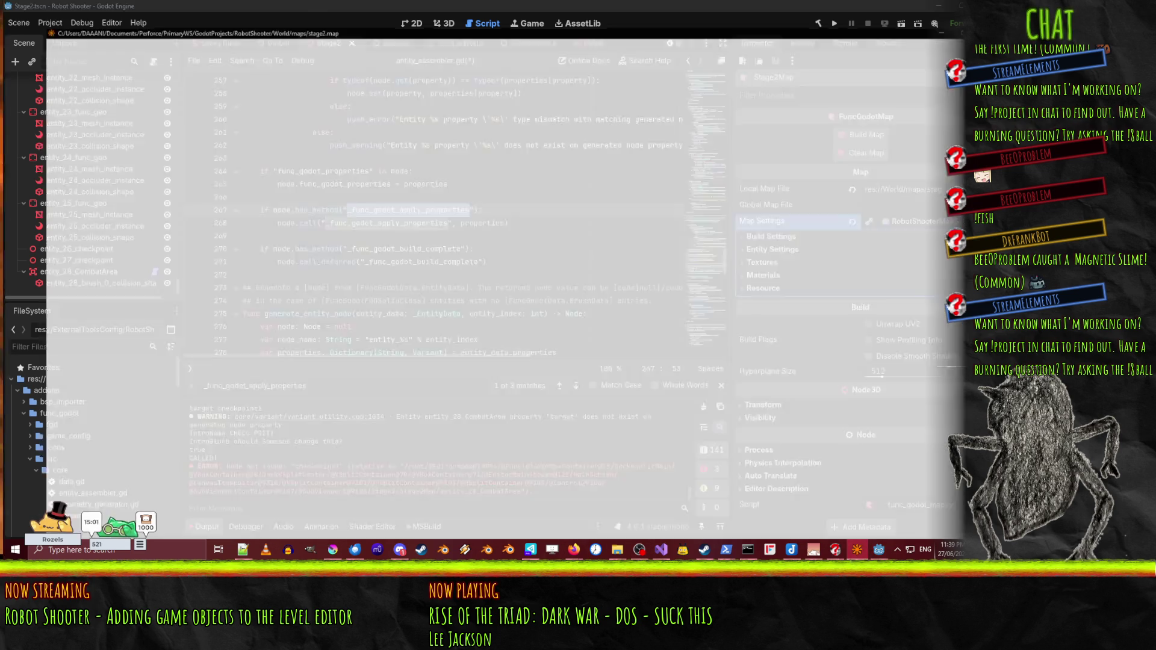
# - Rename the checkpoint entity's name property to checkpoint1, then switch back to Godot
pyautogui.scroll(-3, 619, 201)
pyautogui.scroll(-3, 632, 210)
pyautogui.scroll(-4, 626, 211)
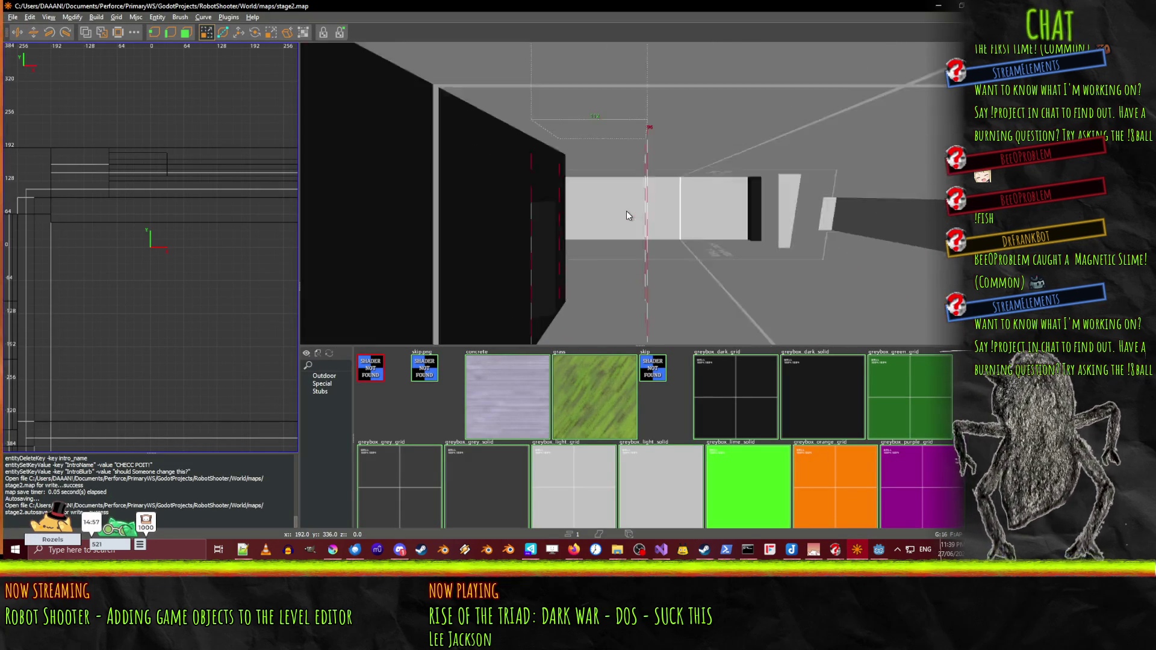
pyautogui.scroll(-5, 552, 211)
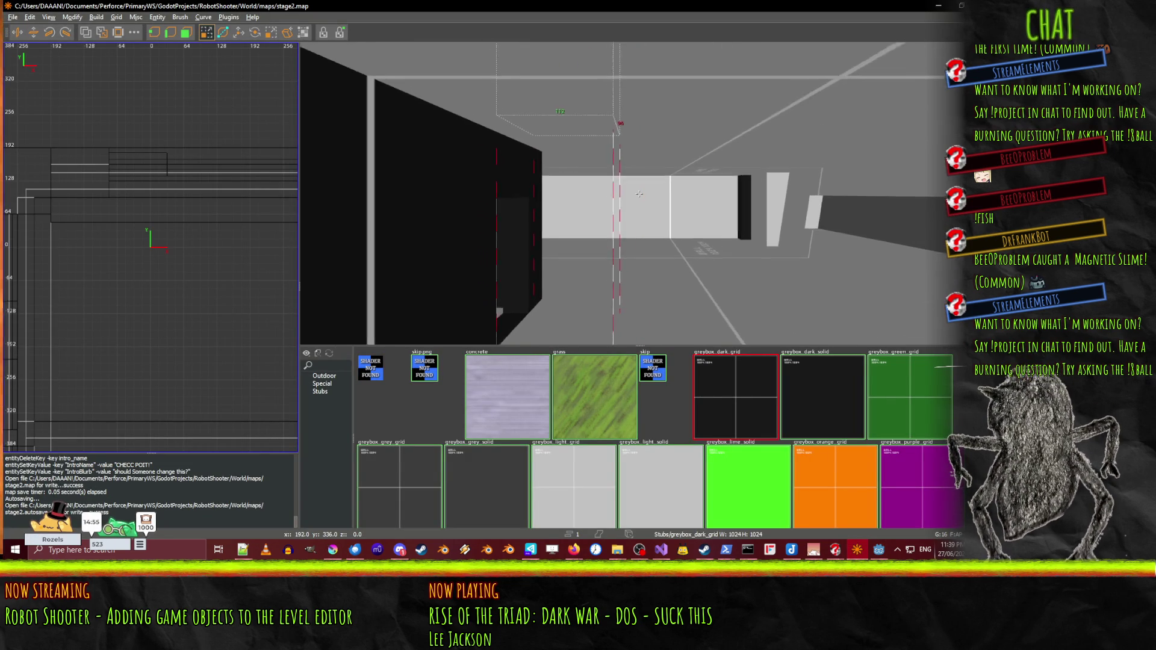
pyautogui.scroll(4, 639, 197)
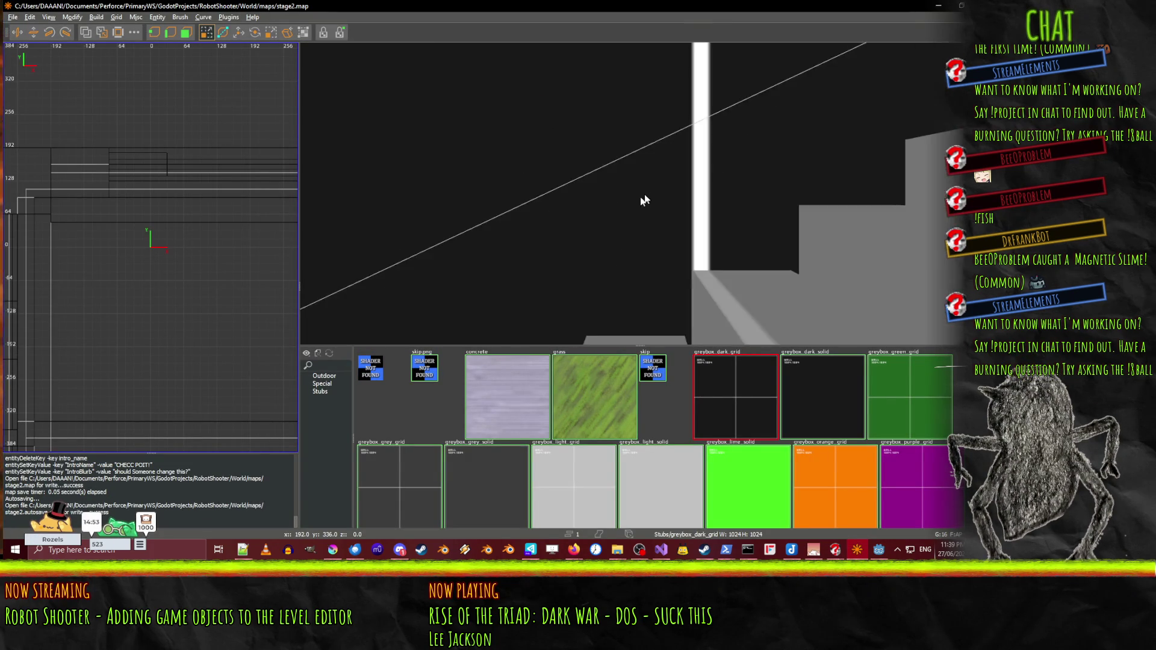
pyautogui.keyDown('shift'); pyautogui.click(446, 299); pyautogui.keyUp('shift')
pyautogui.press('n')
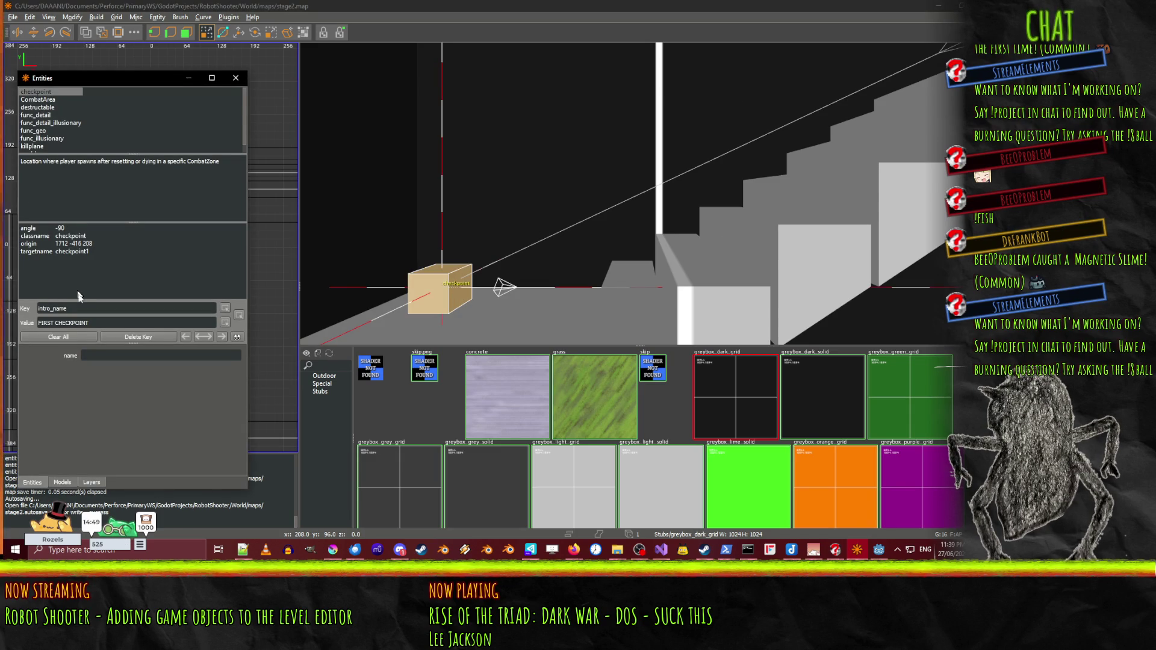
pyautogui.click(97, 311)
pyautogui.write('name')
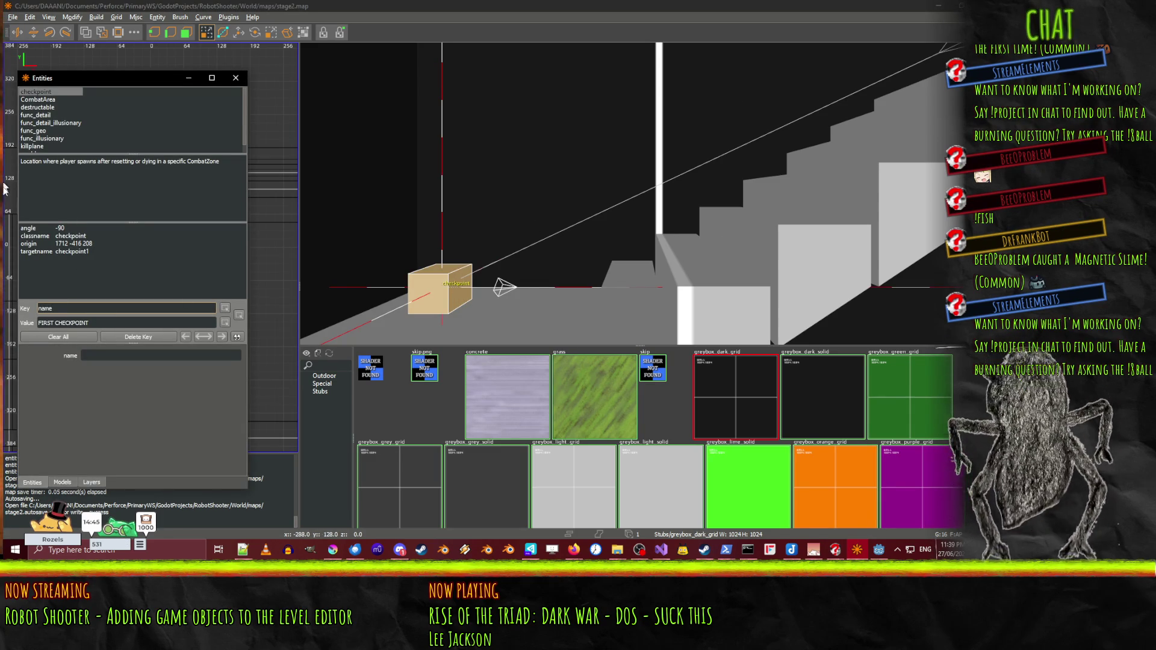
pyautogui.click(92, 323)
pyautogui.write('ckpoi')
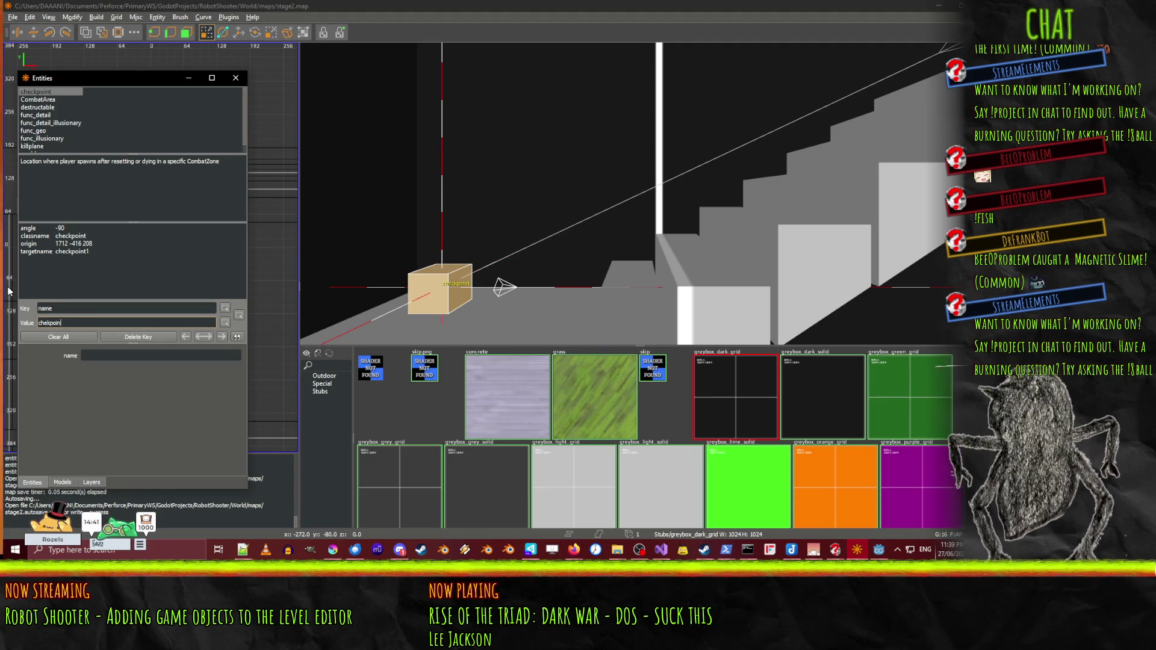
pyautogui.write('nt1')
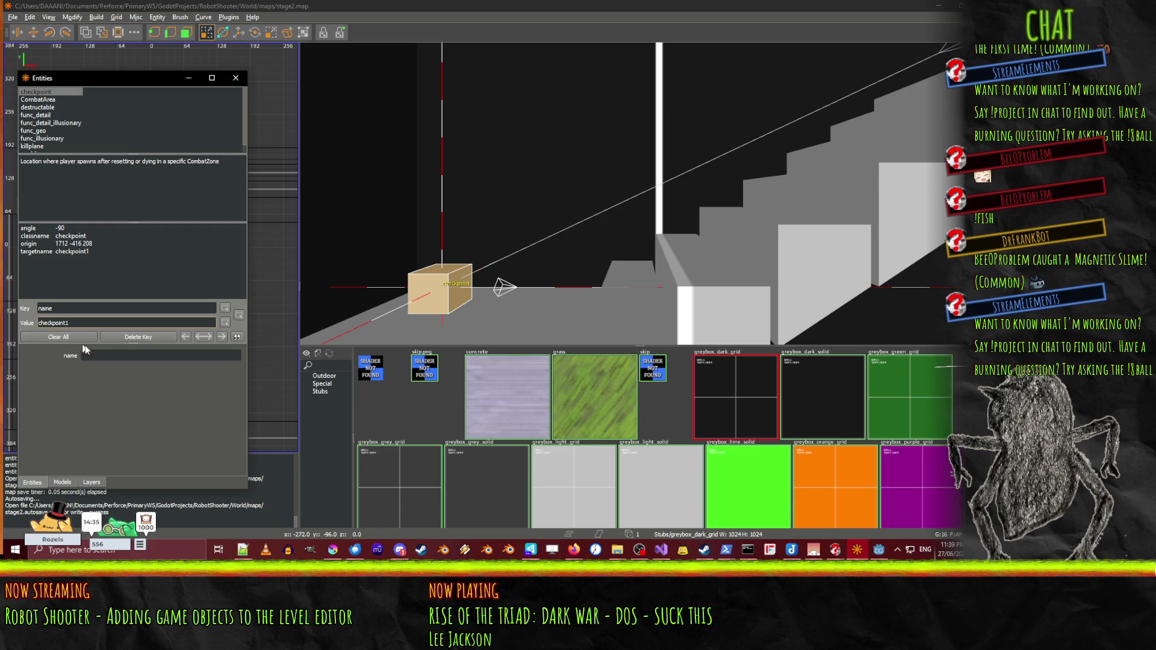
pyautogui.press('Return')
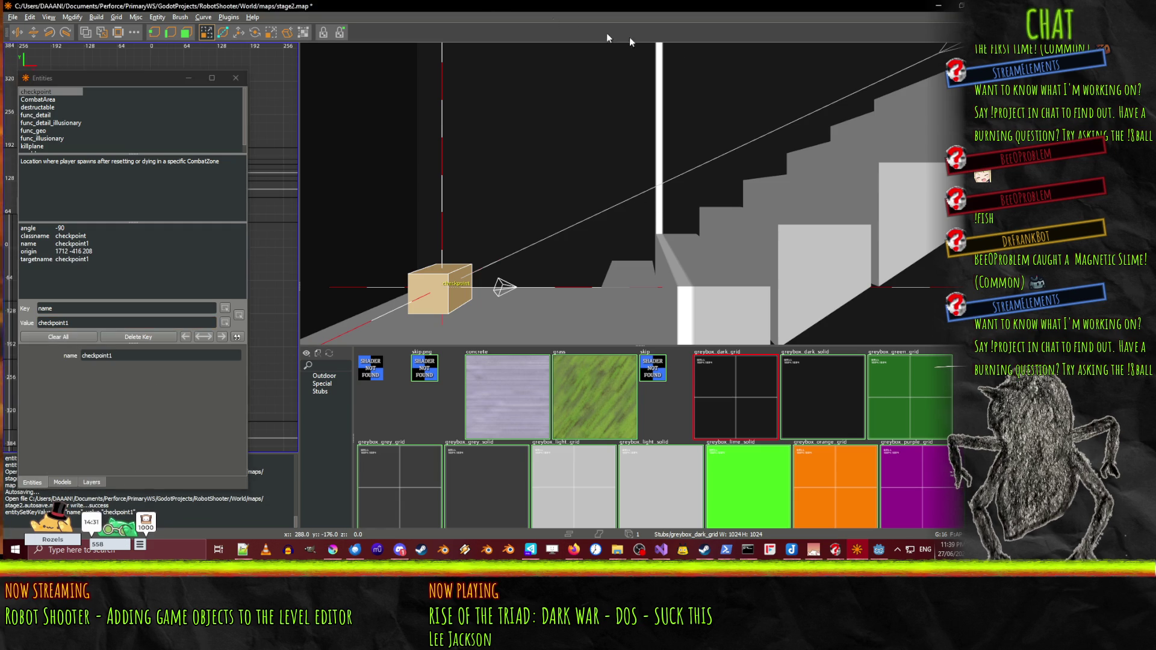
pyautogui.hotkey('alt', 'Tab')
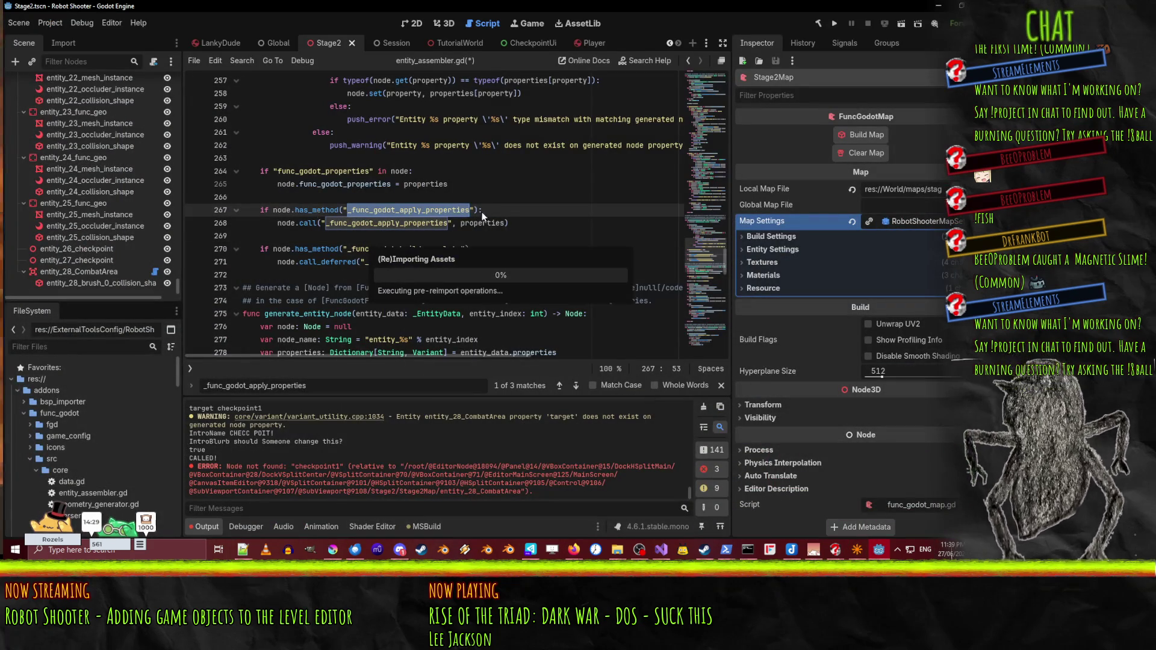
# - Select Stage2Map, then select the generated entity_checkpoint1 node to view its properties
pyautogui.click(334, 197)
pyautogui.scroll(5, 12, 157)
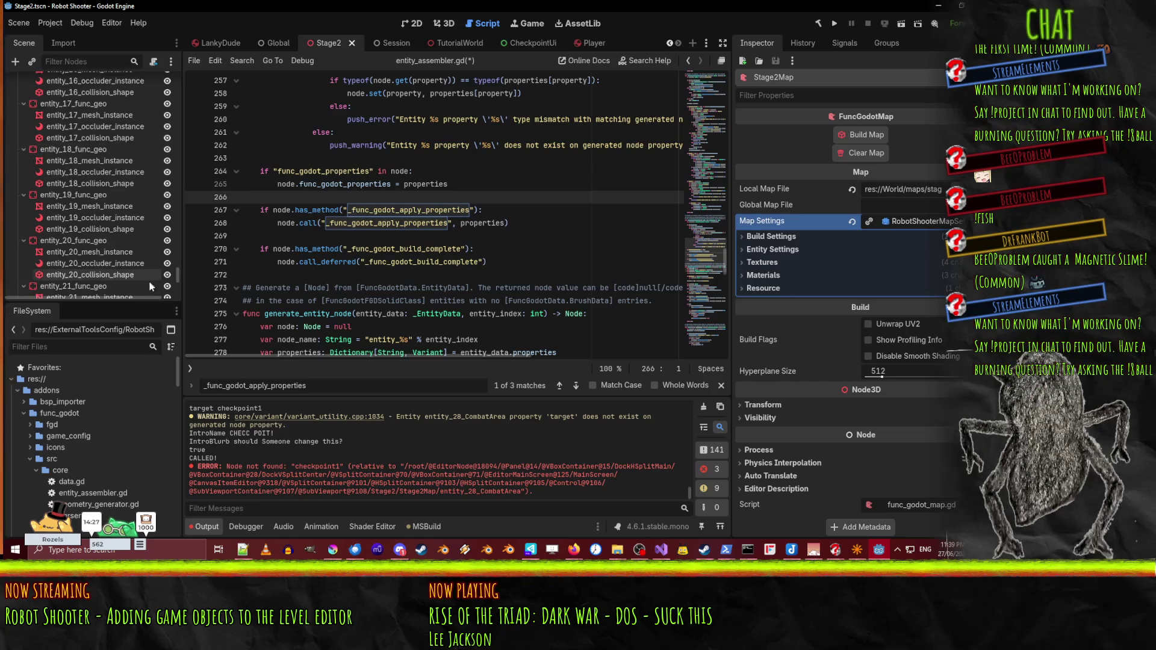
pyautogui.scroll(15, 61, 93)
pyautogui.click(31, 82)
pyautogui.click(41, 93)
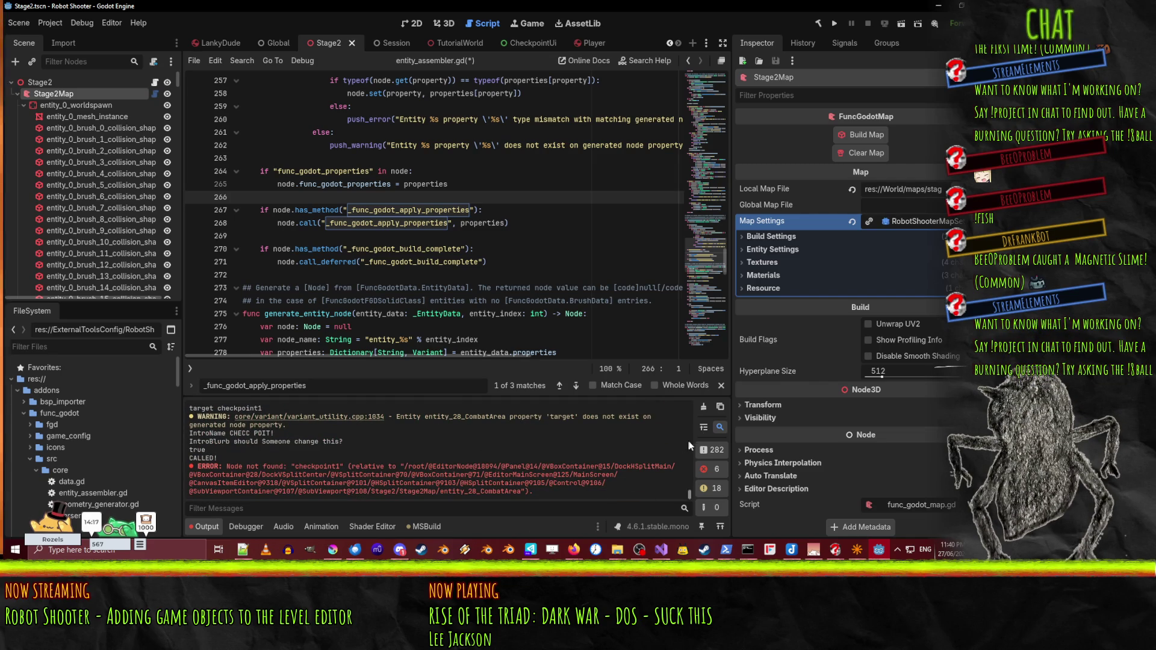
pyautogui.moveTo(176, 81); pyautogui.dragTo(166, 294)
pyautogui.click(88, 260)
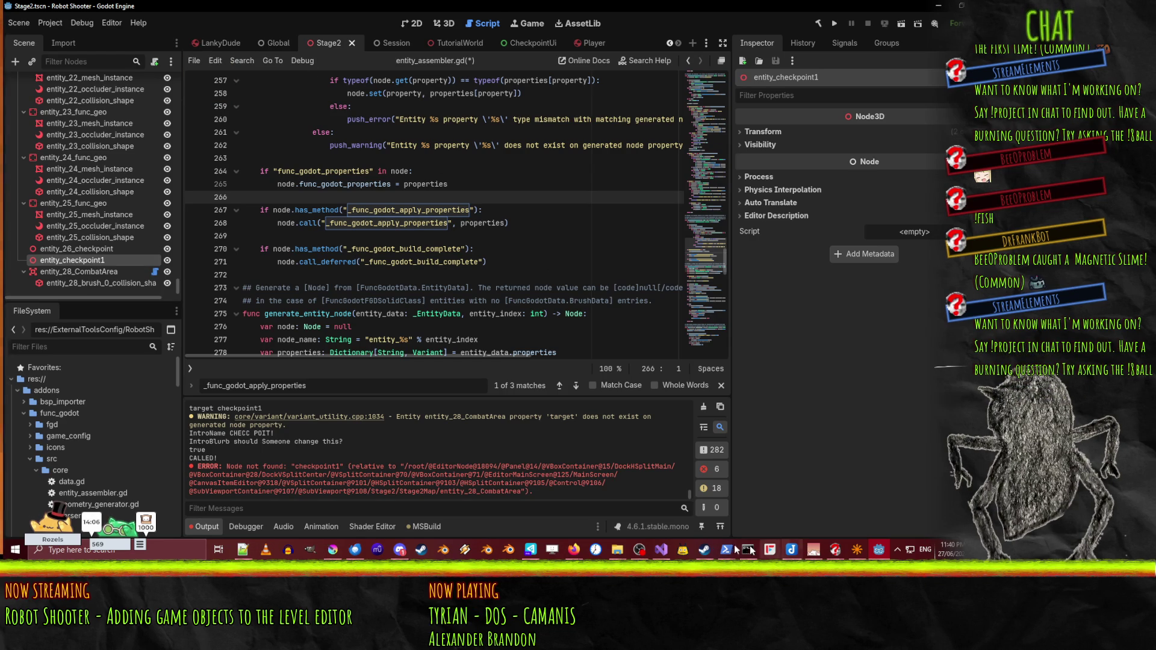
# - Bring TrenchBroom back to the front from the taskbar
pyautogui.moveTo(728, 549)
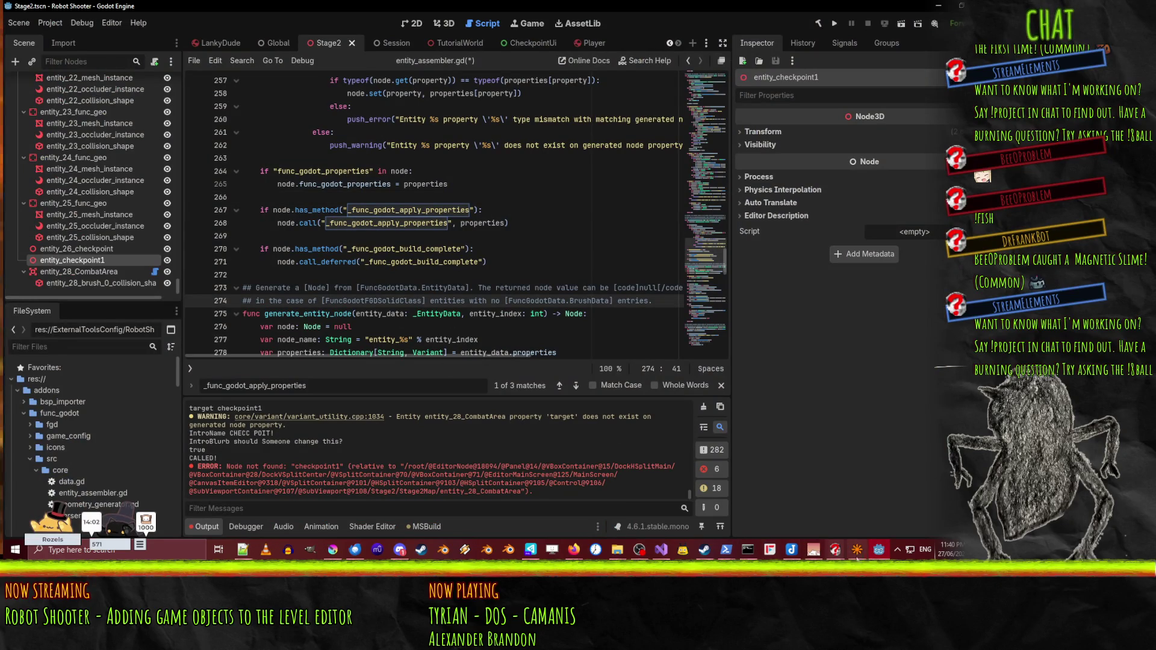
pyautogui.moveTo(882, 554)
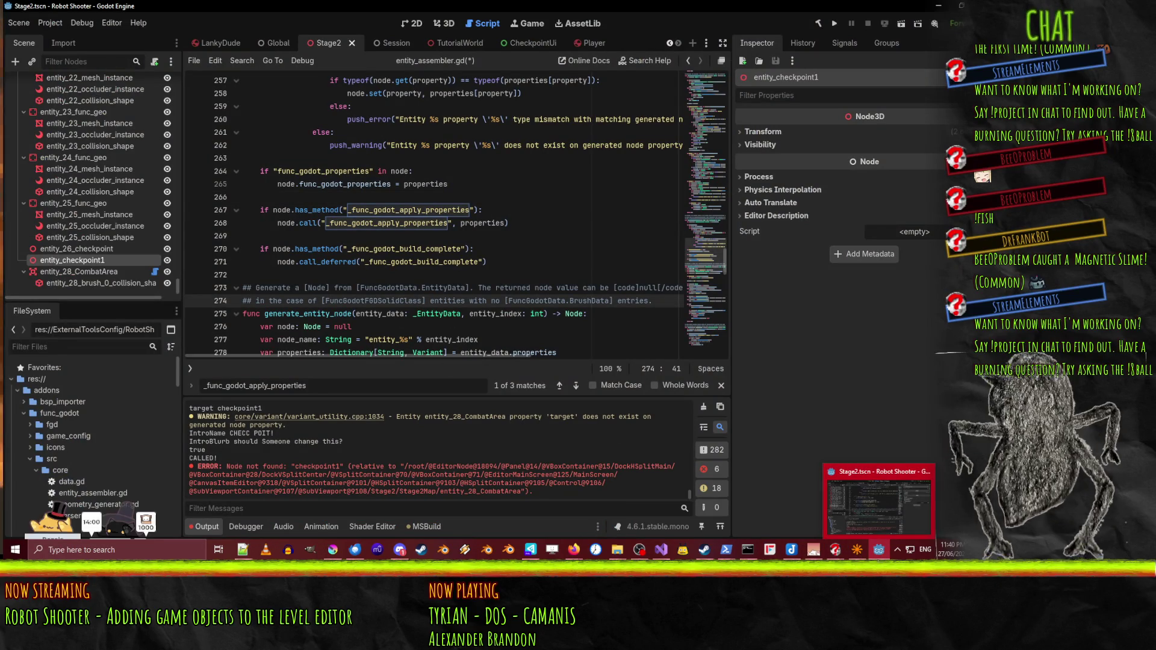
pyautogui.click(856, 549)
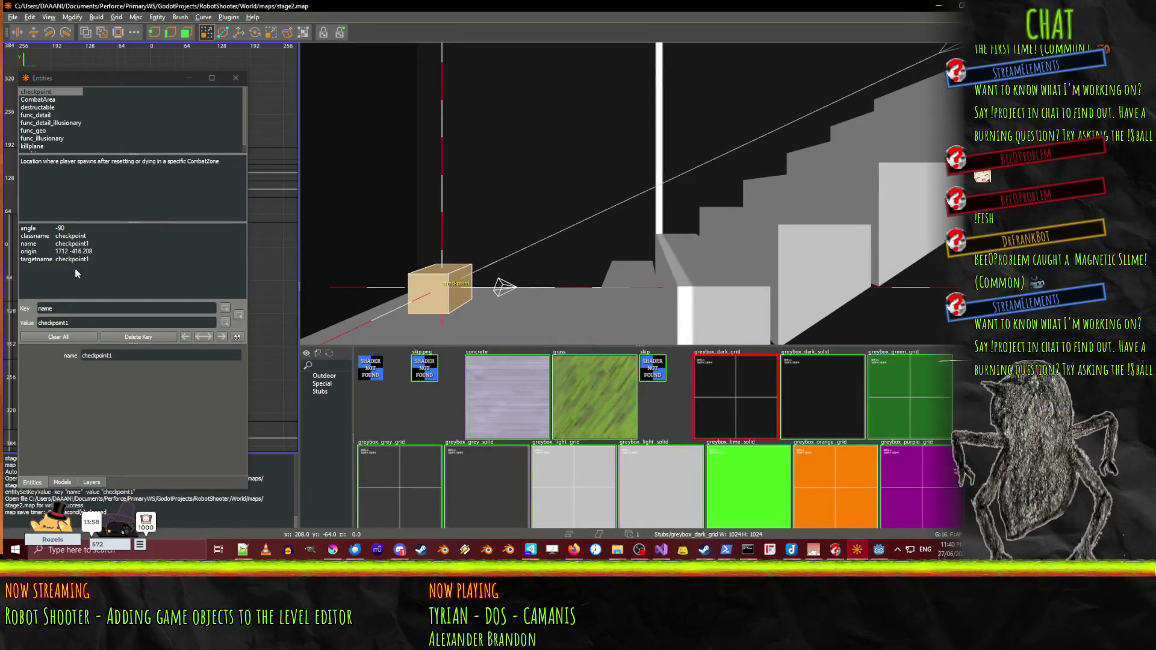
# - Change the checkpoint entity's name to checkpointAAAA
pyautogui.click(48, 259)
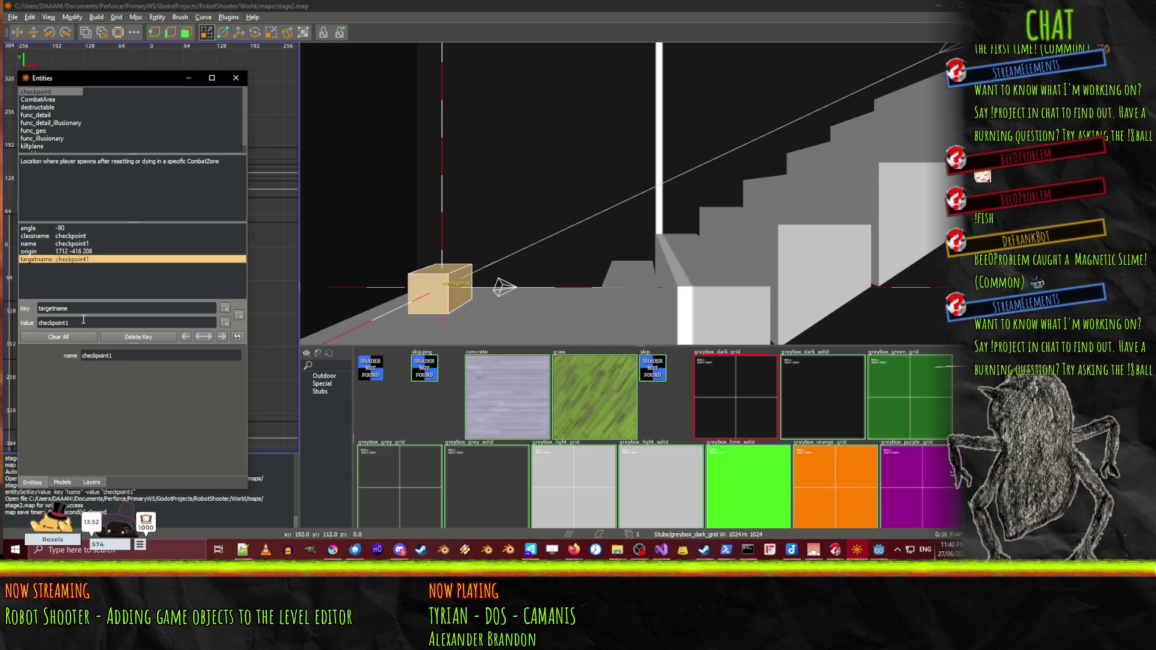
pyautogui.click(83, 319)
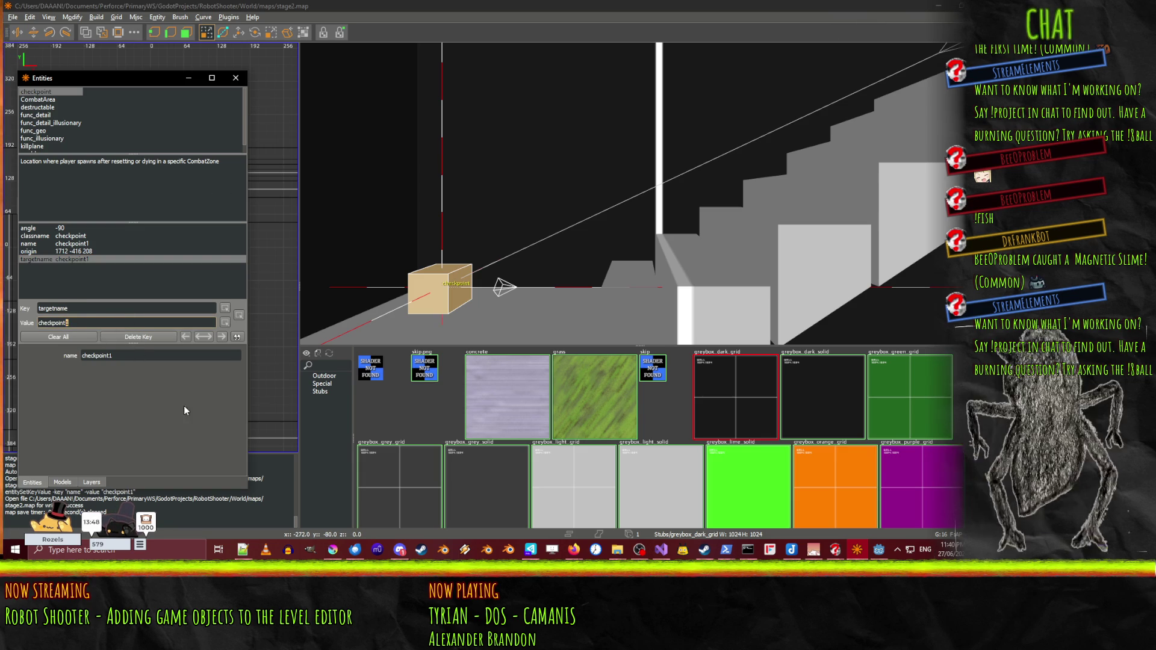
pyautogui.click(119, 356)
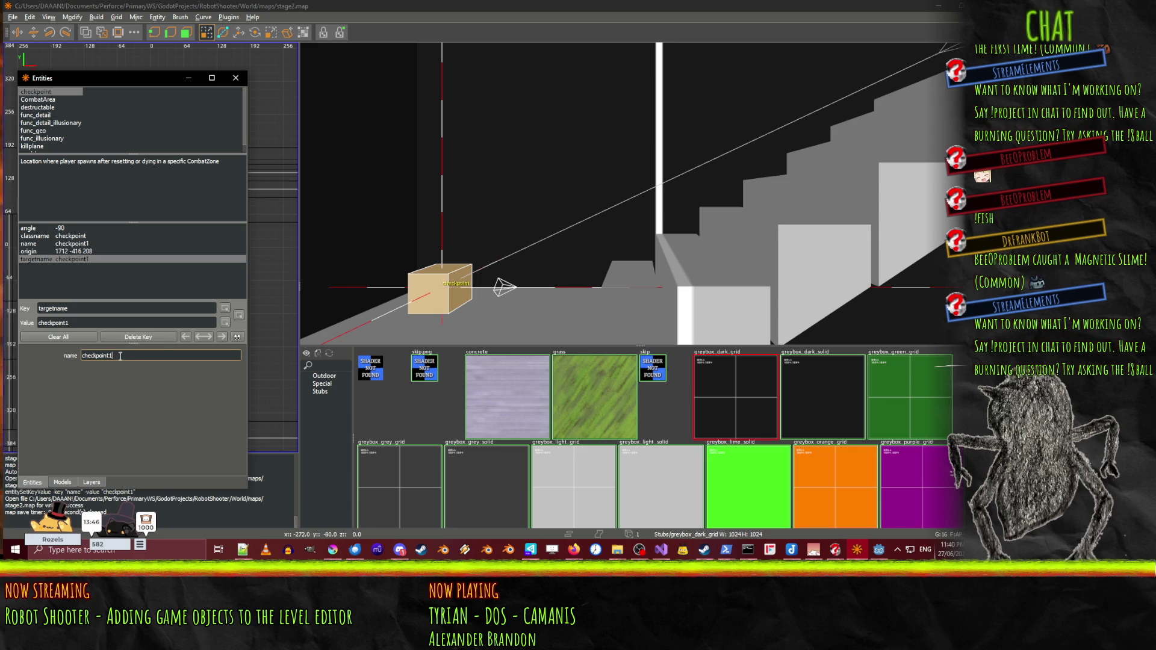
pyautogui.press('BackSpace')
pyautogui.write('AAAA')
pyautogui.press('Return')
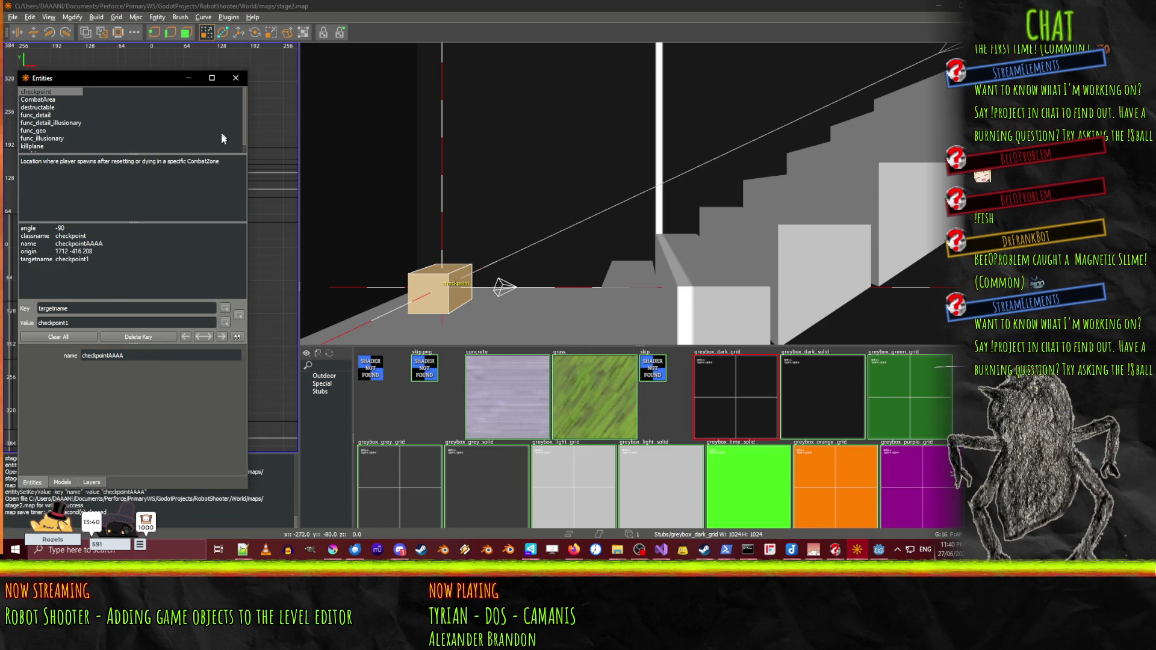
# - Compare the CombatArea brush's target with the checkpoint's name and targetname properties
pyautogui.rightClick(325, 234)
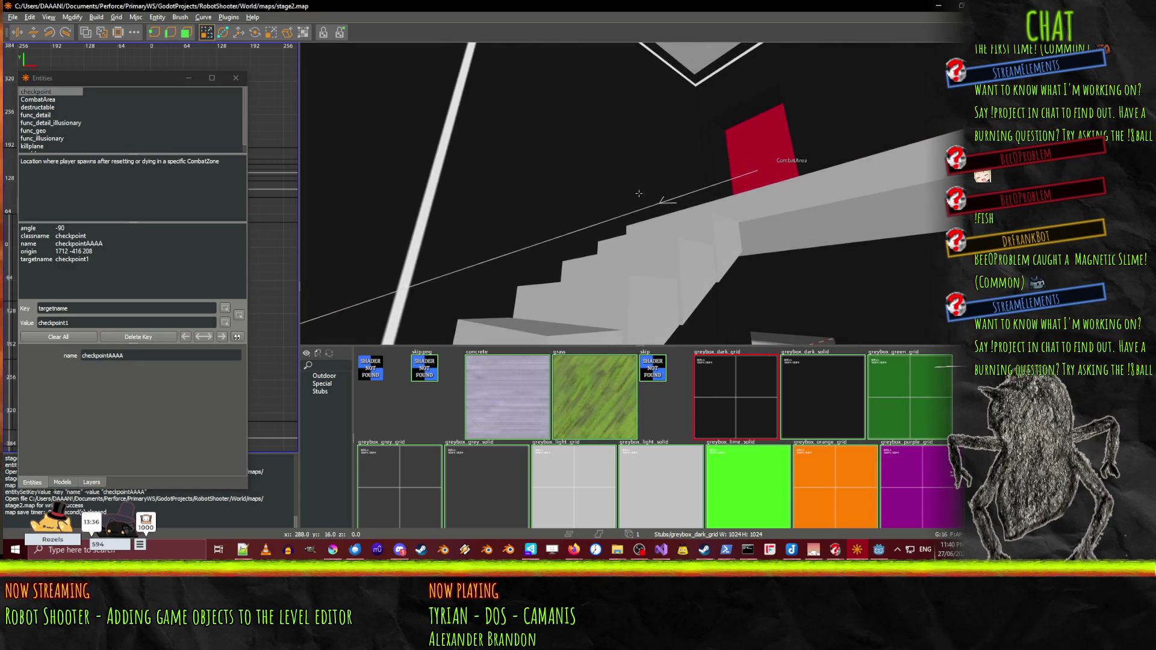
pyautogui.click(768, 161)
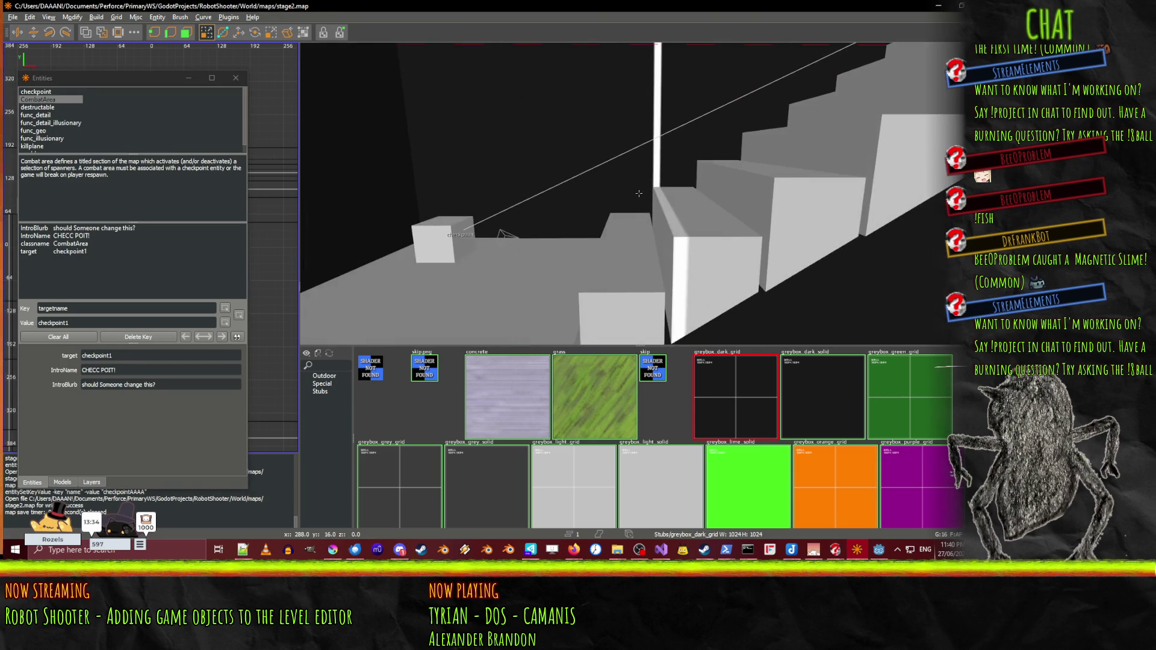
pyautogui.click(429, 241)
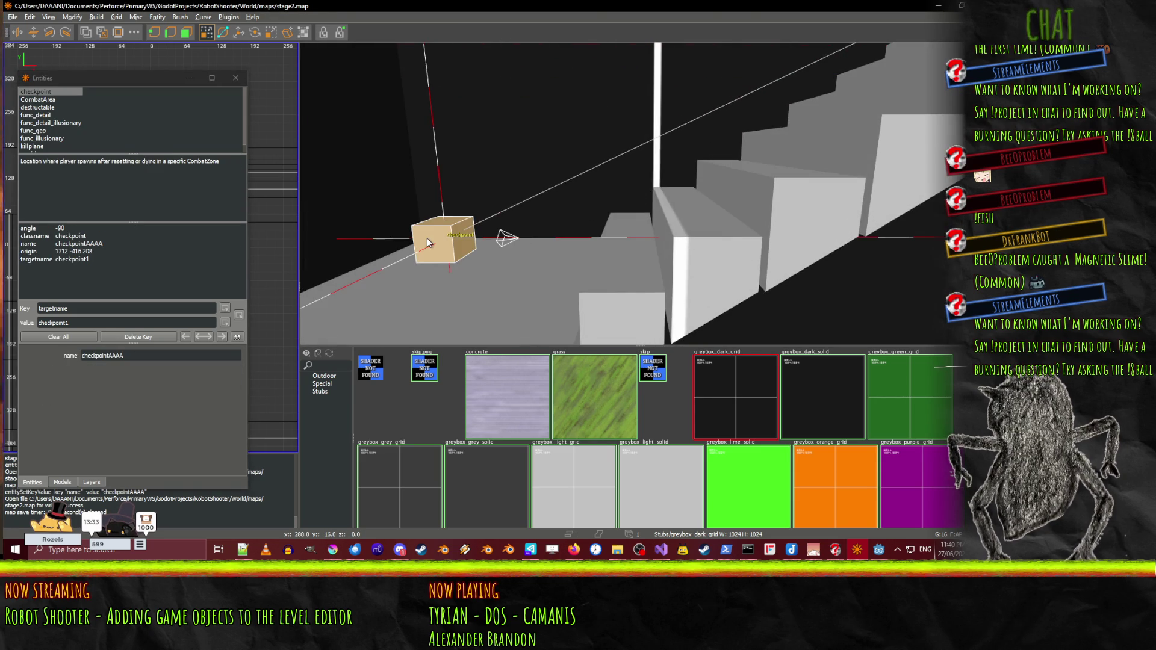
pyautogui.click(79, 260)
pyautogui.click(88, 244)
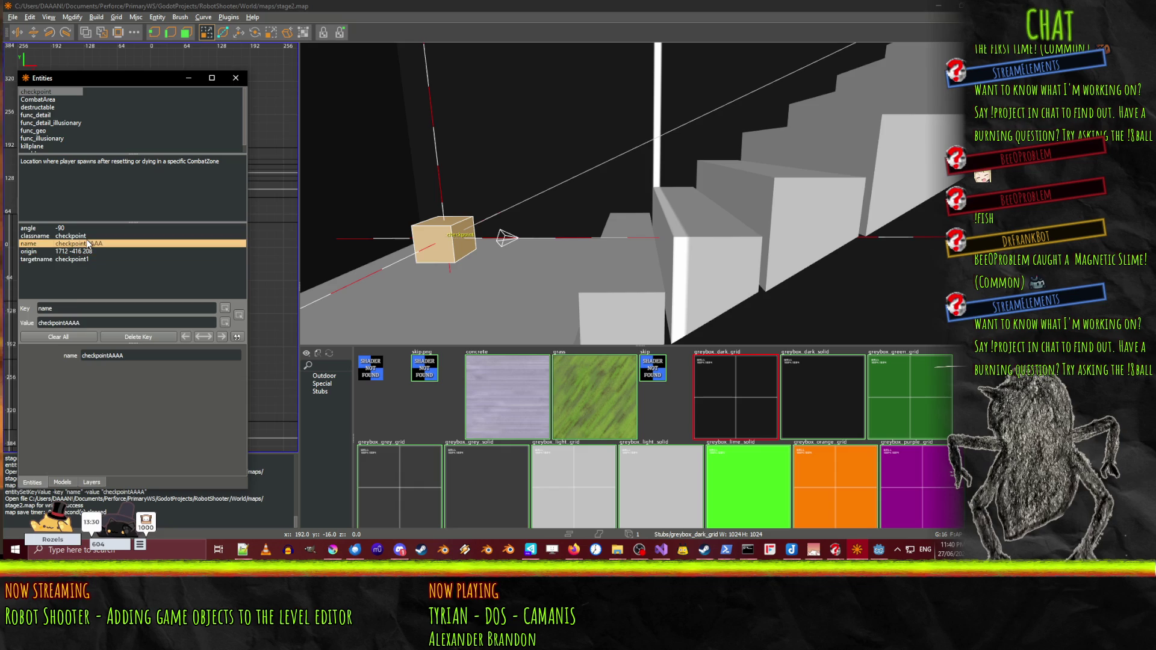
pyautogui.moveTo(602, 180); pyautogui.dragTo(639, 193)
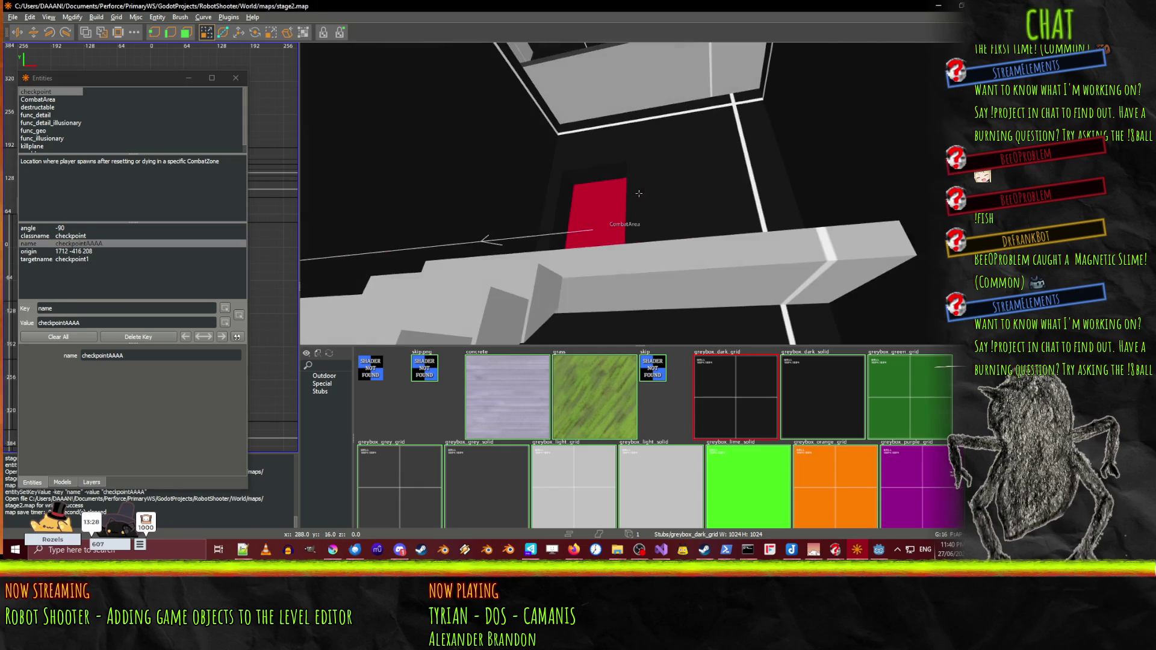
pyautogui.click(594, 214)
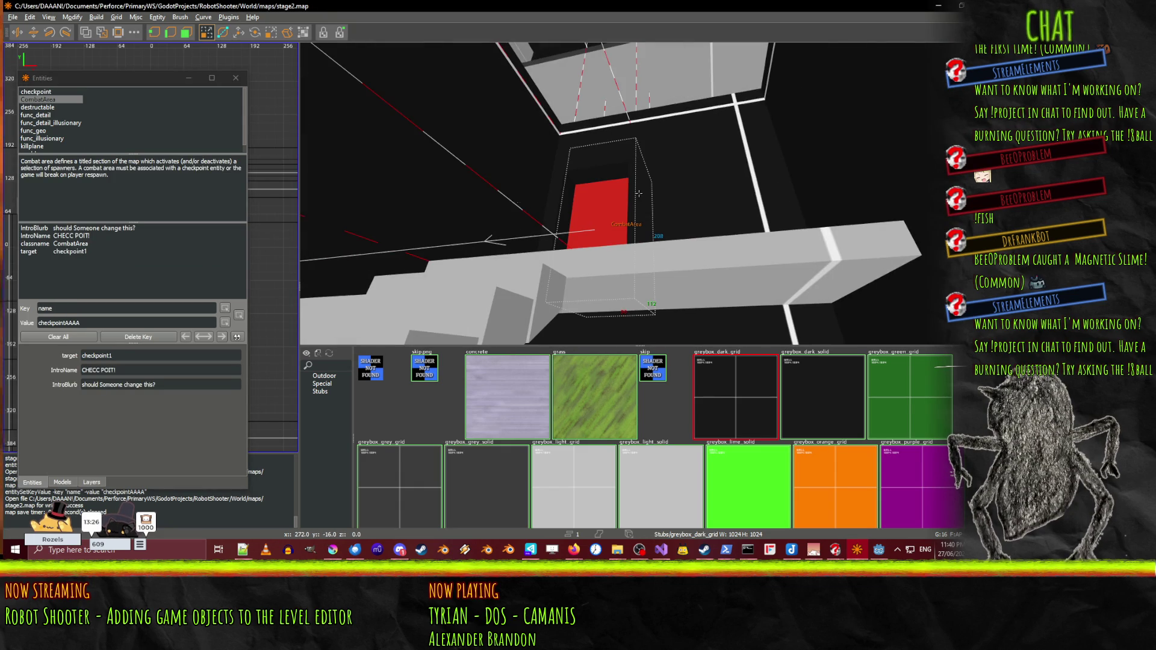
pyautogui.click(185, 336)
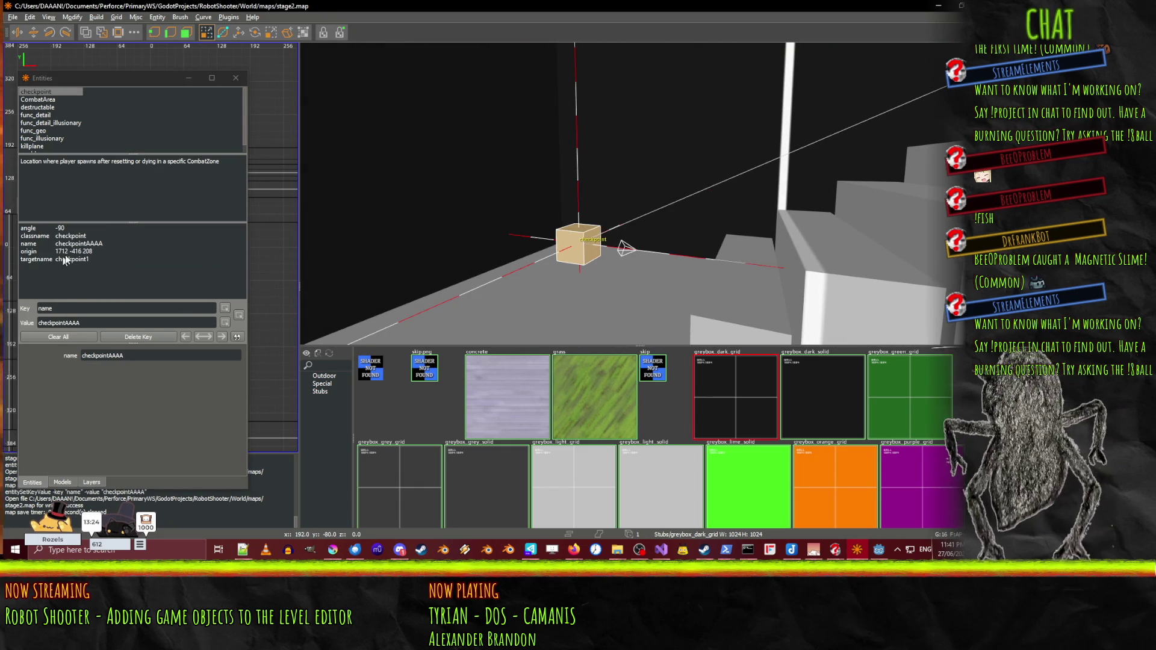
# - Restore the checkpoint's name to checkpoint1 and switch back to Godot
pyautogui.click(78, 244)
pyautogui.doubleClick(115, 357)
pyautogui.press('BackSpace')
pyautogui.press('BackSpace')
pyautogui.press('BackSpace')
pyautogui.write('1')
pyautogui.press('Return')
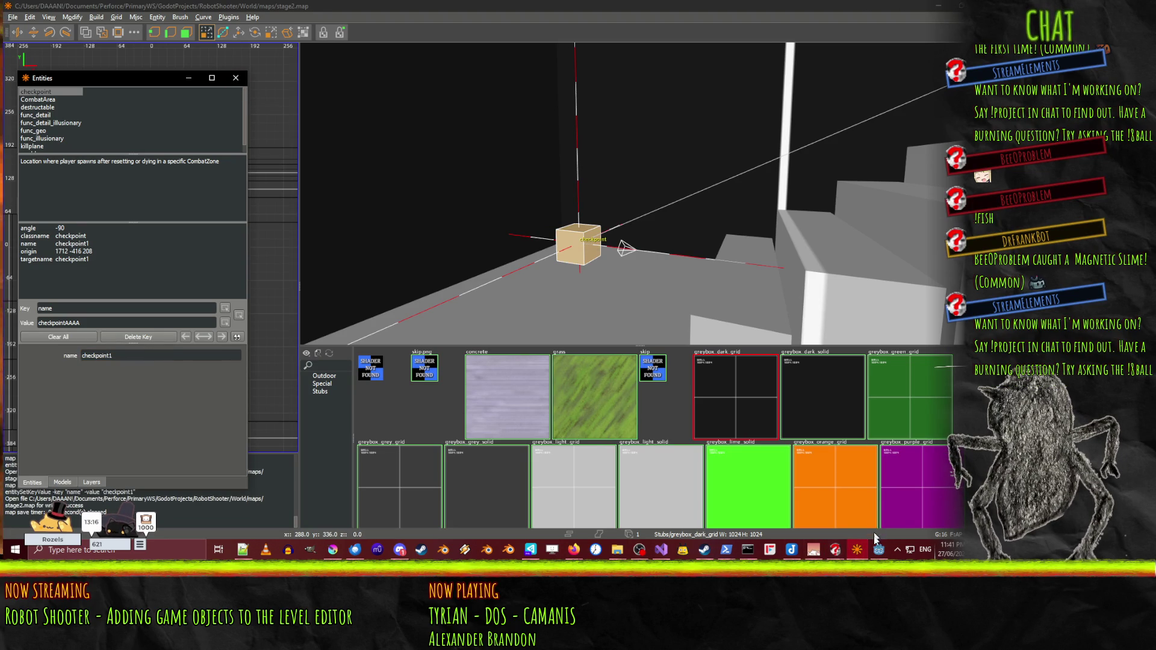
pyautogui.hotkey('alt', 'Tab')
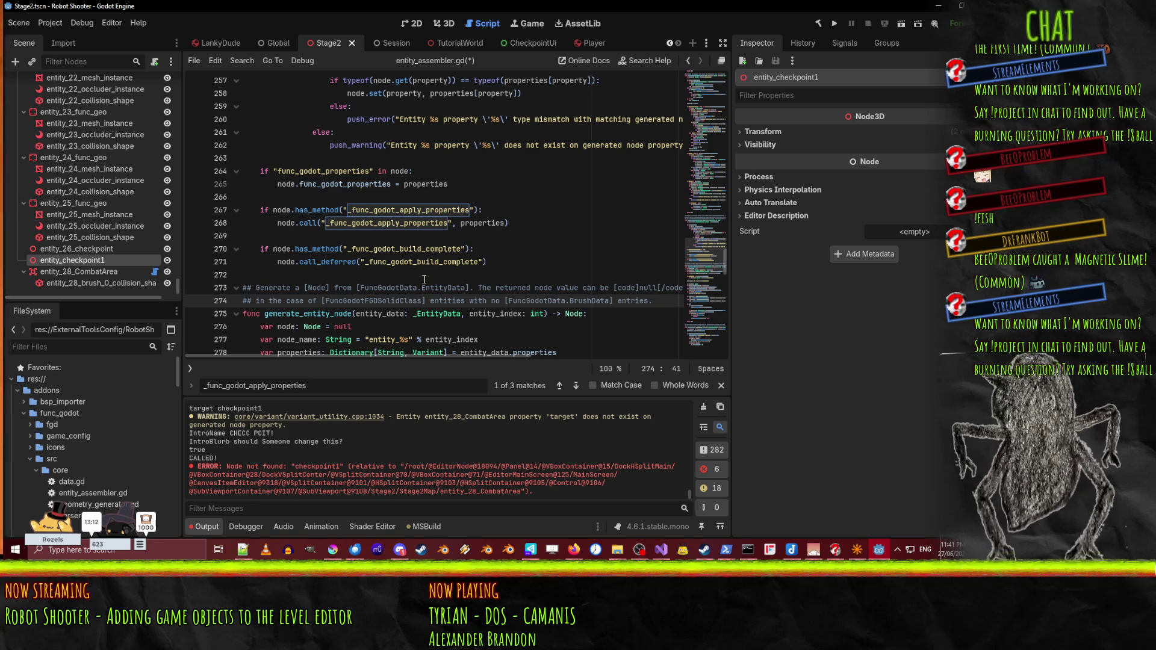
pyautogui.press('Escape')
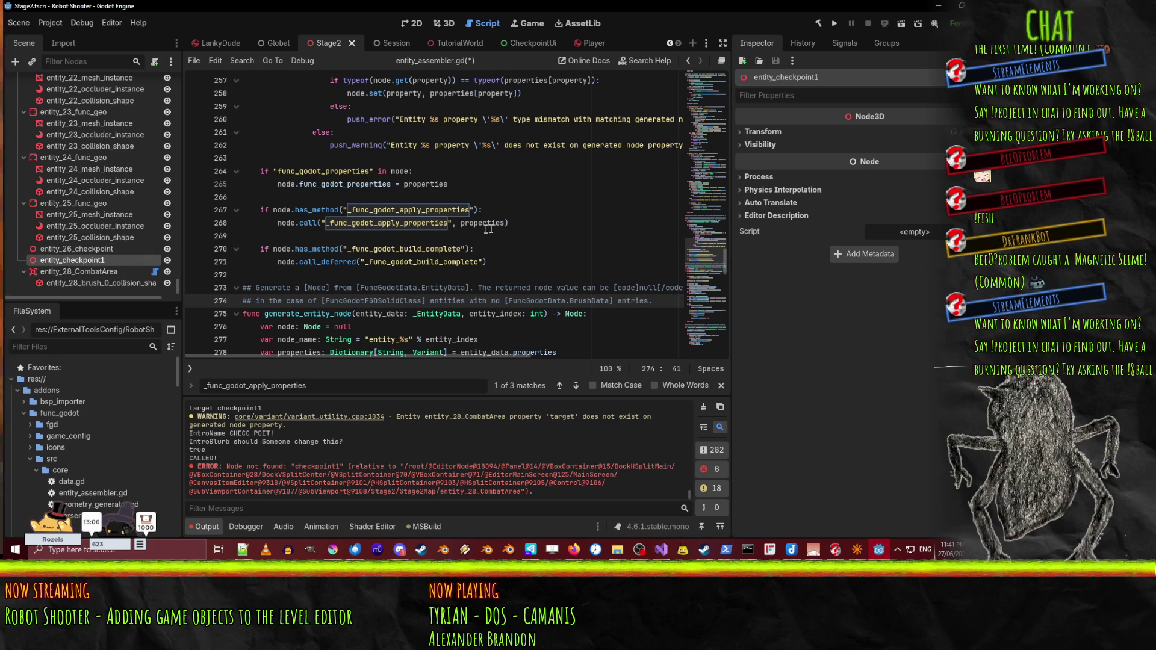
pyautogui.click(501, 197)
pyautogui.scroll(2, 501, 198)
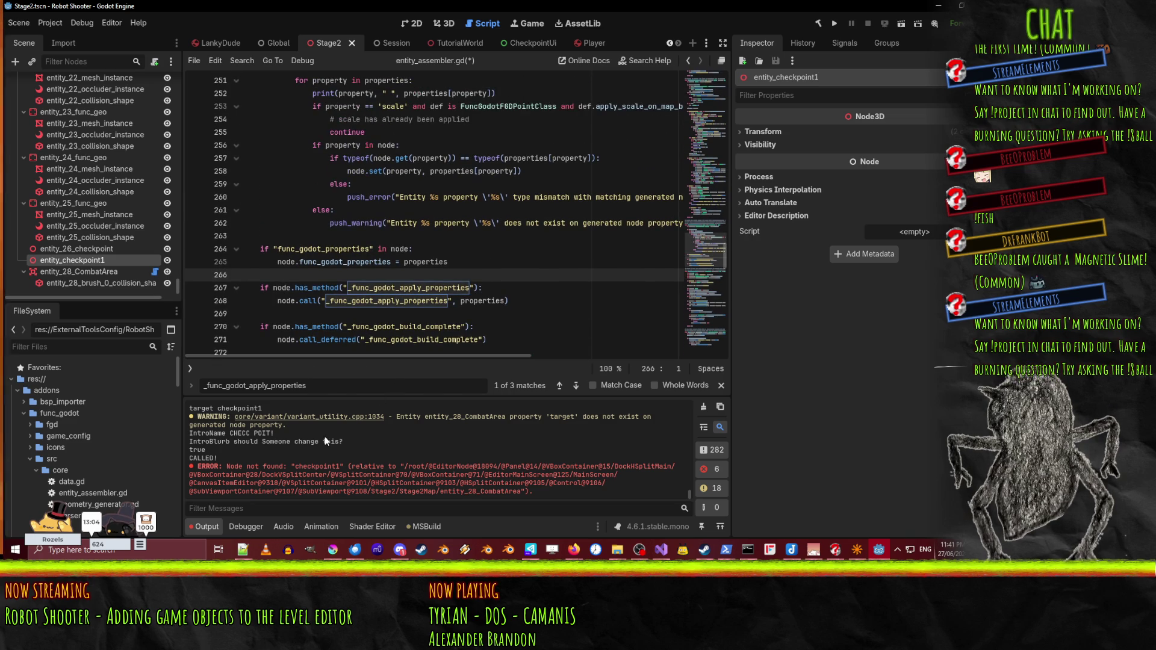
pyautogui.scroll(2, 326, 441)
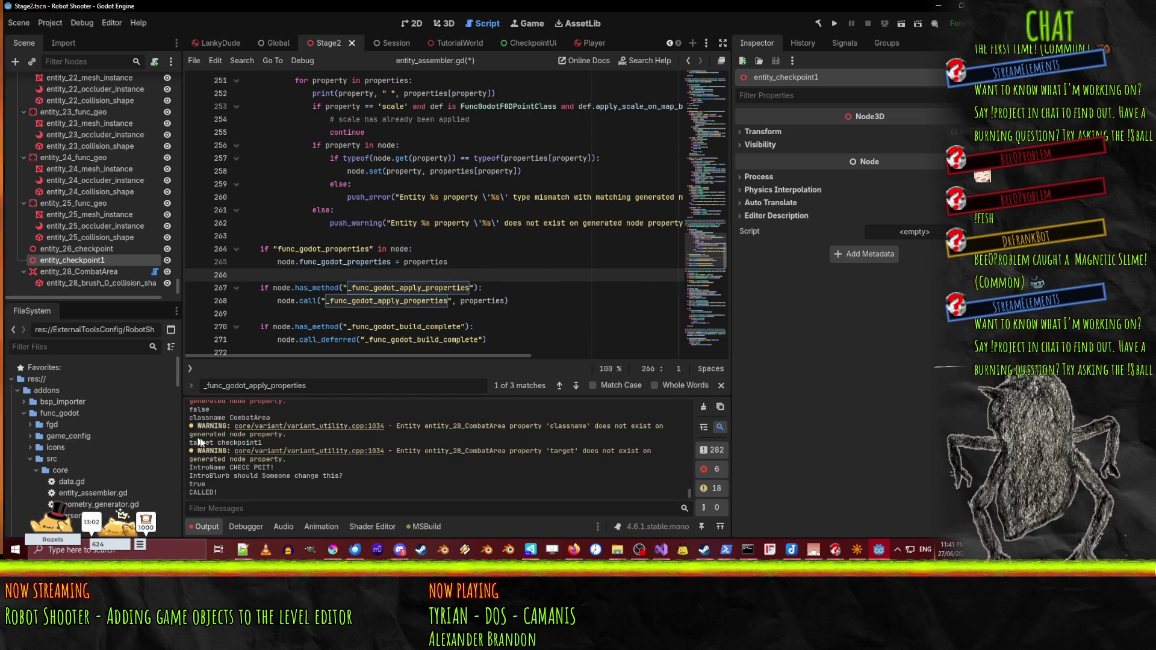
pyautogui.moveTo(219, 442); pyautogui.dragTo(263, 443)
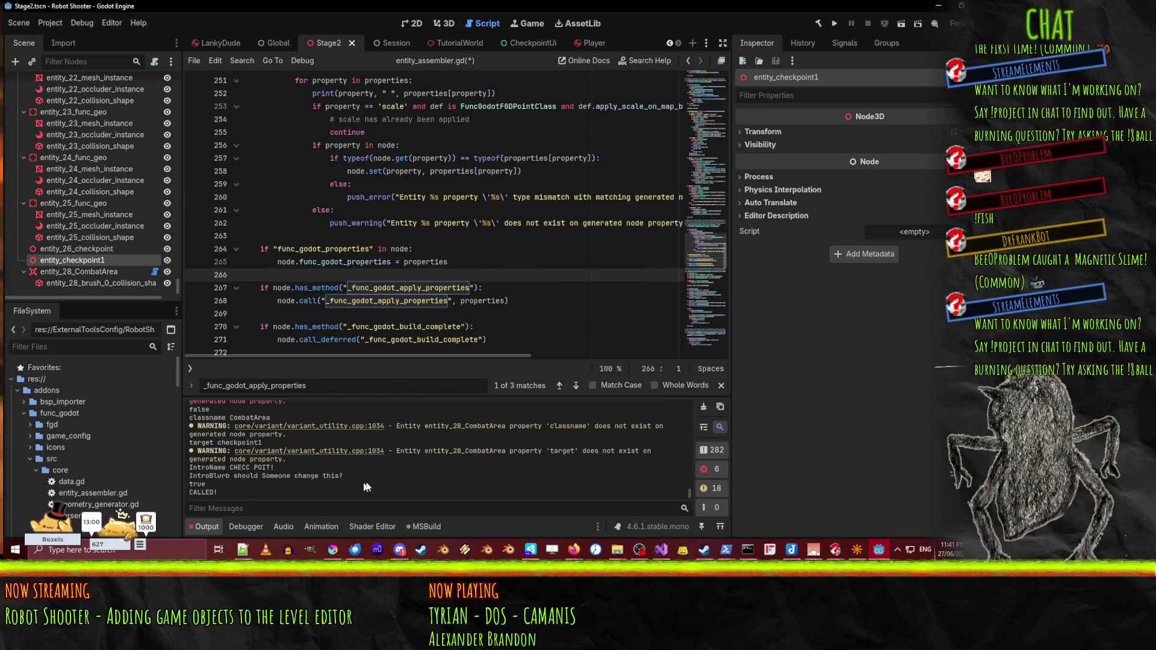
pyautogui.click(338, 508)
pyautogui.write('checkp')
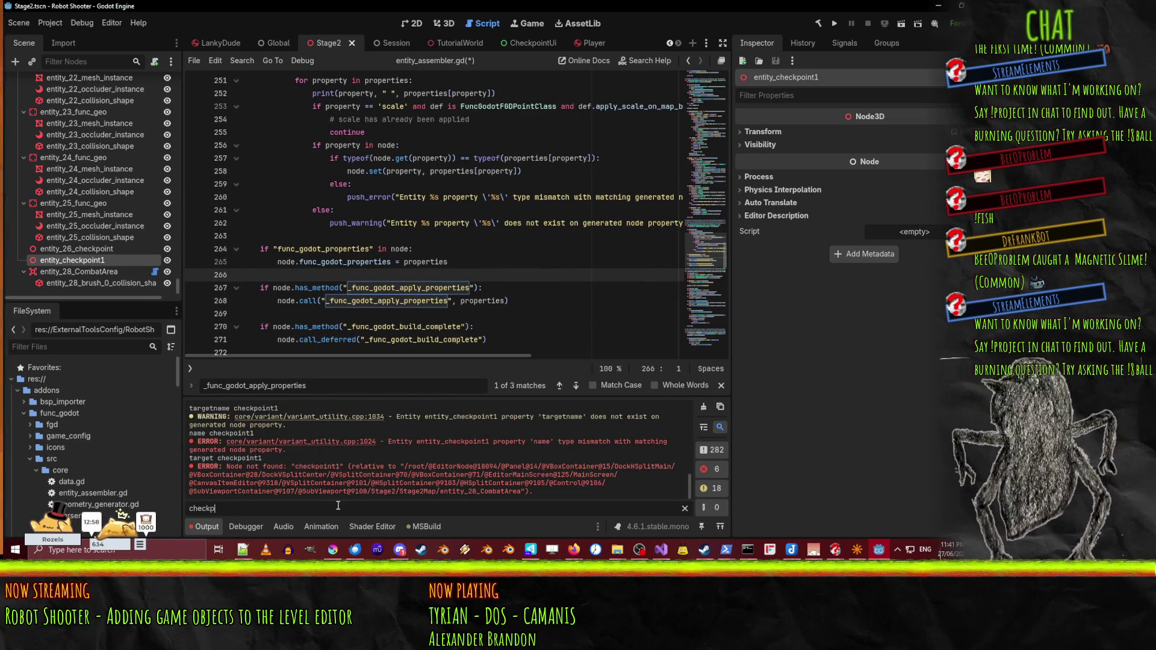
pyautogui.write('oint1')
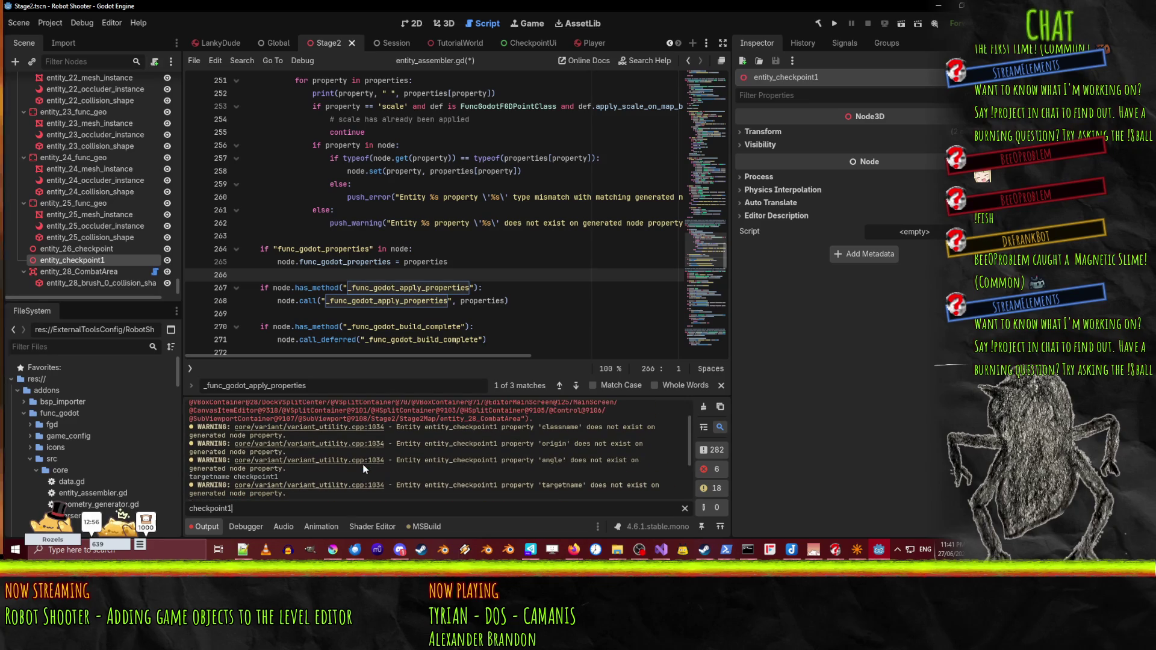
pyautogui.scroll(-1, 364, 468)
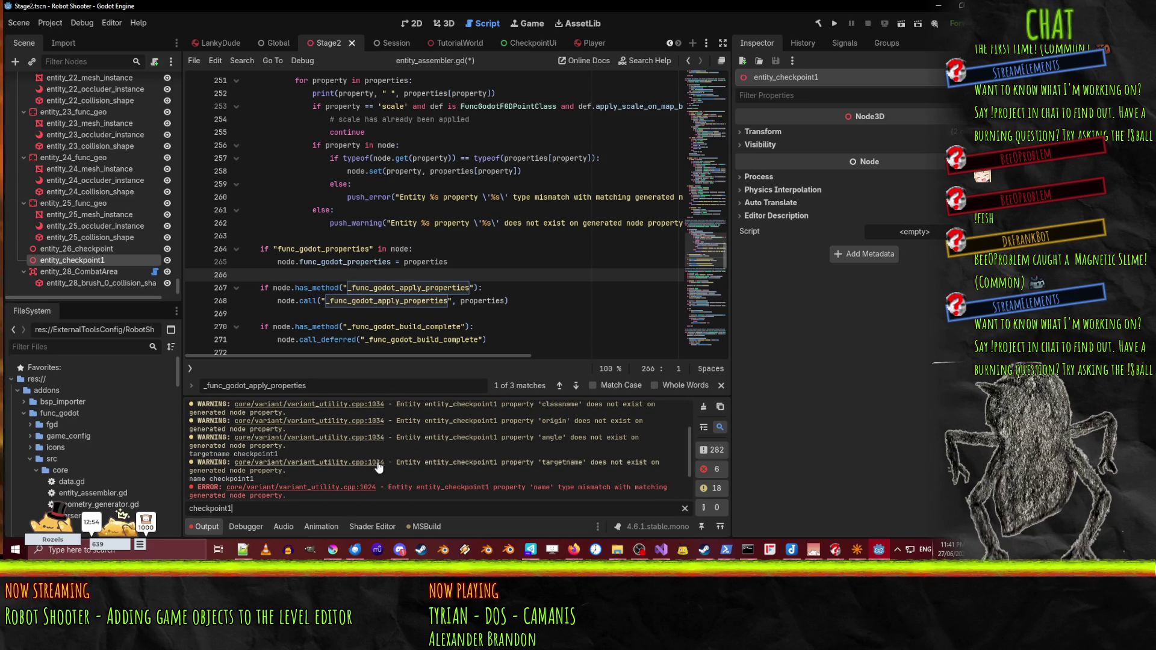
pyautogui.scroll(2, 472, 456)
pyautogui.scroll(3, 446, 443)
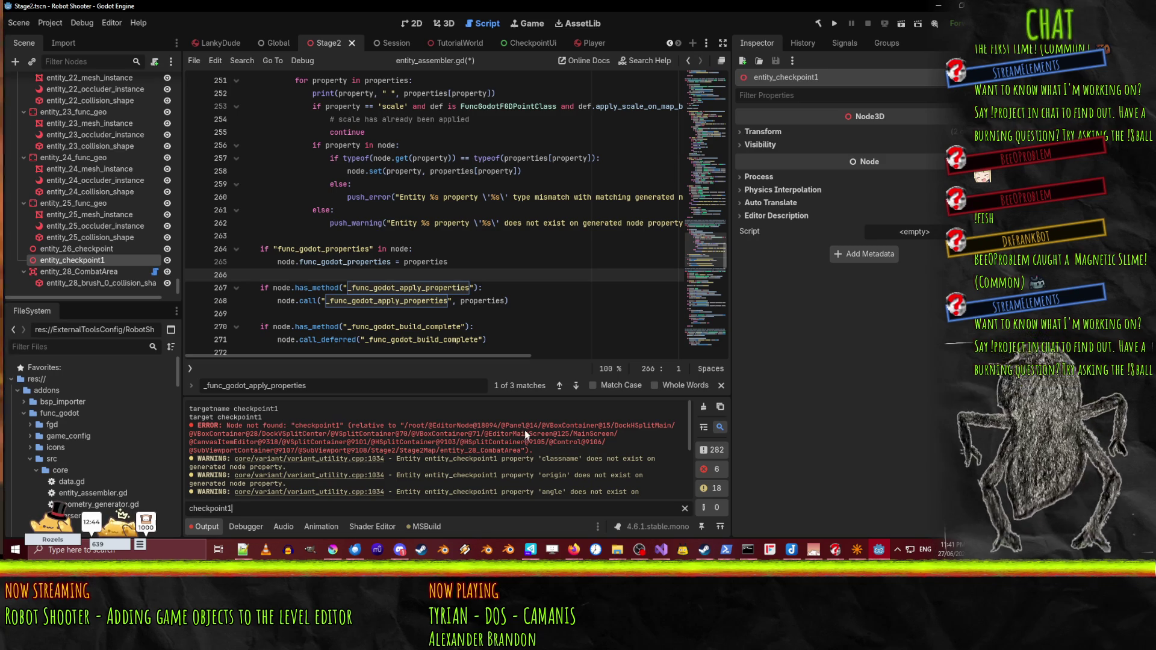
pyautogui.moveTo(536, 447)
pyautogui.mouseDown()
pyautogui.moveTo(357, 450)
pyautogui.moveTo(195, 429)
pyautogui.mouseUp()
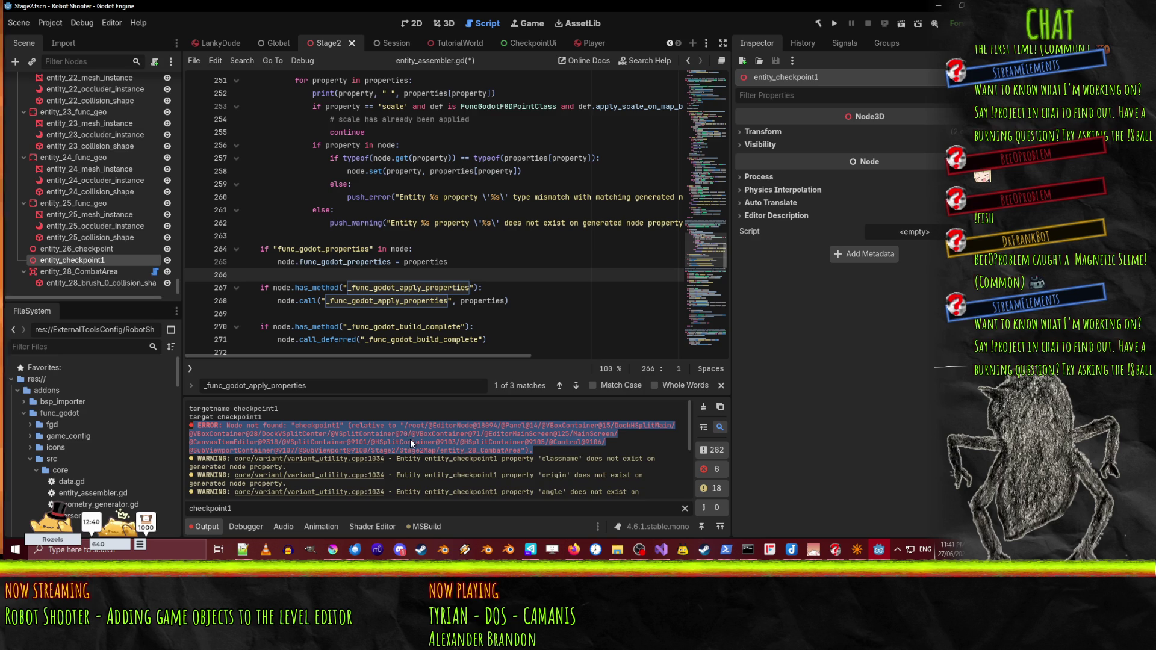
pyautogui.scroll(-3, 411, 439)
pyautogui.scroll(-1, 413, 443)
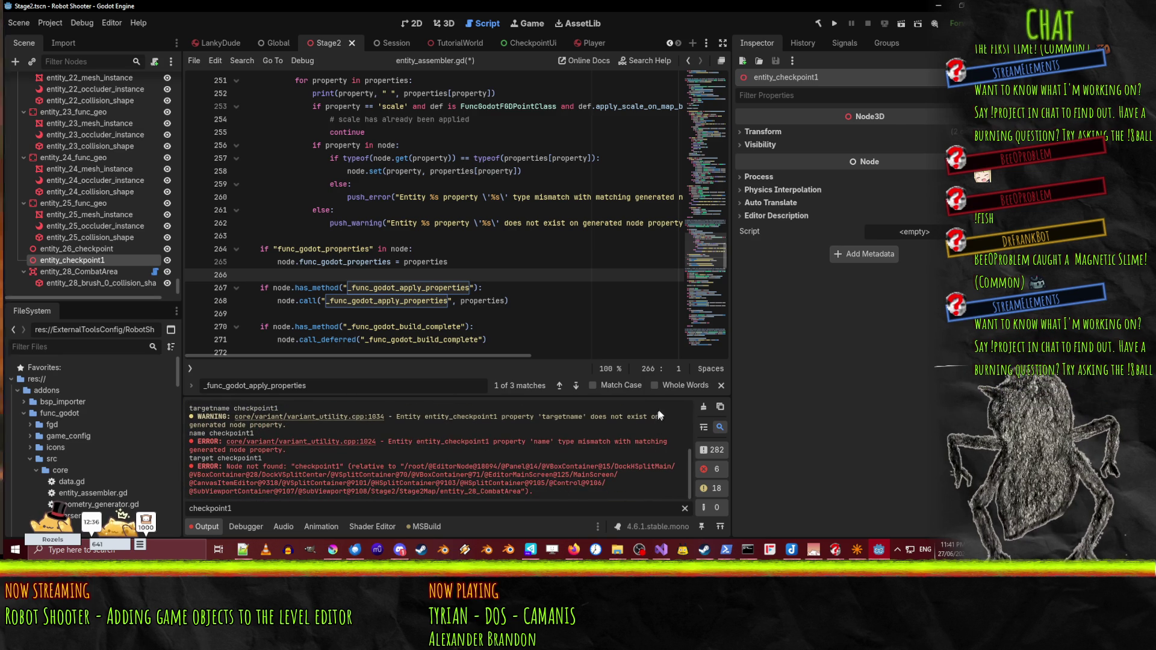
pyautogui.click(703, 407)
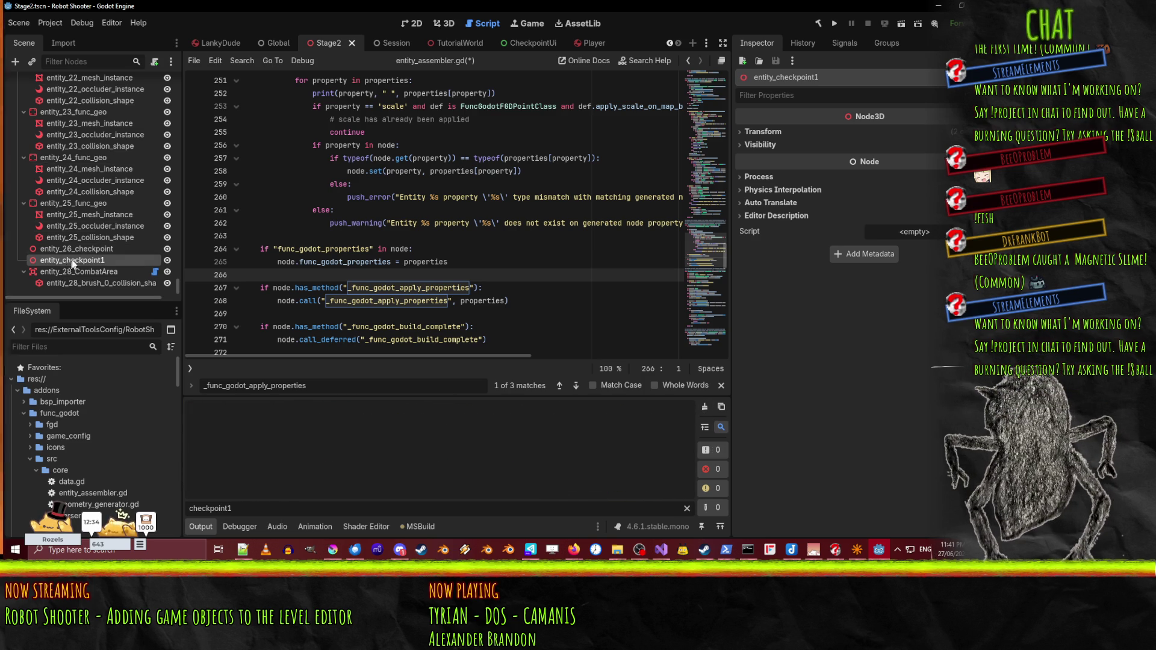
pyautogui.scroll(5, 103, 265)
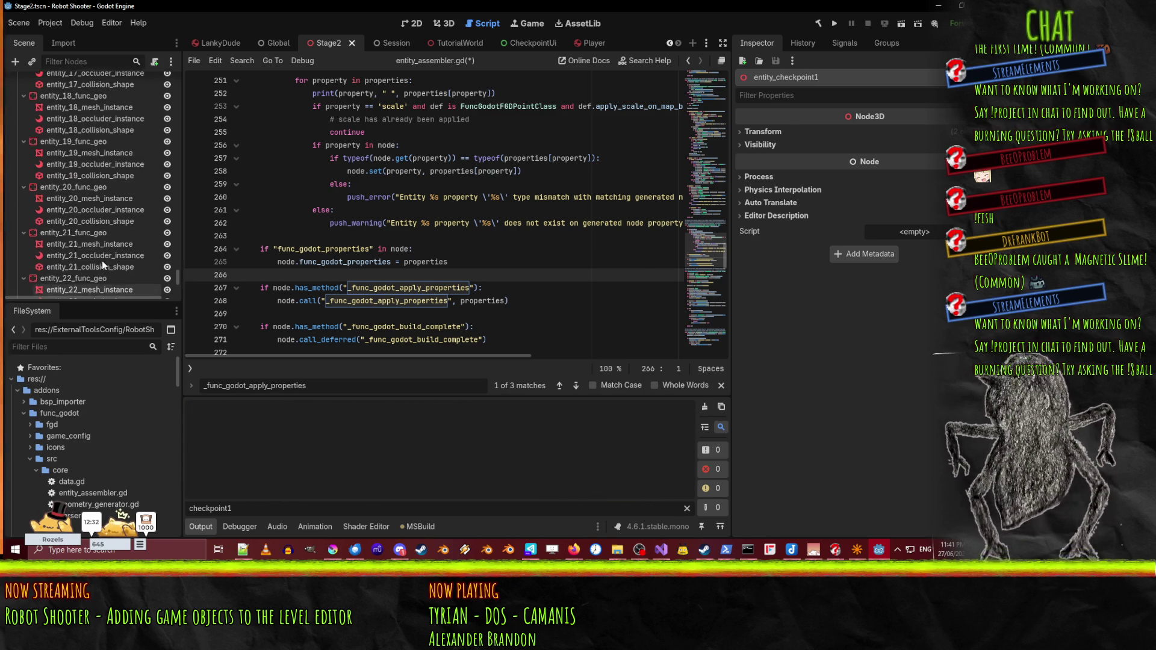
pyautogui.moveTo(180, 269)
pyautogui.mouseDown()
pyautogui.moveTo(175, 75)
pyautogui.moveTo(181, 302)
pyautogui.moveTo(161, 63)
pyautogui.mouseUp()
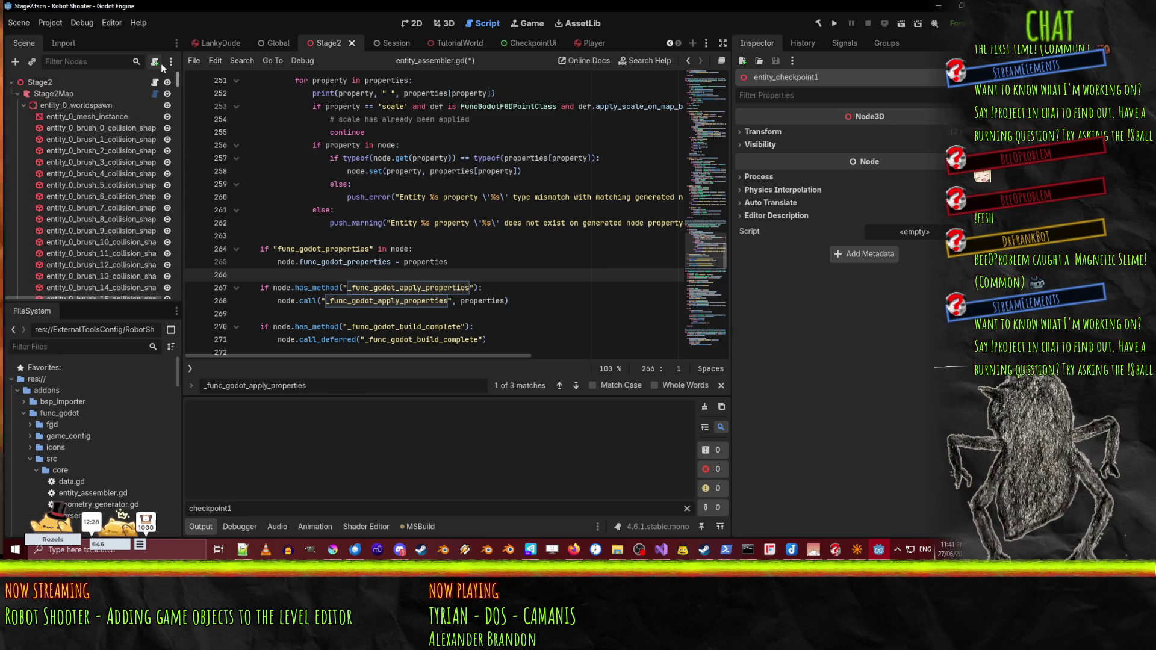
# - Show Stage2Map's map properties, toggle Entity Settings, and scroll FileSystem to ExternalToolsConfig
pyautogui.click(54, 93)
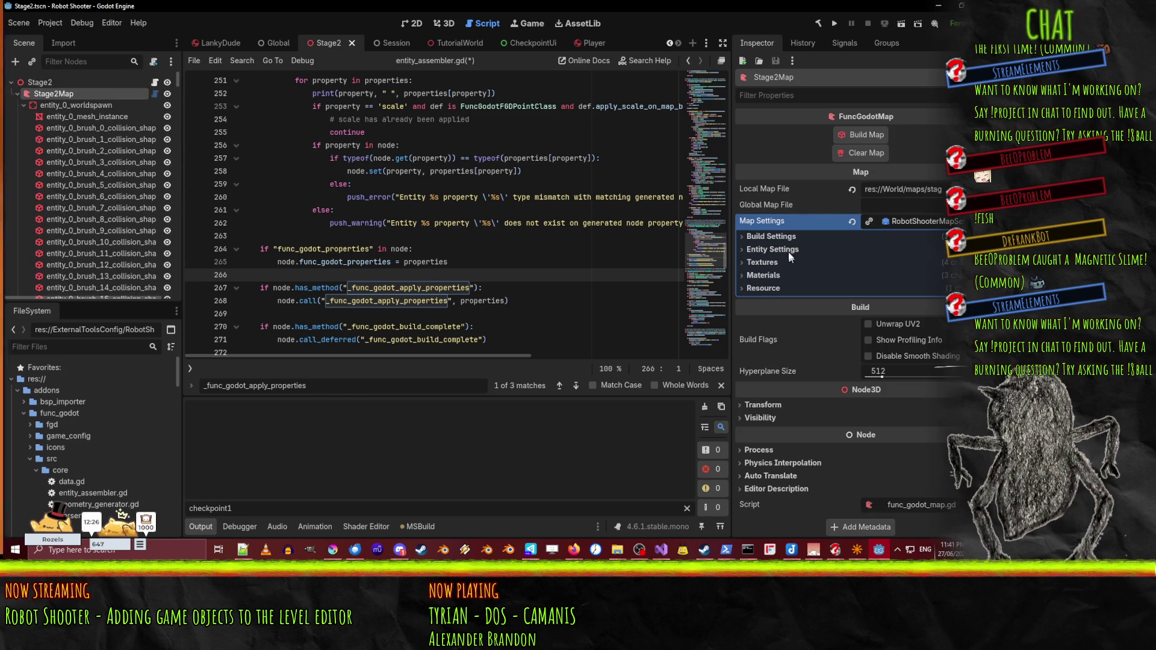
pyautogui.click(777, 249)
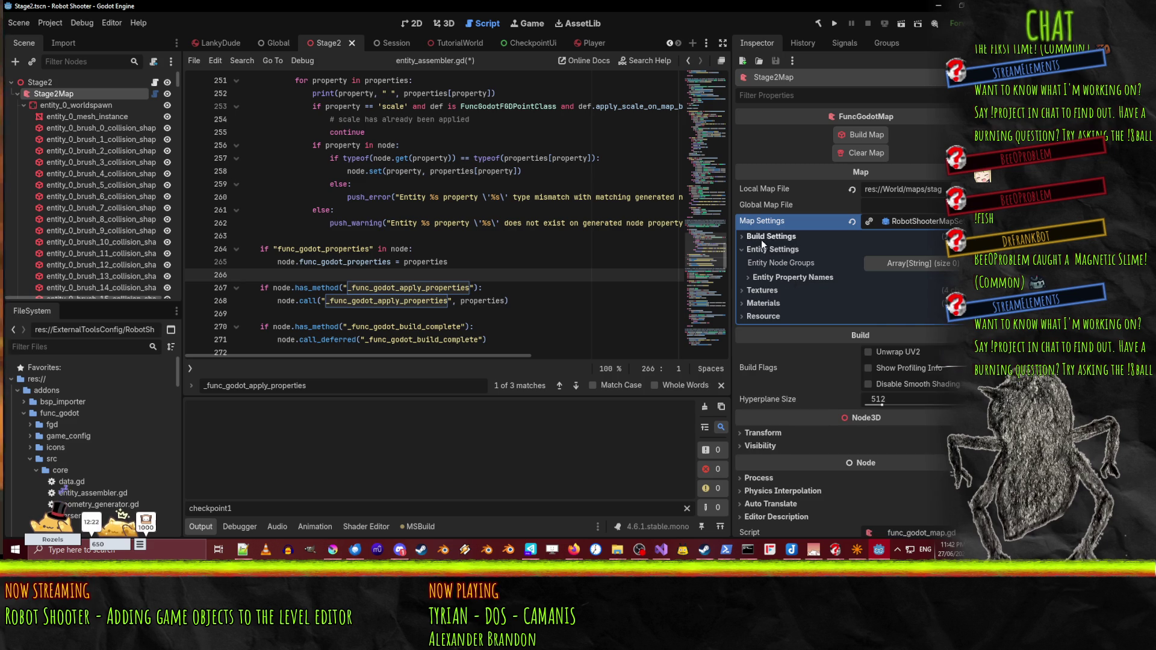
pyautogui.click(773, 249)
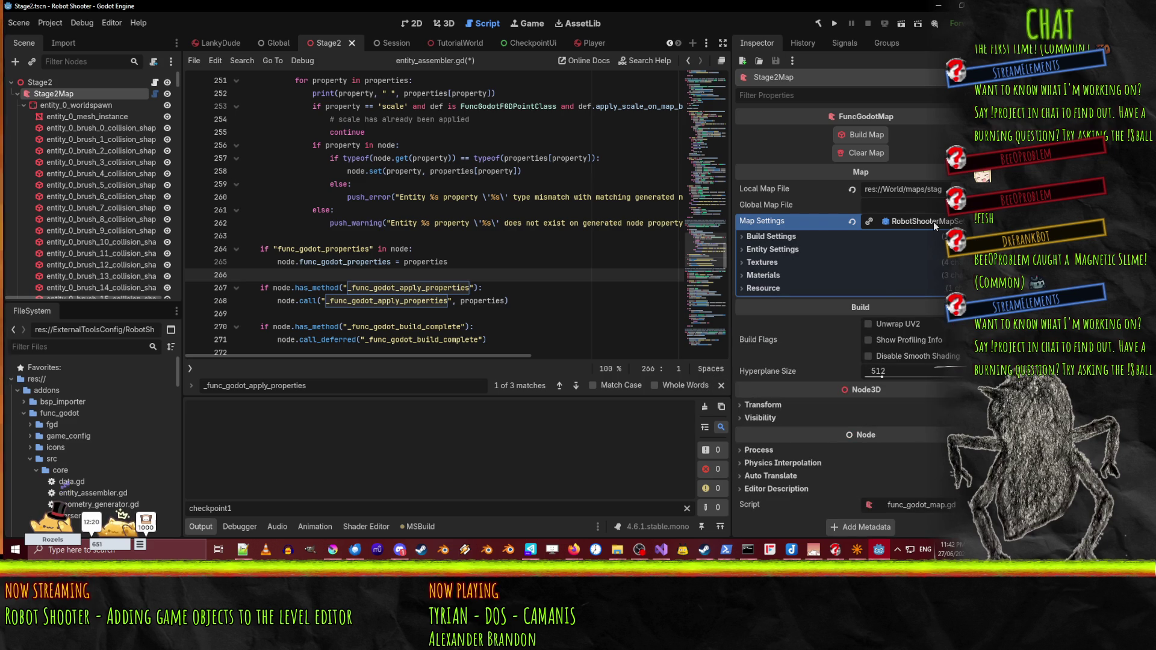
pyautogui.scroll(-10, 69, 414)
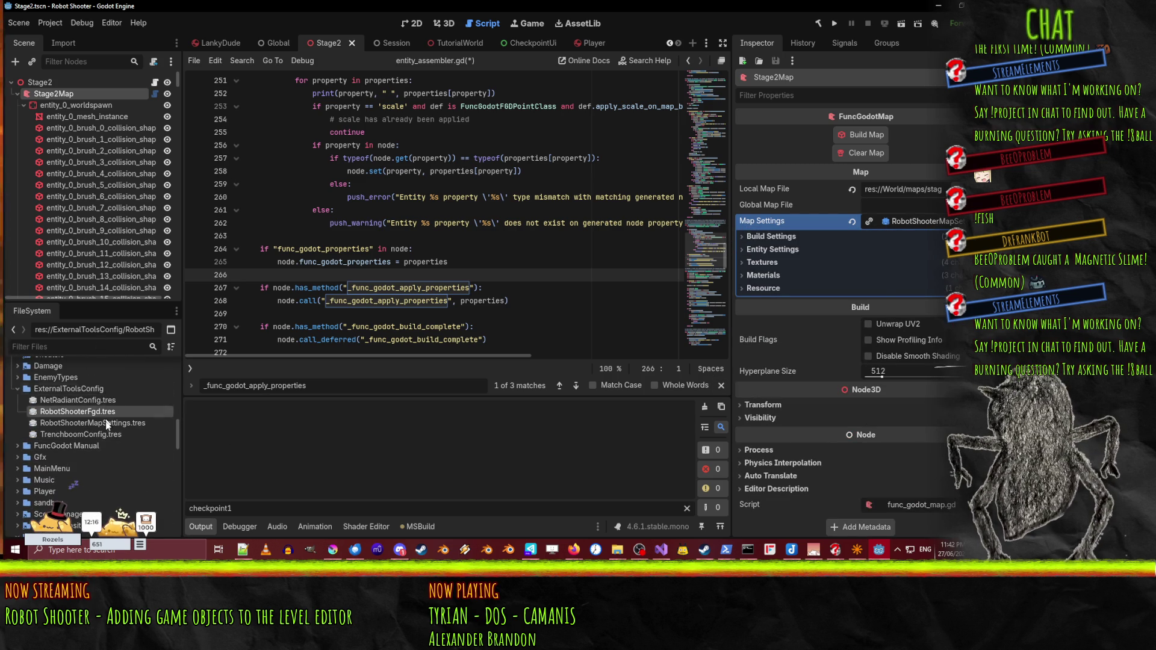
pyautogui.click(100, 411)
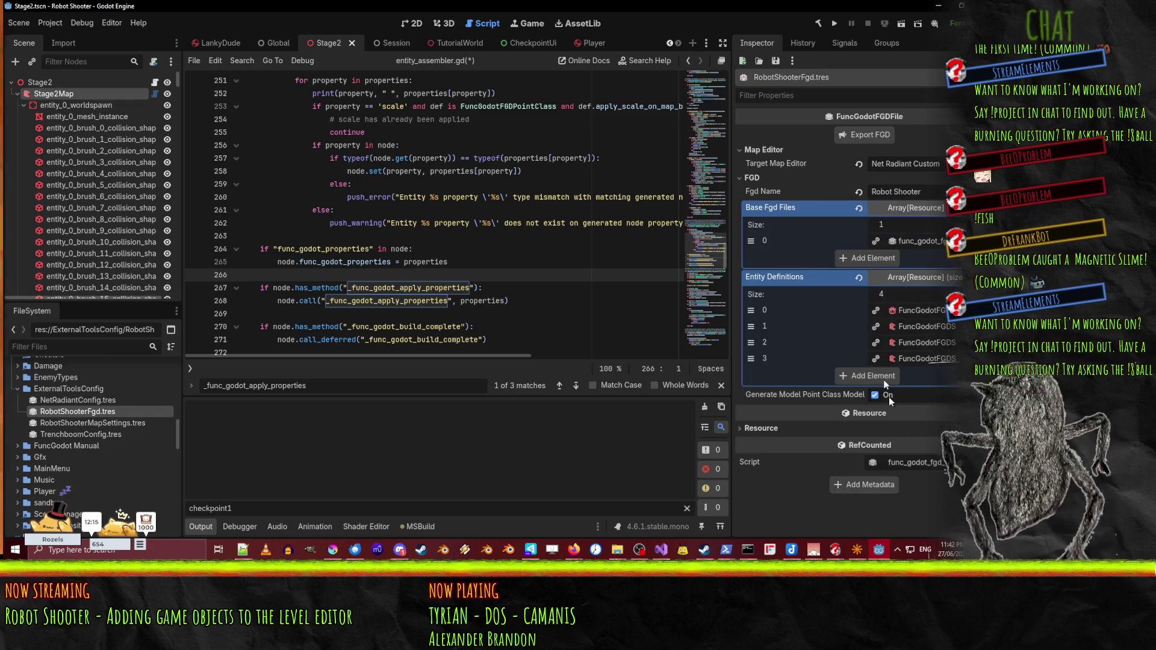
pyautogui.click(918, 310)
pyautogui.scroll(-2, 941, 319)
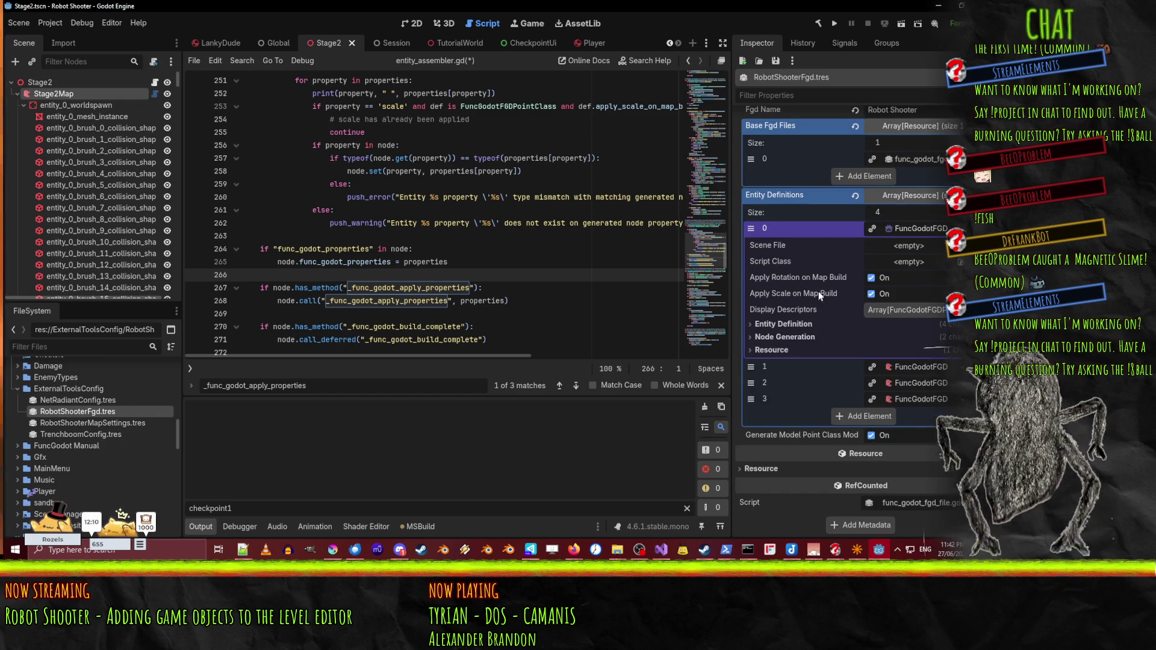
pyautogui.click(792, 323)
pyautogui.scroll(-4, 793, 324)
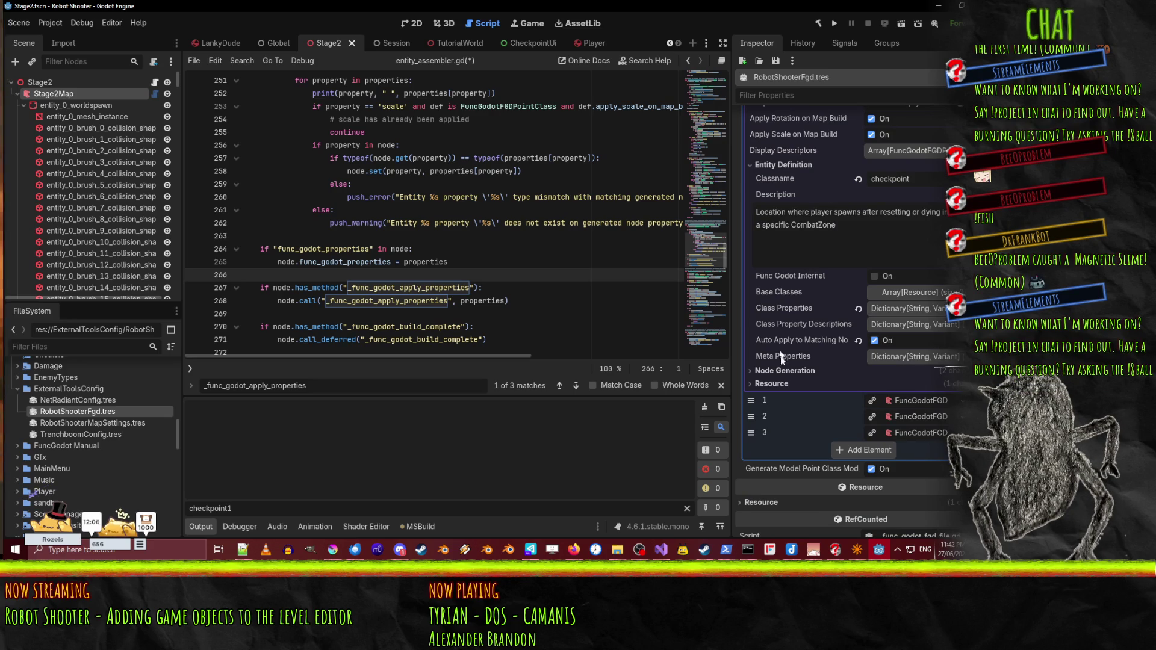
pyautogui.click(785, 371)
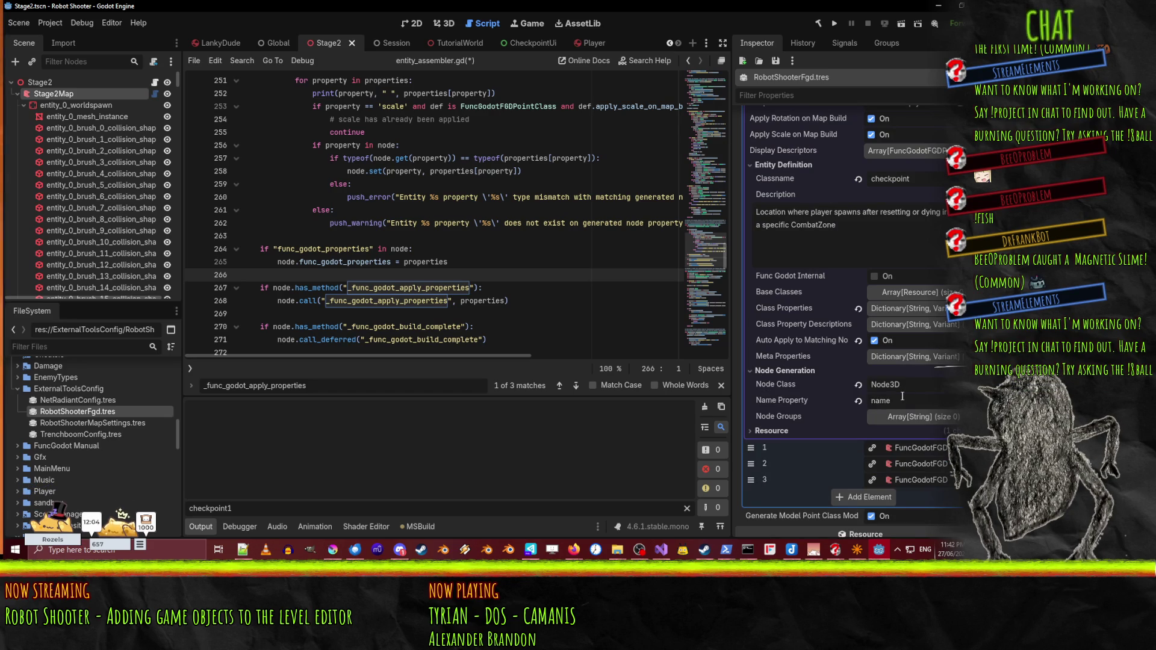
pyautogui.scroll(-2, 811, 385)
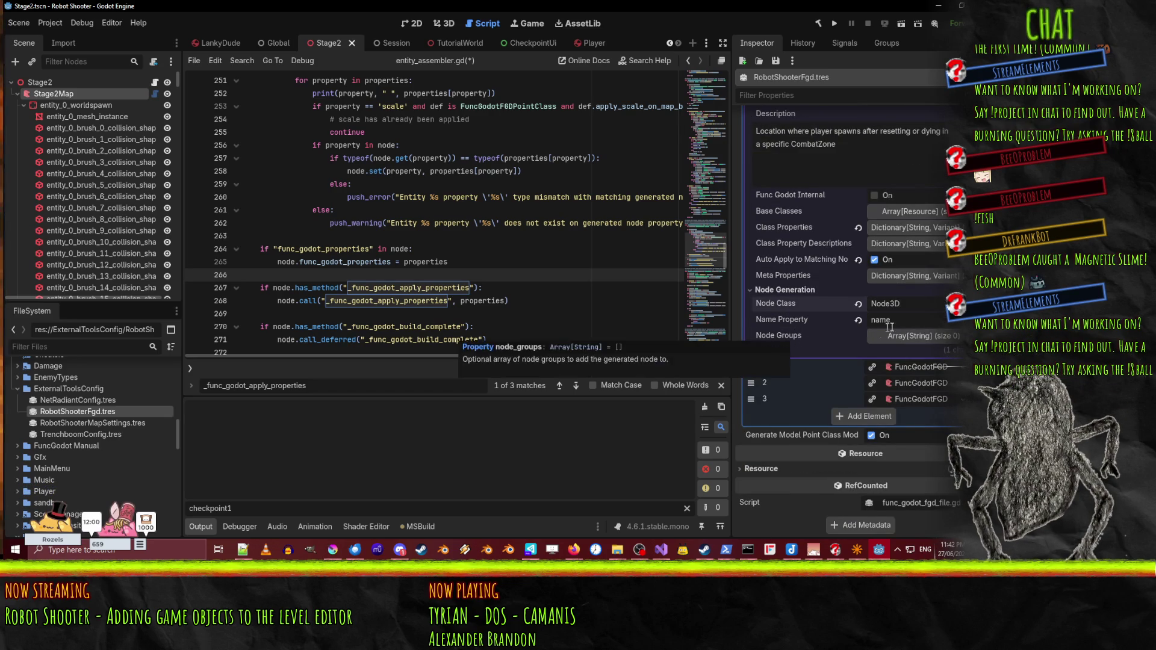
pyautogui.click(895, 320)
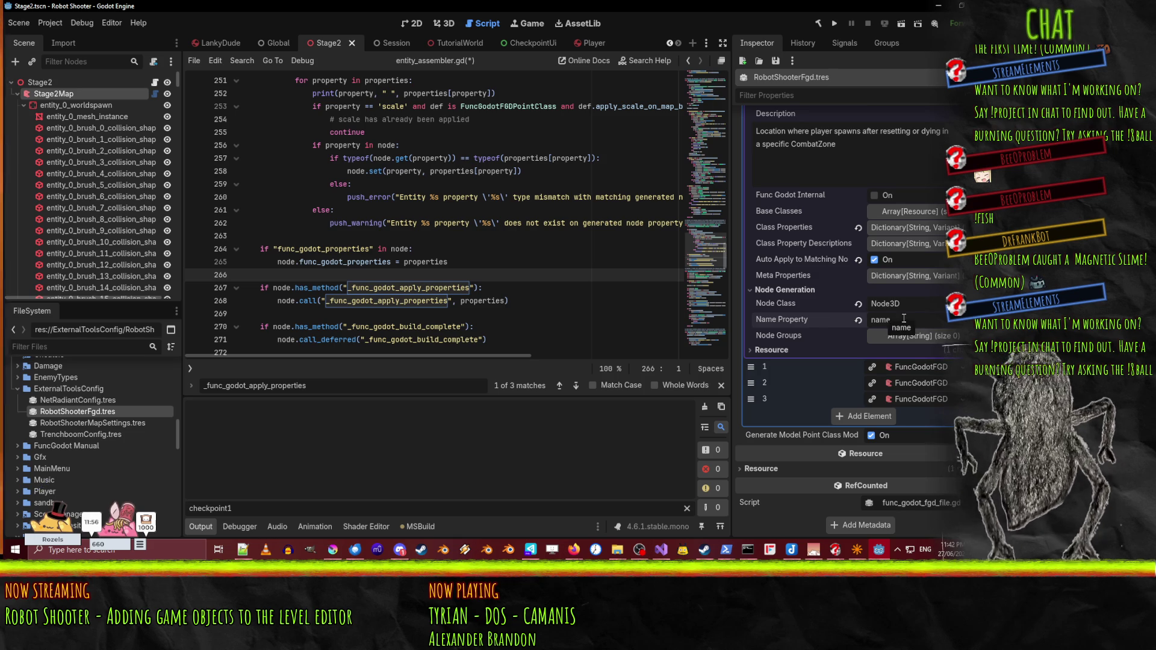
pyautogui.click(793, 290)
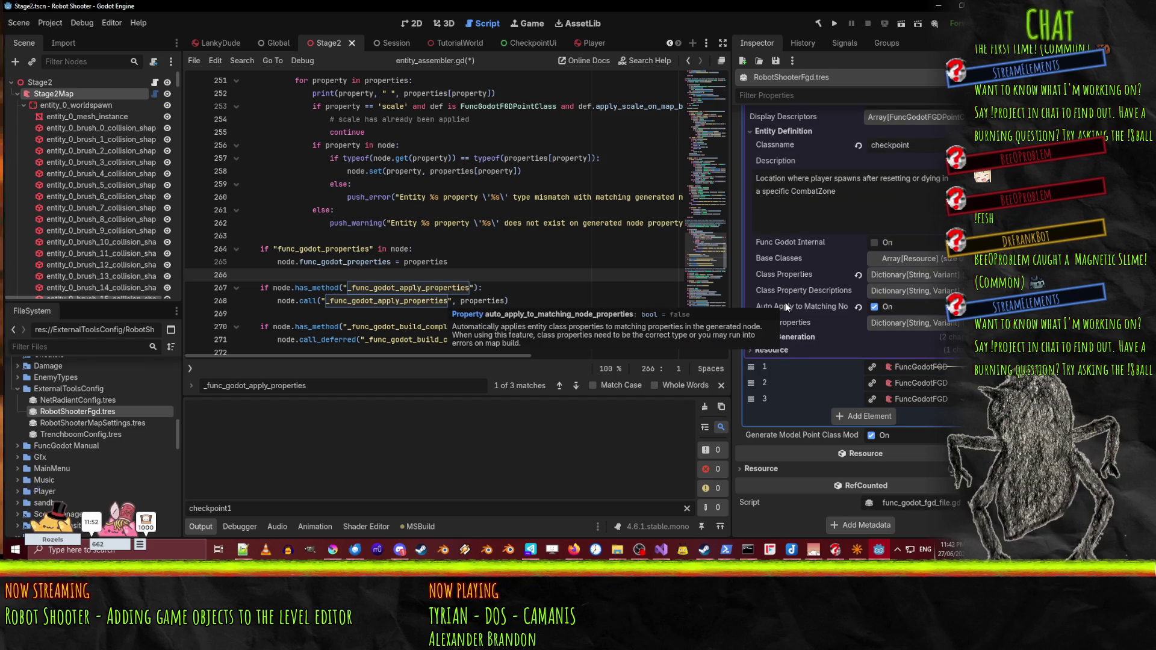
pyautogui.scroll(5, 831, 333)
pyautogui.scroll(-3, 791, 363)
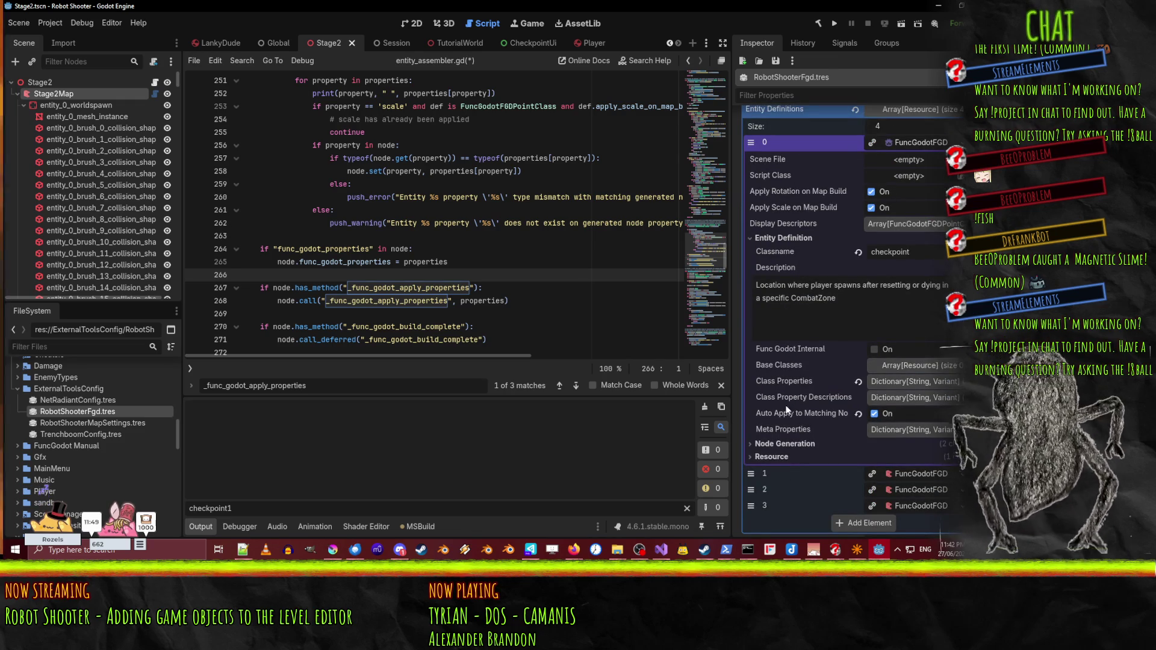
pyautogui.moveTo(788, 414)
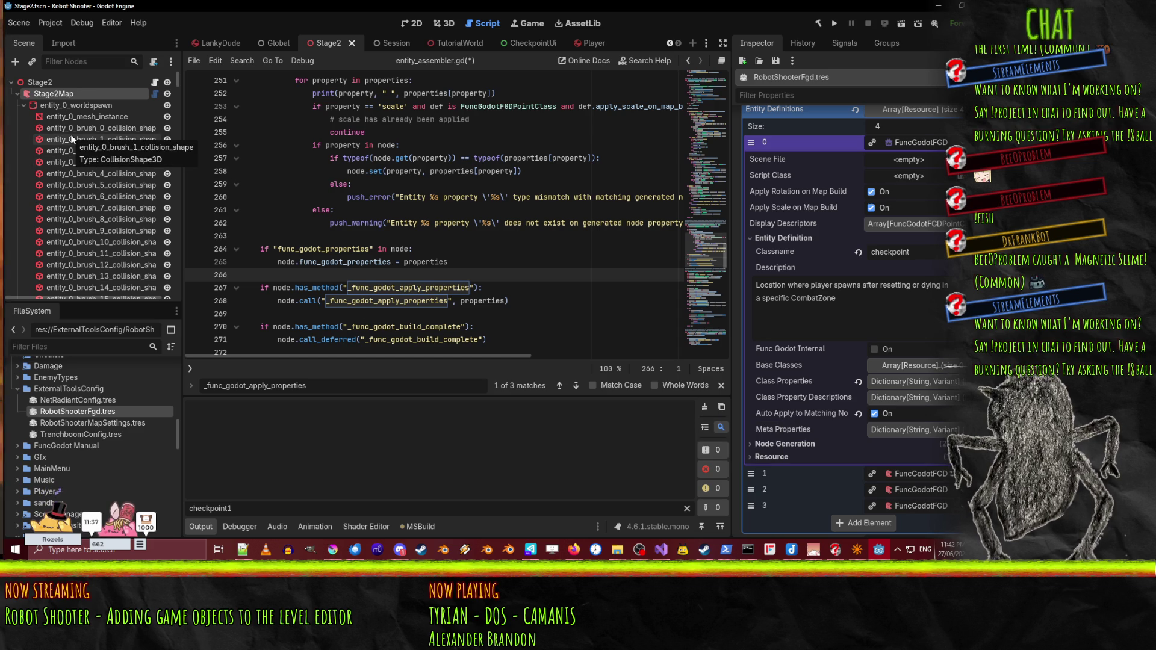
pyautogui.click(85, 93)
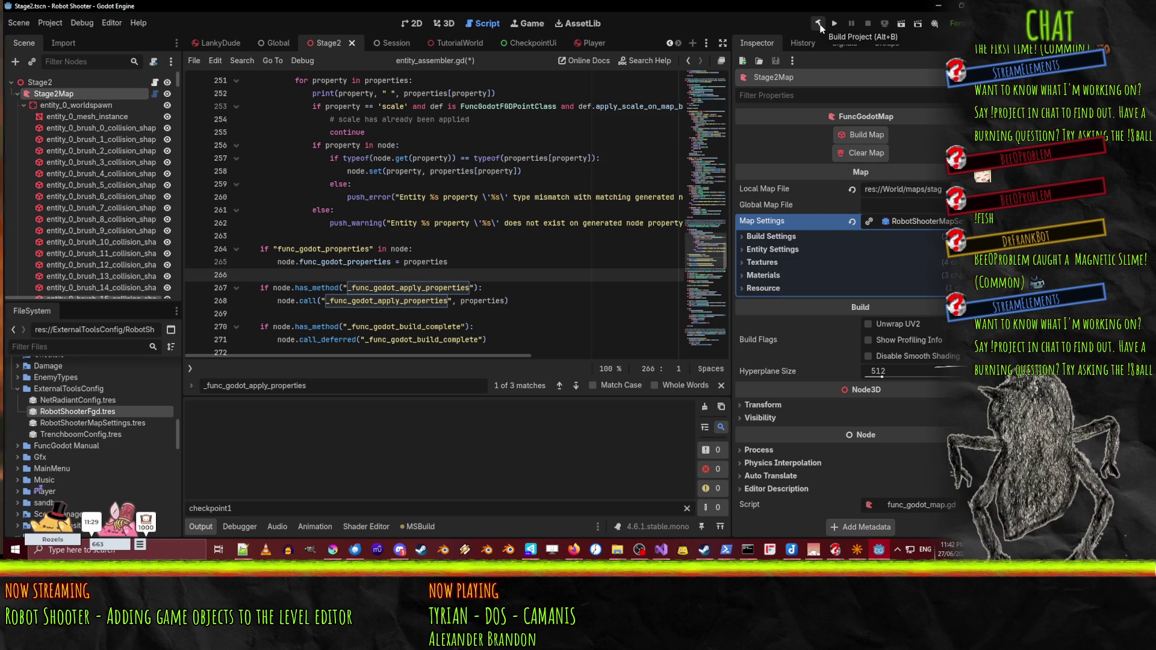
# - Clear and rebuild Stage2Map, then select entity_checkpoint1 and switch to the 3D view
pyautogui.click(873, 153)
pyautogui.click(854, 133)
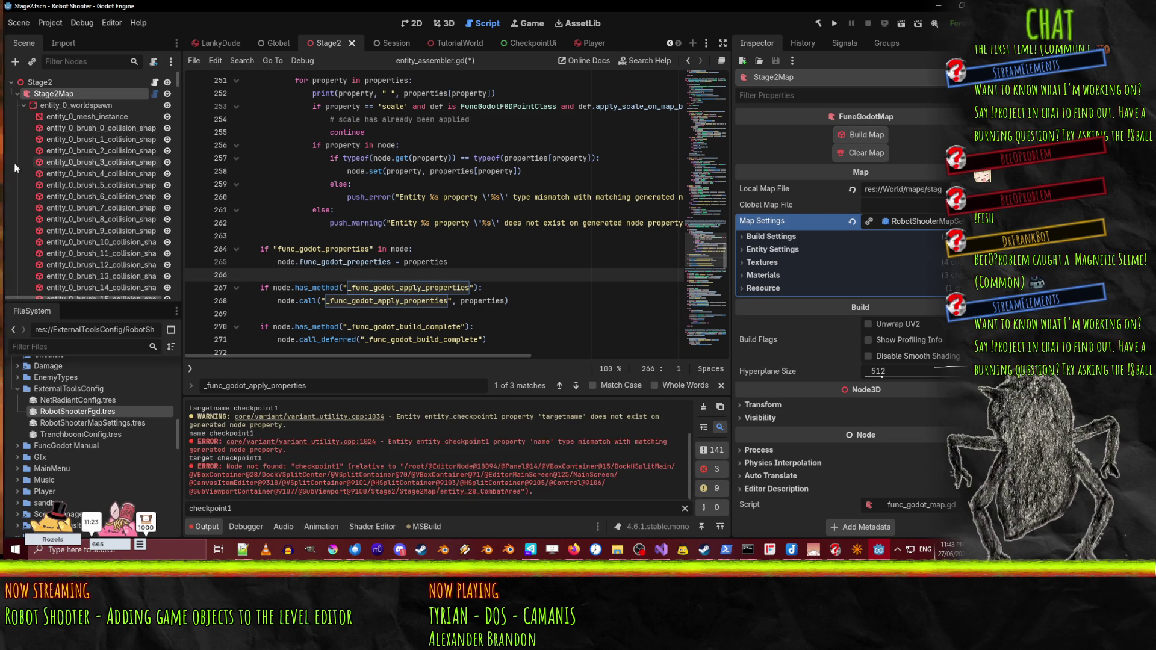
pyautogui.scroll(-5, 30, 150)
pyautogui.scroll(-15, 31, 149)
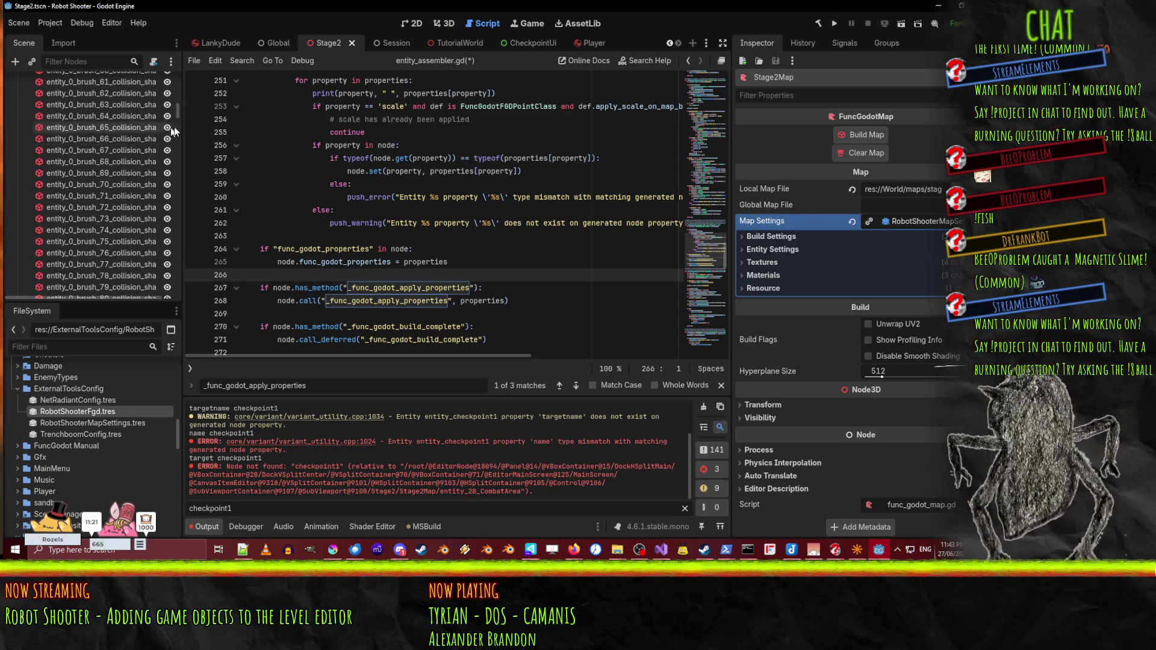
pyautogui.moveTo(174, 171); pyautogui.dragTo(179, 290)
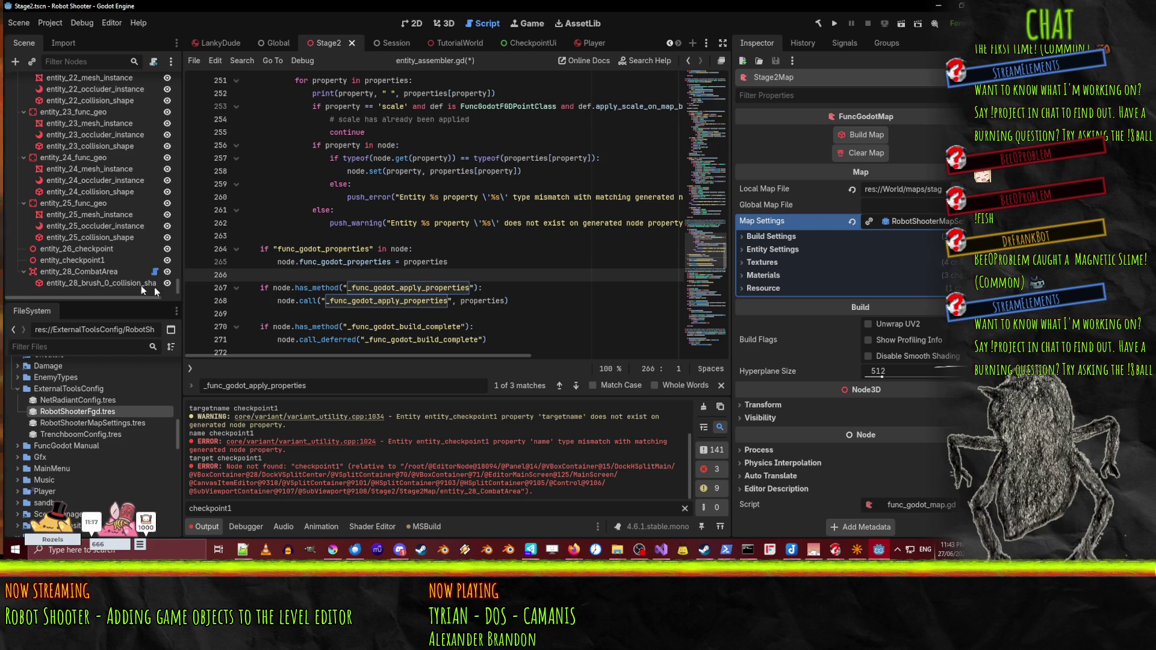
pyautogui.click(63, 261)
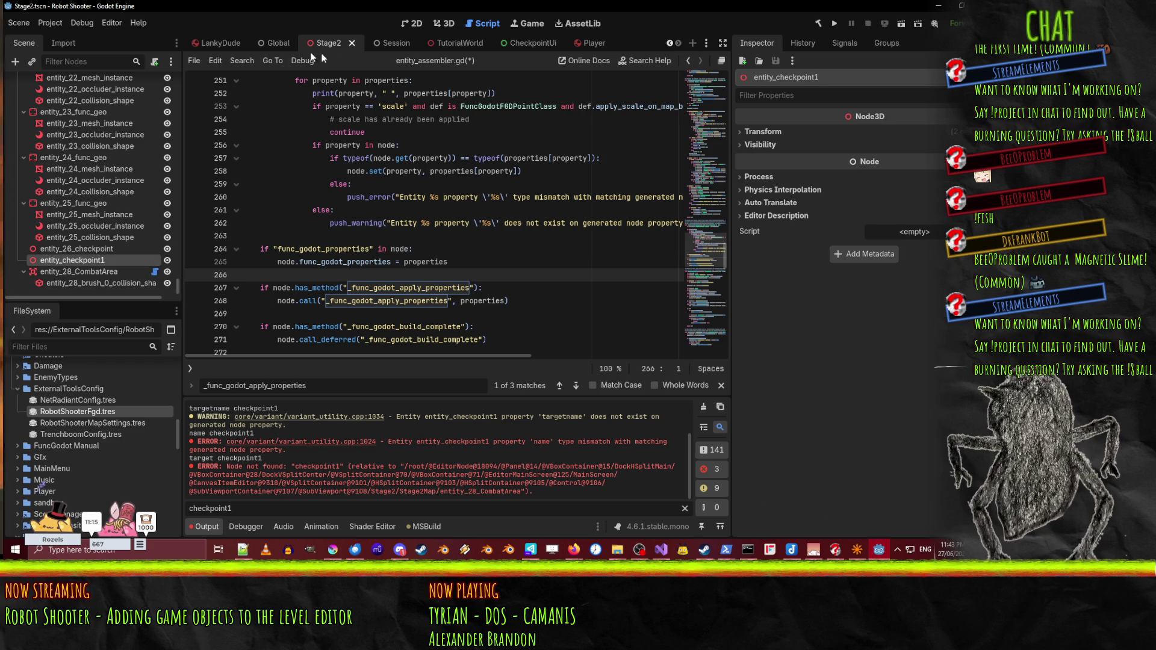
pyautogui.click(448, 27)
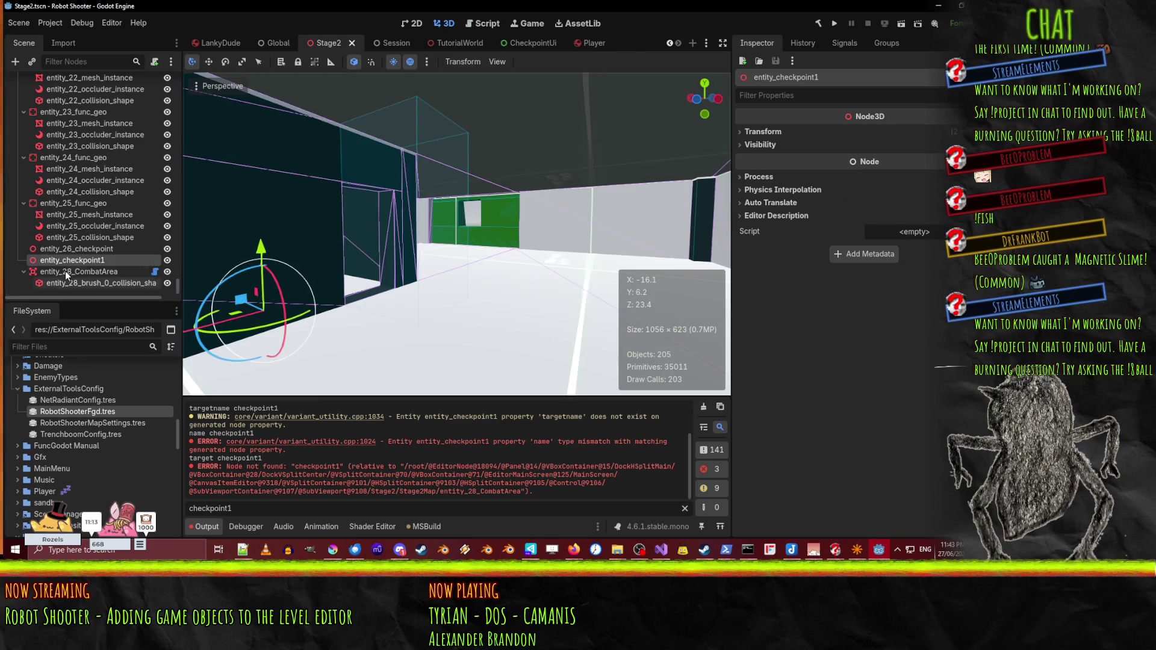
# - Frame entity_checkpoint1 in the 3D viewport, then switch to the level editor
pyautogui.press('f')
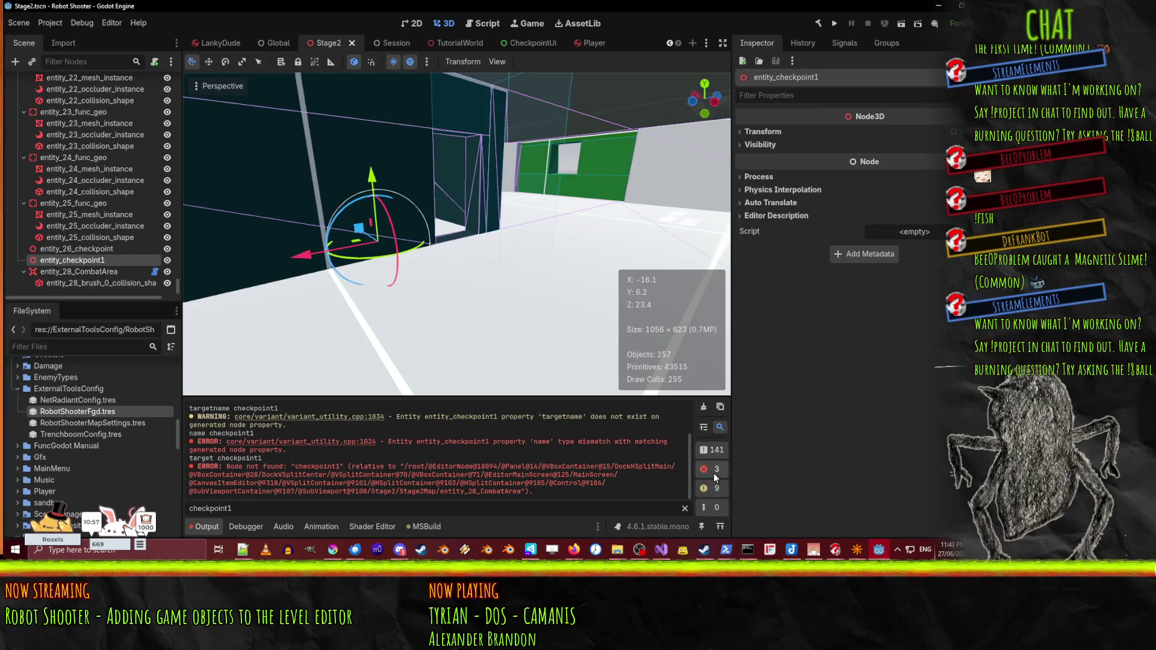
pyautogui.click(879, 550)
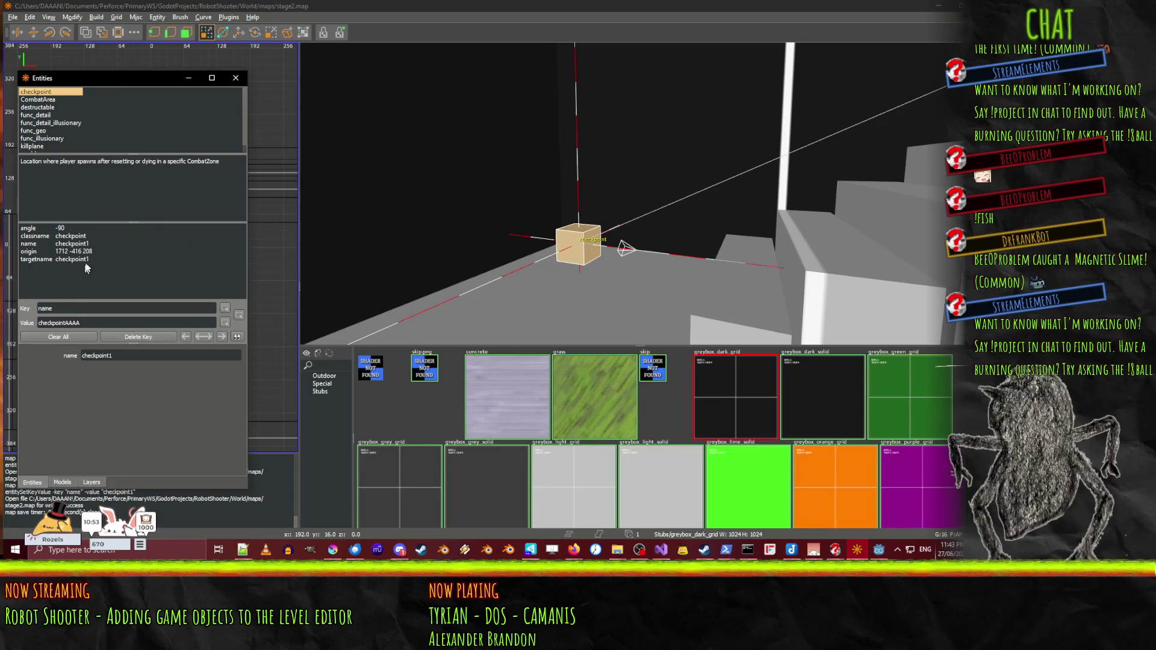
# - Set the checkpoint's name value to 'fuckyou', save the map, and return to Godot
pyautogui.click(87, 259)
pyautogui.click(86, 244)
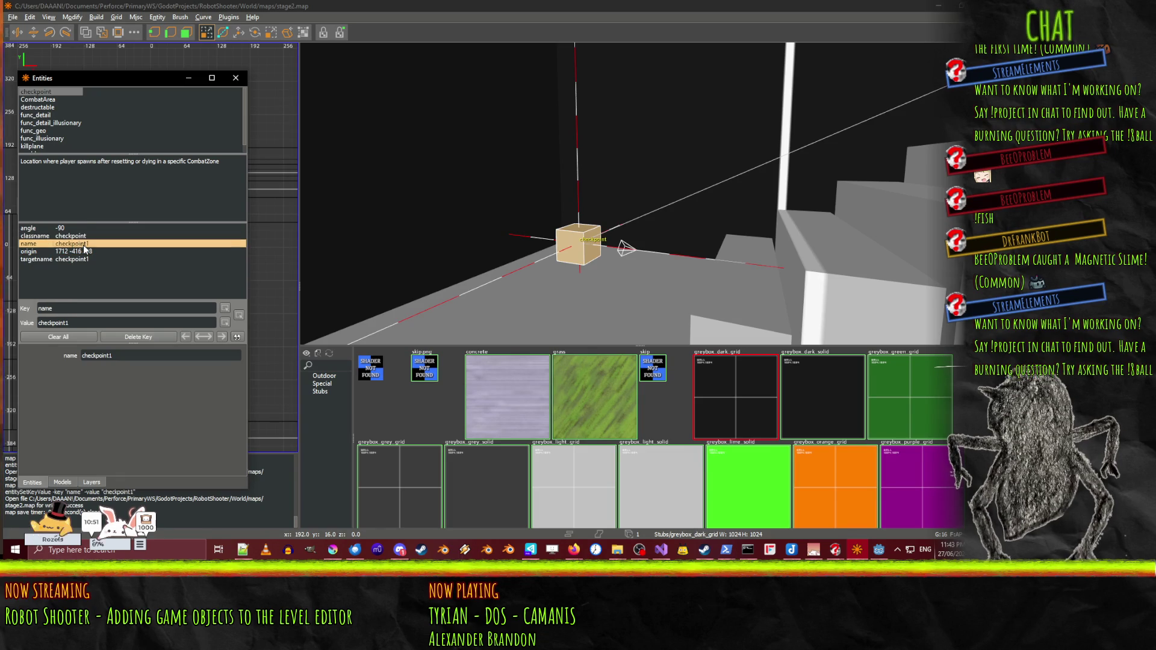
pyautogui.press('Tab')
pyautogui.write('fuckyou')
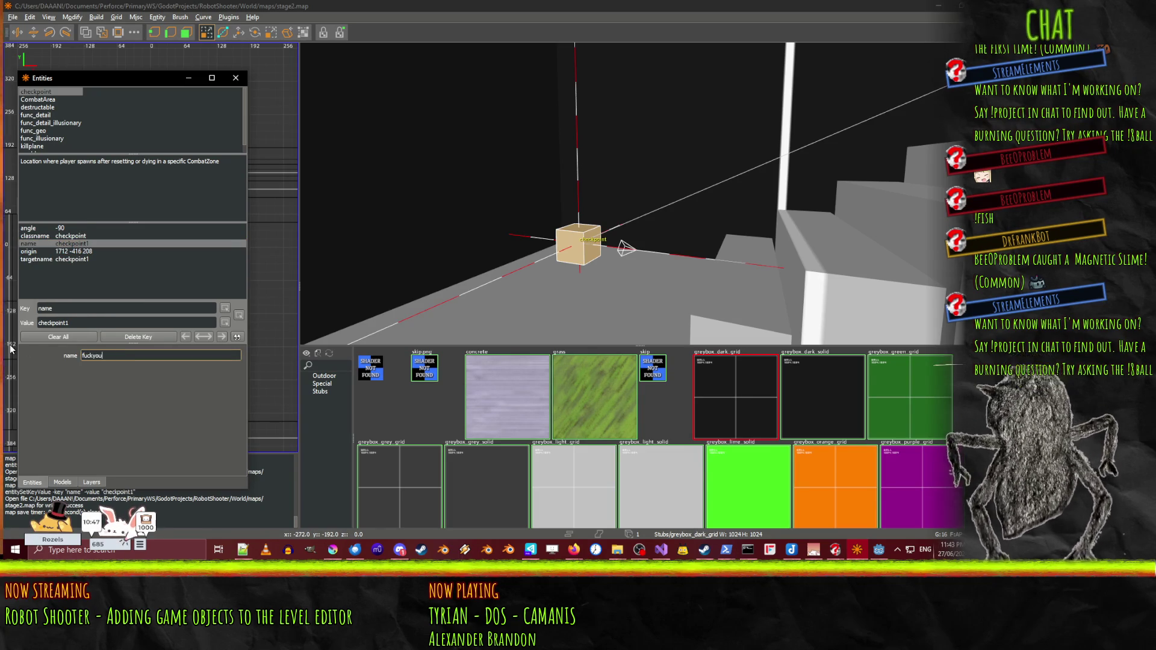
pyautogui.press('Return')
pyautogui.hotkey('ctrl', 's')
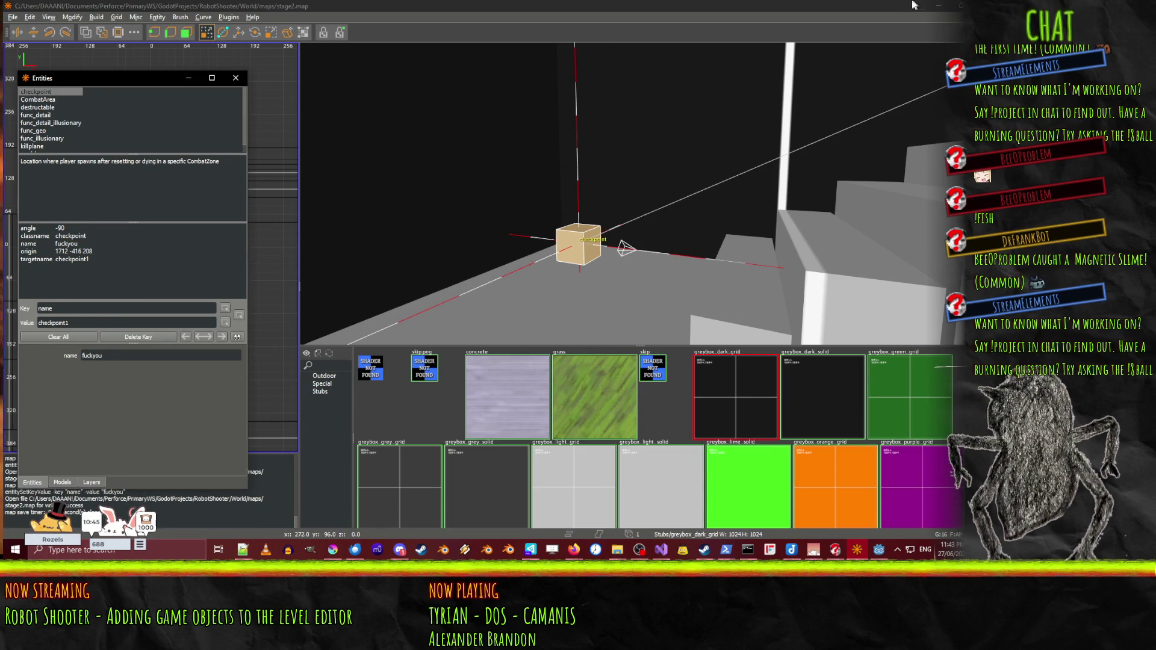
pyautogui.click(879, 549)
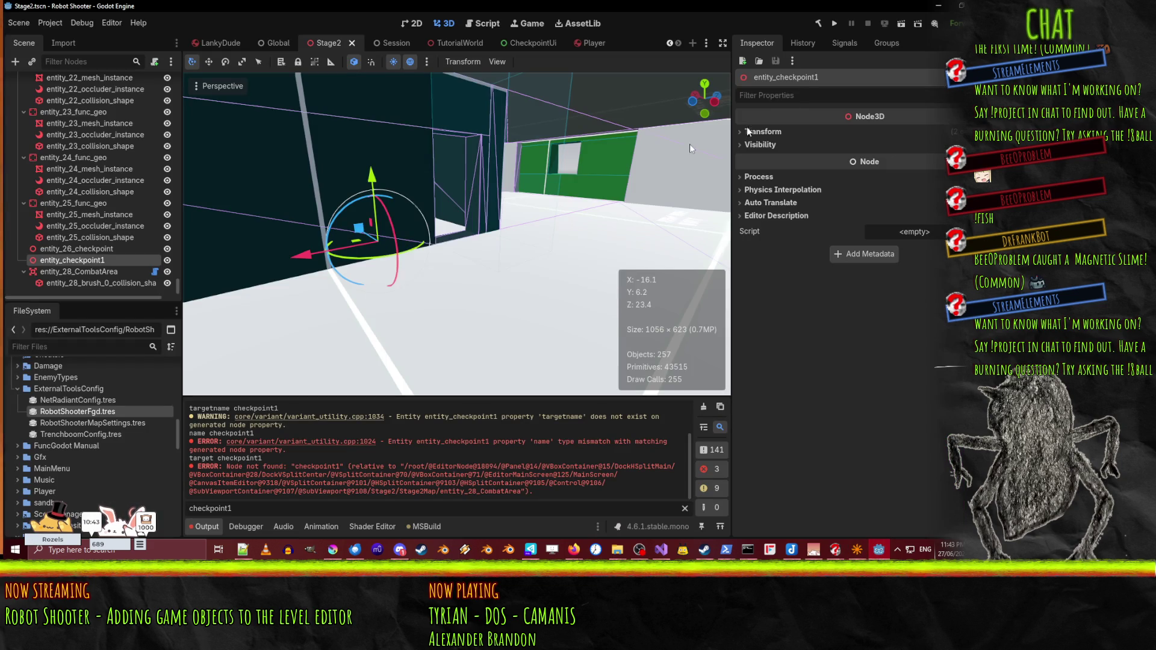
# - Select Stage2Map to rebuild it, check the output, and return to the level editor
pyautogui.scroll(15, 120, 181)
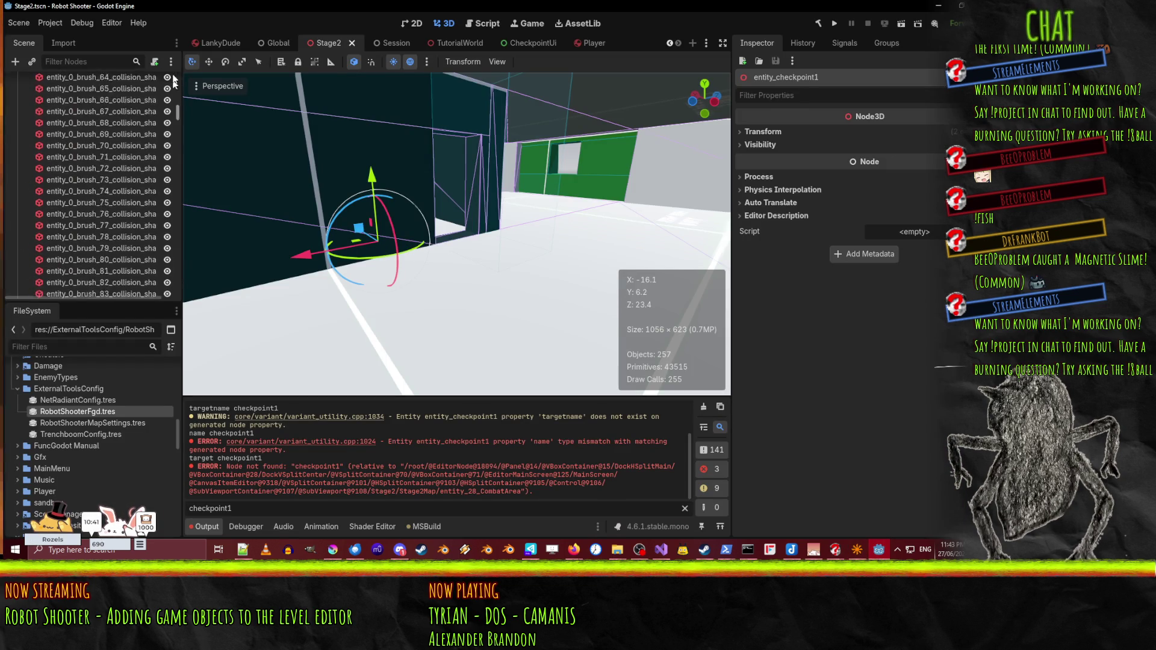
pyautogui.click(74, 92)
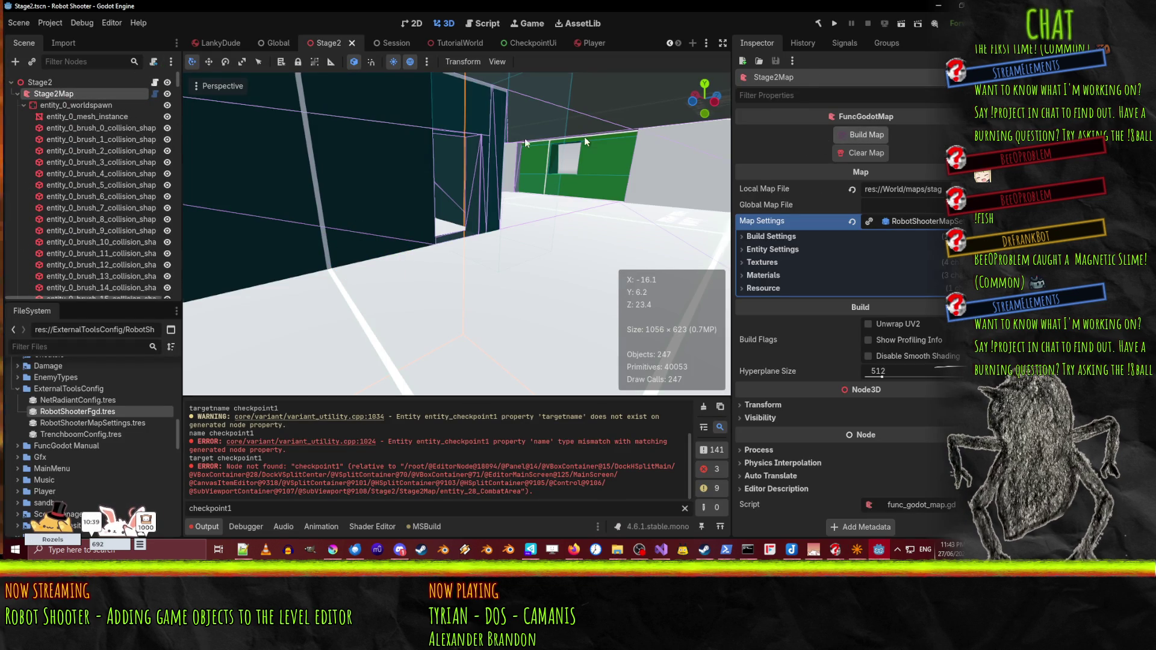
pyautogui.moveTo(178, 75); pyautogui.dragTo(153, 278)
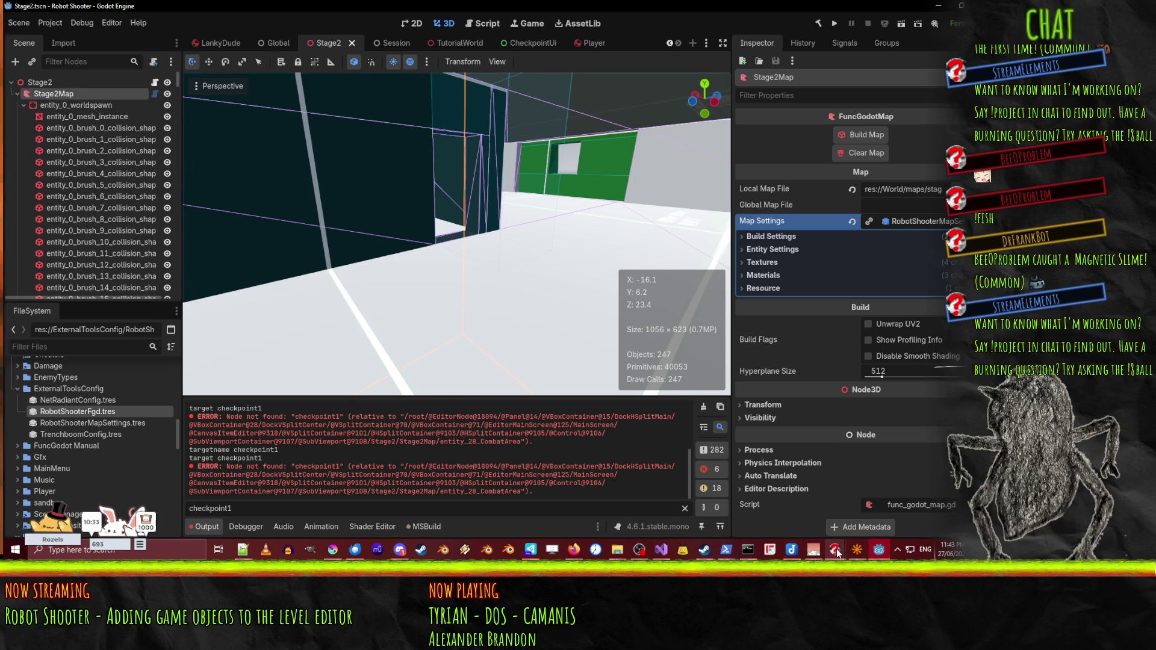
pyautogui.click(861, 554)
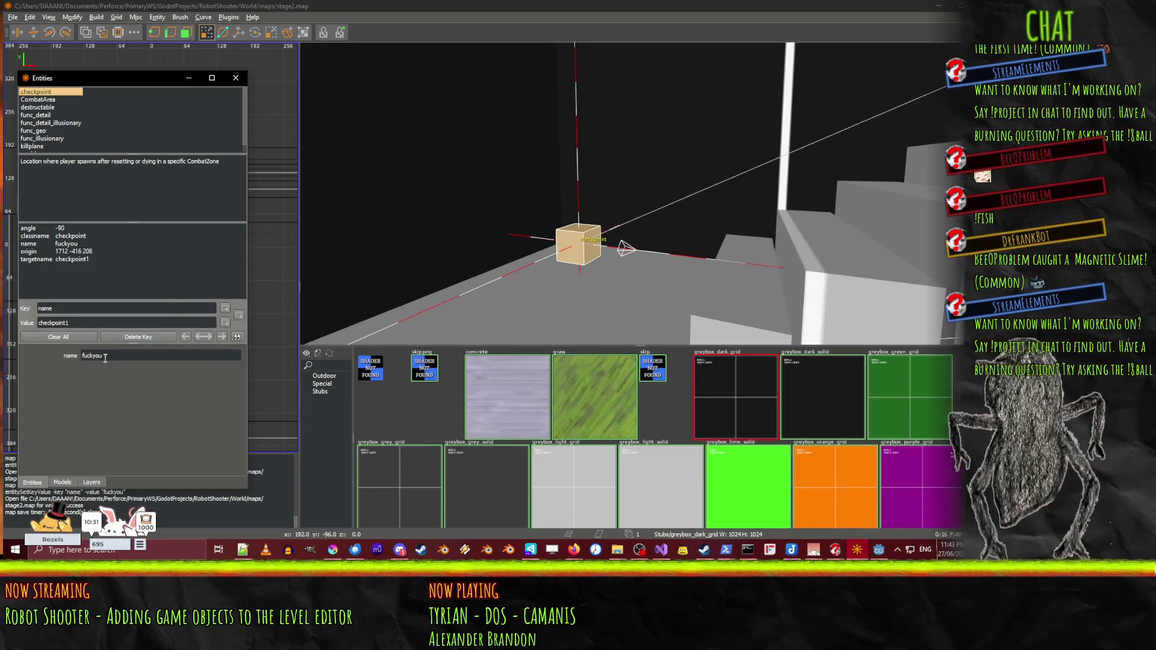
# - Delete the checkpoint's name key, close the entity properties window, and hide the map editor
pyautogui.write('checkpoint')
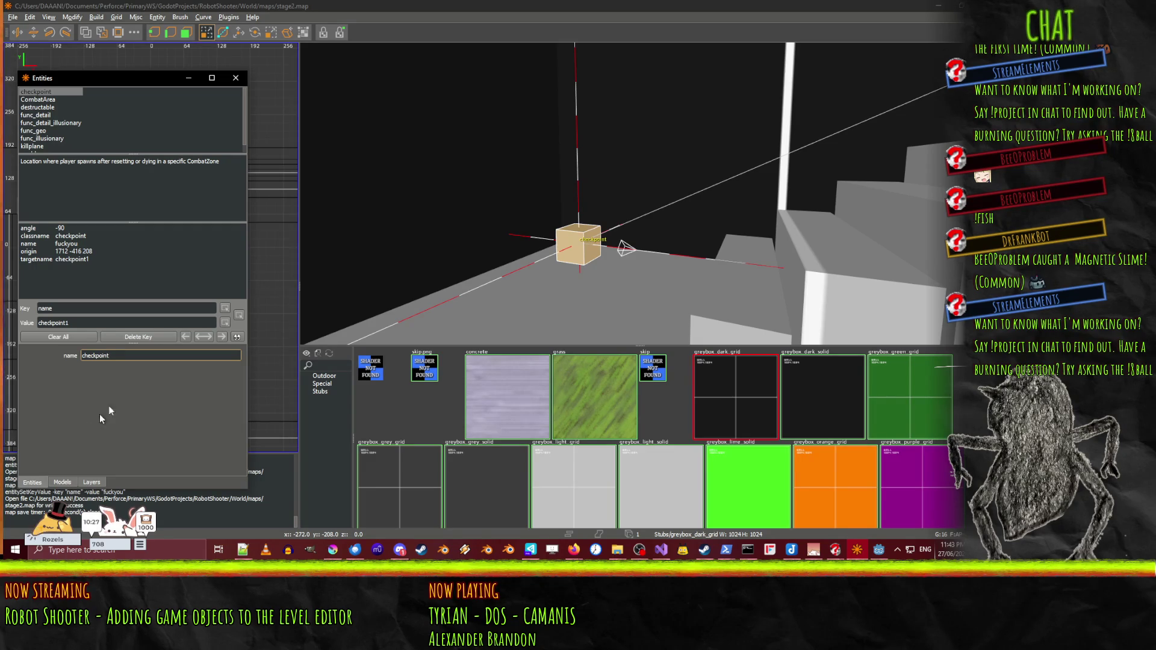
pyautogui.press('Escape')
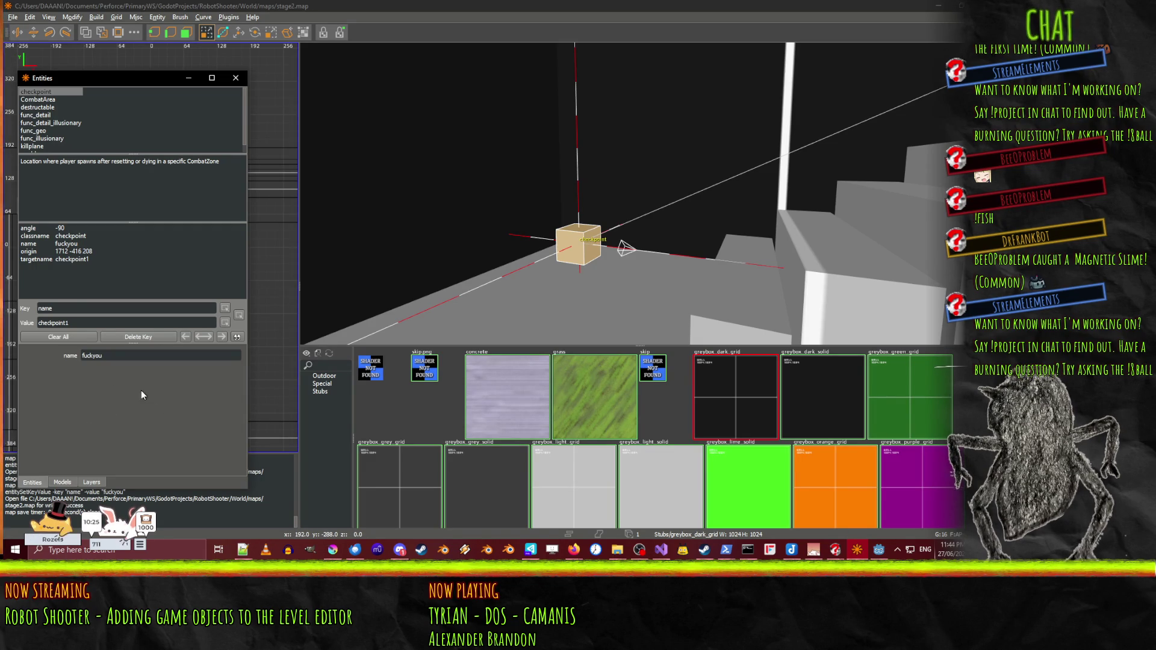
pyautogui.click(52, 244)
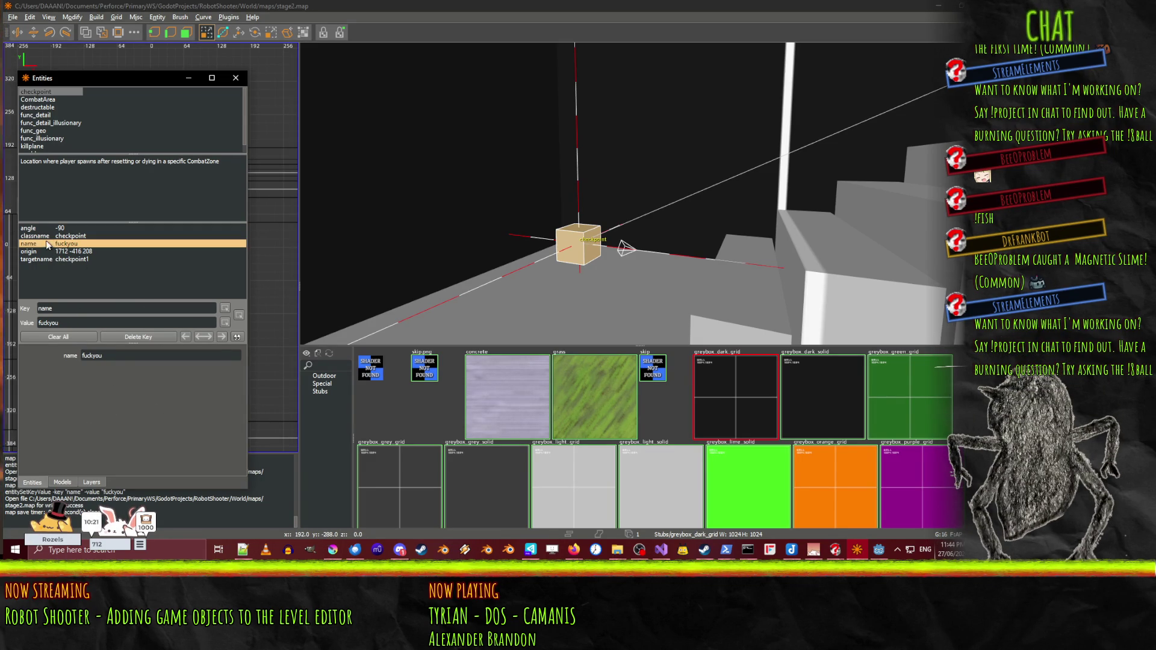
pyautogui.press('Delete')
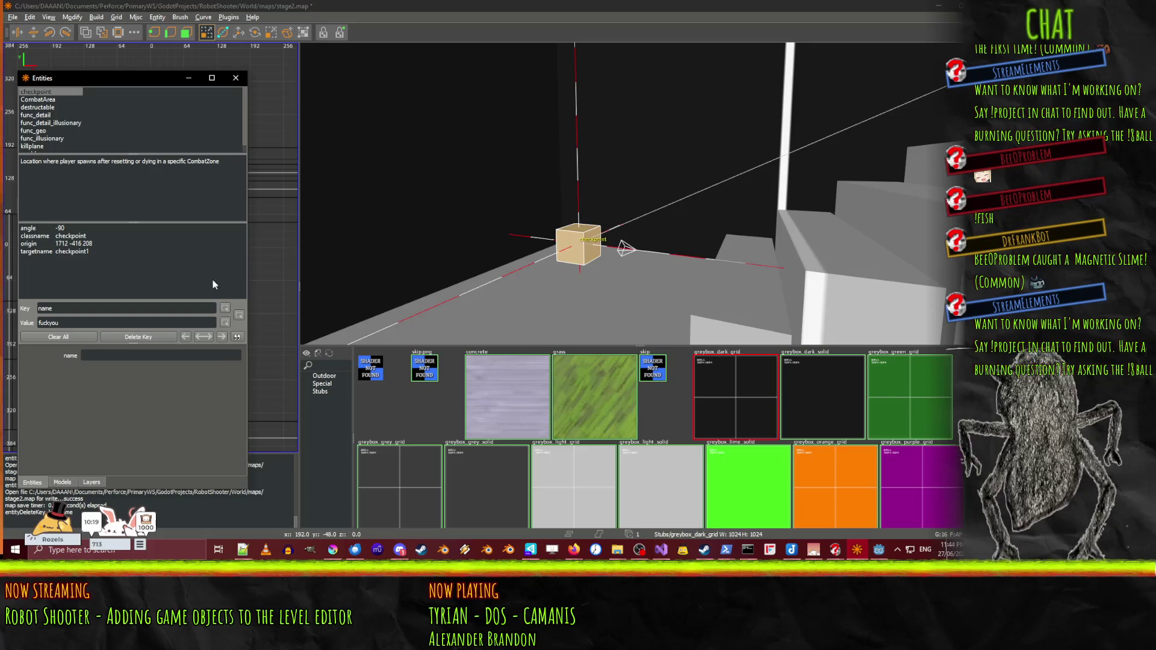
pyautogui.click(230, 78)
pyautogui.click(937, 5)
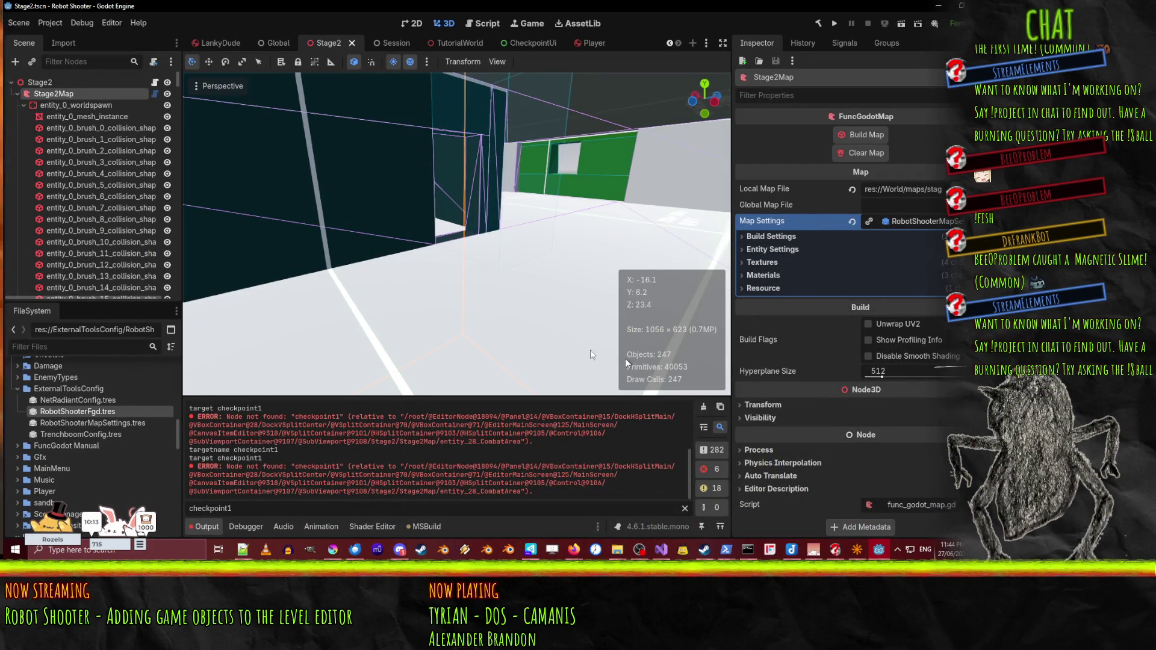
# - Open RobotShooterFgd.tres and browse the checkpoint entity definition's class and meta properties
pyautogui.click(103, 408)
pyautogui.click(921, 310)
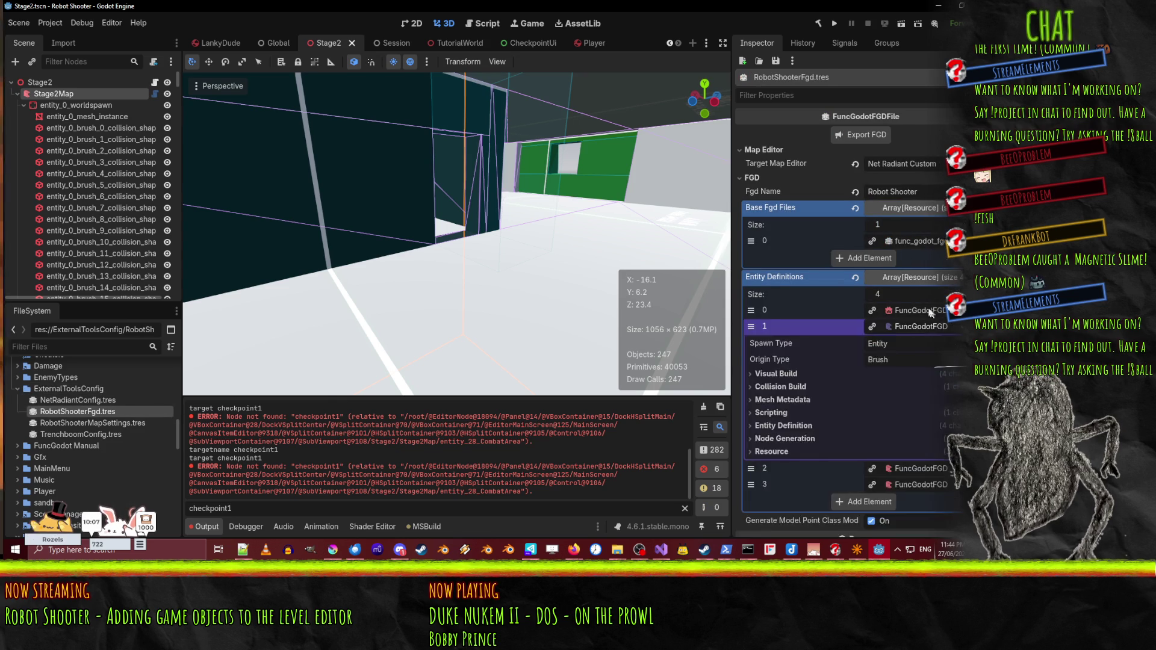
pyautogui.scroll(-5, 918, 412)
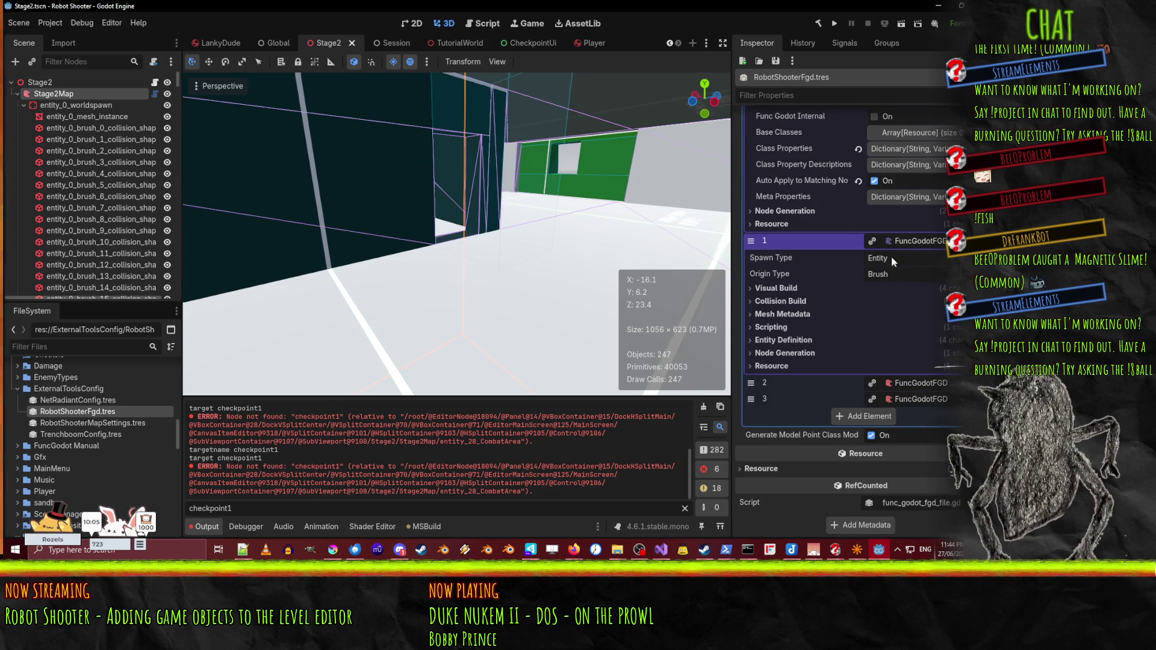
pyautogui.scroll(5, 915, 396)
pyautogui.click(919, 395)
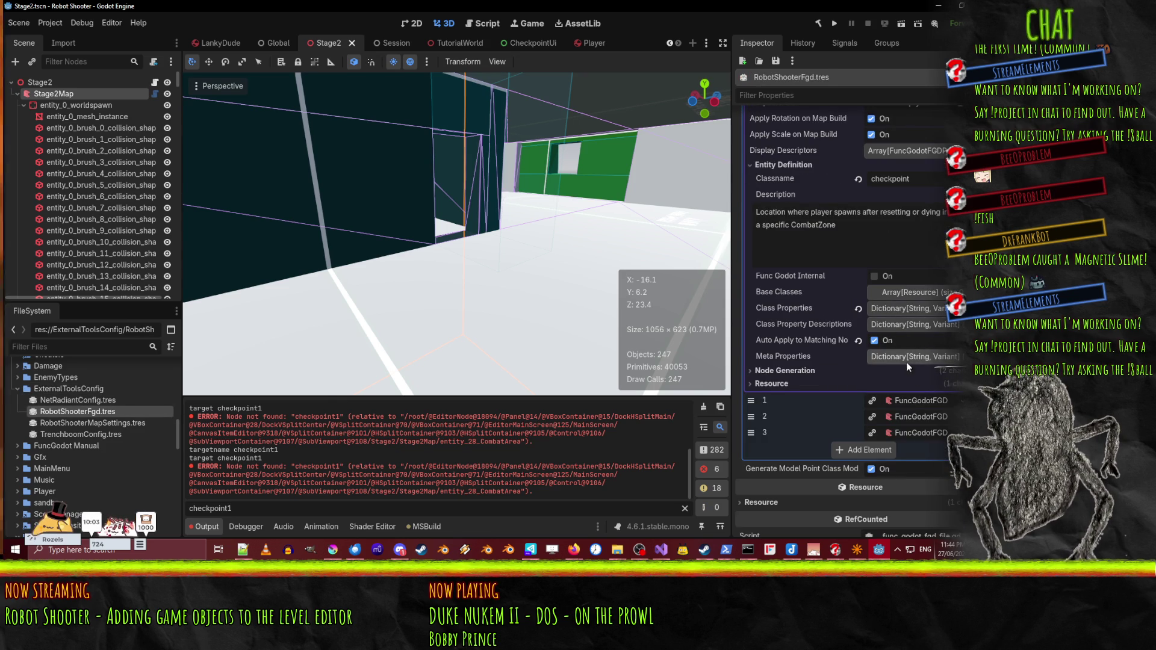
pyautogui.click(909, 310)
pyautogui.click(909, 310)
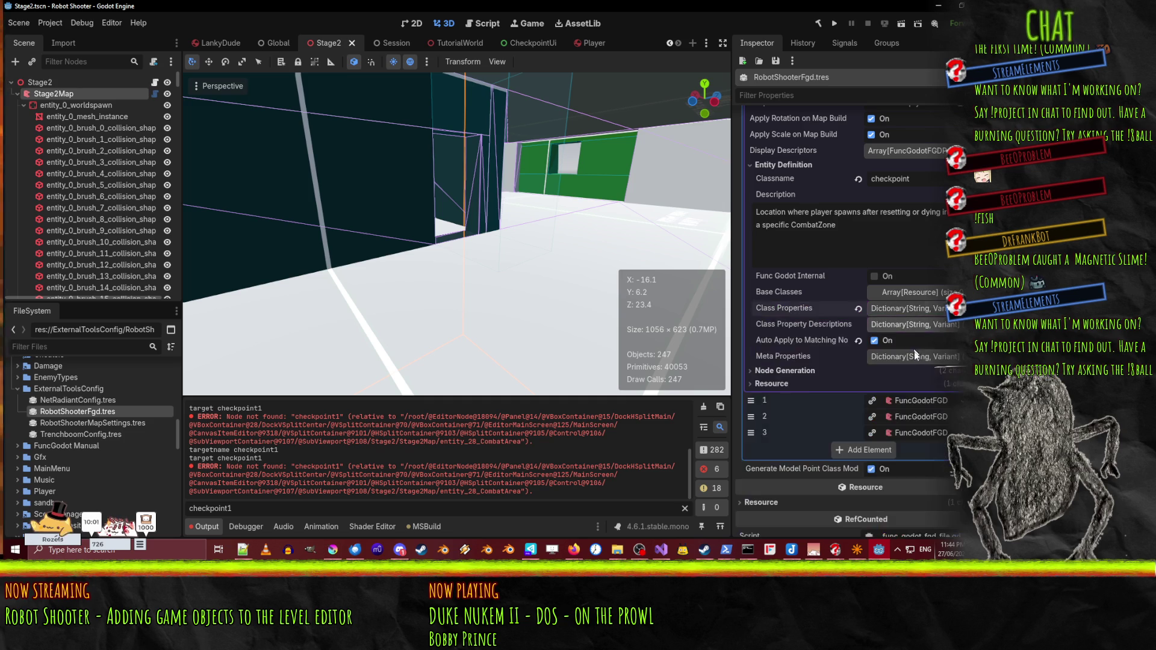
pyautogui.click(919, 356)
pyautogui.click(918, 357)
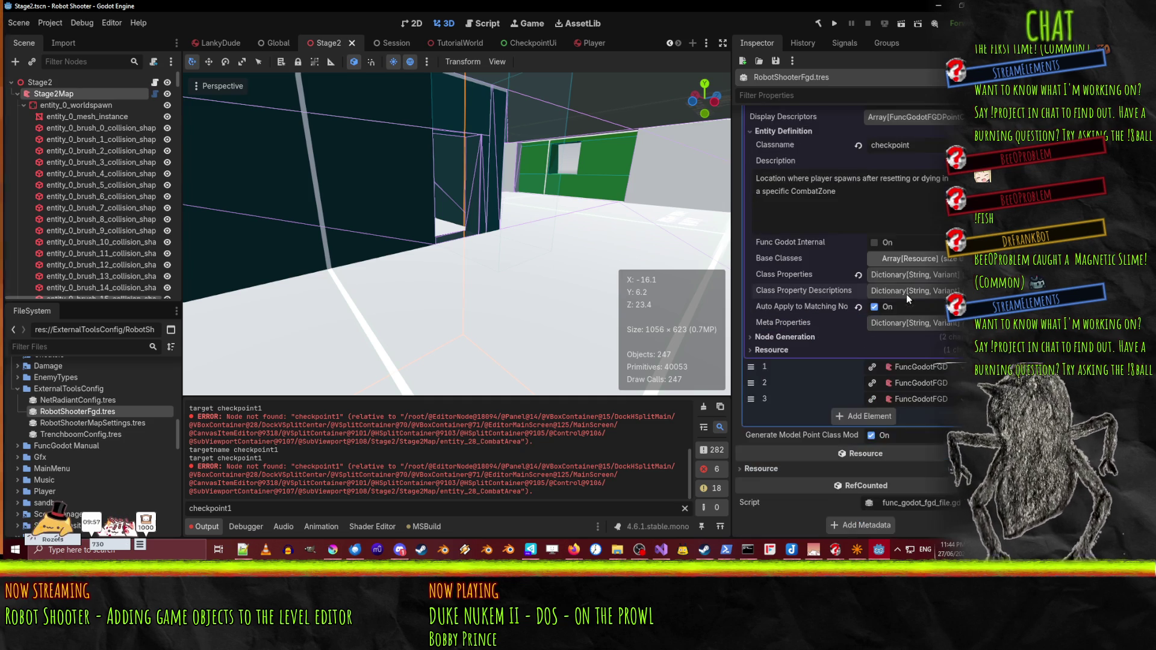
pyautogui.scroll(3, 926, 365)
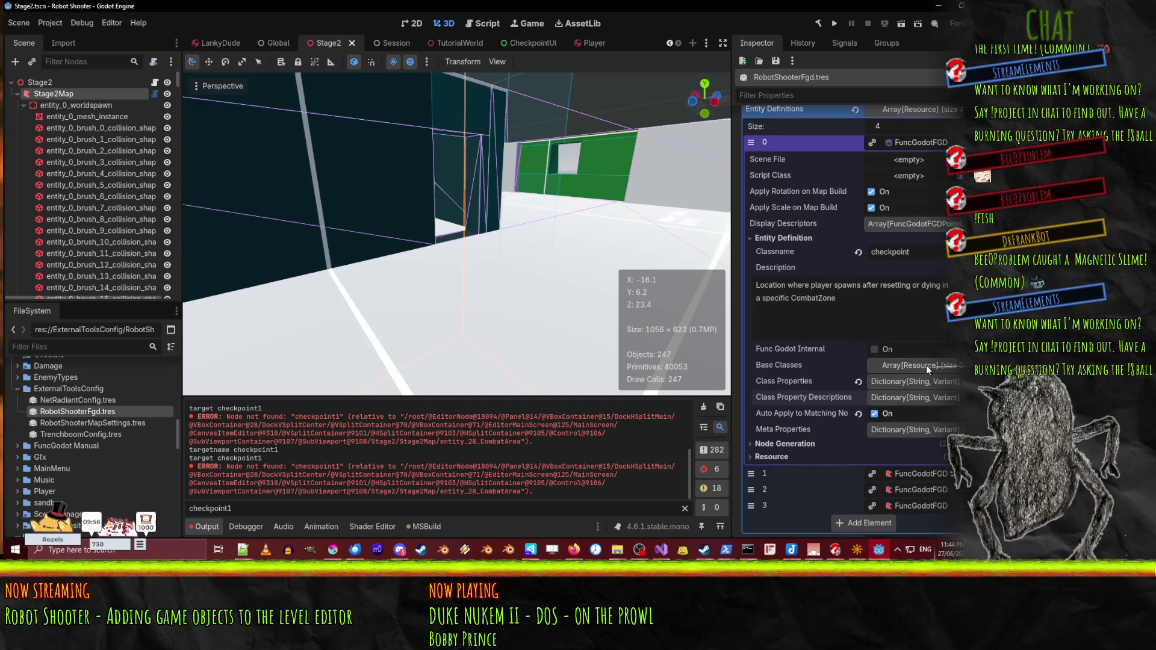
pyautogui.click(772, 237)
# - Set the checkpoint's Node Generation Name Property to targetname, save, and switch to Visual Studio
pyautogui.click(783, 339)
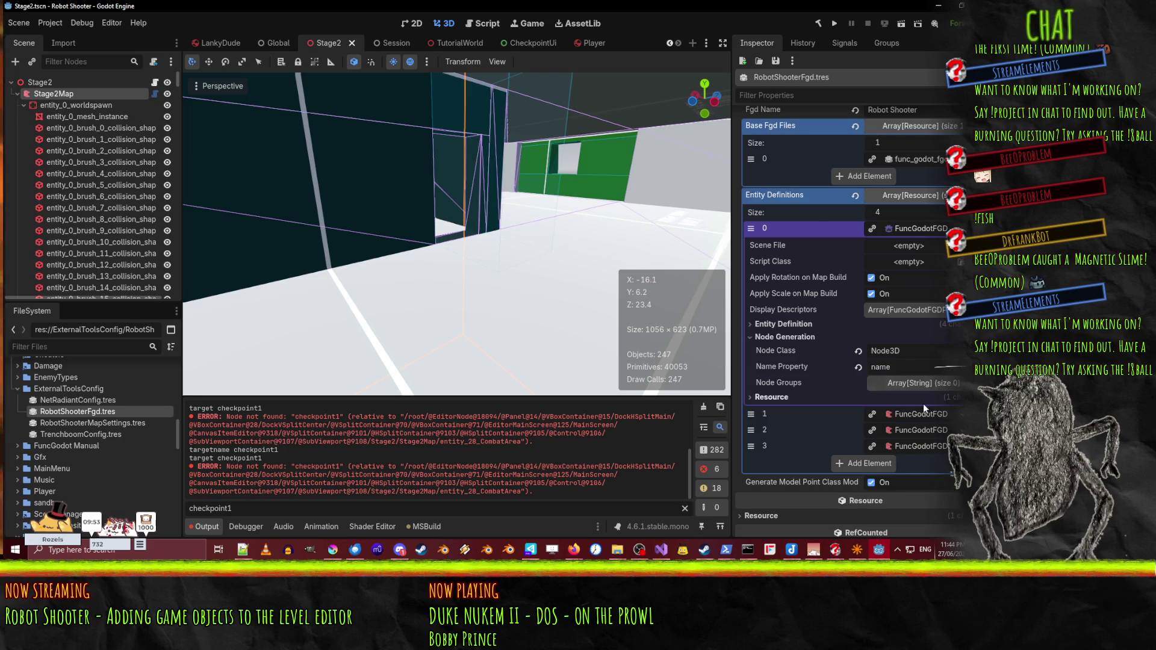
pyautogui.doubleClick(896, 364)
pyautogui.write('targetname')
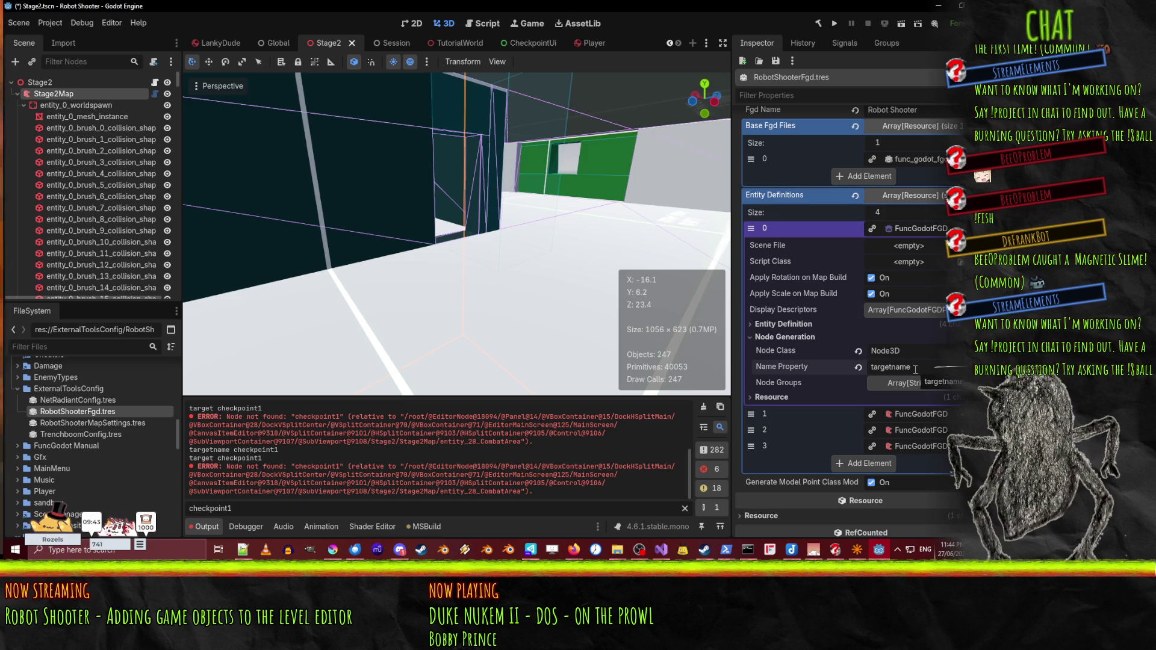
pyautogui.hotkey('ctrl', 's')
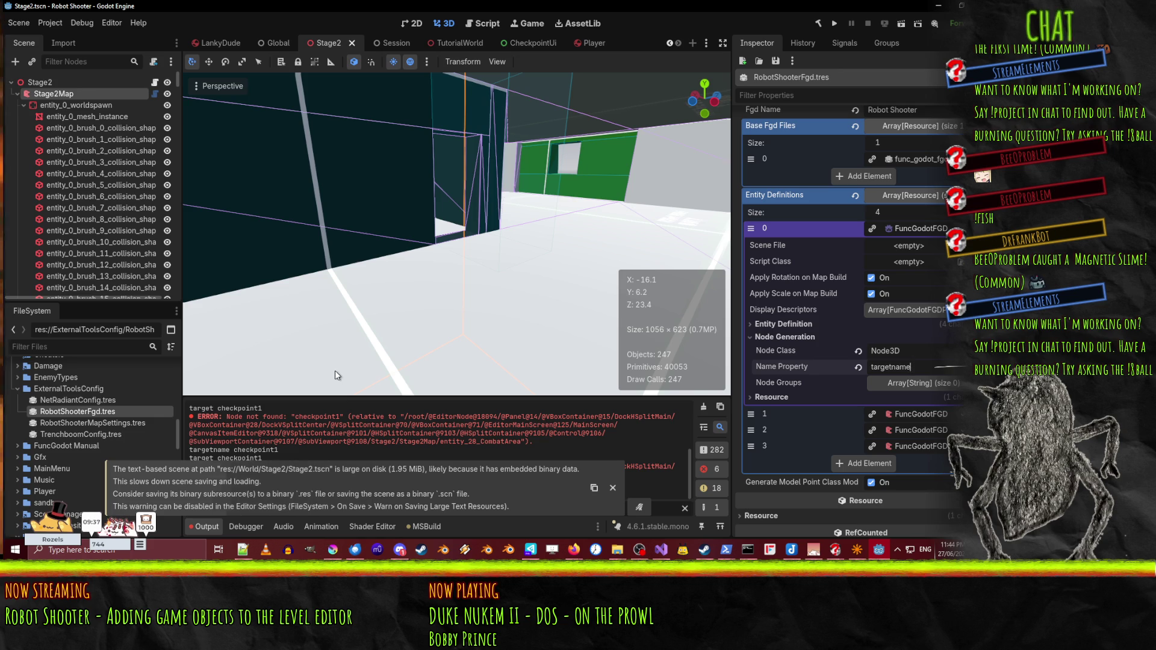
pyautogui.click(661, 547)
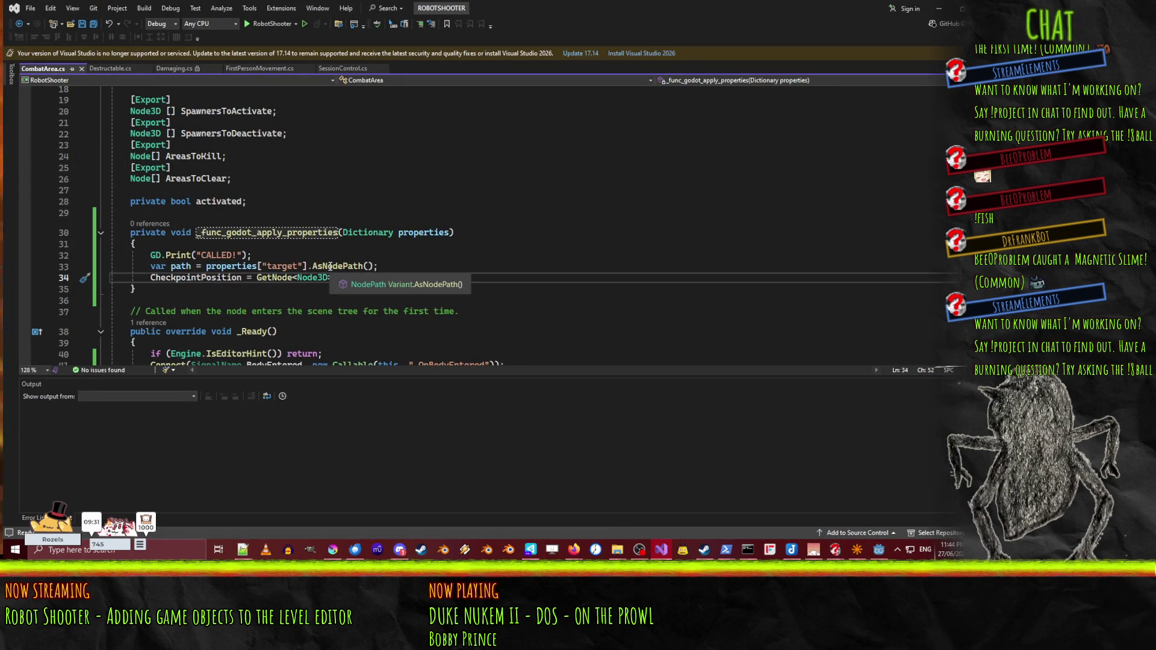
# - Add line 34 'path = "entity_" + path;' to CombatArea.cs and save it
pyautogui.click(394, 266)
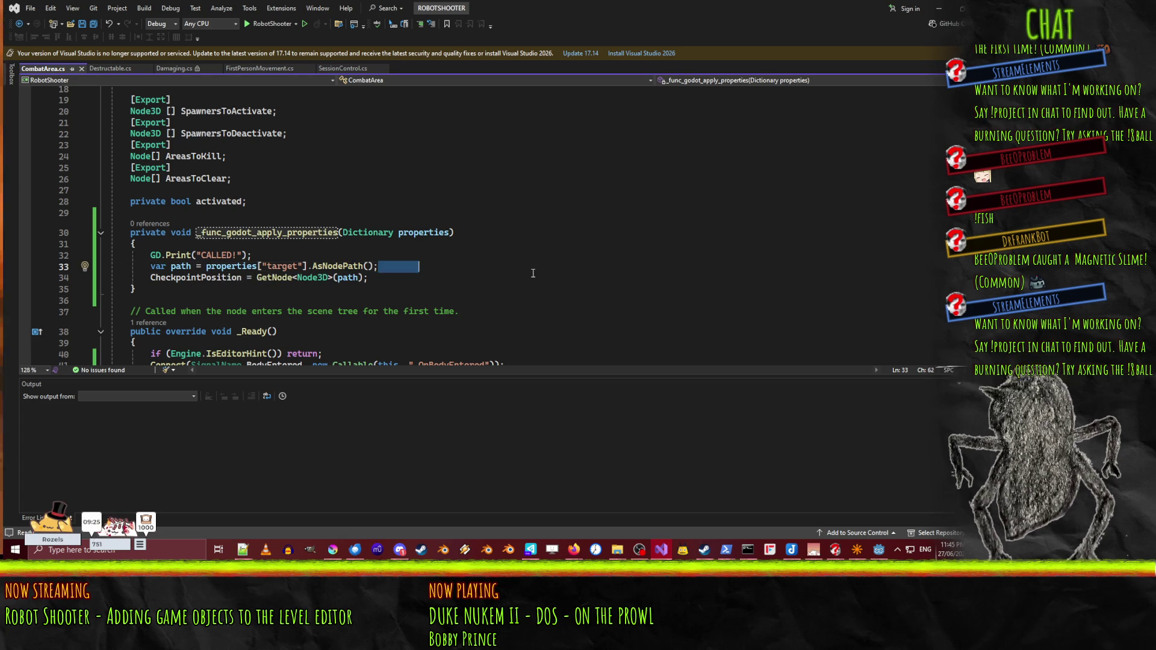
pyautogui.press('Return')
pyautogui.write('path = "entity_"')
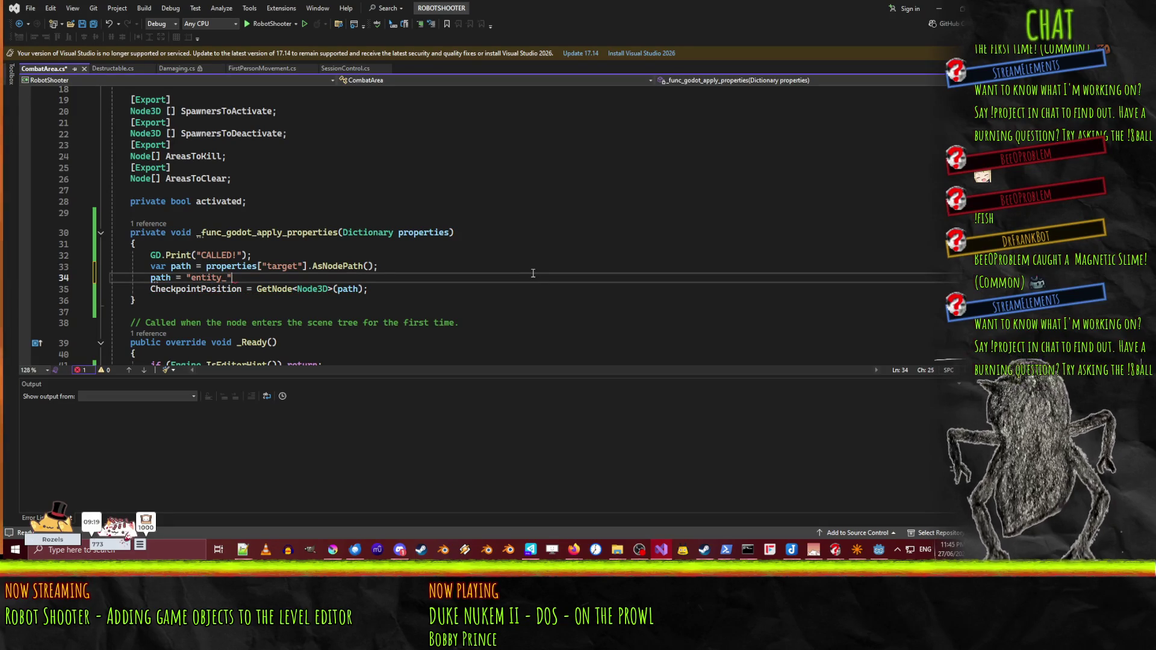
pyautogui.write(' + path;')
pyautogui.press('Up')
pyautogui.hotkey('ctrl', 's')
# - Append a comment to the new line, then return to Godot and rebuild the .NET project
pyautogui.click(436, 279)
pyautogui.write('// because fun')
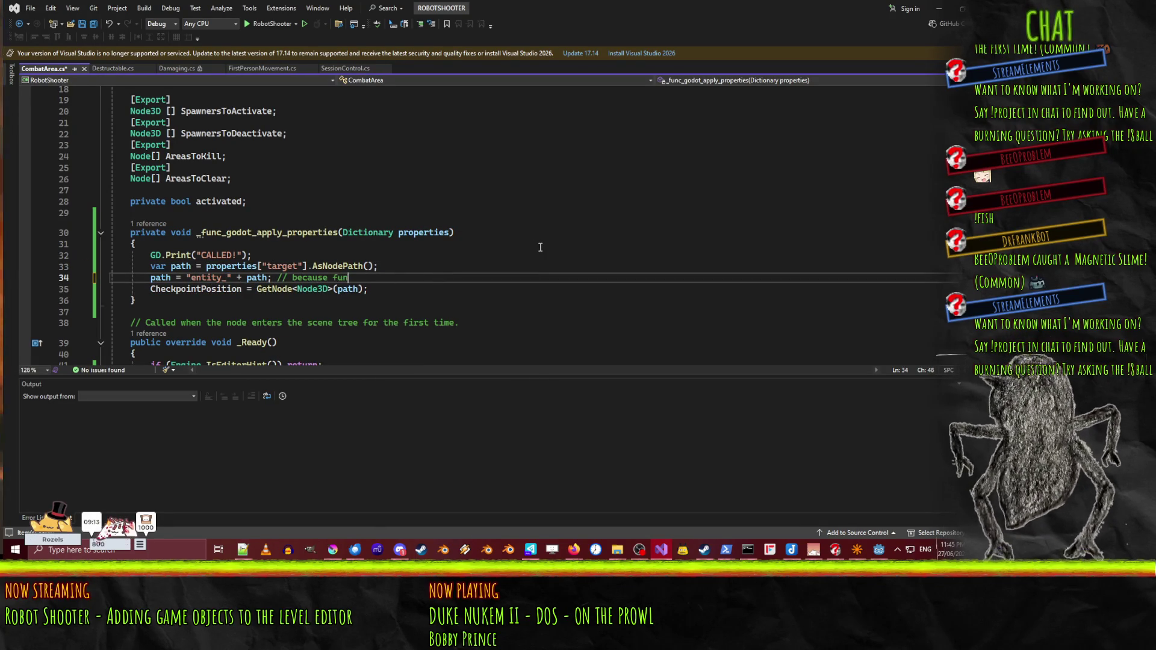
pyautogui.write('c does stu')
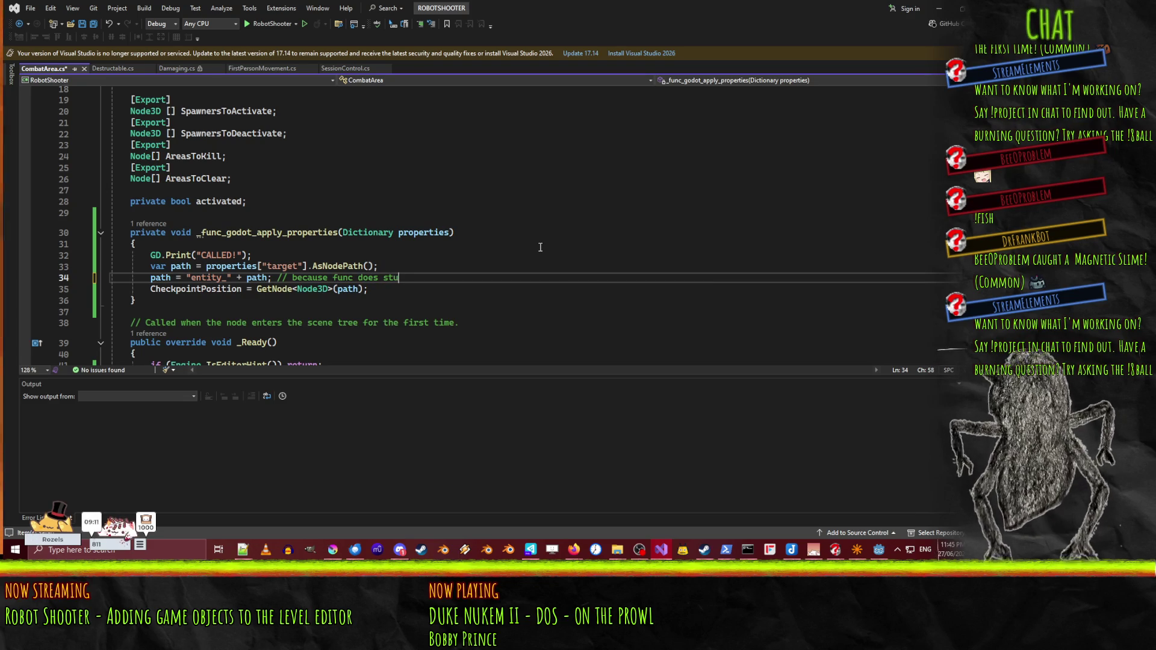
pyautogui.write('pid ')
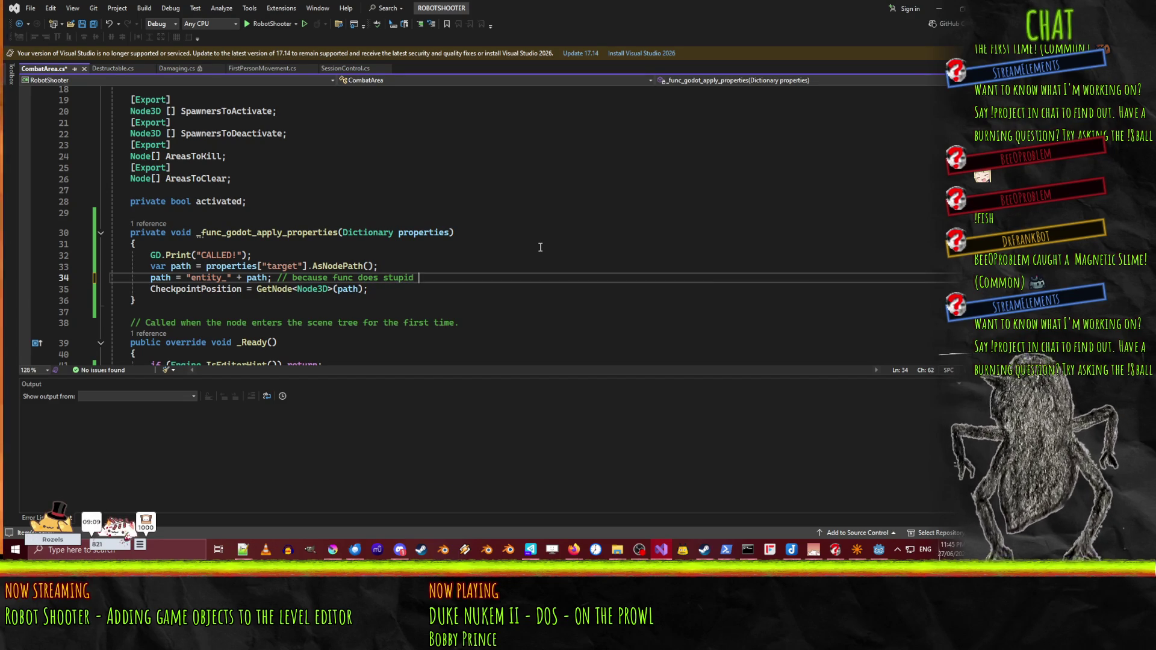
pyautogui.write('bullshit with')
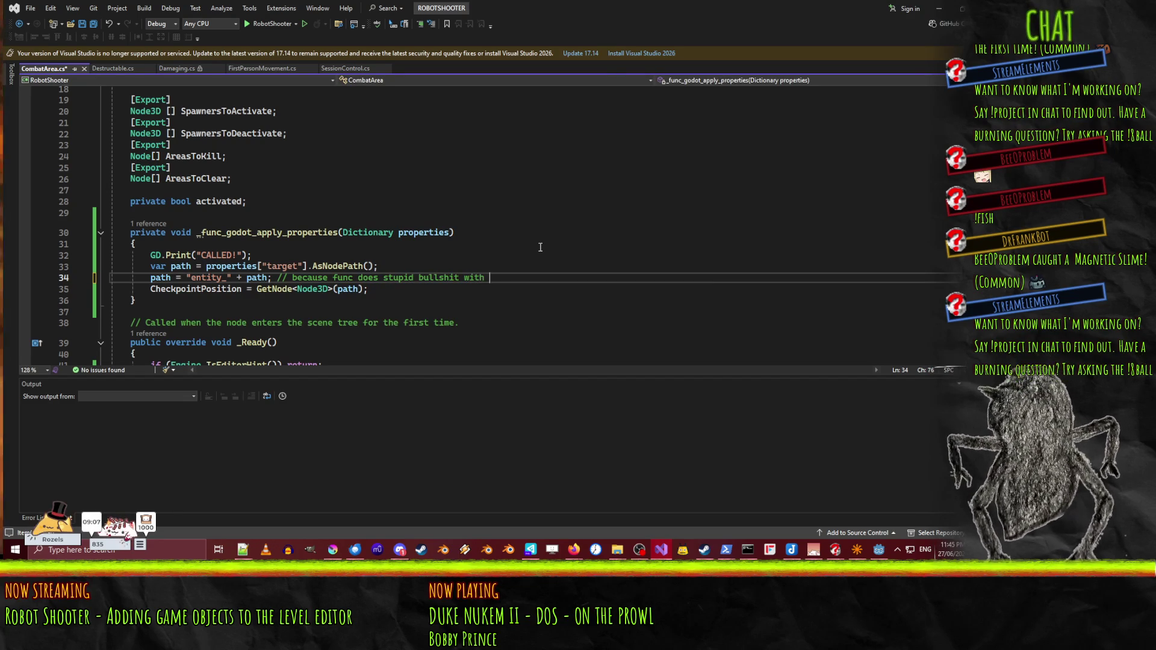
pyautogui.write('s')
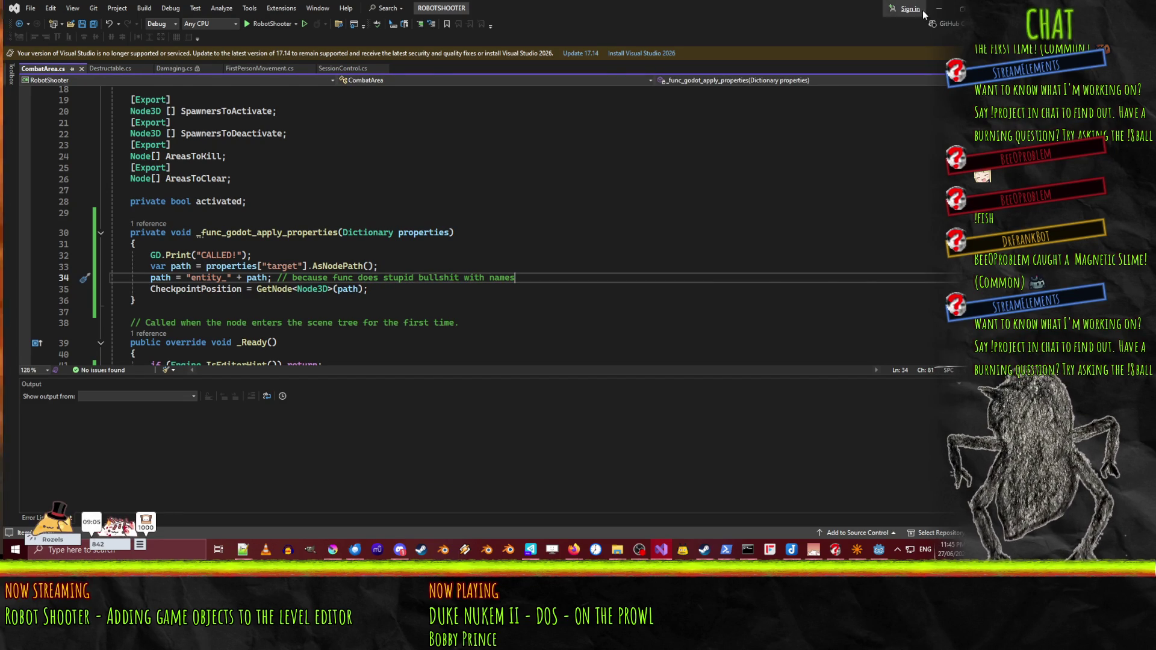
pyautogui.click(941, 10)
pyautogui.click(817, 23)
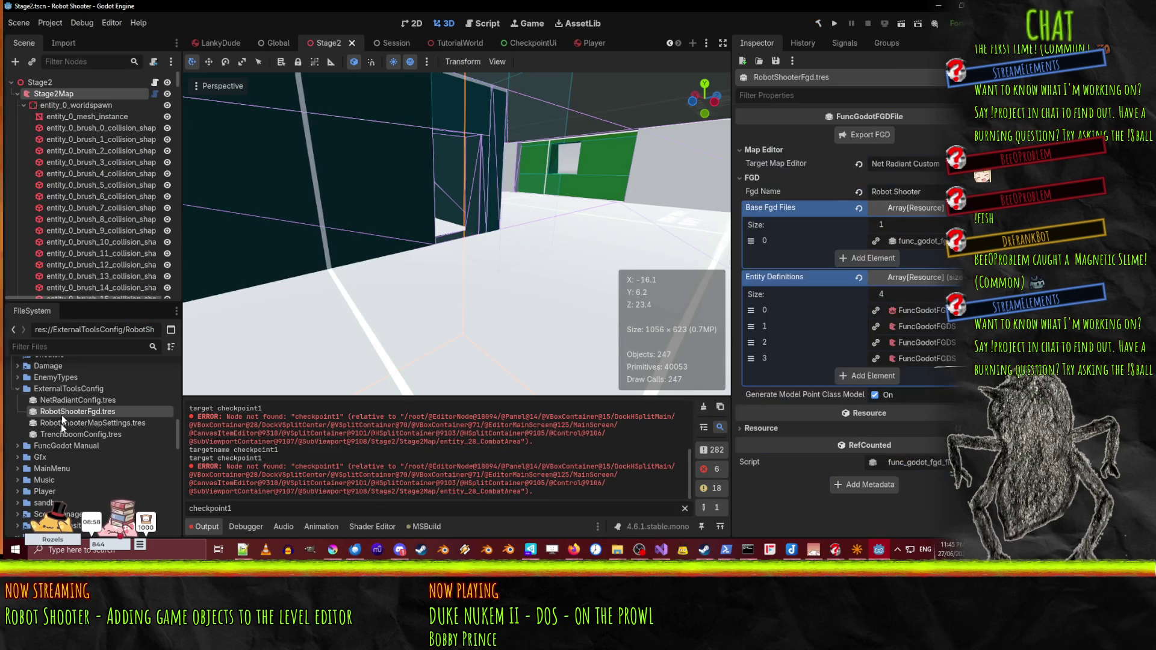
# - Rebuild the Stage2Map level from its map file and inspect the entity_28_CombatArea node
pyautogui.click(74, 81)
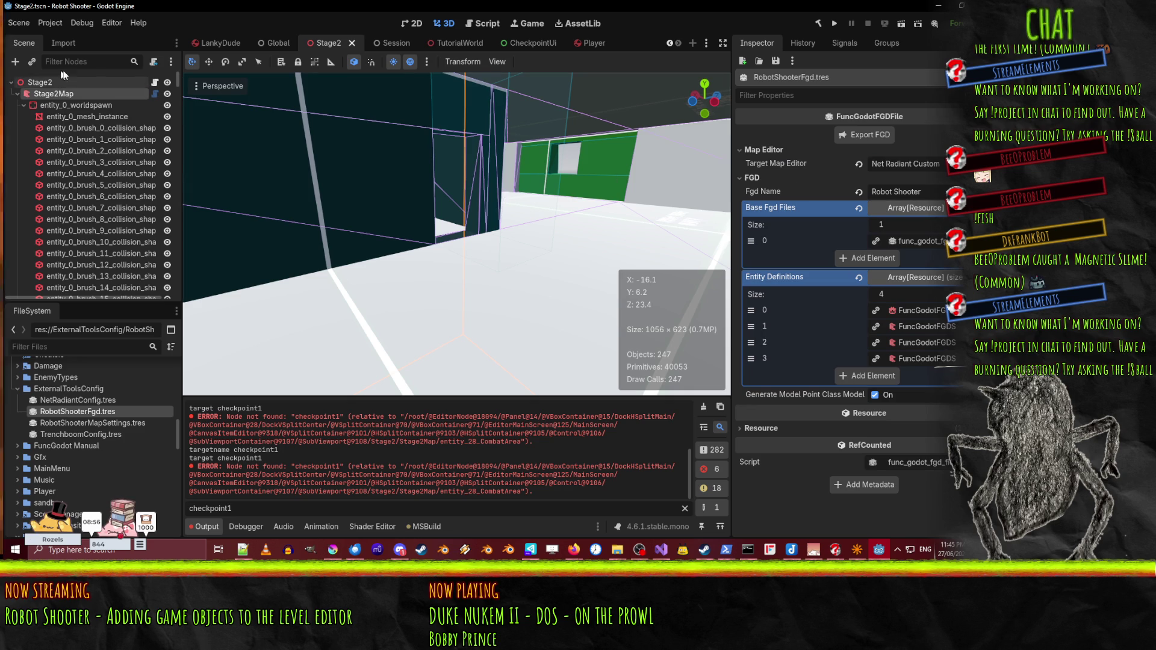
pyautogui.click(76, 94)
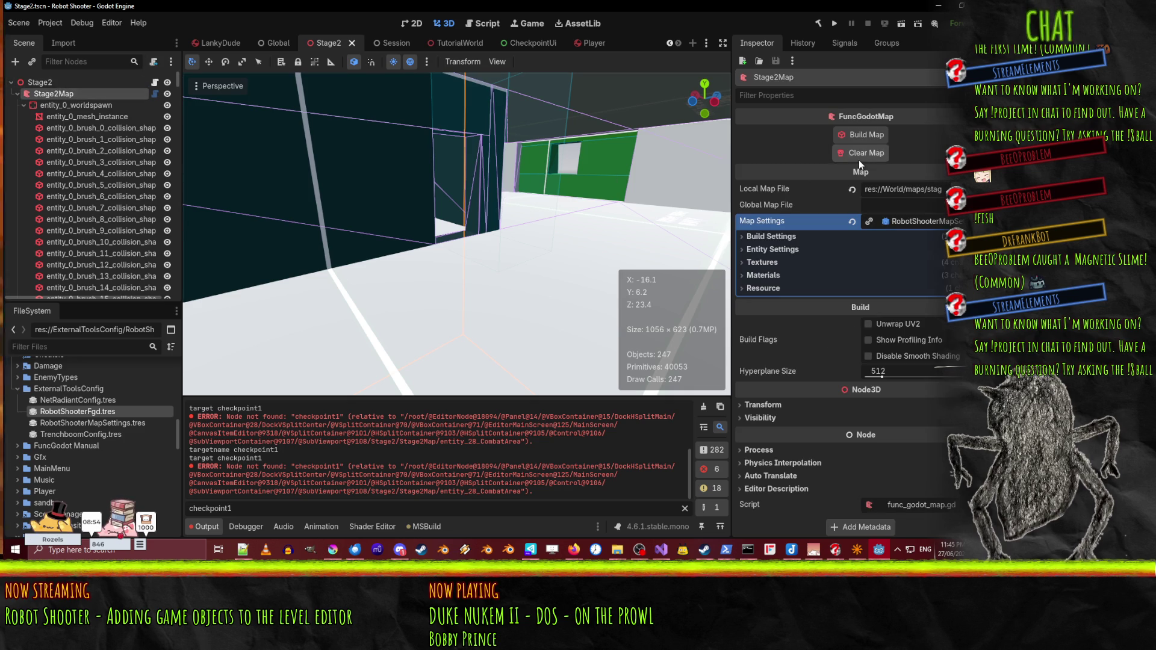
pyautogui.click(861, 133)
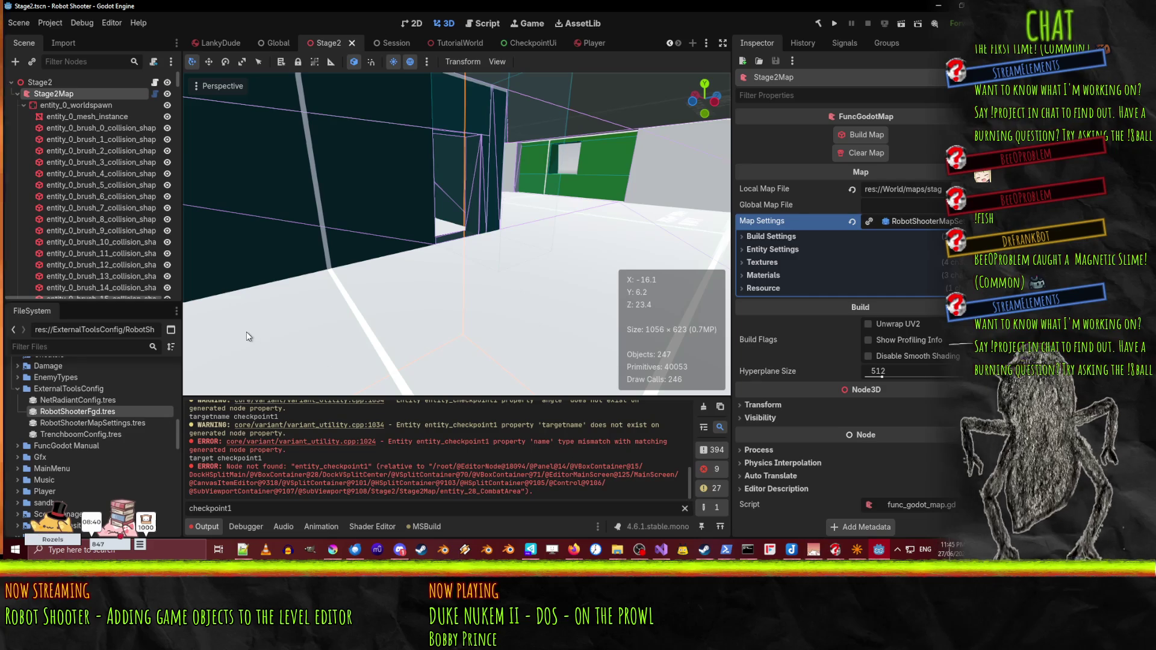
pyautogui.moveTo(176, 95); pyautogui.dragTo(178, 312)
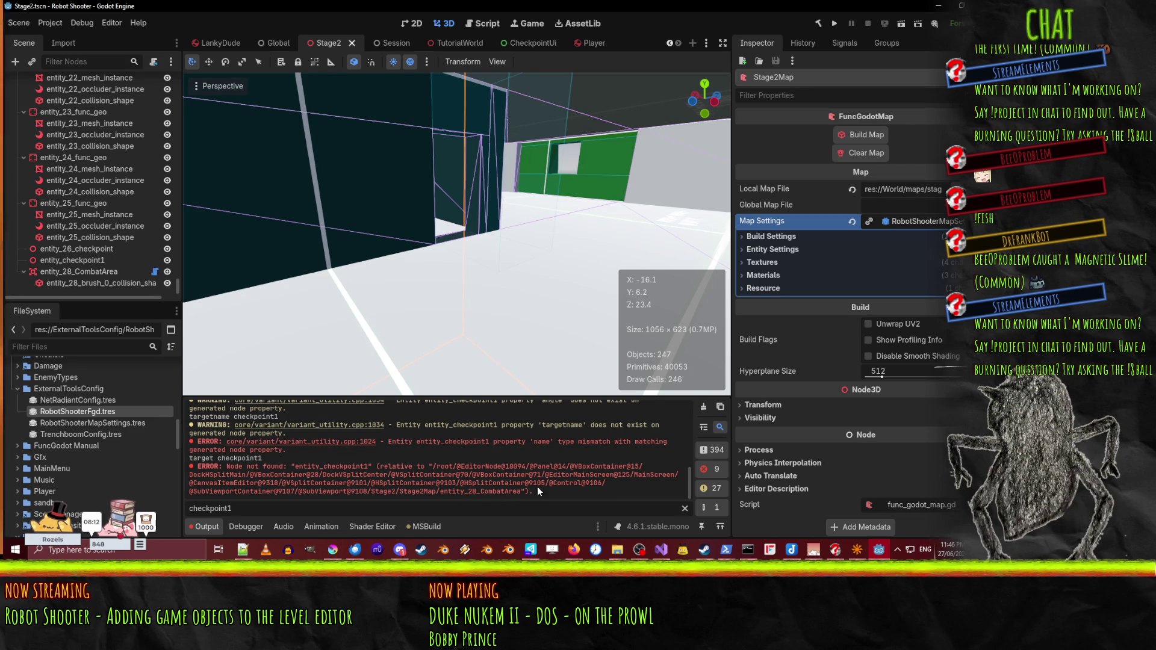
pyautogui.scroll(3, 78, 238)
pyautogui.scroll(-3, 78, 239)
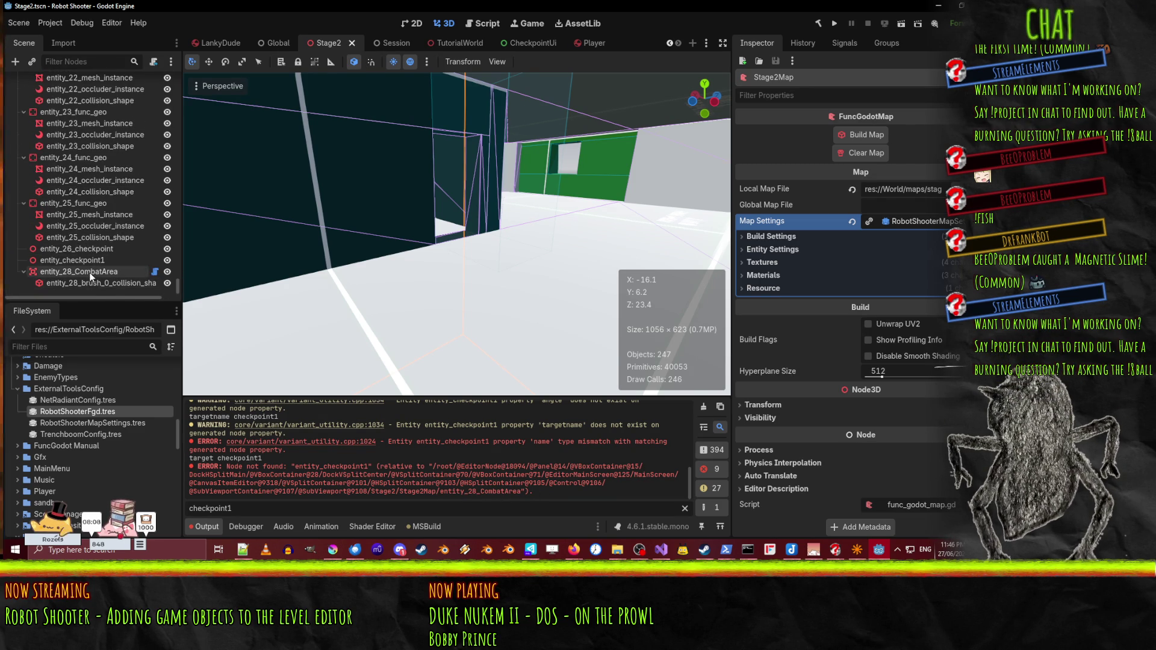
pyautogui.click(90, 273)
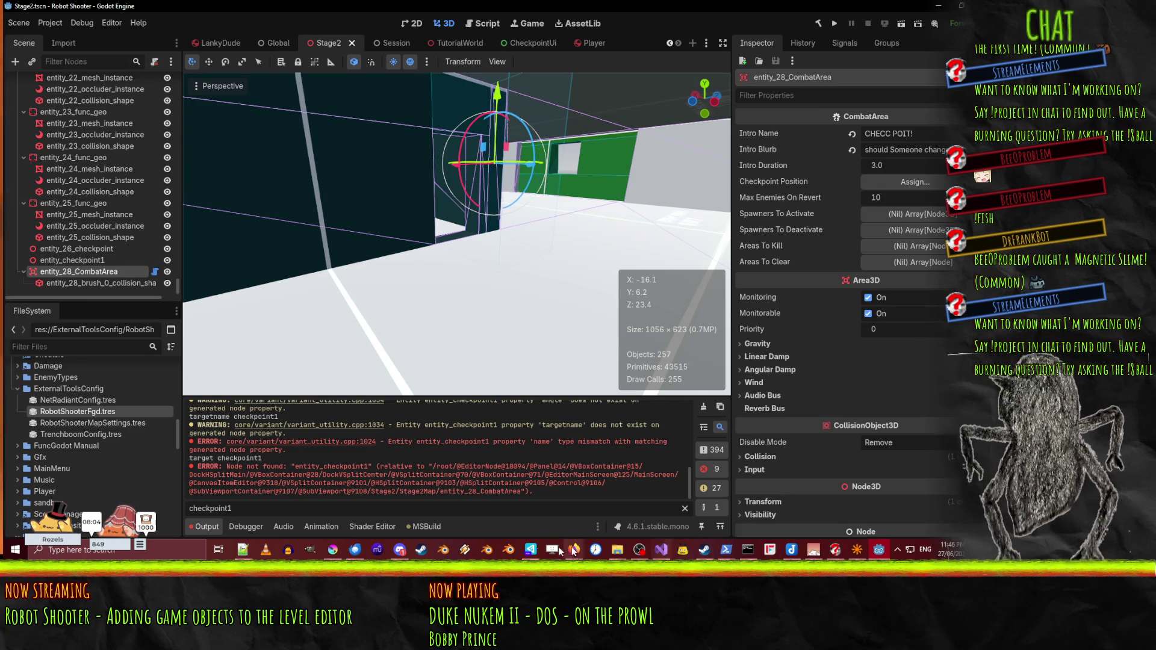
# - In Visual Studio, insert '../' before entity_ on line 34, then return to Godot
pyautogui.moveTo(877, 557)
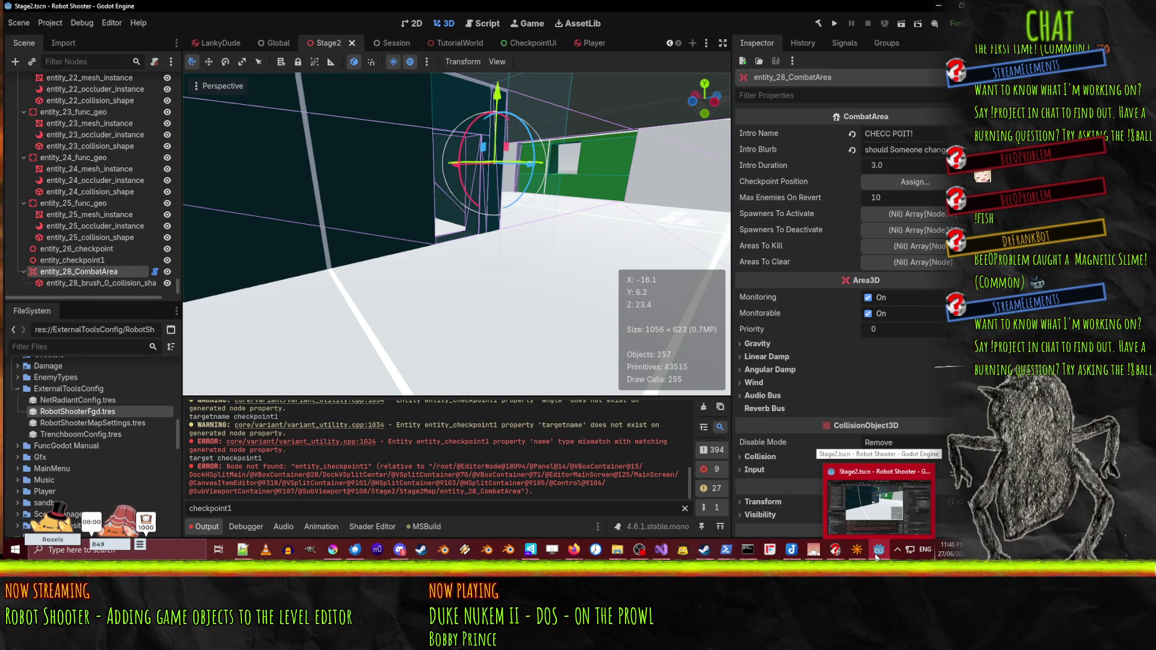
pyautogui.moveTo(661, 549)
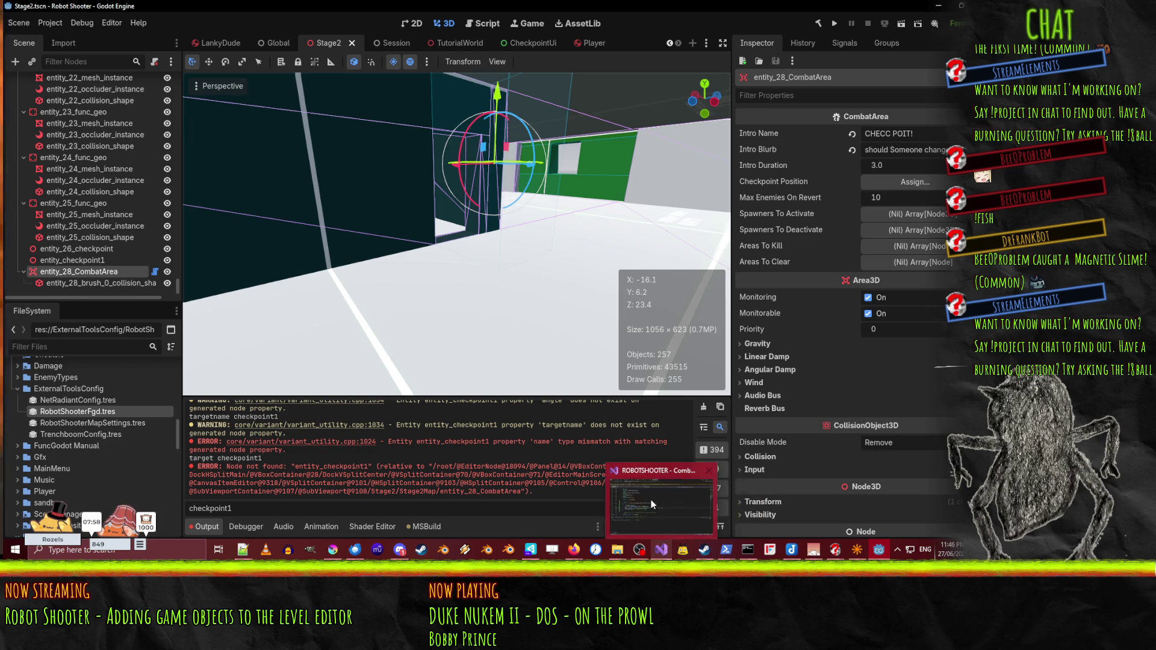
pyautogui.click(652, 504)
pyautogui.click(189, 278)
pyautogui.write('../')
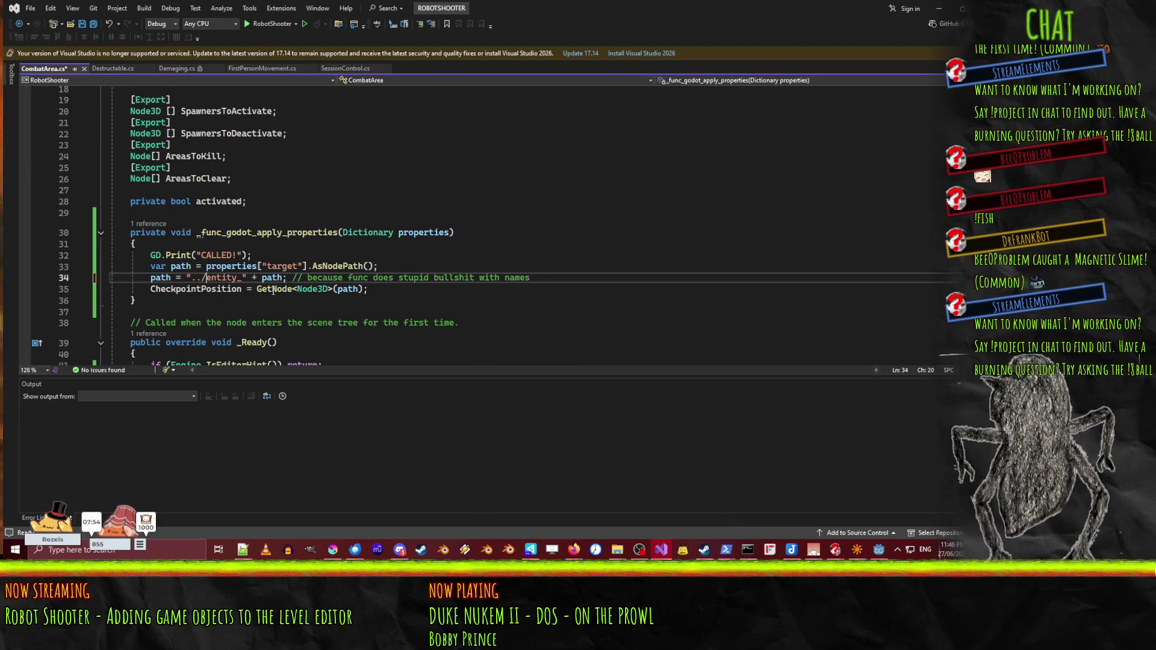
pyautogui.press('Up')
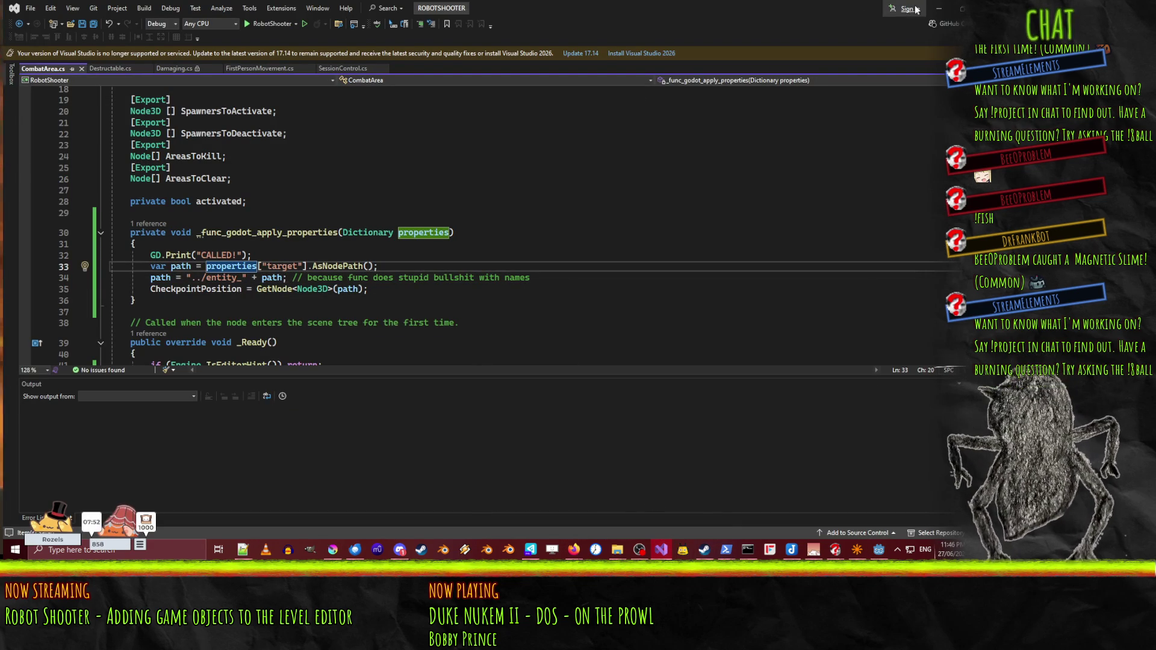
pyautogui.click(938, 8)
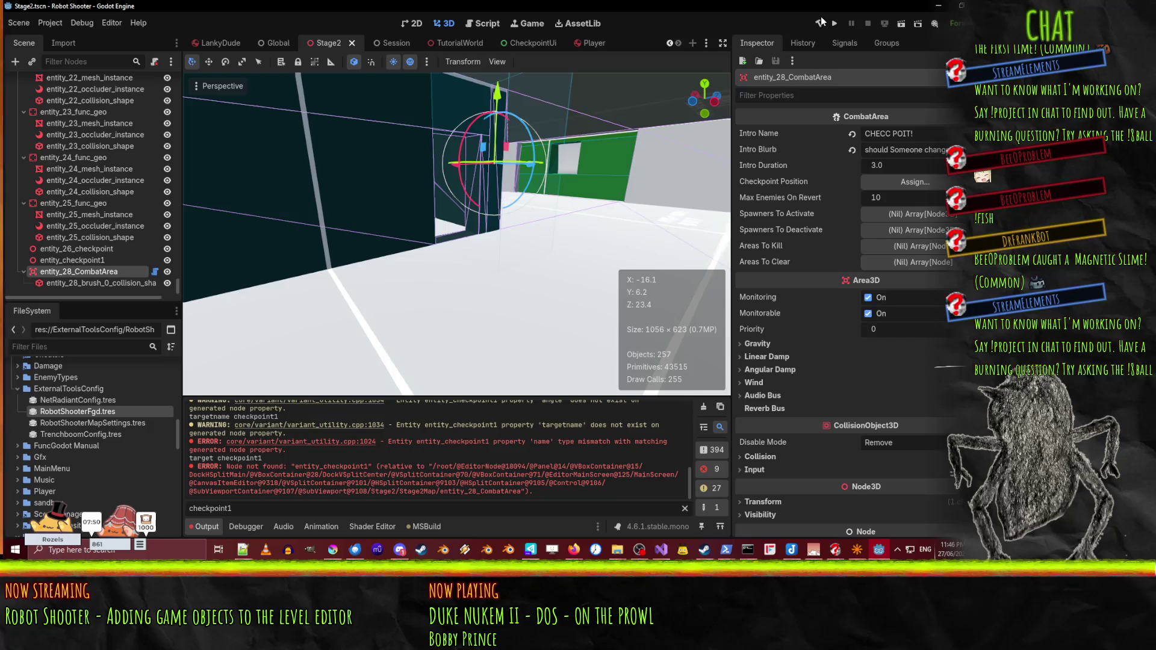
# - Rebuild the project and Stage2Map, confirming entity_28_CombatArea's Checkpoint Position is entity_checkpoint1
pyautogui.click(818, 22)
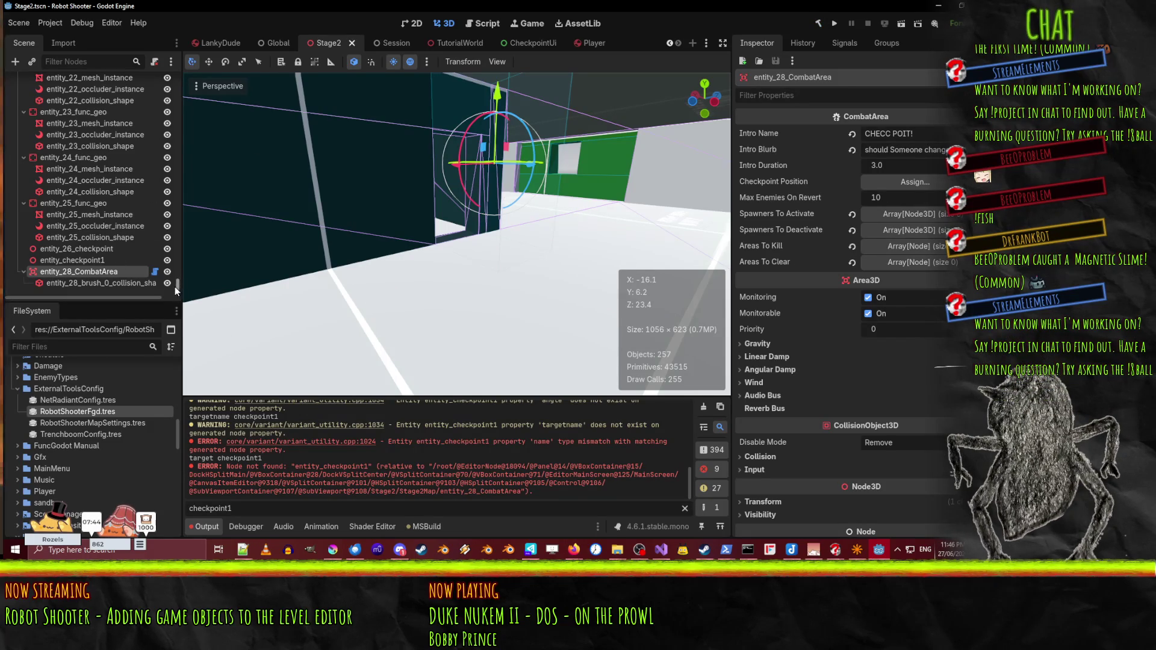
pyautogui.scroll(15, 8, 176)
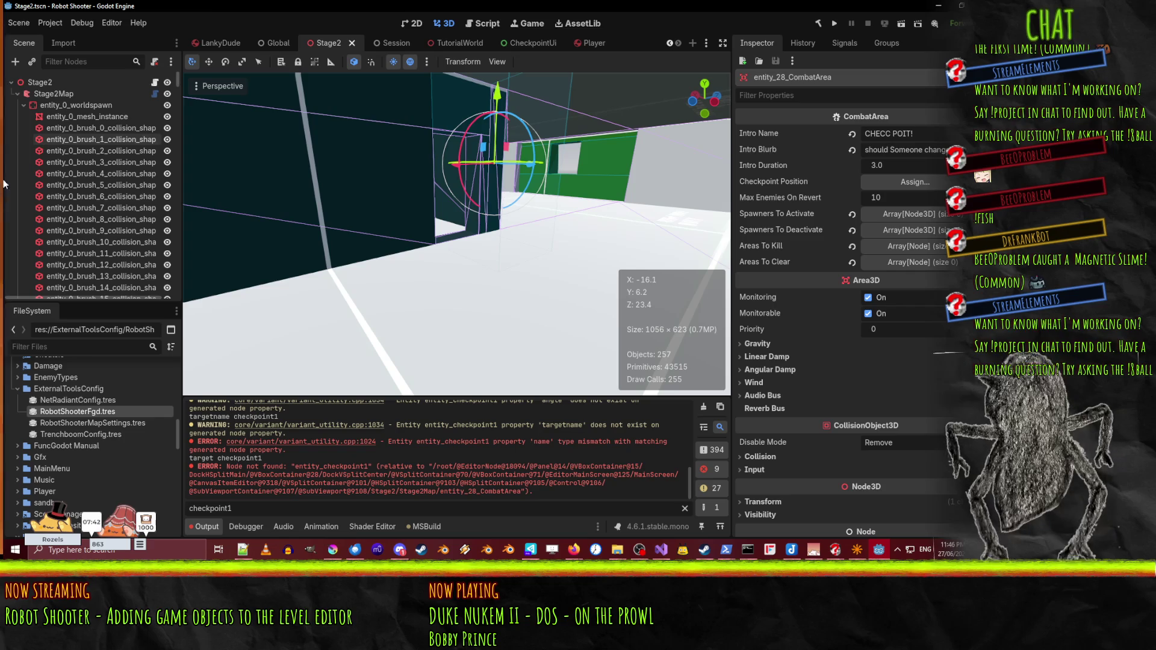
pyautogui.click(52, 93)
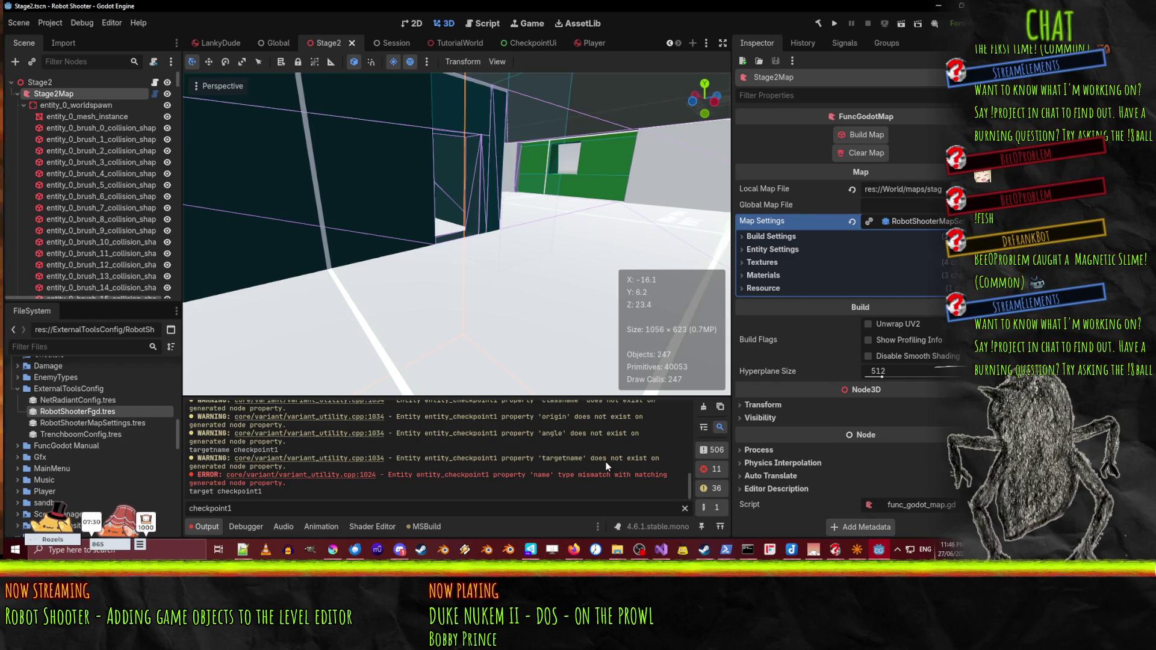
pyautogui.moveTo(178, 90); pyautogui.dragTo(192, 302)
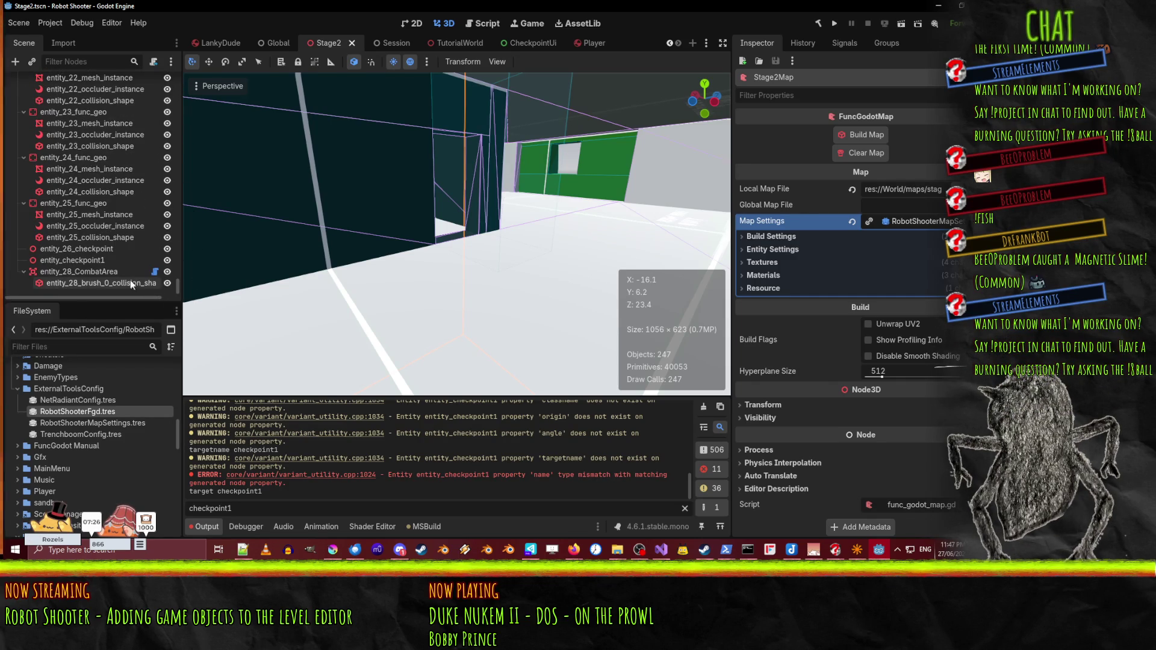
pyautogui.click(76, 271)
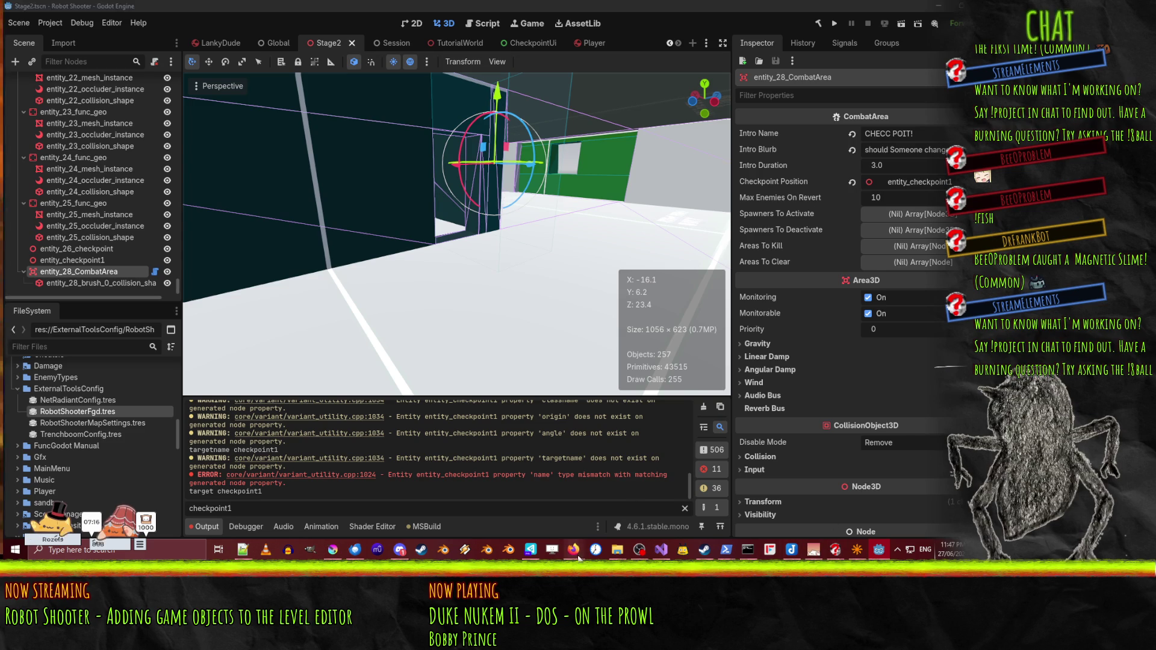
pyautogui.moveTo(574, 549)
pyautogui.click(507, 519)
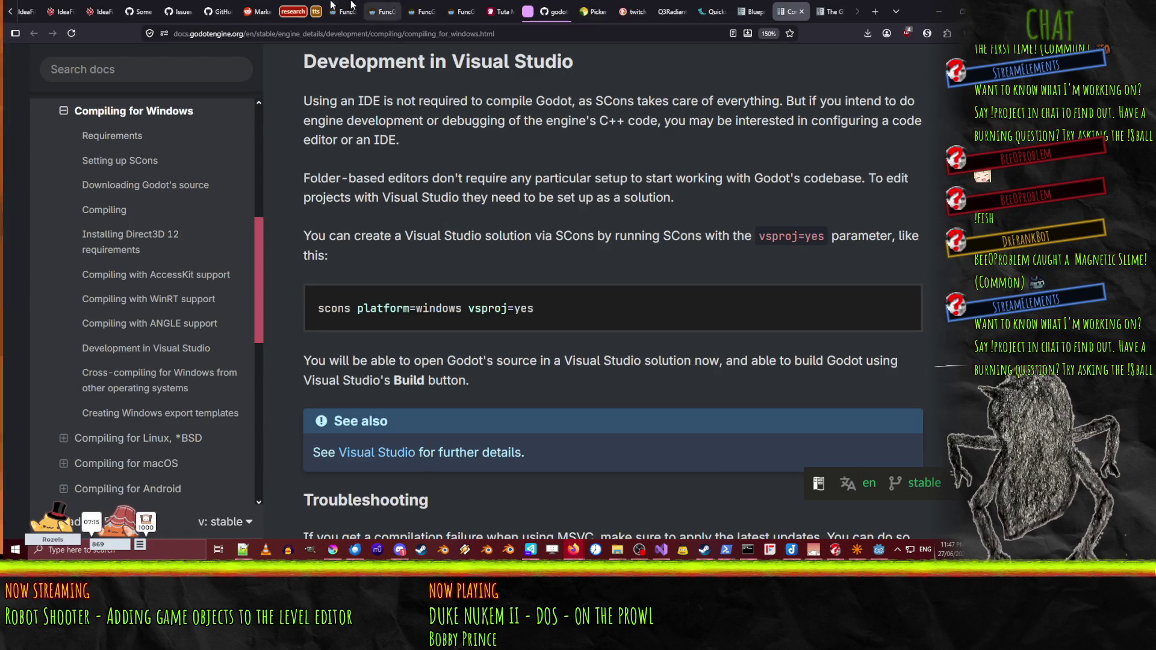
# - On the RobotShooter wiki Todo board, drag ticket #728 from New to Ongoing, then return to Godot
pyautogui.click(10, 10)
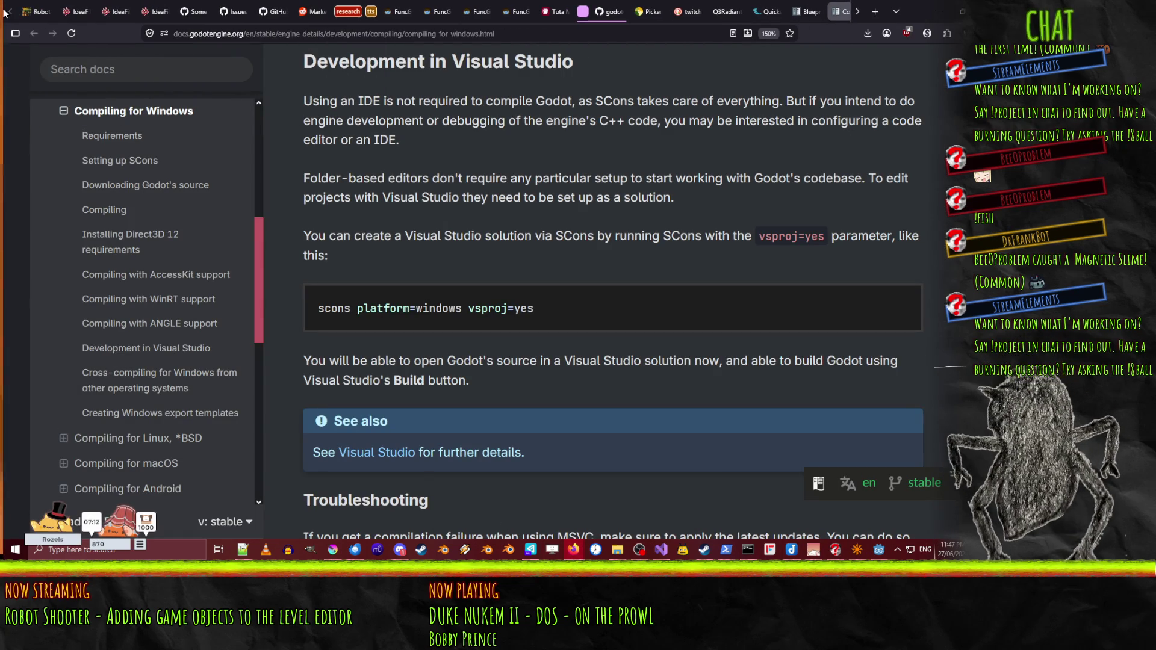
pyautogui.click(116, 11)
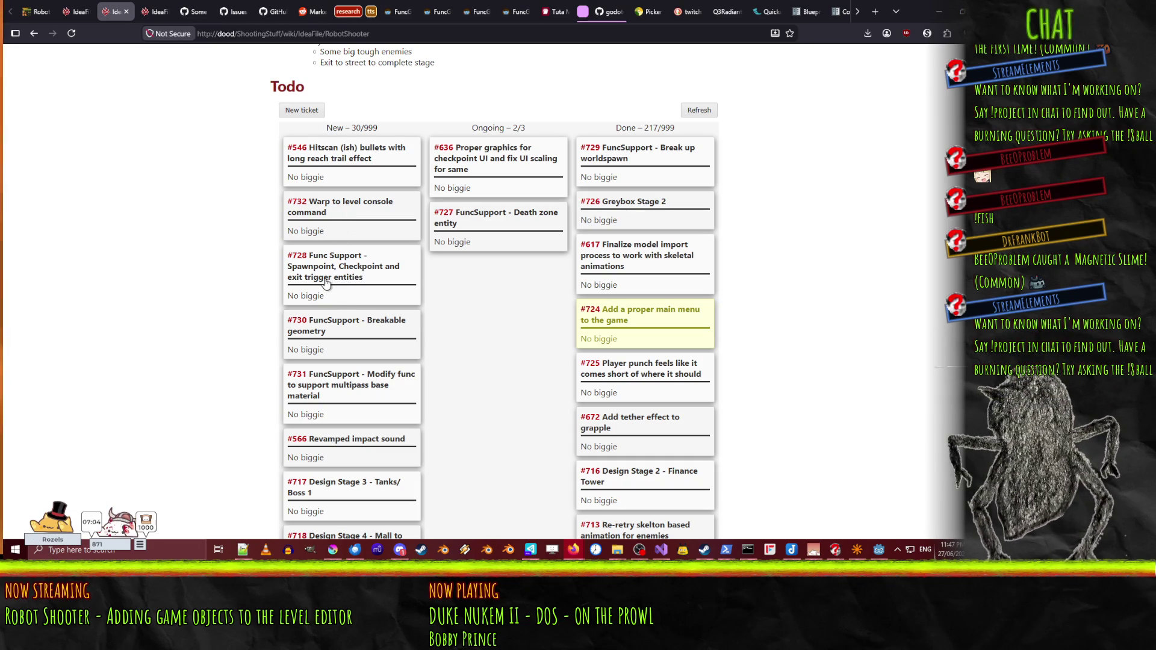
pyautogui.moveTo(322, 285); pyautogui.dragTo(533, 287)
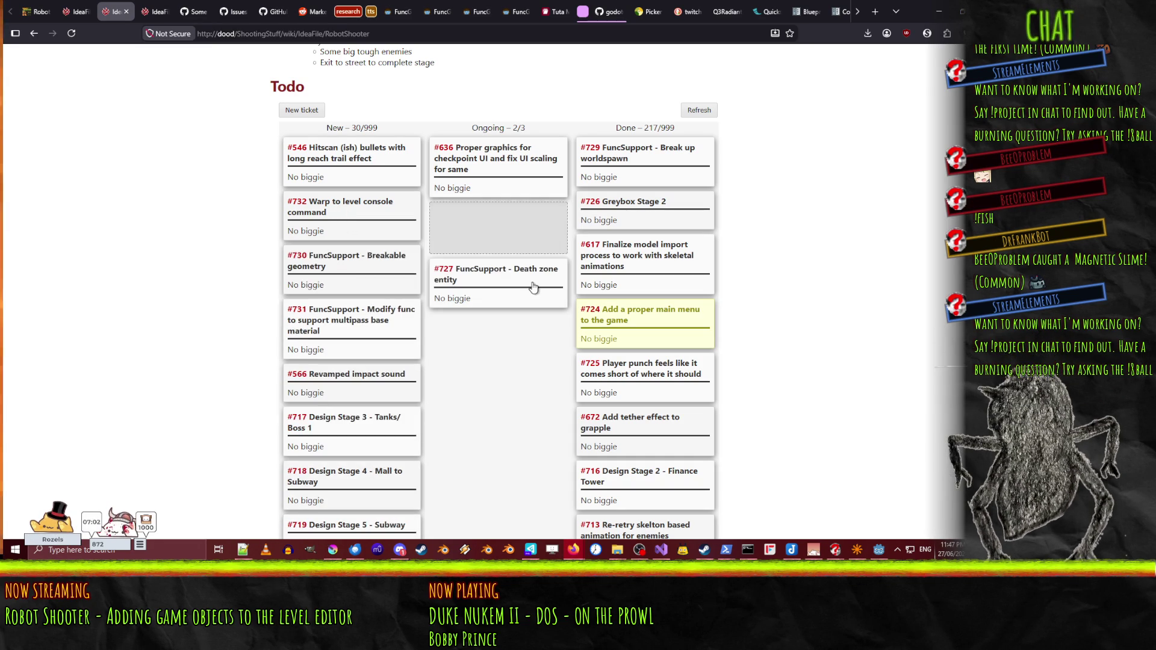
pyautogui.moveTo(504, 243); pyautogui.dragTo(504, 243)
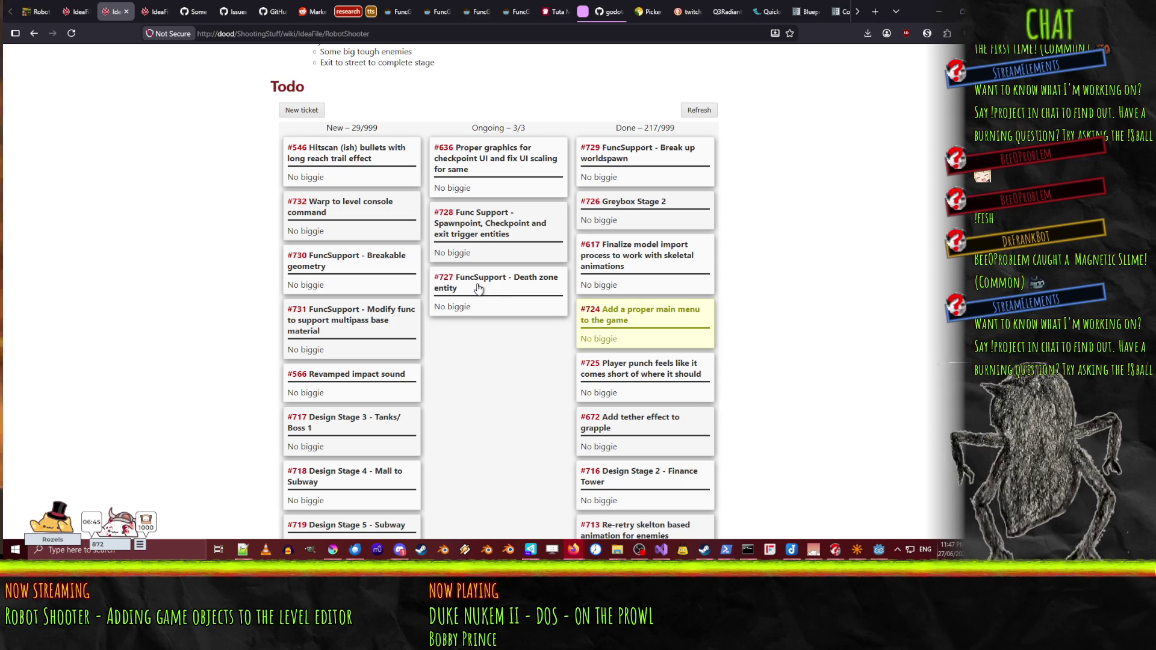
pyautogui.click(938, 11)
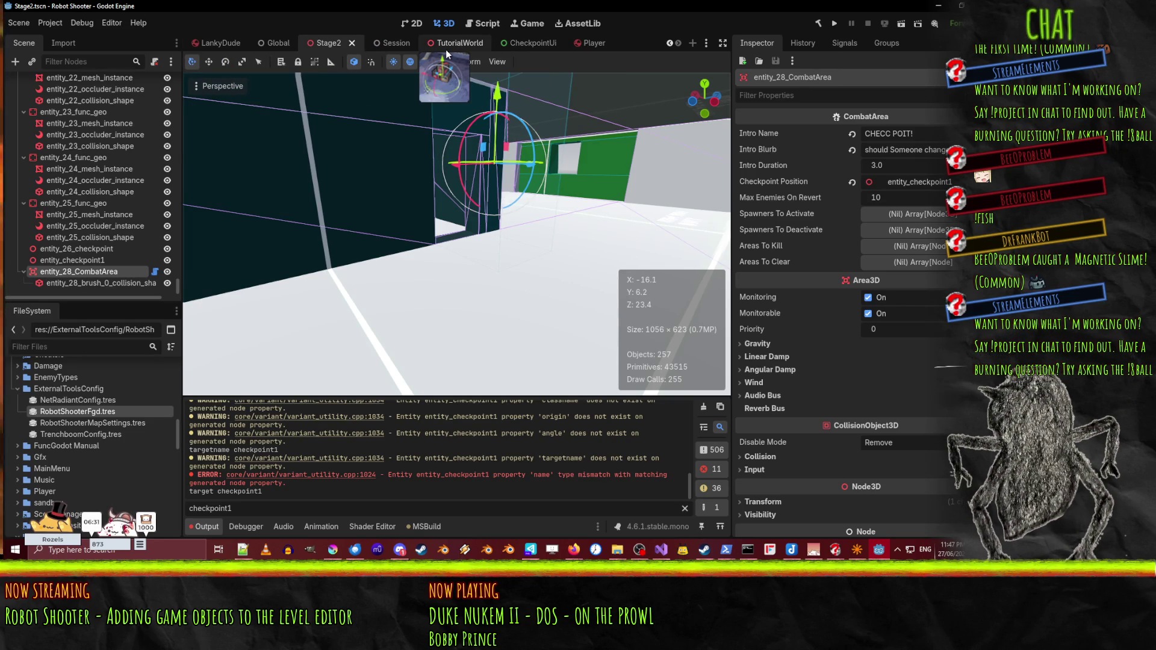
# - Briefly open and close the CheckpointUi and Player scenes, then switch back to the World scene
pyautogui.click(536, 42)
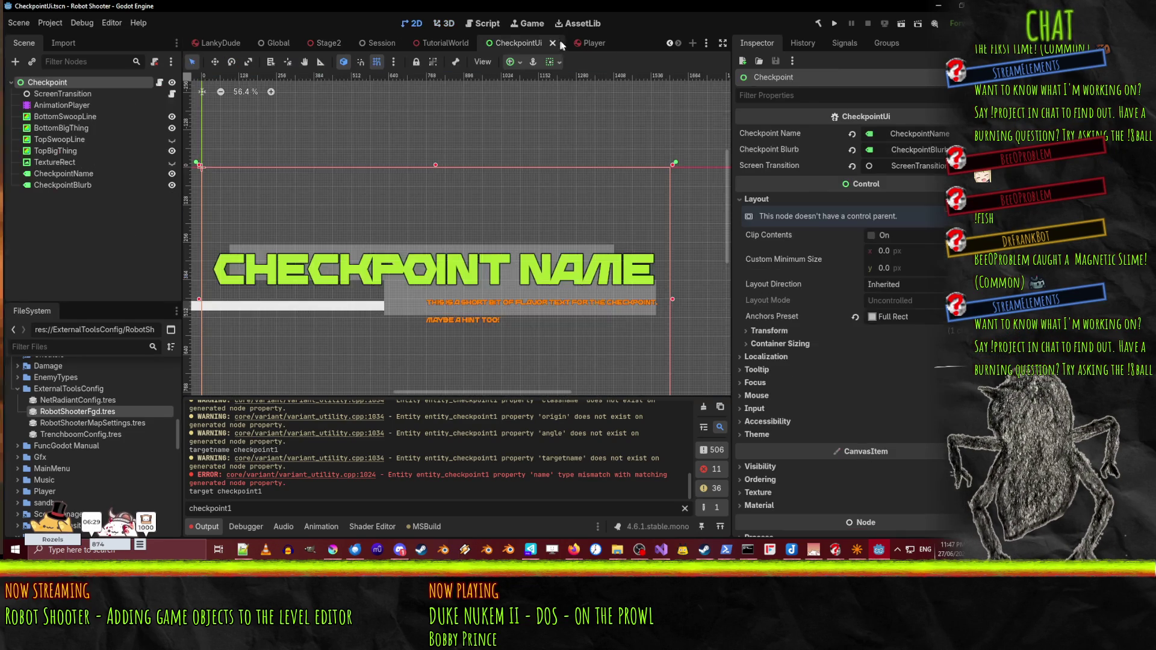
pyautogui.click(552, 43)
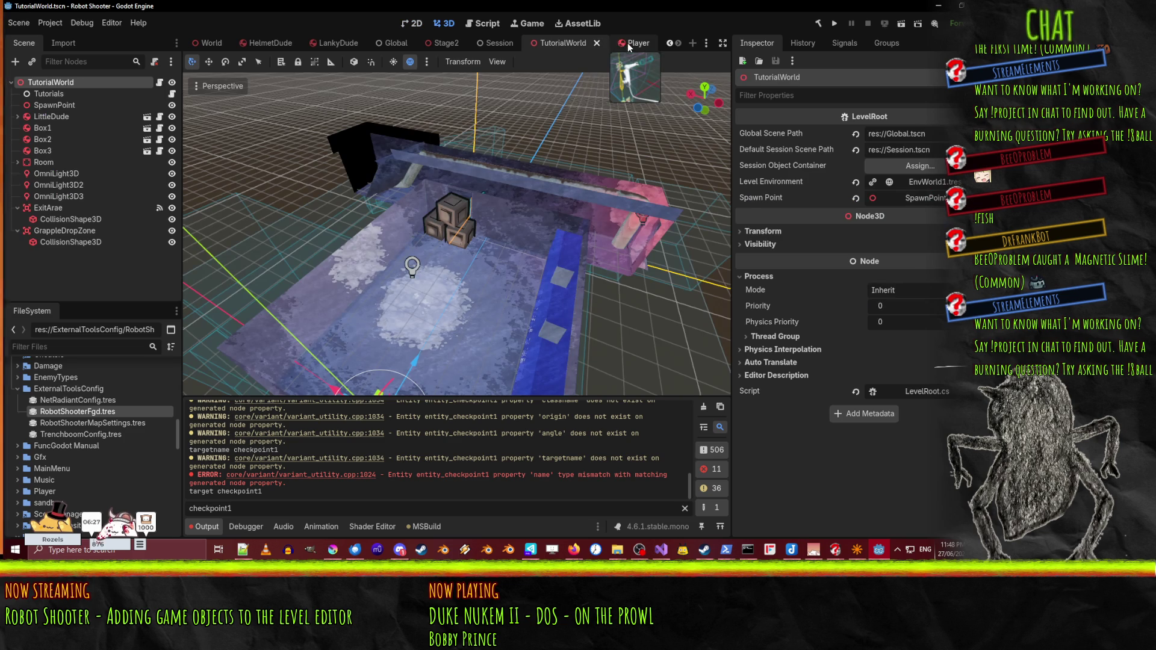
pyautogui.click(627, 43)
pyautogui.click(649, 43)
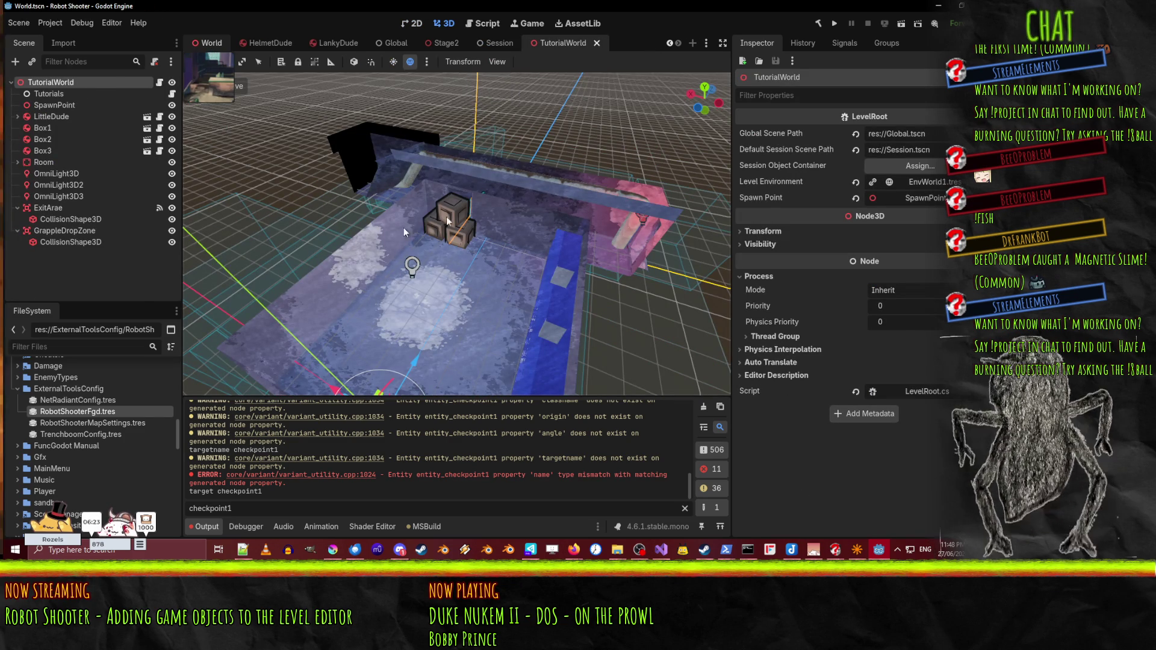
pyautogui.click(207, 44)
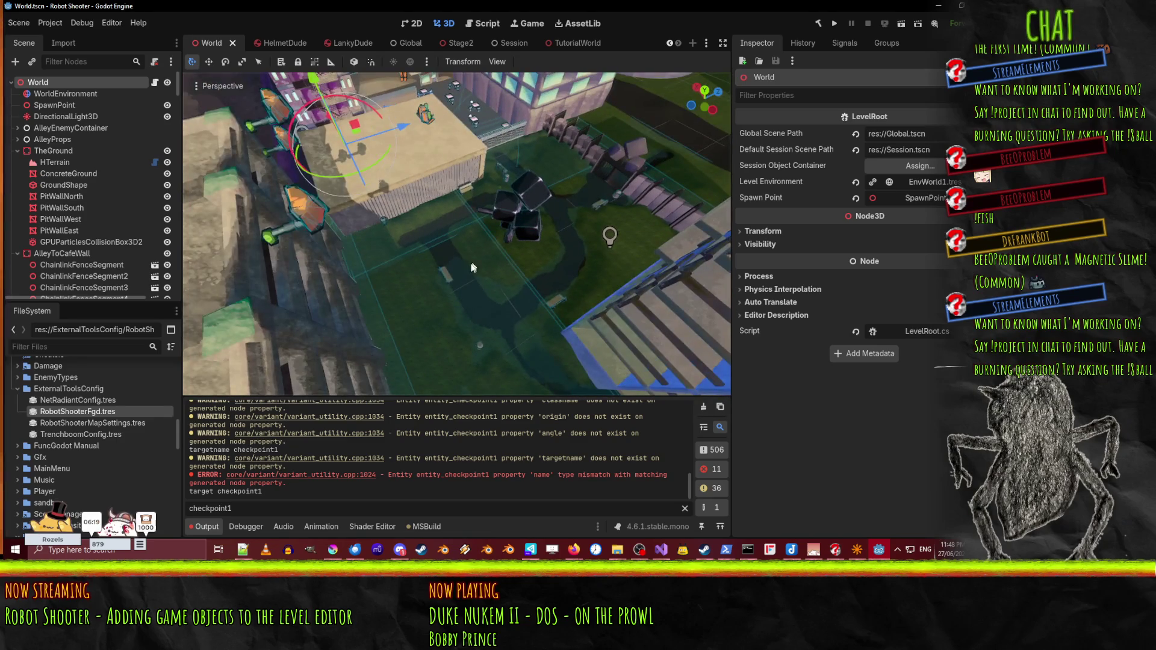
pyautogui.click(477, 263)
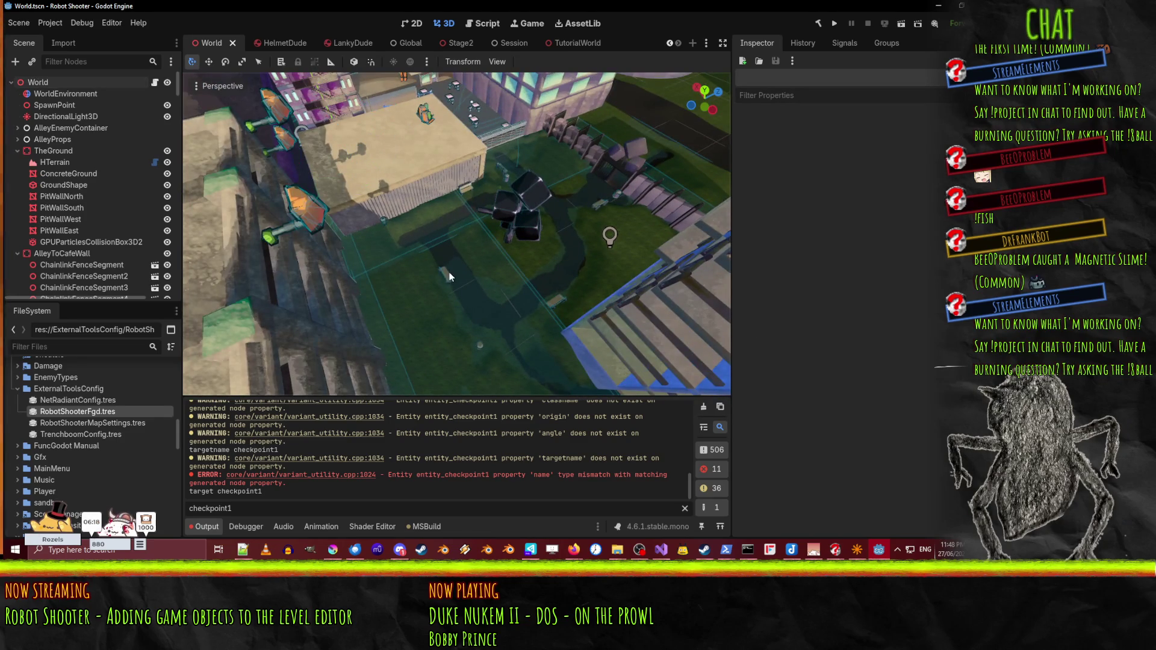
# - Collapse the ground, cafe, park and parking-garage branches, from TheGround through ParkingGarageAmbush Lv5
pyautogui.click(14, 151)
pyautogui.click(14, 162)
pyautogui.click(15, 196)
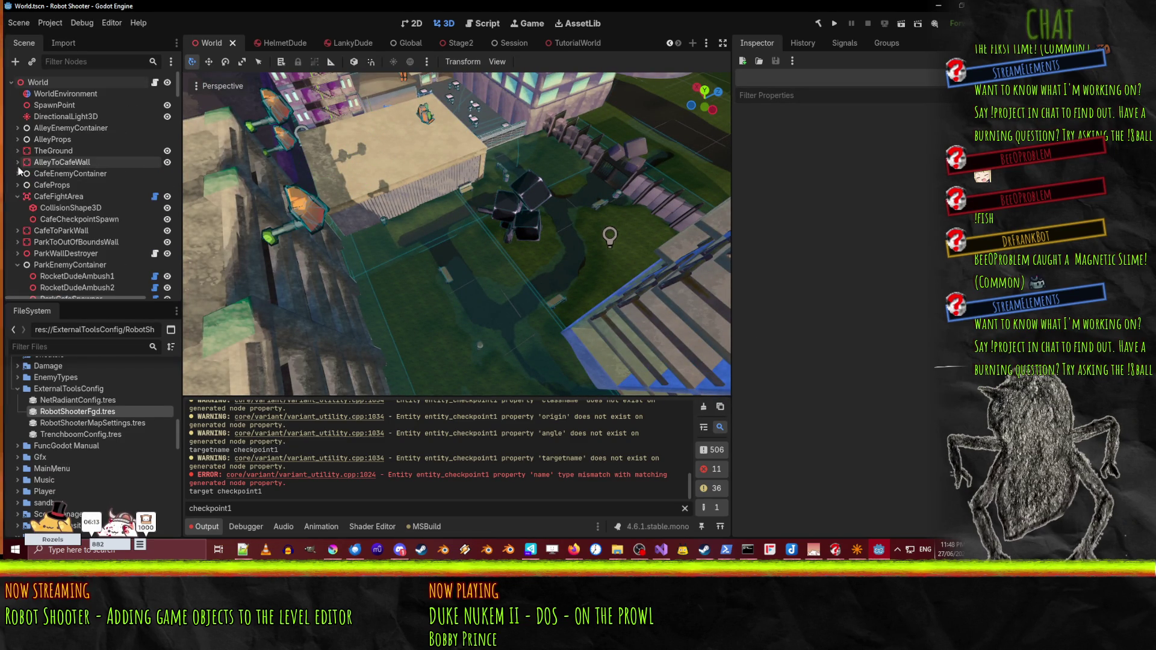
pyautogui.click(17, 196)
pyautogui.click(17, 242)
pyautogui.click(17, 254)
pyautogui.click(17, 253)
pyautogui.scroll(-5, 17, 241)
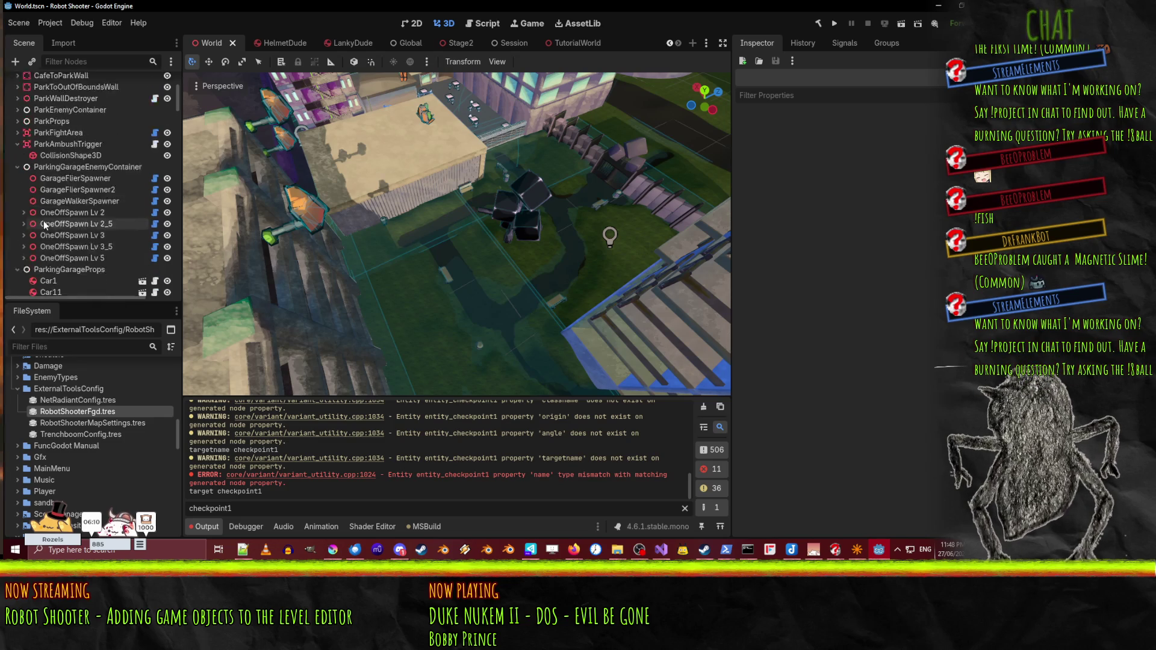
pyautogui.click(16, 144)
pyautogui.click(17, 155)
pyautogui.click(17, 166)
pyautogui.click(18, 179)
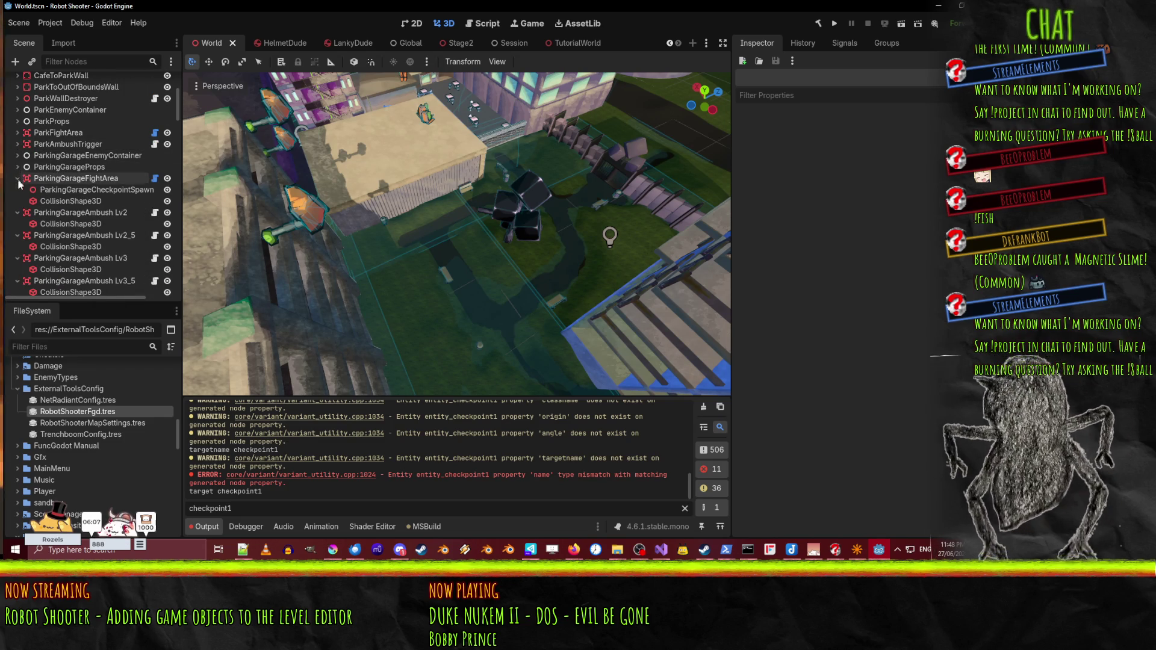
pyautogui.click(17, 178)
pyautogui.click(17, 190)
pyautogui.click(16, 201)
pyautogui.click(16, 224)
pyautogui.click(17, 212)
pyautogui.click(17, 224)
pyautogui.click(17, 235)
# - Collapse CorrBuilding, SmallGarage2, ComplexApartment, CommercialTower2, CityMall, LinkedTowers and the generic building branches
pyautogui.scroll(-5, 24, 253)
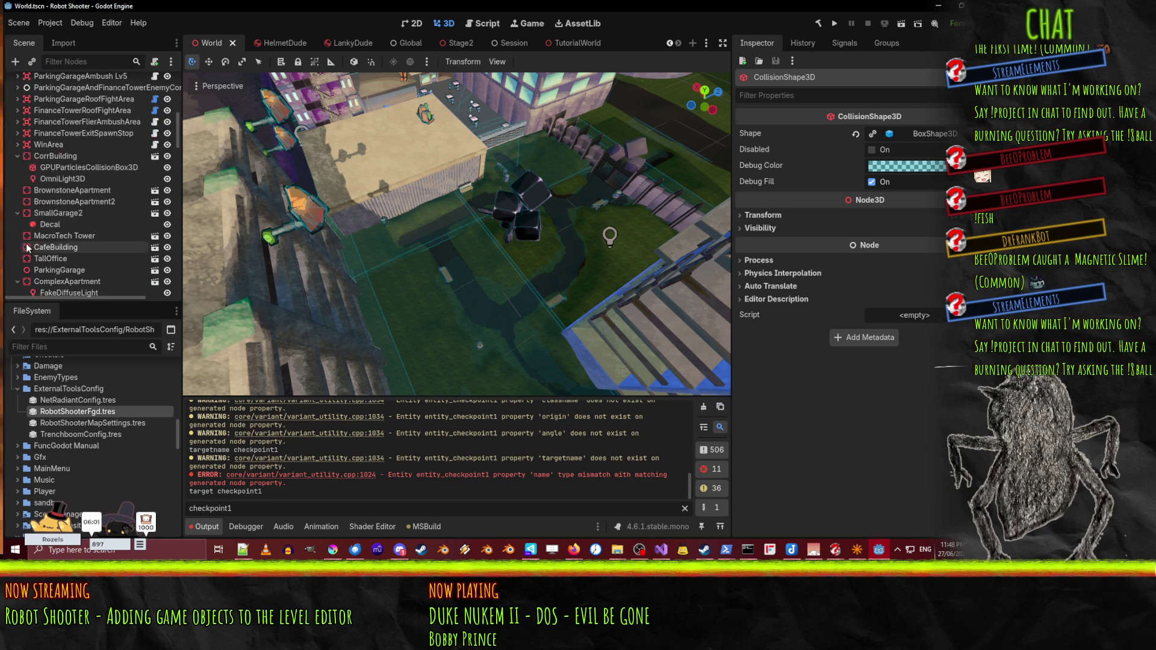
pyautogui.click(17, 157)
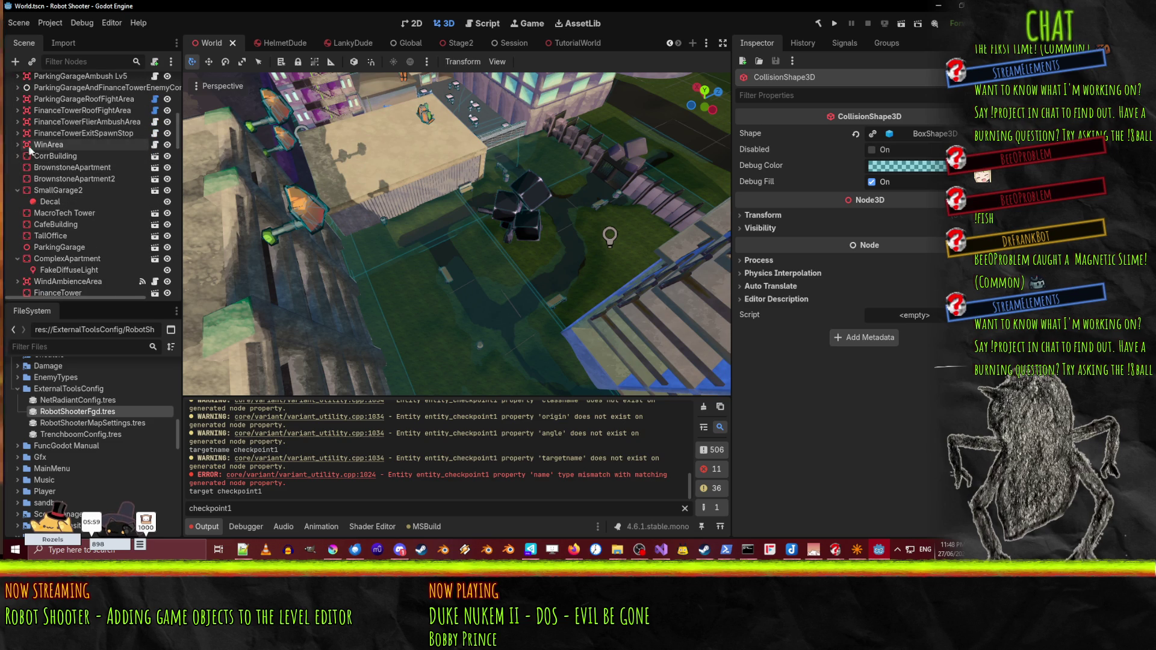
pyautogui.click(26, 147)
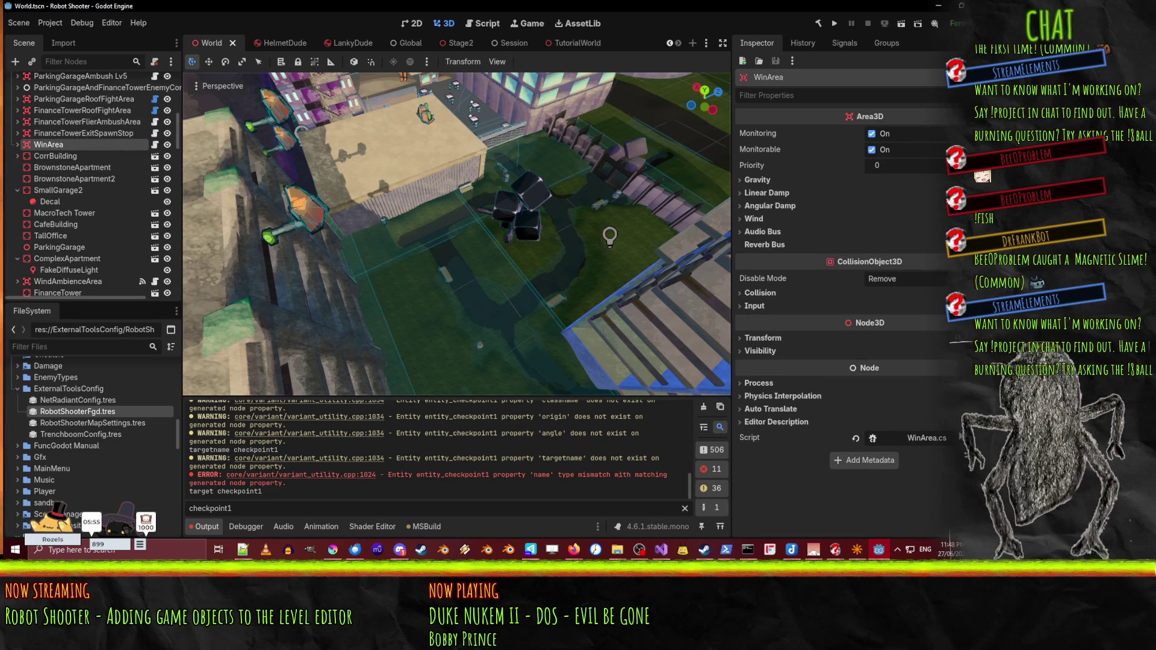
pyautogui.click(24, 190)
pyautogui.click(18, 190)
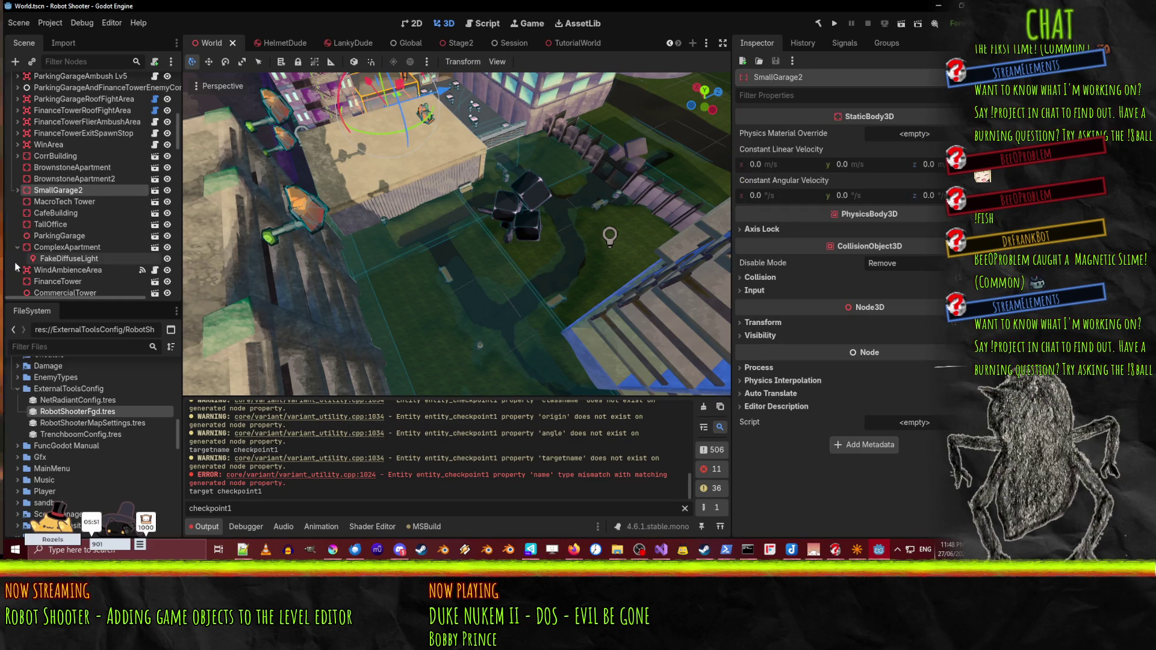
pyautogui.click(17, 247)
pyautogui.scroll(-3, 24, 260)
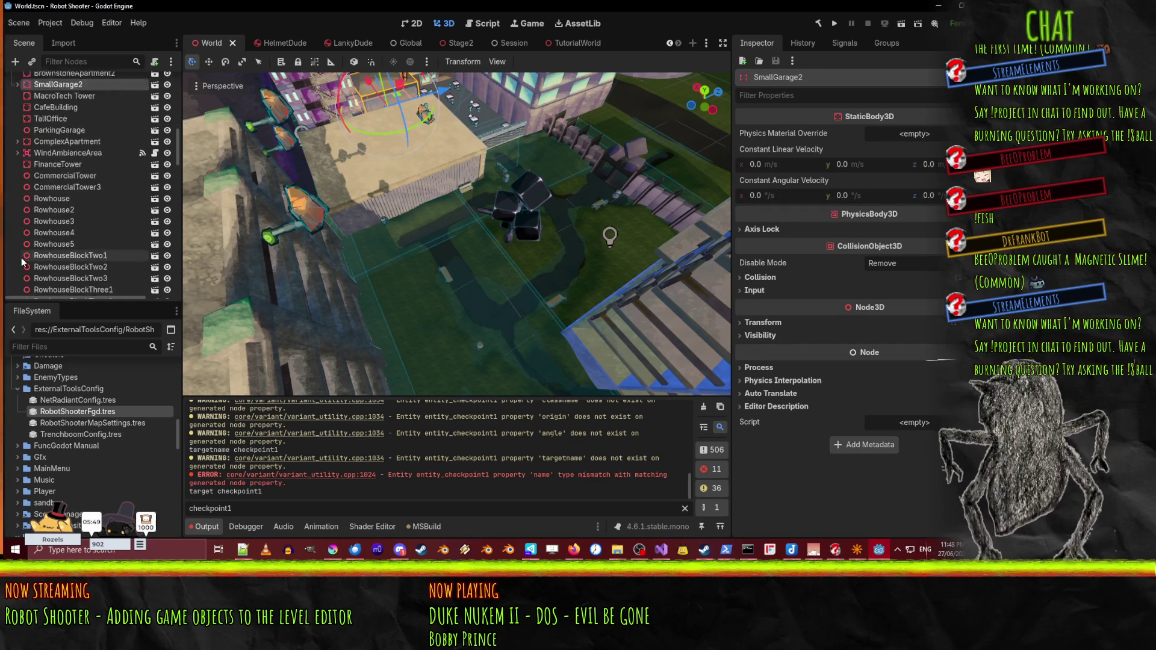
pyautogui.scroll(-10, 17, 150)
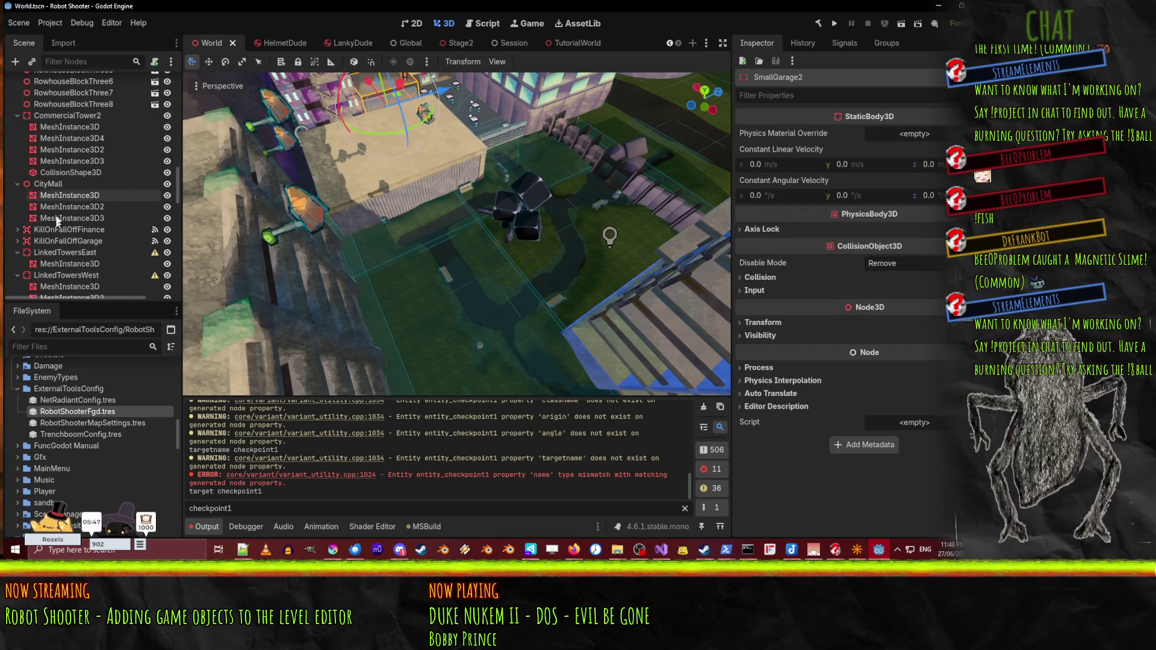
pyautogui.click(18, 115)
pyautogui.click(17, 127)
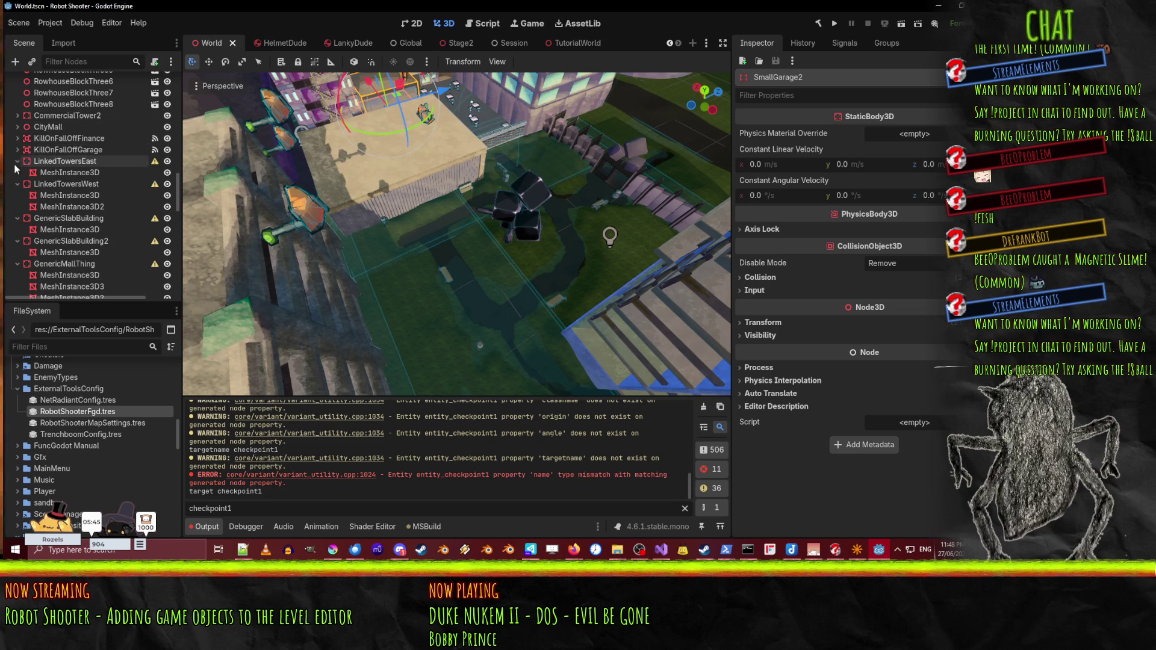
pyautogui.click(17, 161)
pyautogui.click(18, 172)
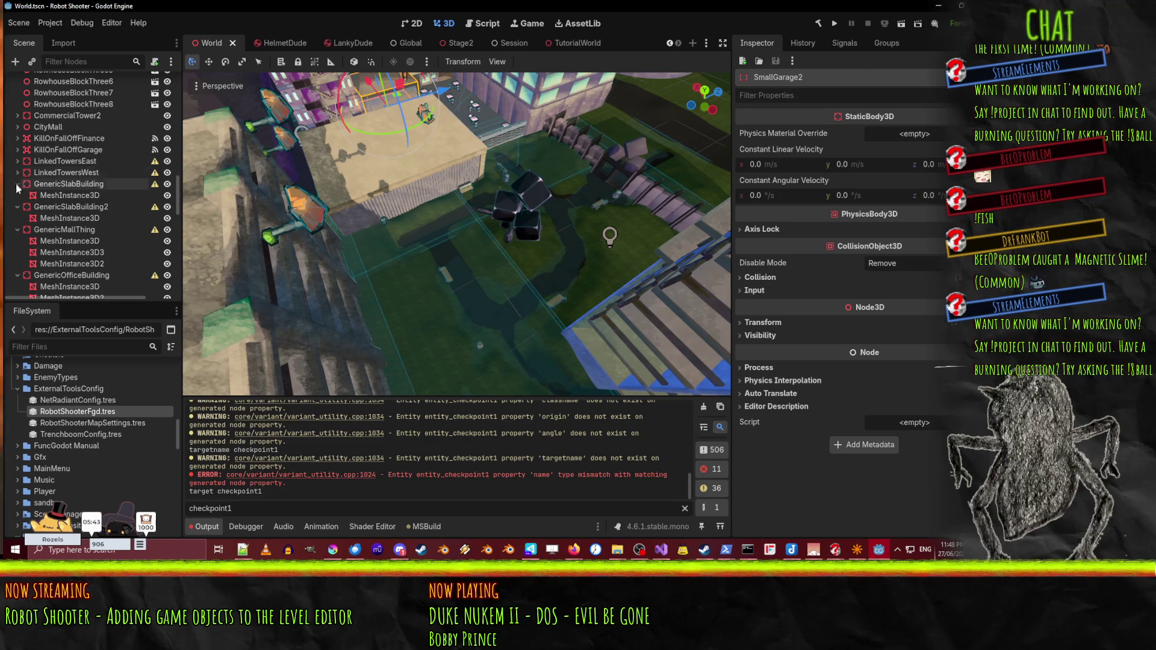
pyautogui.click(17, 183)
pyautogui.click(18, 195)
pyautogui.click(17, 206)
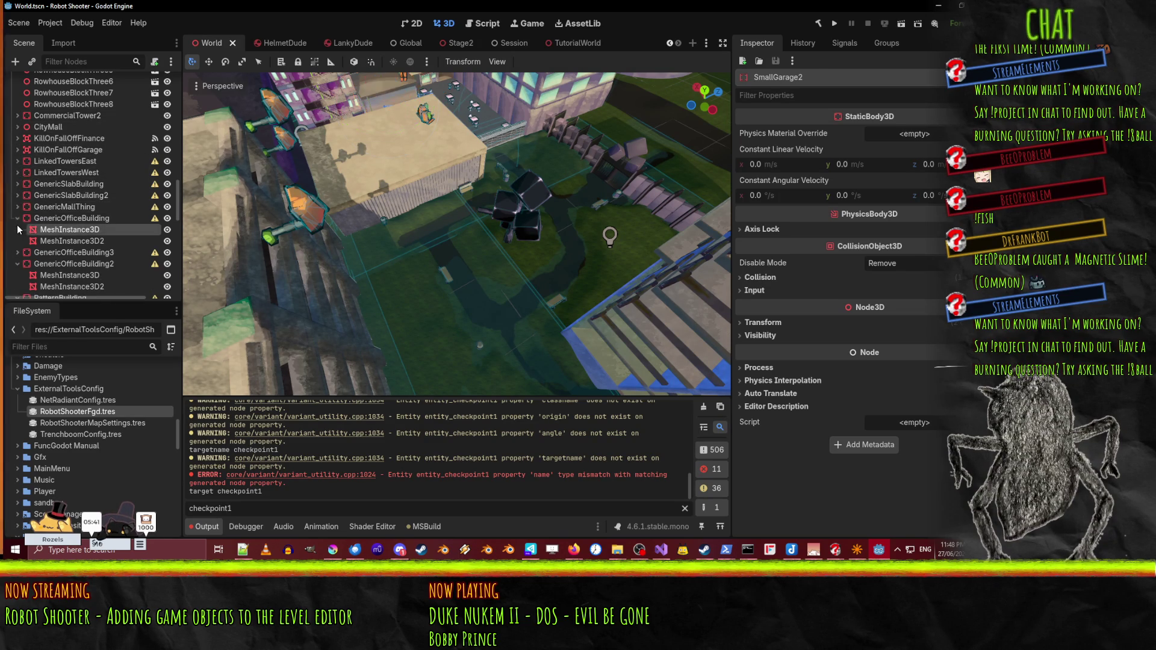
pyautogui.click(18, 217)
pyautogui.click(17, 240)
# - Collapse the PatternBuilding, GenericMultiuse3, VerySmallBuilding2, FancyOffice and TwoHundredMeters branches, then scroll to the top
pyautogui.doubleClick(18, 265)
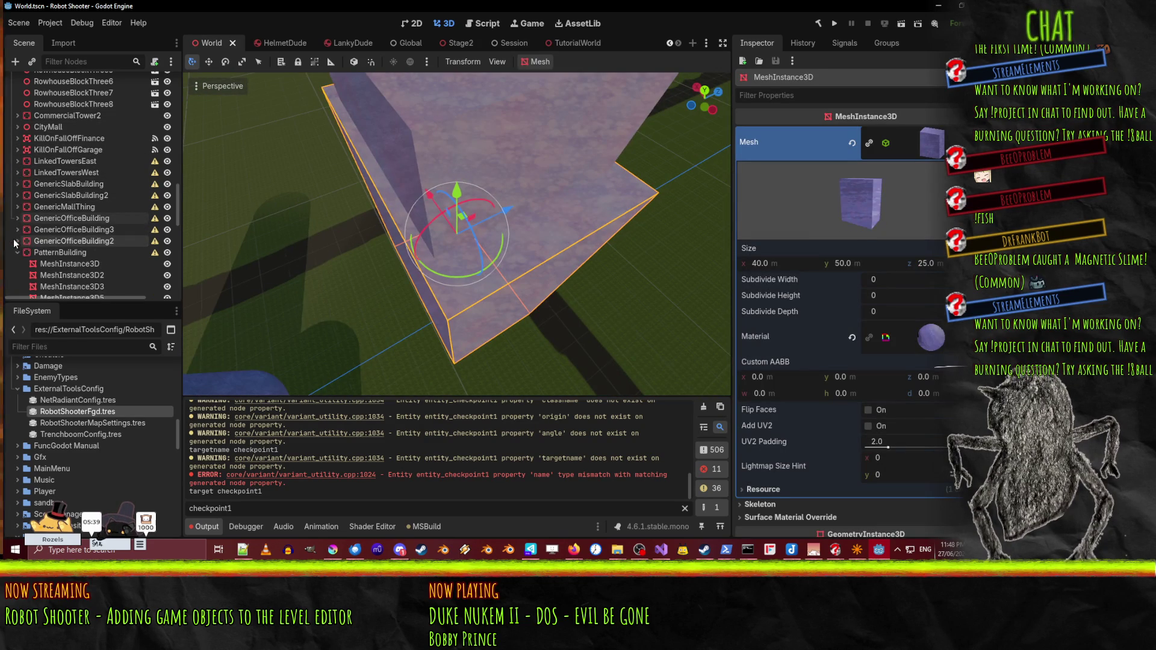
pyautogui.click(17, 252)
pyautogui.click(17, 263)
pyautogui.click(17, 275)
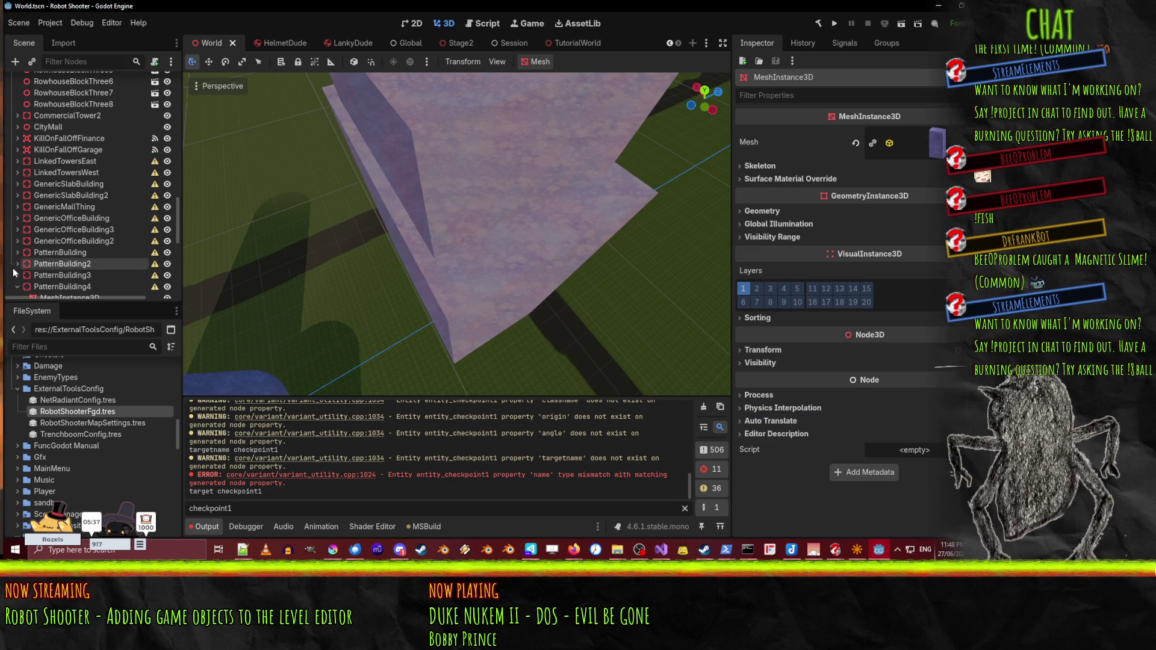
pyautogui.click(17, 286)
pyautogui.scroll(-5, 18, 271)
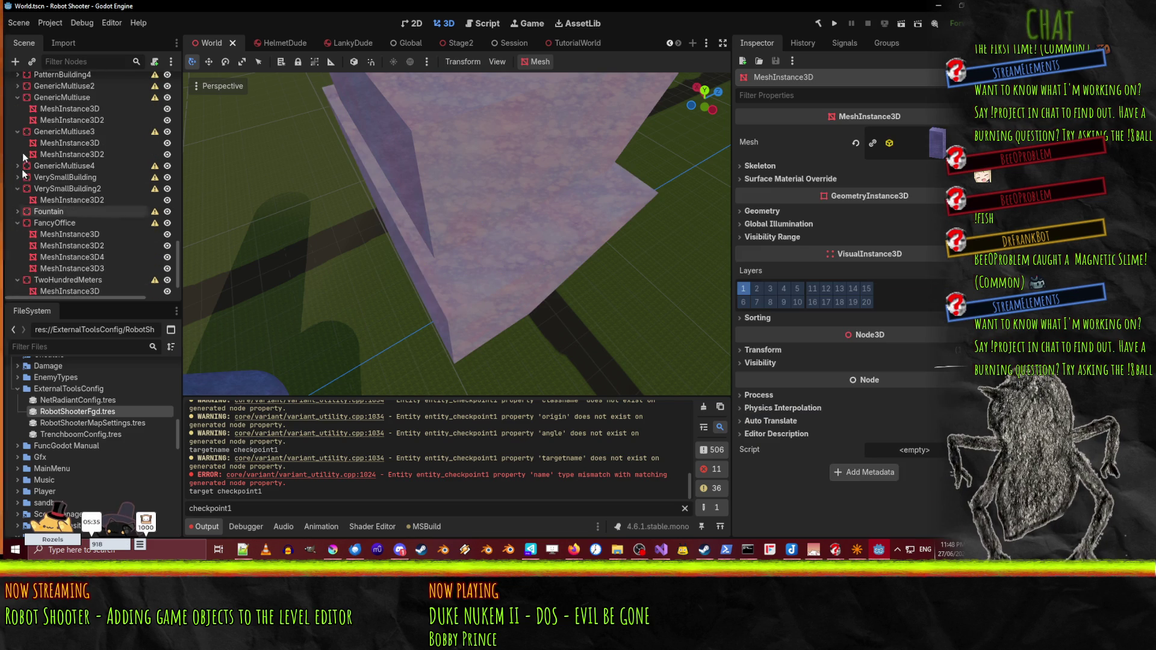
pyautogui.click(17, 109)
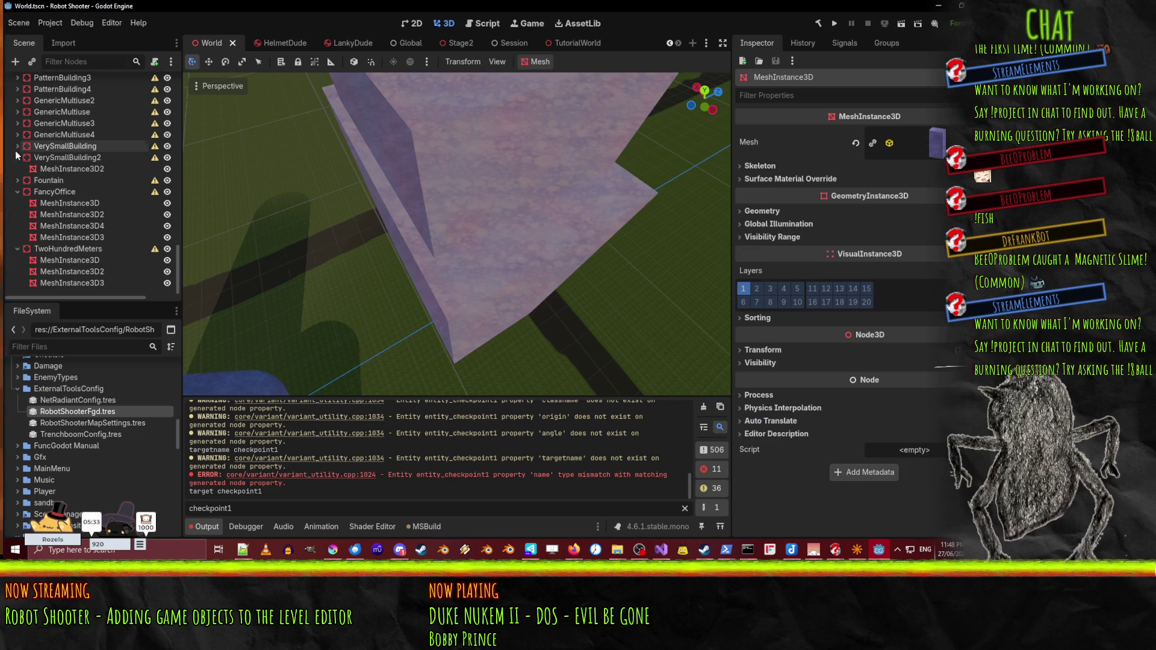
pyautogui.click(18, 157)
pyautogui.click(18, 180)
pyautogui.click(18, 192)
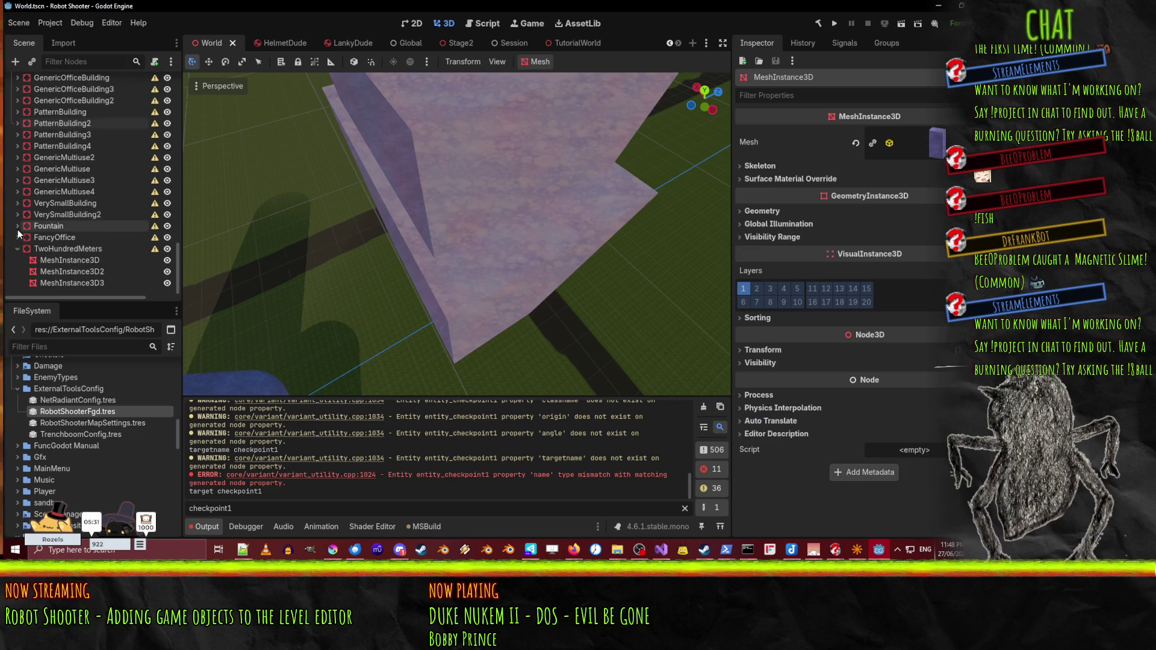
pyautogui.scroll(15, 52, 212)
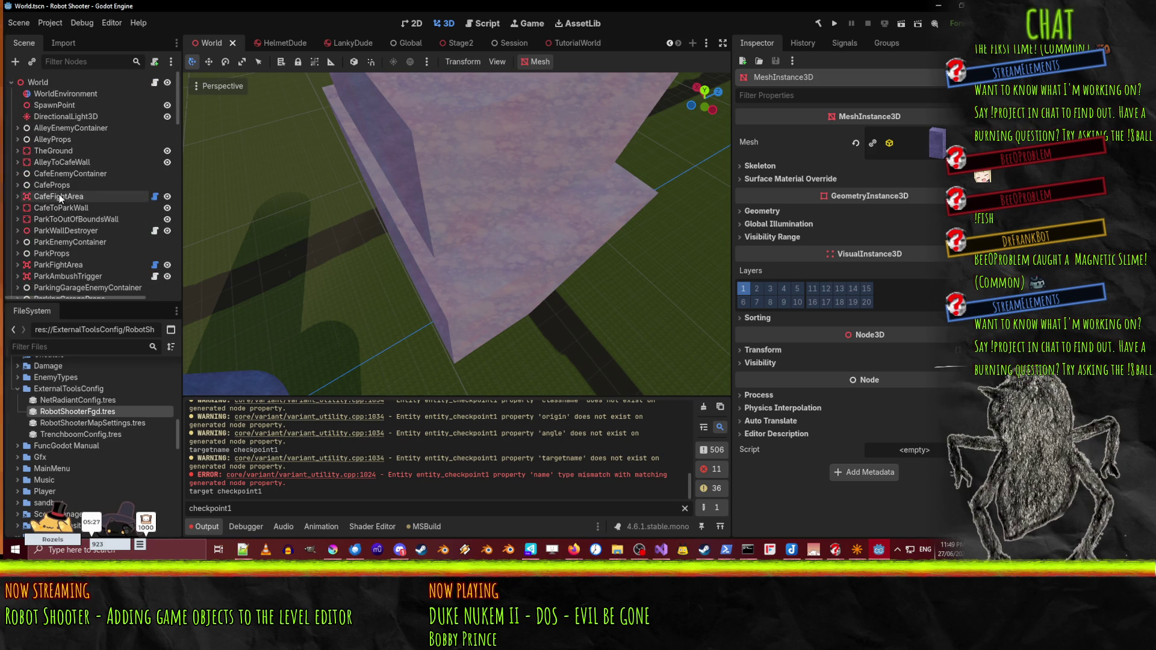
# - Select CafeFightArea, frame and orbit it in the 3D view, then filter the tree by 'fa'
pyautogui.click(59, 194)
pyautogui.scroll(-5, 59, 194)
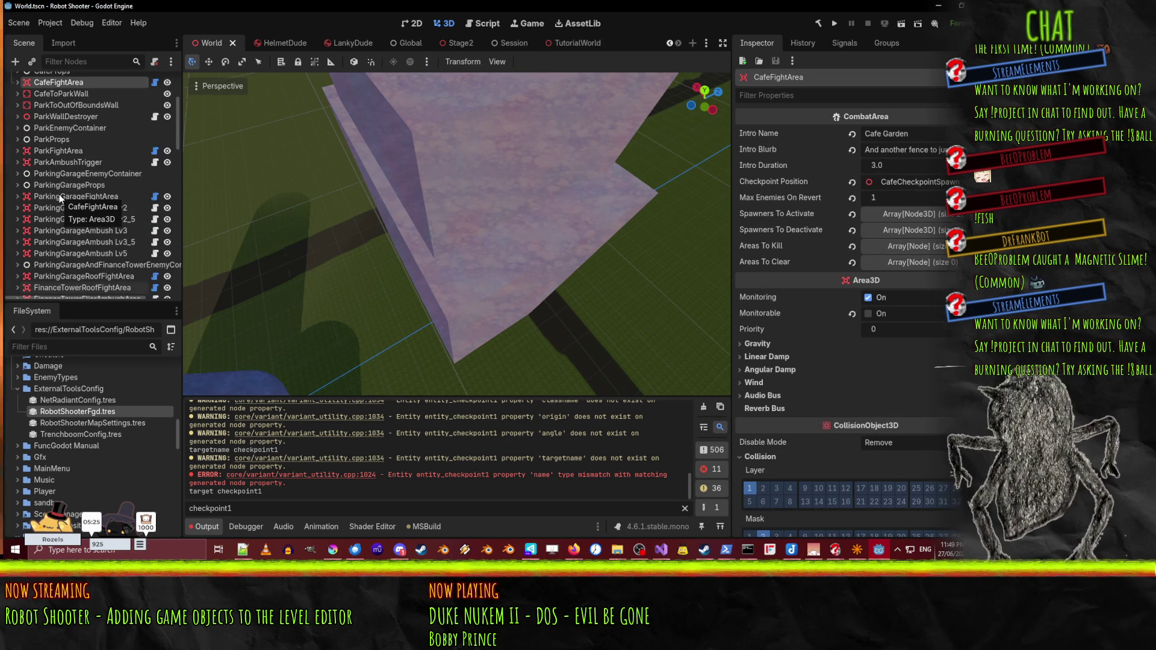
pyautogui.scroll(5, 93, 187)
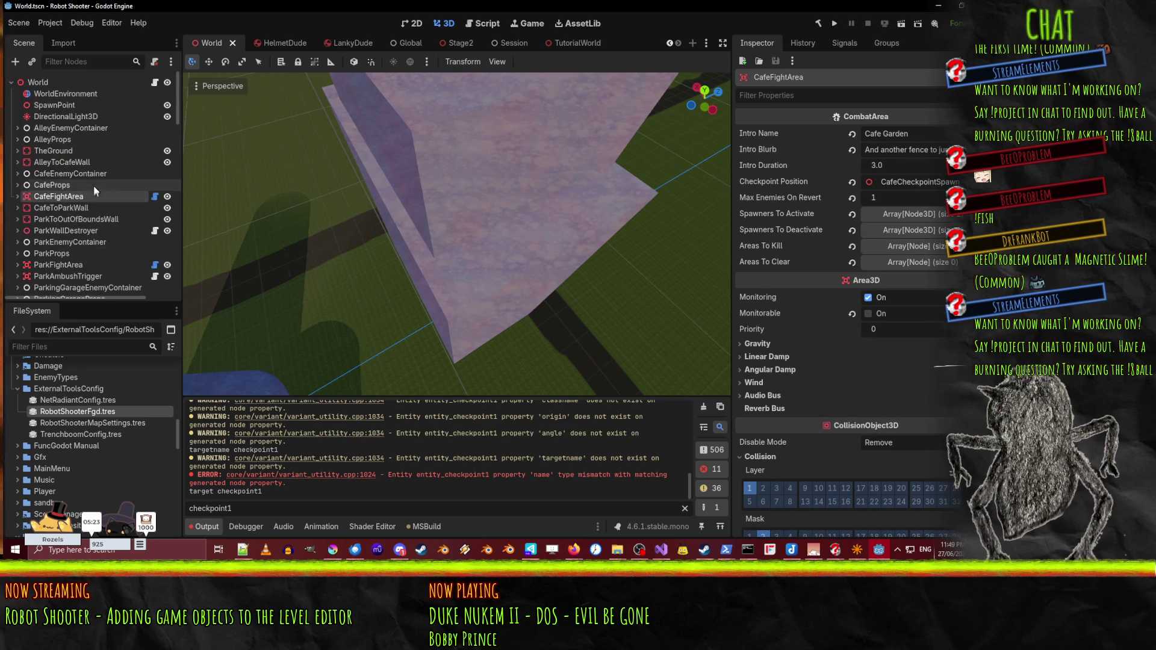
pyautogui.doubleClick(28, 197)
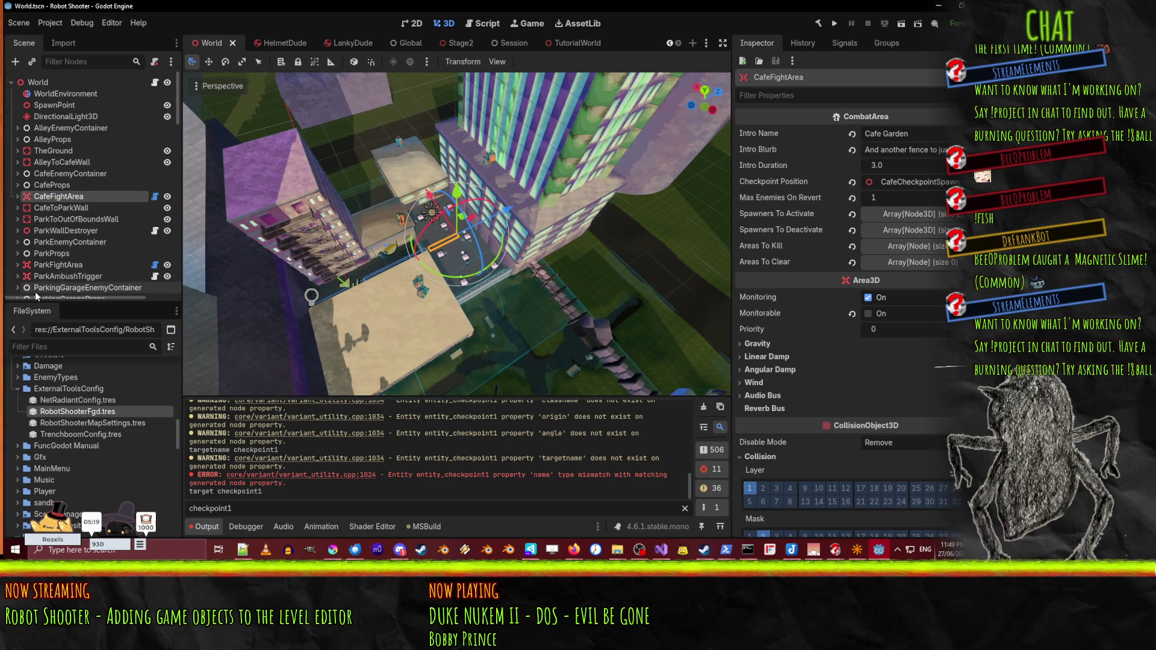
pyautogui.scroll(-2, 45, 204)
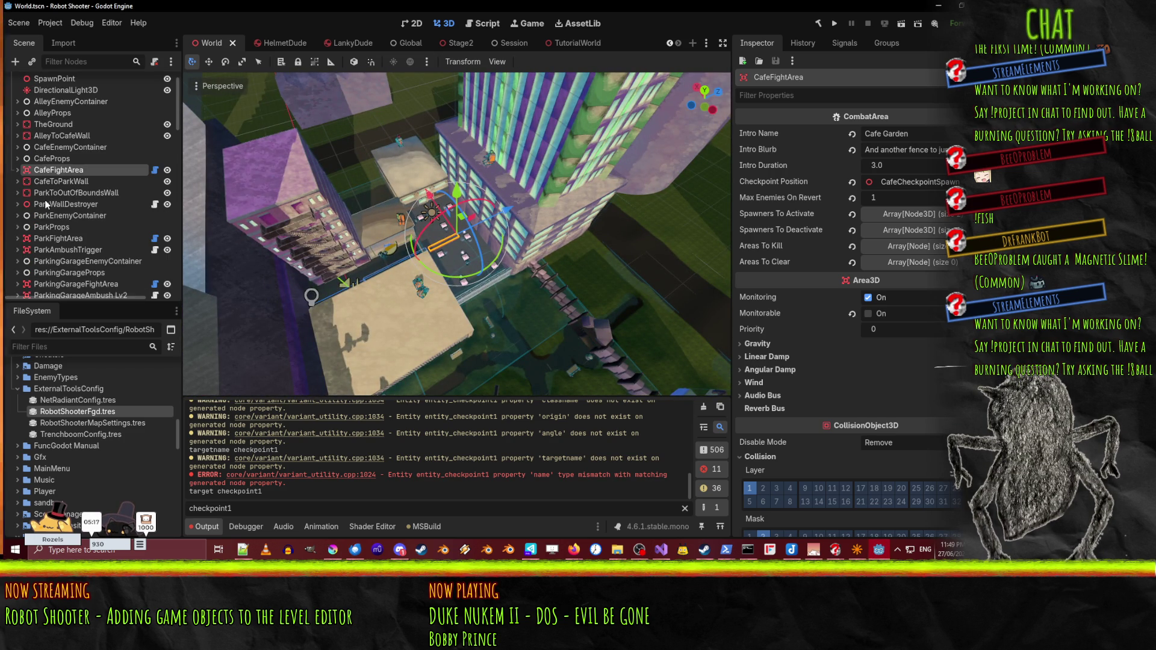
pyautogui.scroll(-6, 46, 204)
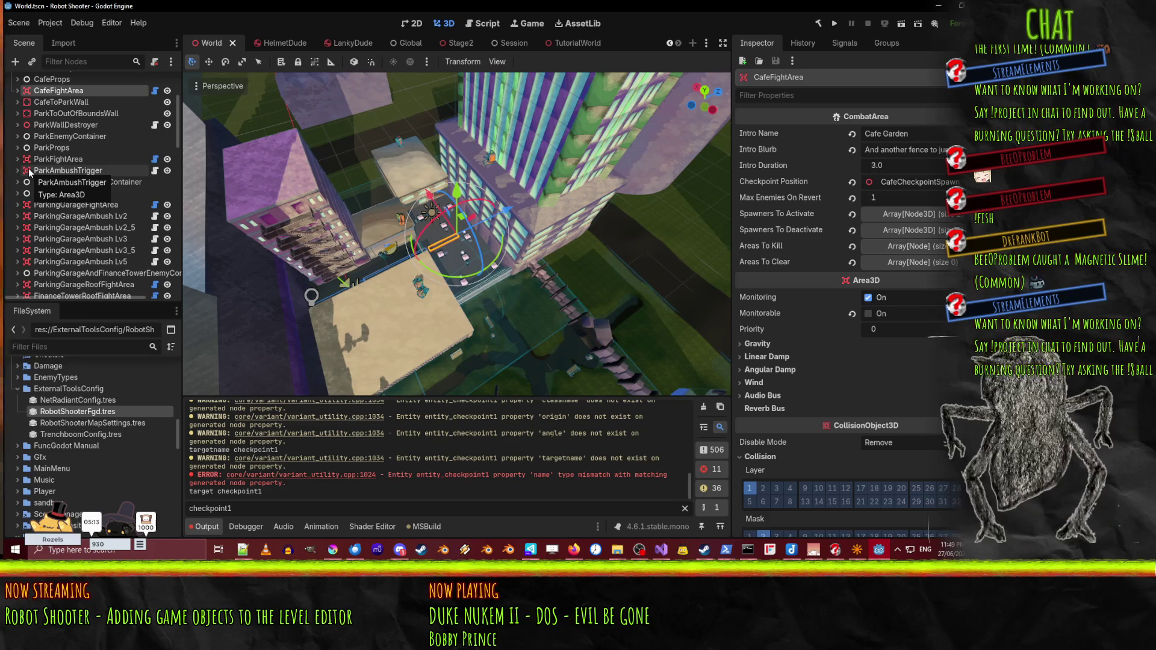
pyautogui.moveTo(424, 264)
pyautogui.mouseDown()
pyautogui.moveTo(597, 297)
pyautogui.moveTo(484, 133)
pyautogui.moveTo(560, 93)
pyautogui.moveTo(607, 161)
pyautogui.moveTo(529, 203)
pyautogui.mouseUp()
pyautogui.write('fa')
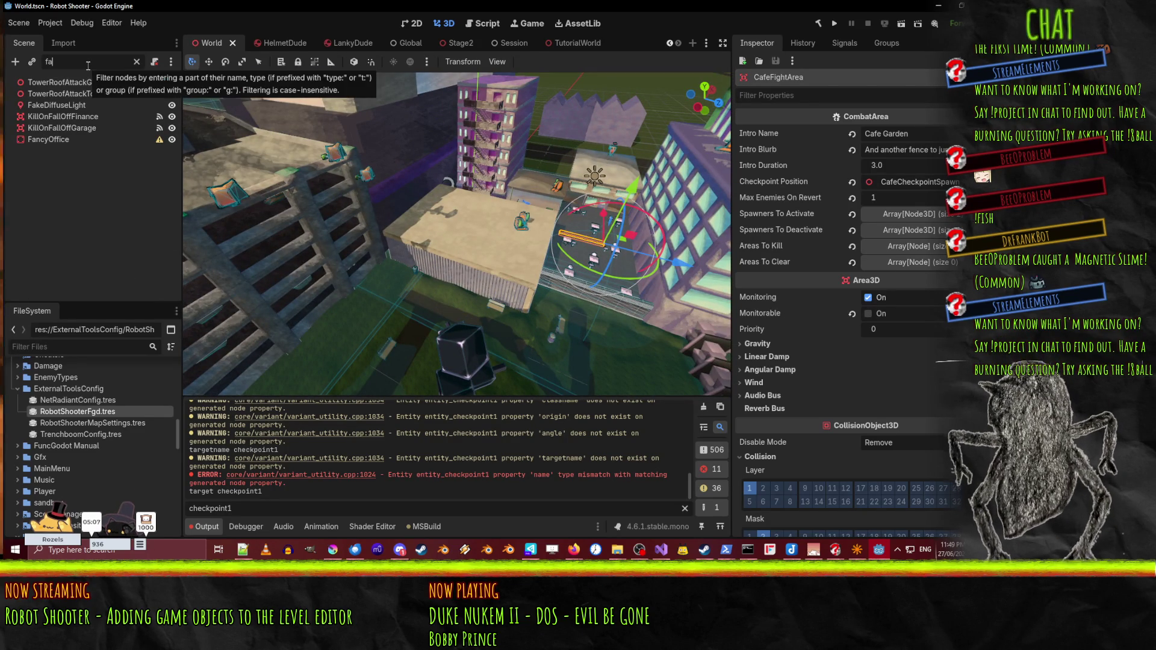
# - Select KillOnFallOffFinance, clear the filter, expand it and inspect its Damaging and KillZoneOverPit children
pyautogui.click(63, 116)
pyautogui.click(136, 61)
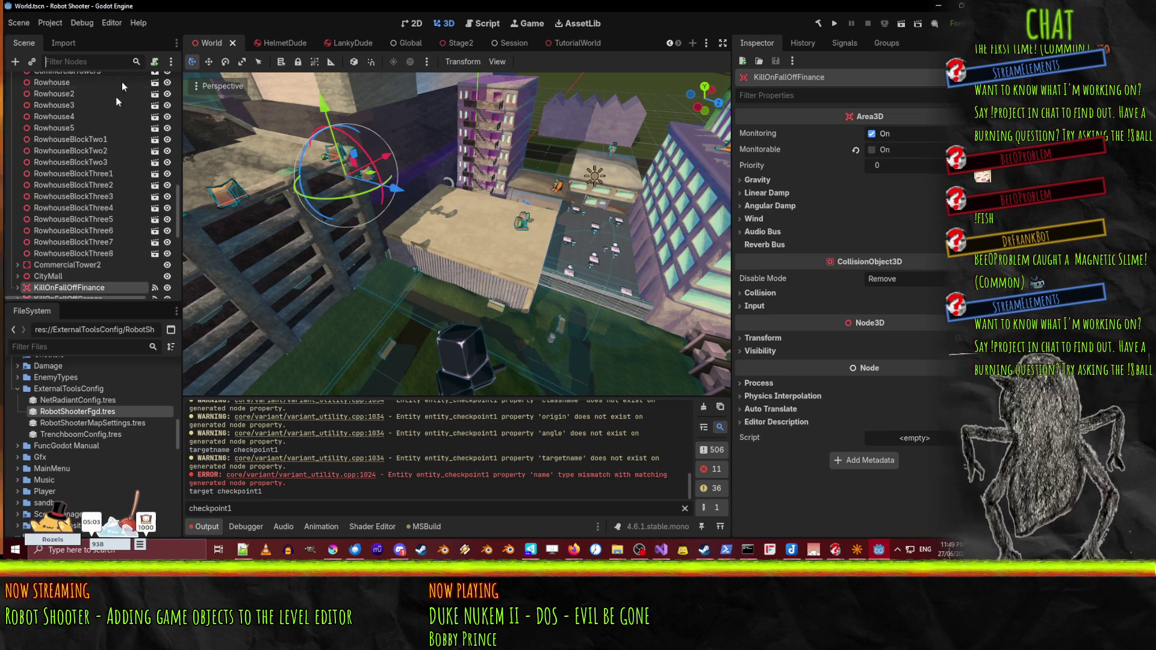
pyautogui.click(17, 129)
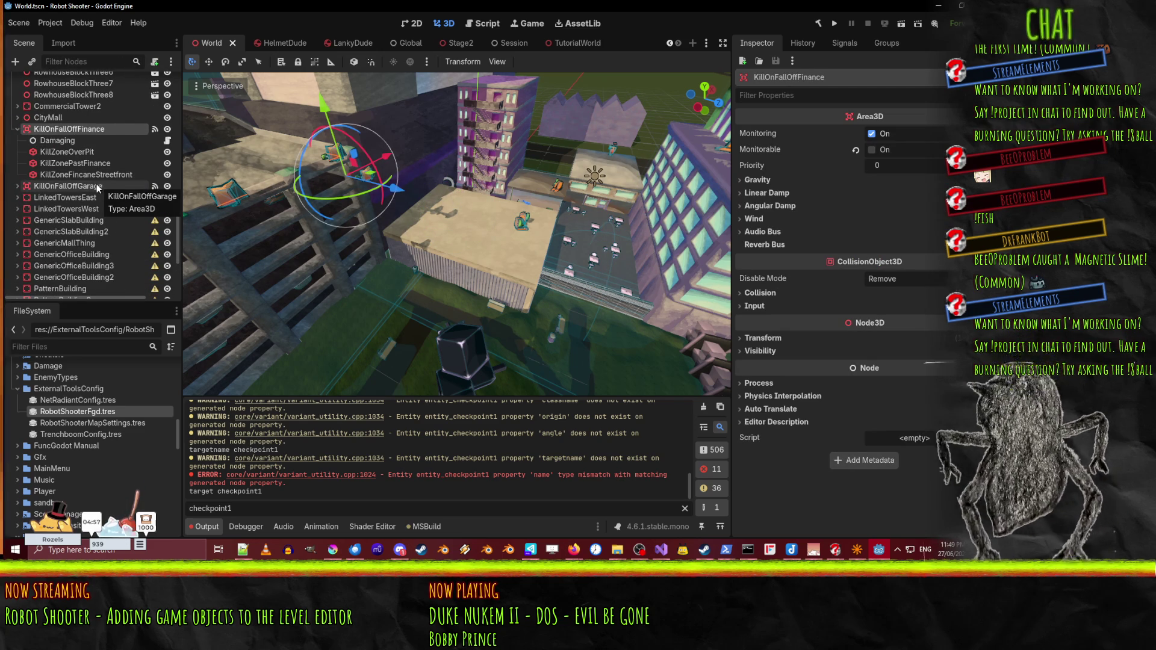
pyautogui.click(60, 140)
pyautogui.click(60, 129)
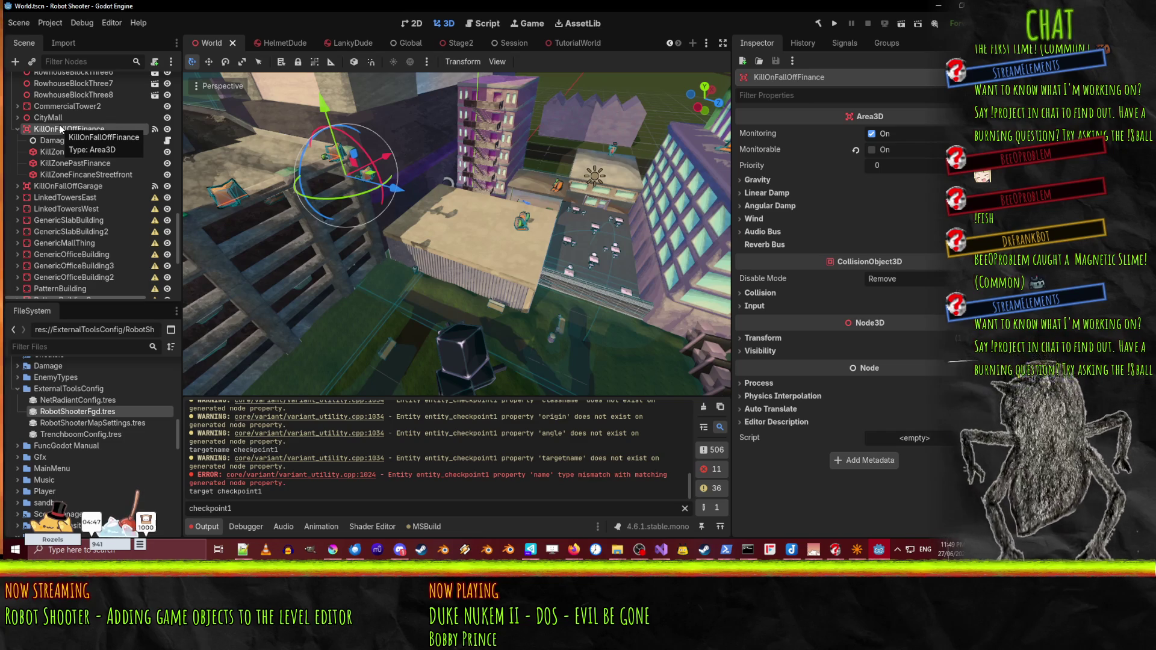
pyautogui.click(91, 163)
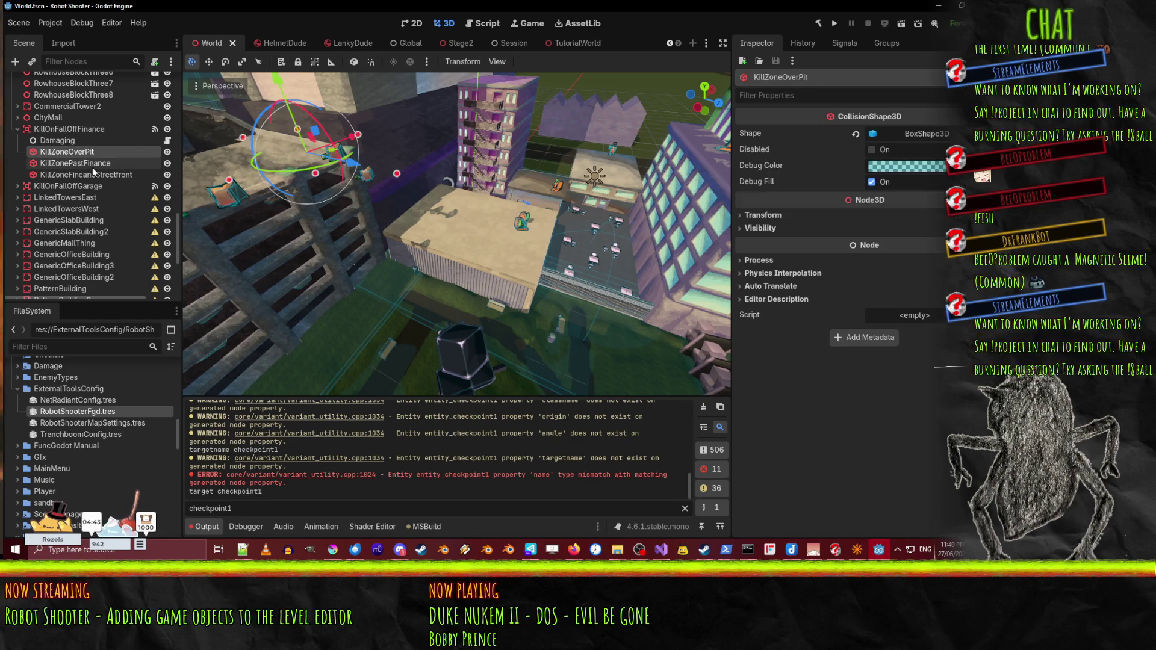
pyautogui.click(80, 128)
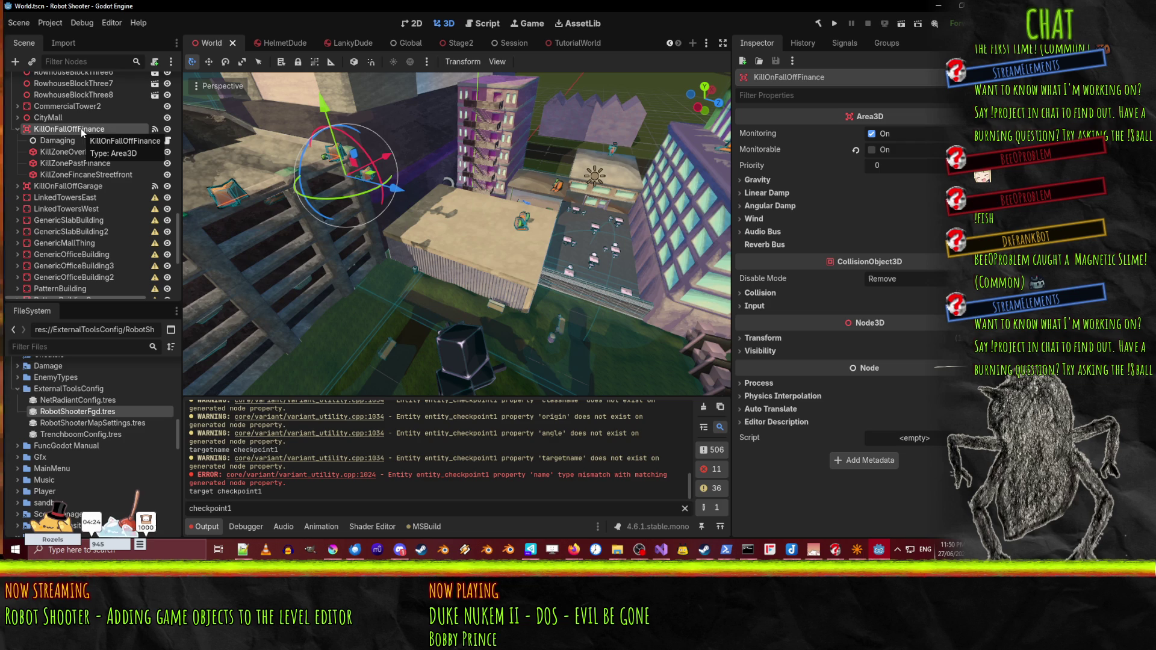
# - Create a new C# script named KillPlane.cs in the Scripts/LevelFeatures folder
pyautogui.scroll(10, 27, 415)
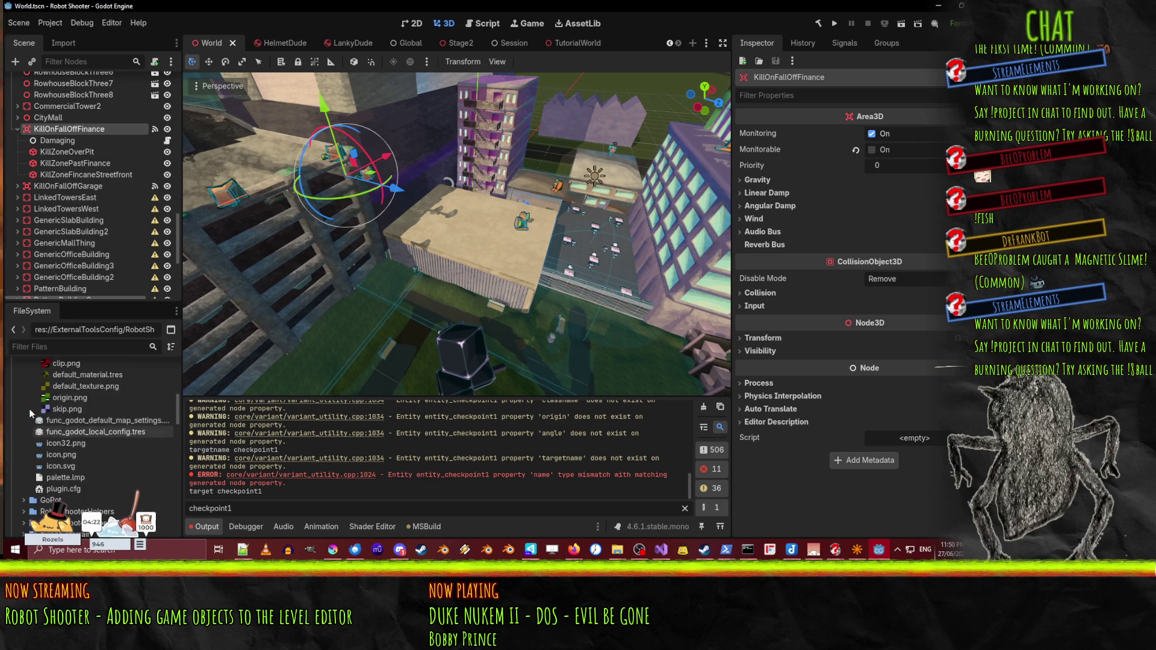
pyautogui.scroll(-10, 32, 413)
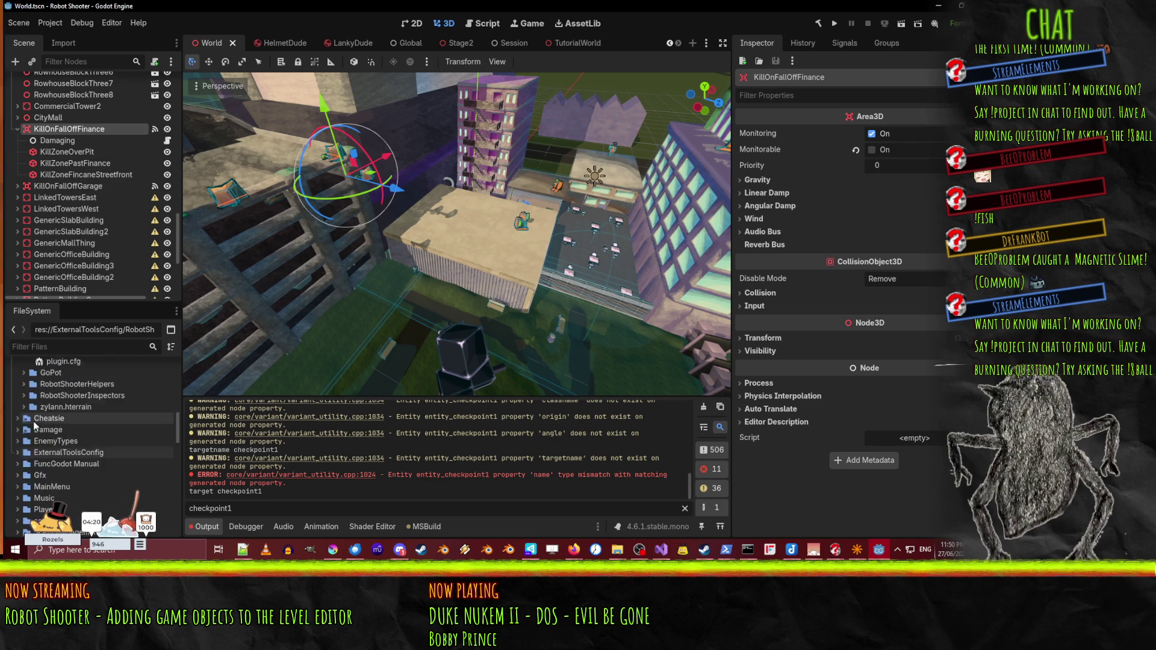
pyautogui.scroll(-3, 36, 405)
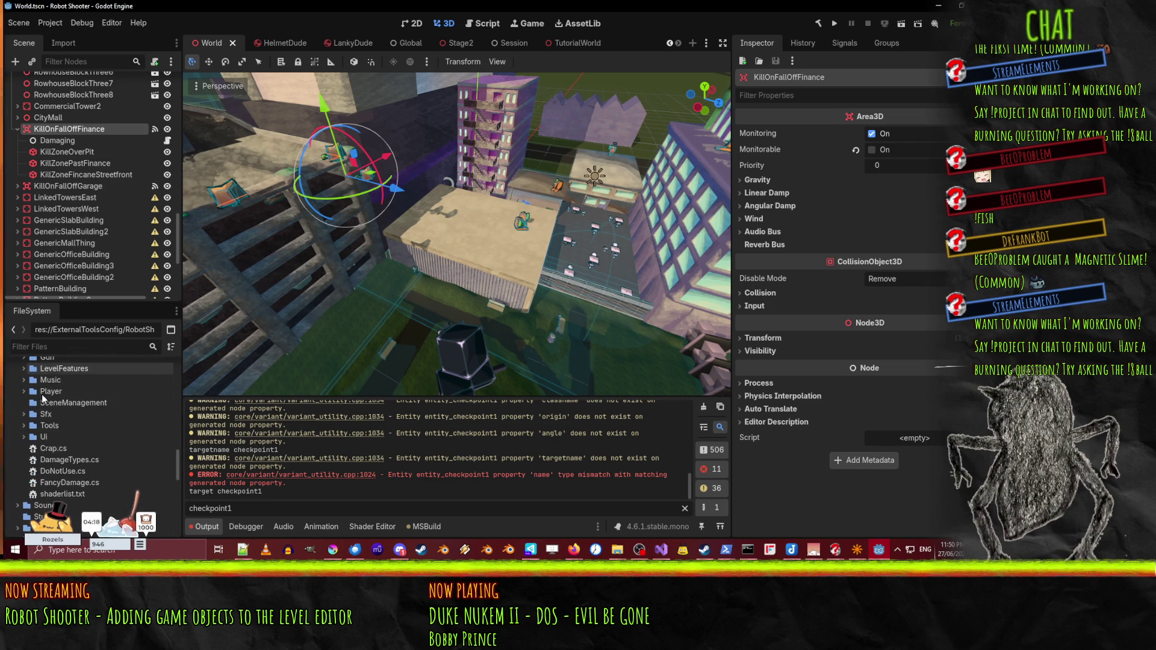
pyautogui.scroll(2, 34, 403)
pyautogui.doubleClick(51, 410)
pyautogui.rightClick(58, 416)
pyautogui.moveTo(120, 355)
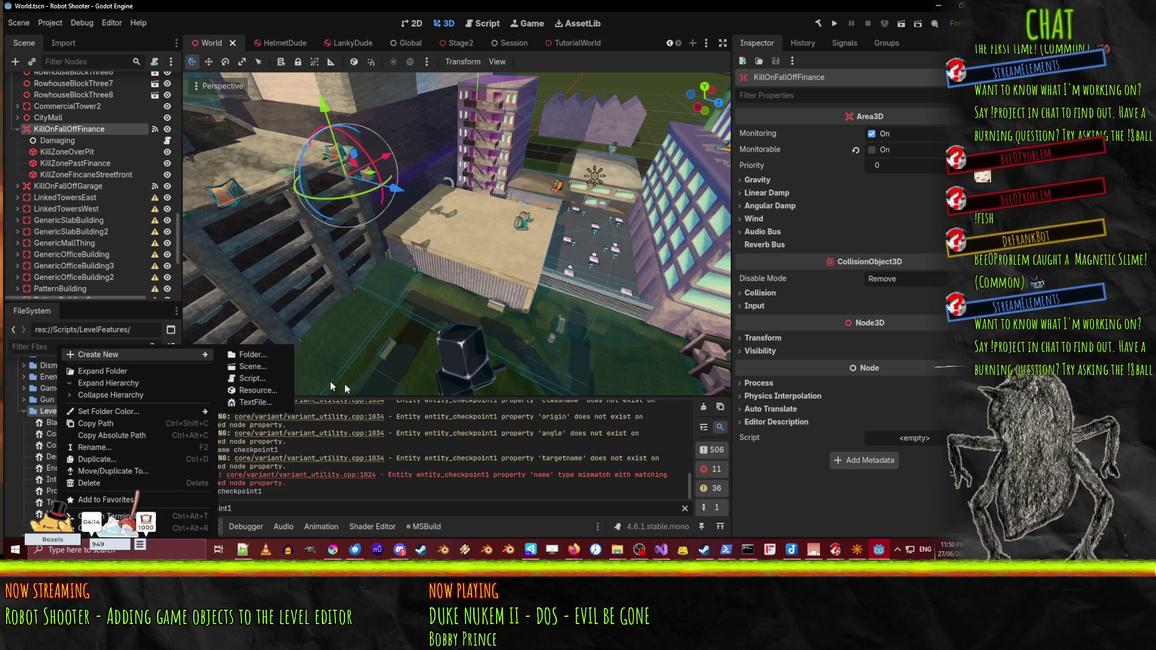
pyautogui.click(252, 378)
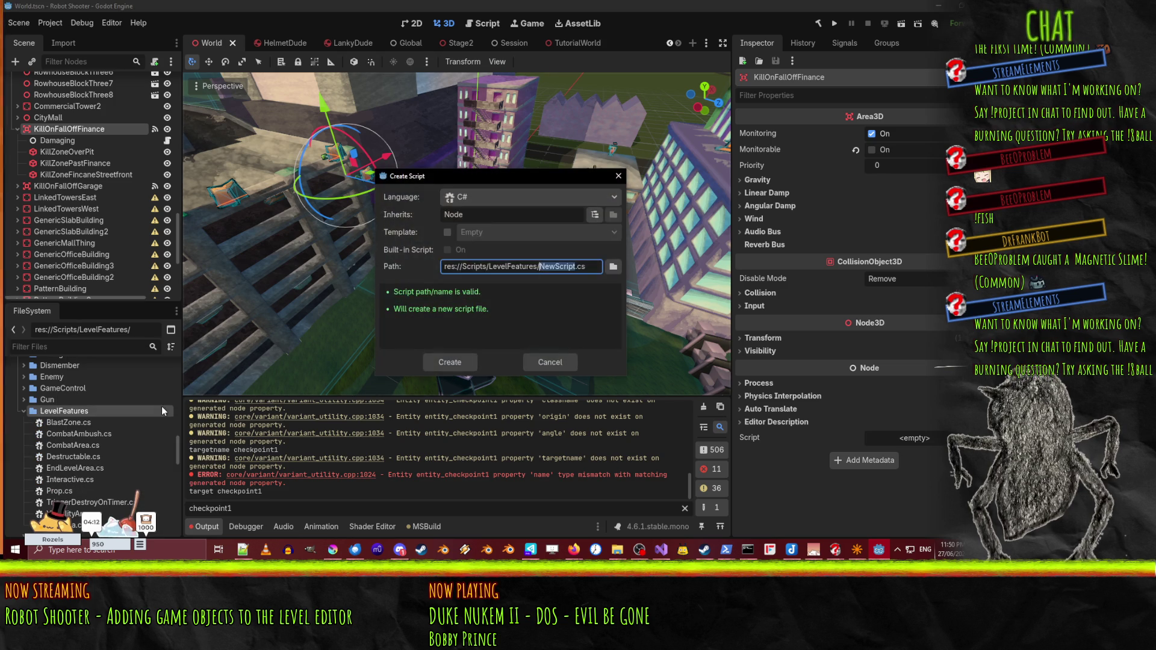
pyautogui.write('Kill')
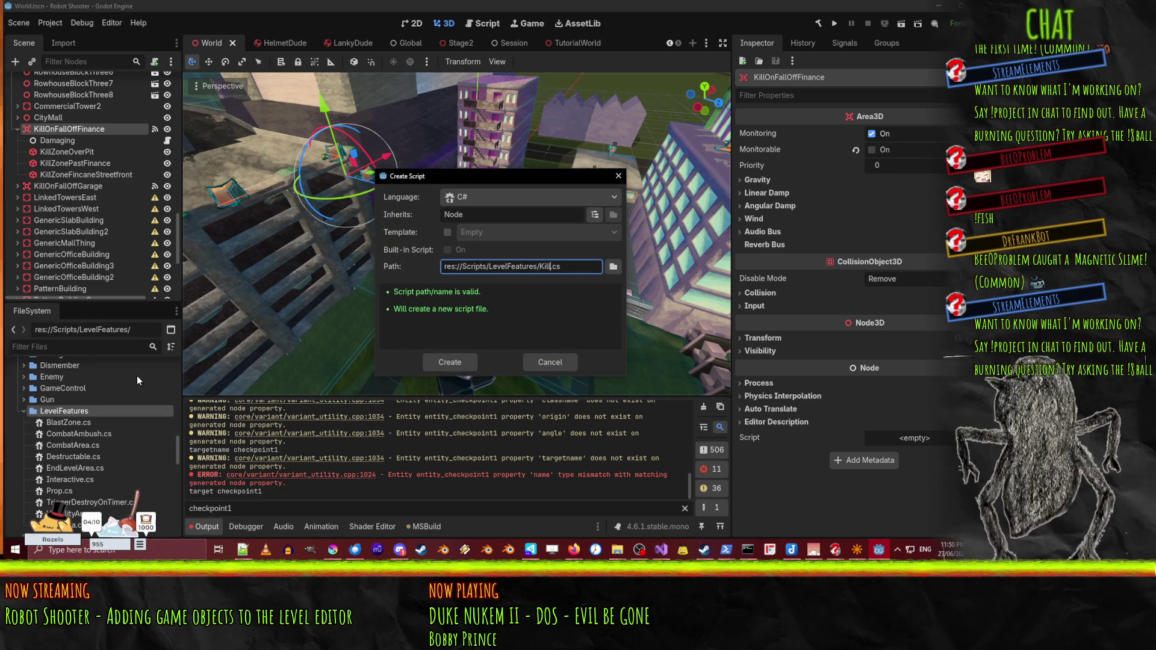
pyautogui.write('Plane')
pyautogui.press('Return')
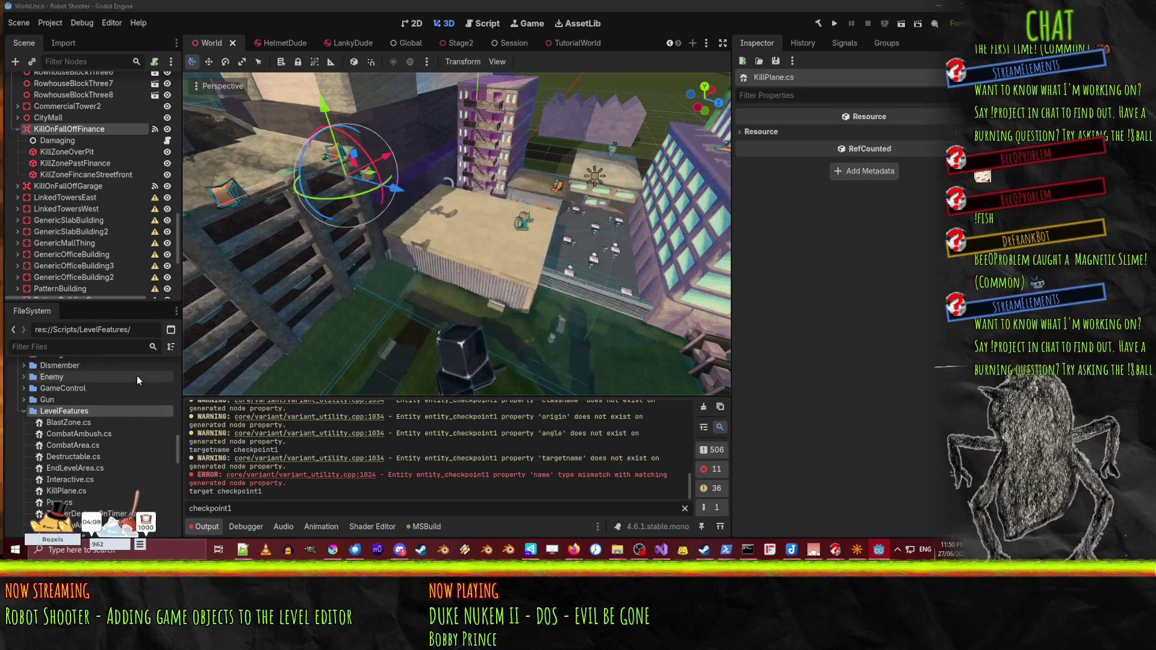
pyautogui.click(274, 134)
# - Make KillPlane derive from Area3D, add a private Damaging damaging field, and begin a private method
pyautogui.doubleClick(283, 134)
pyautogui.write('Area3D')
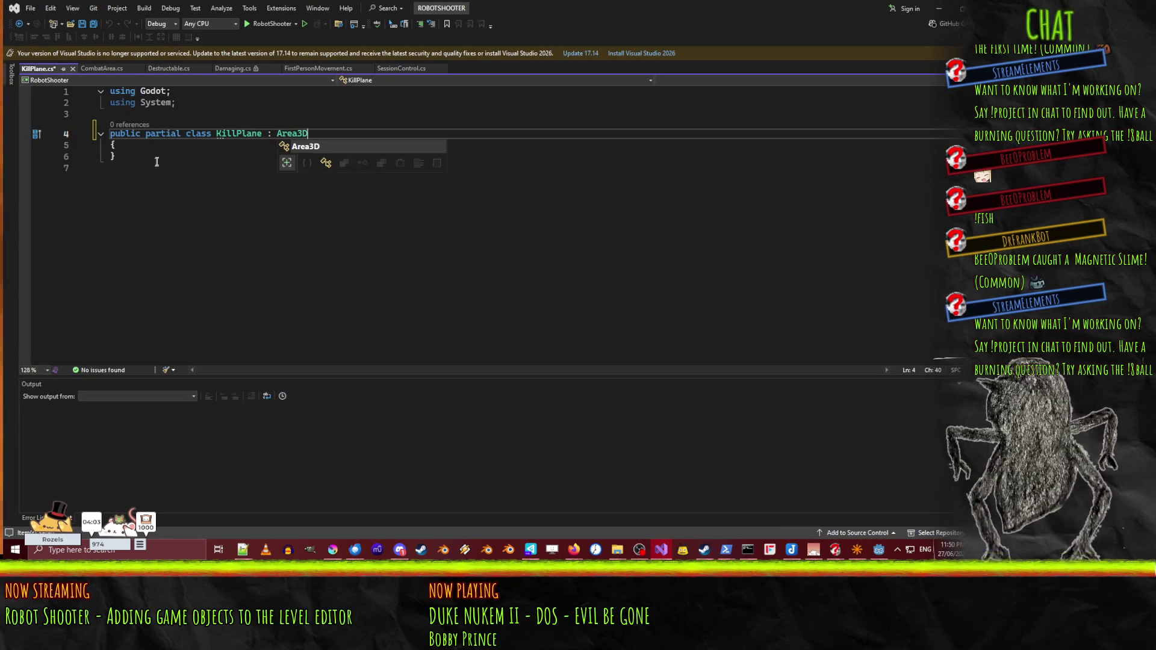
pyautogui.click(158, 148)
pyautogui.press('Return')
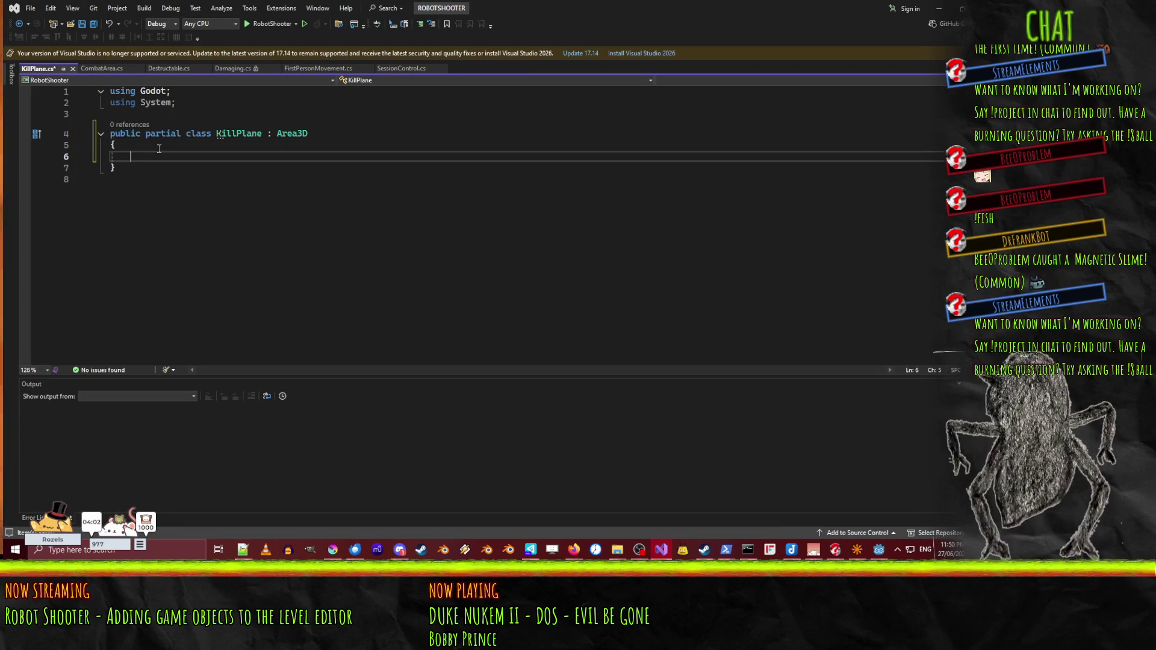
pyautogui.write('private Damaging damage')
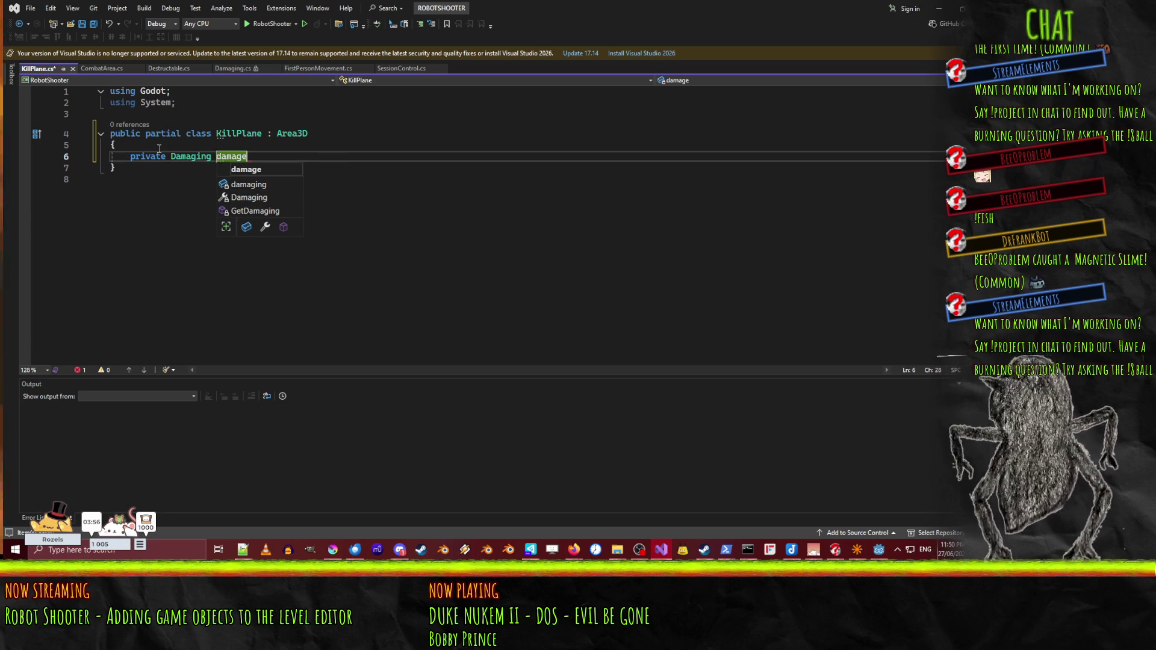
pyautogui.press('Return')
pyautogui.press('Return')
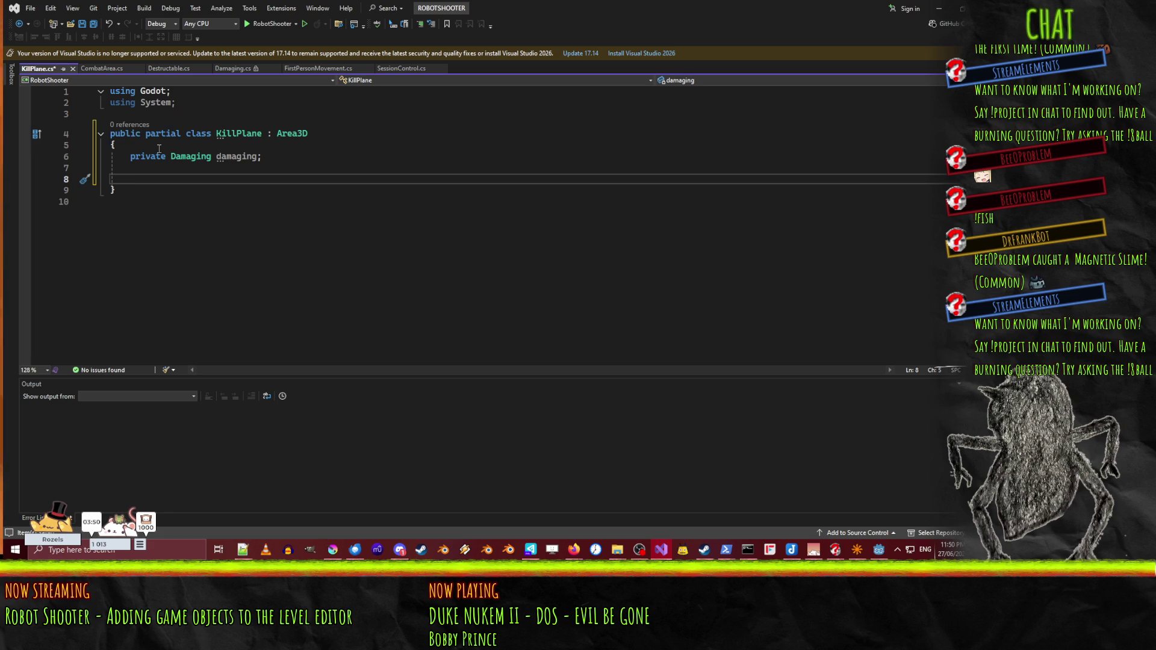
pyautogui.write('private voi')
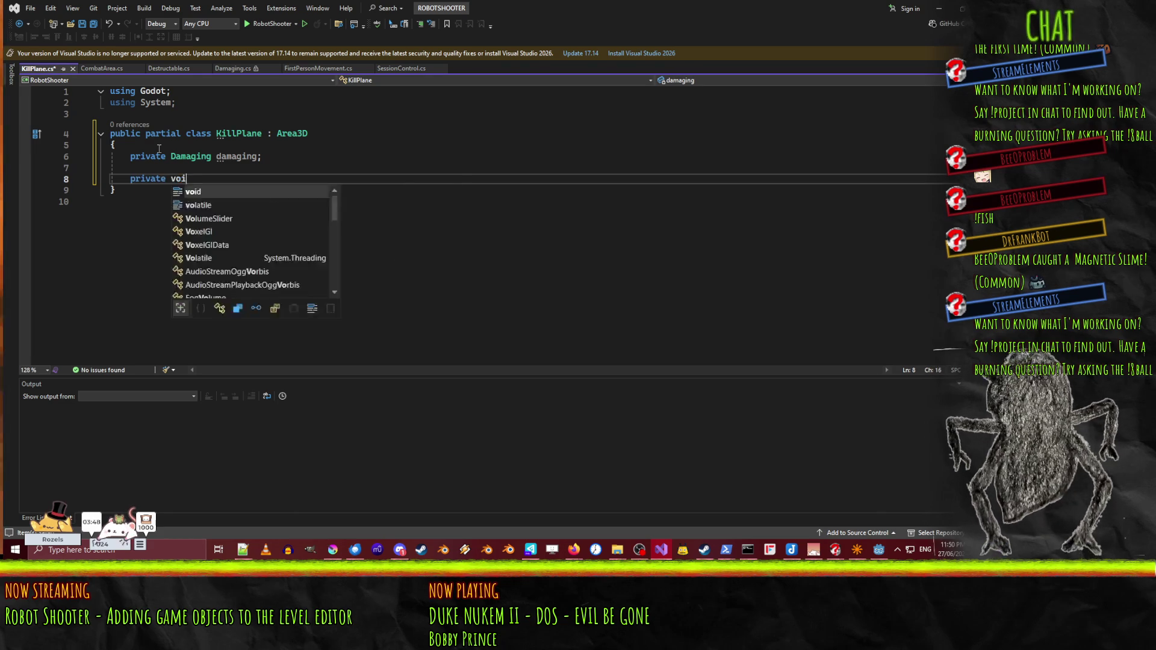